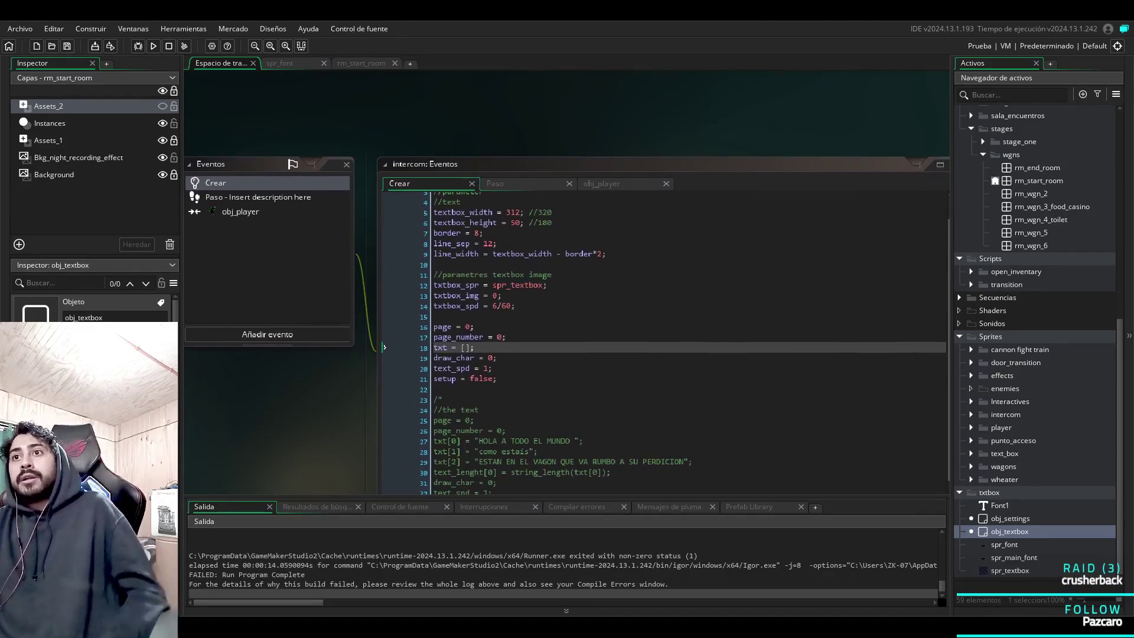
# Delete lines 16–21 of the intercom Create event, from page through setup = false.
pyautogui.hotkey('ctrl', 'Tab')
pyautogui.hotkey('ctrl', 'Tab')
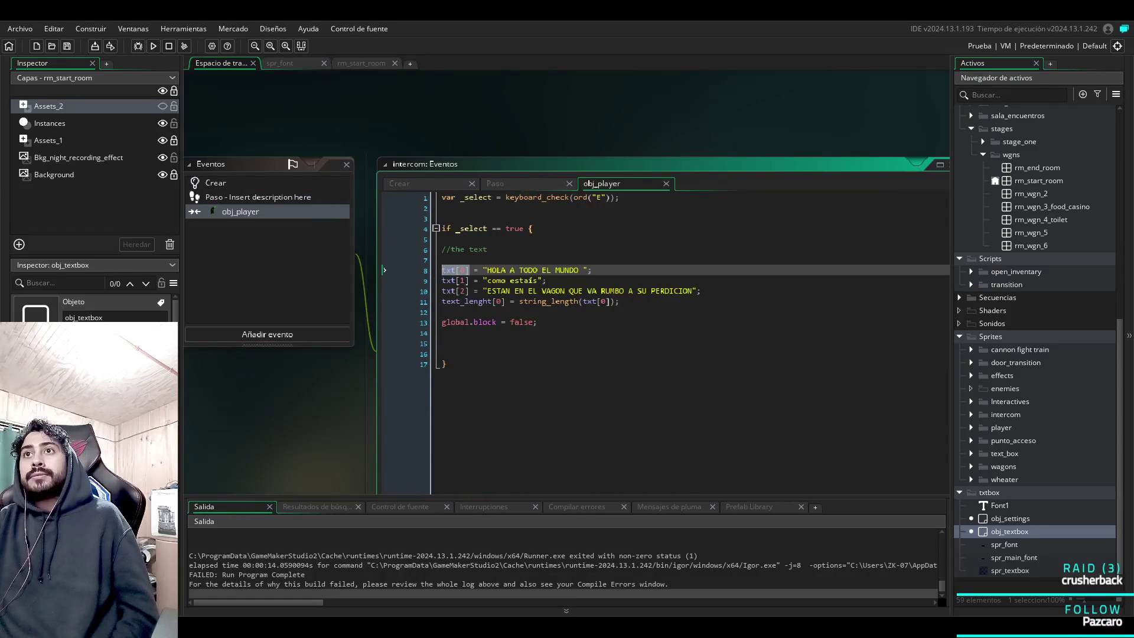
pyautogui.hotkey('ctrl', 'Tab')
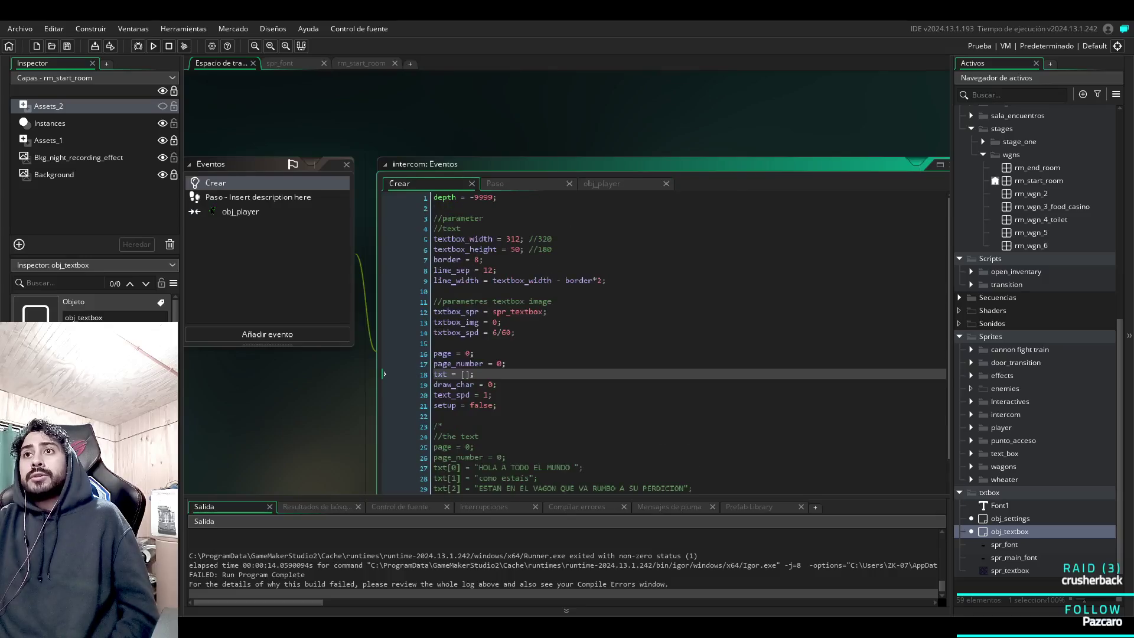
pyautogui.scroll(1, 614, 278)
pyautogui.press('Down')
pyautogui.press('Down')
pyautogui.press('Down')
pyautogui.press('End')
pyautogui.hotkey('shift', 'Up')
pyautogui.hotkey('shift', 'Up')
pyautogui.hotkey('shift', 'Up')
pyautogui.hotkey('shift', 'Home')
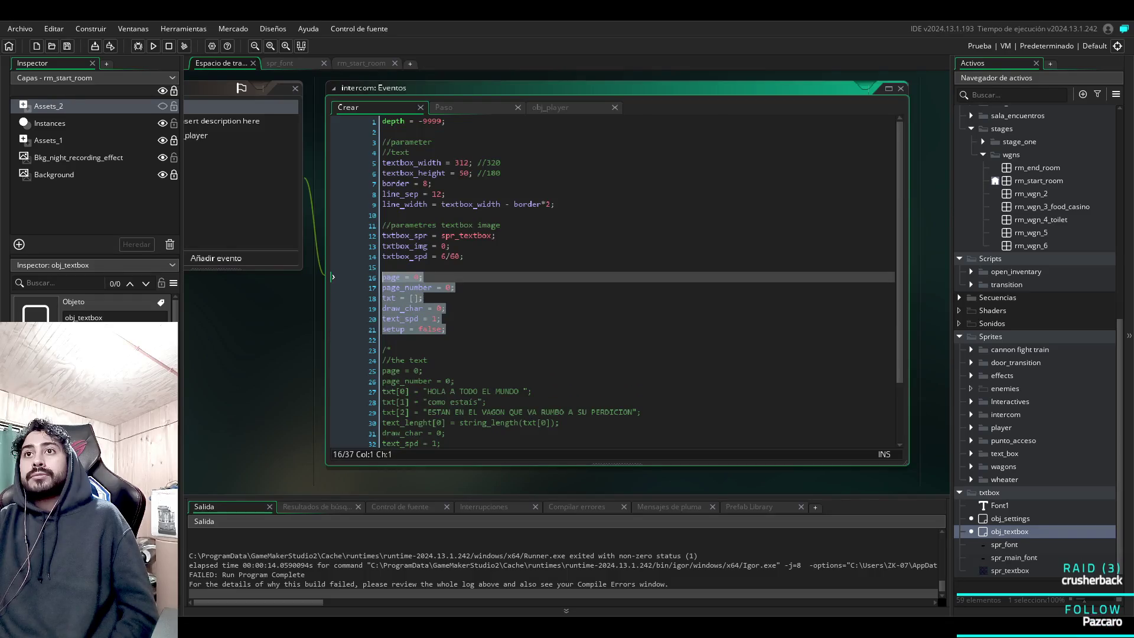
pyautogui.press('Delete')
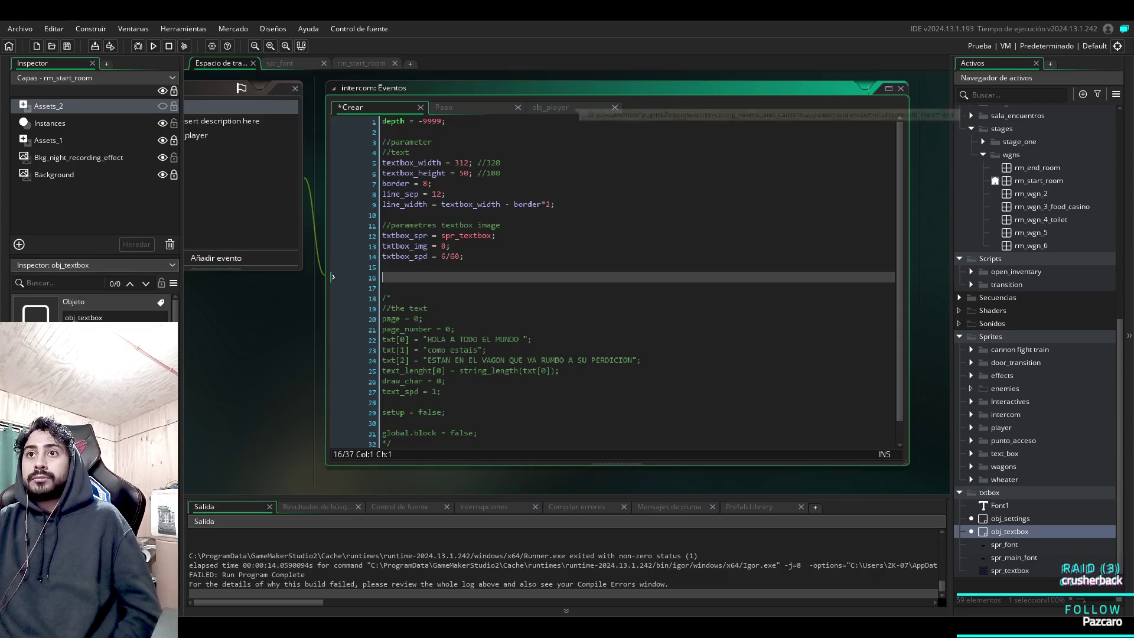
pyautogui.click(383, 287)
# Copy the page and page_number lines into the obj_player collision event under //the text.
pyautogui.press('Up')
pyautogui.press('Up')
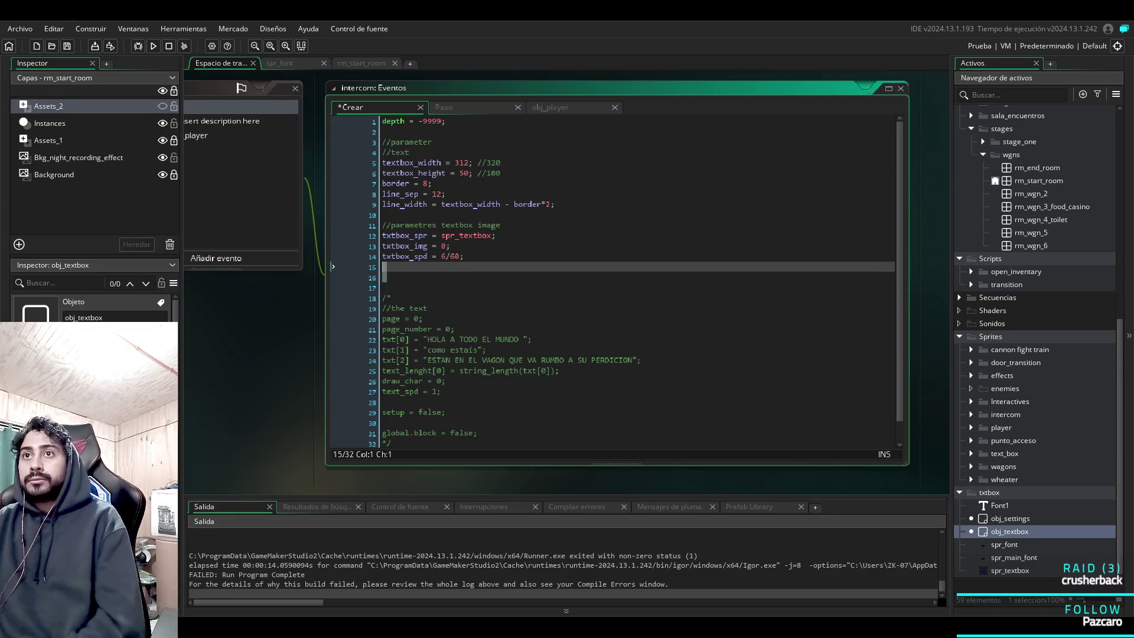
pyautogui.click(533, 360)
pyautogui.scroll(-1, 615, 278)
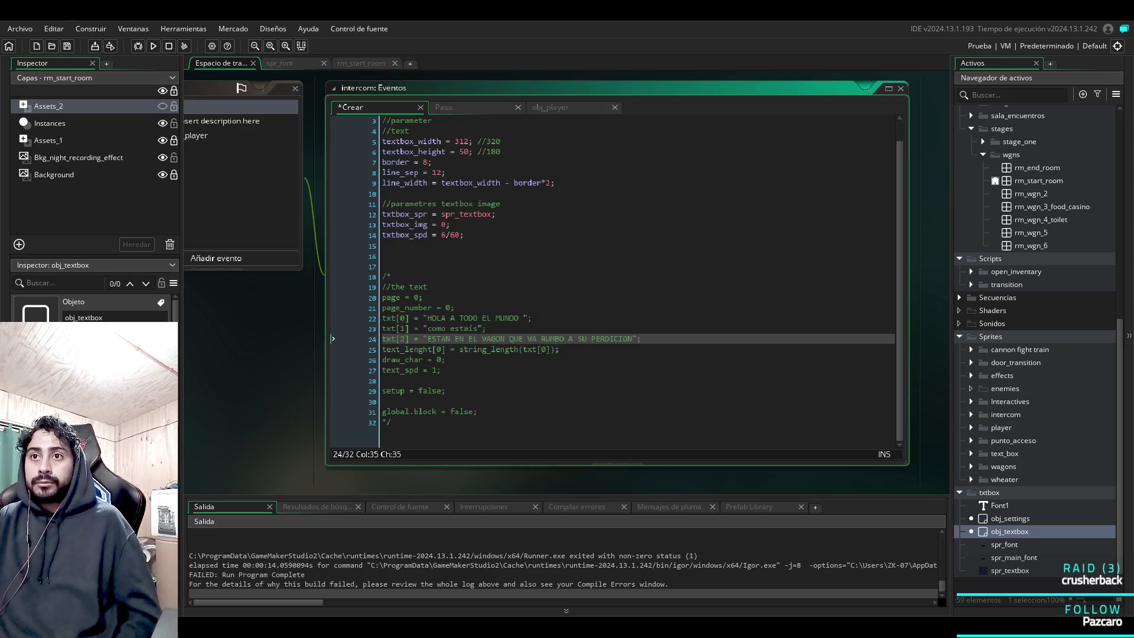
pyautogui.moveTo(455, 308); pyautogui.dragTo(382, 297)
pyautogui.hotkey('ctrl', 'c')
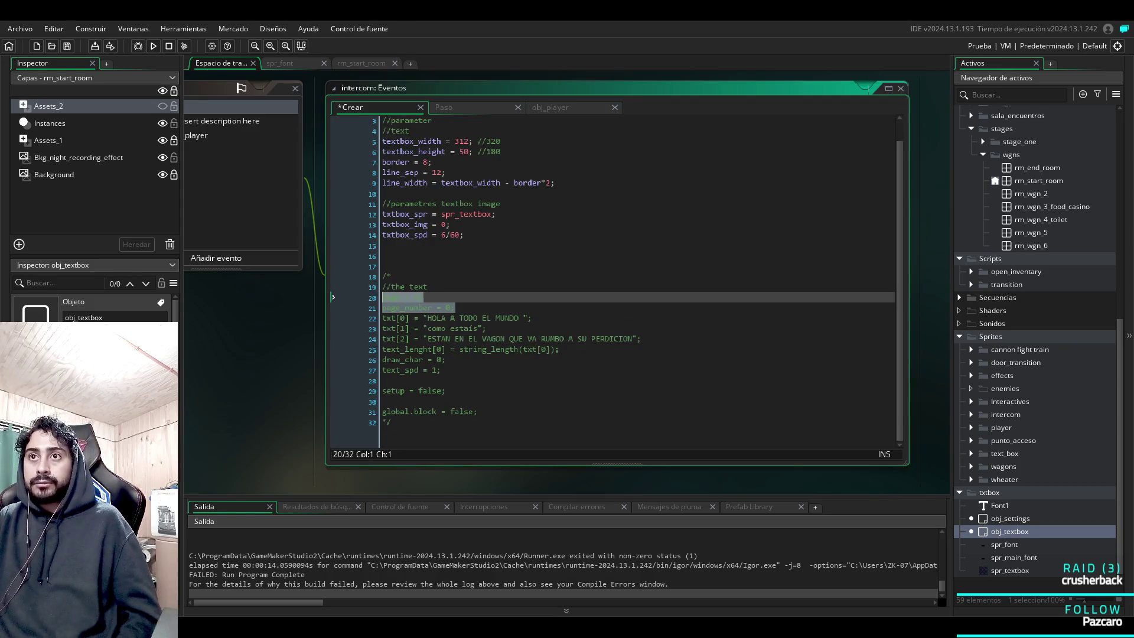
pyautogui.click(196, 135)
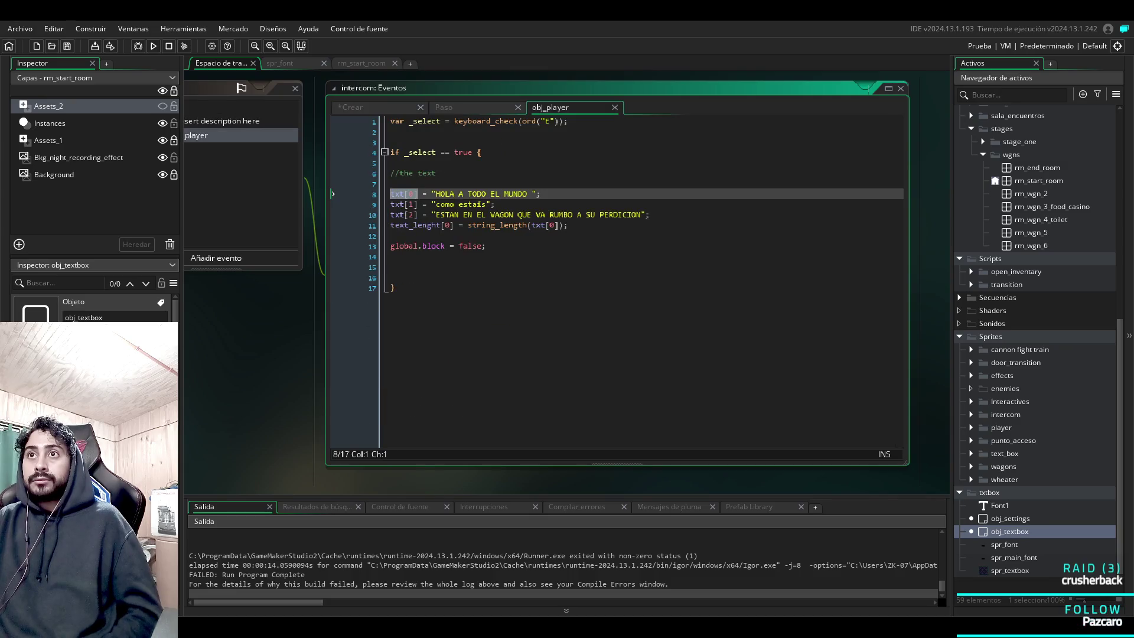
pyautogui.click(437, 172)
pyautogui.press('Down')
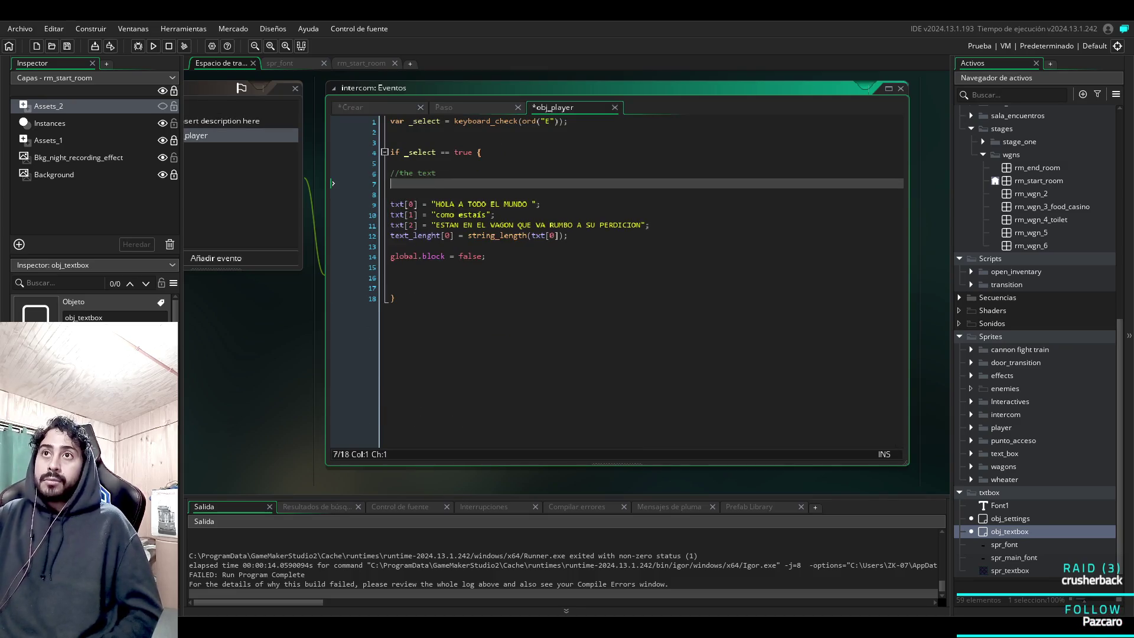
pyautogui.hotkey('ctrl', 'v')
pyautogui.press('BackSpace')
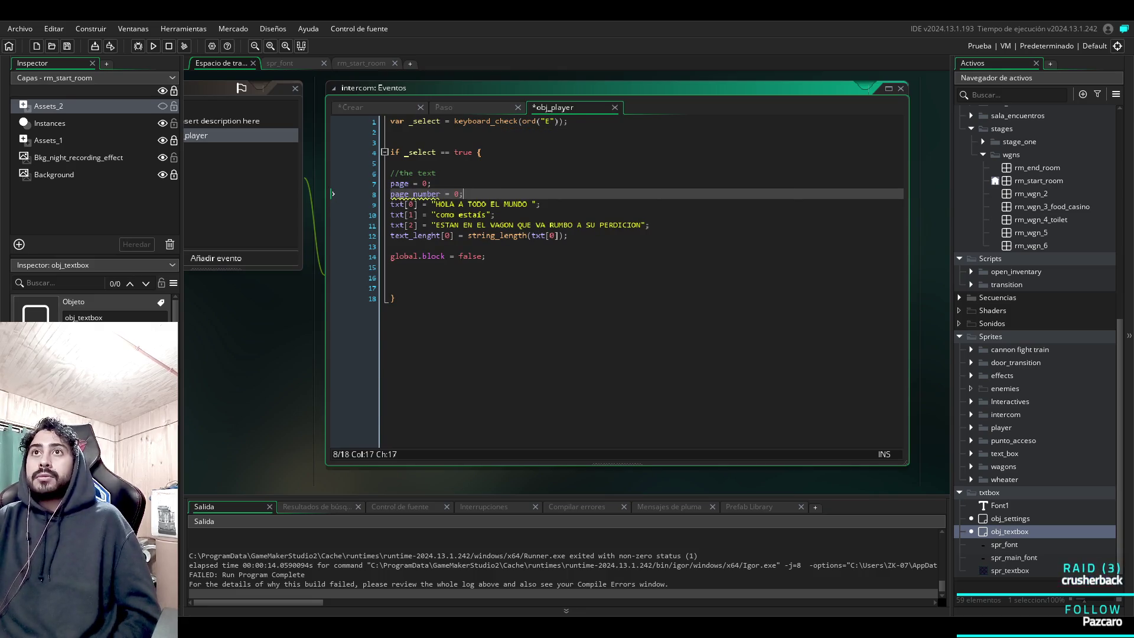
# Add draw_char = 0; text_spd = 1; setup = false; to the collision block, then save and run.
pyautogui.click(390, 107)
pyautogui.click(460, 107)
pyautogui.click(555, 108)
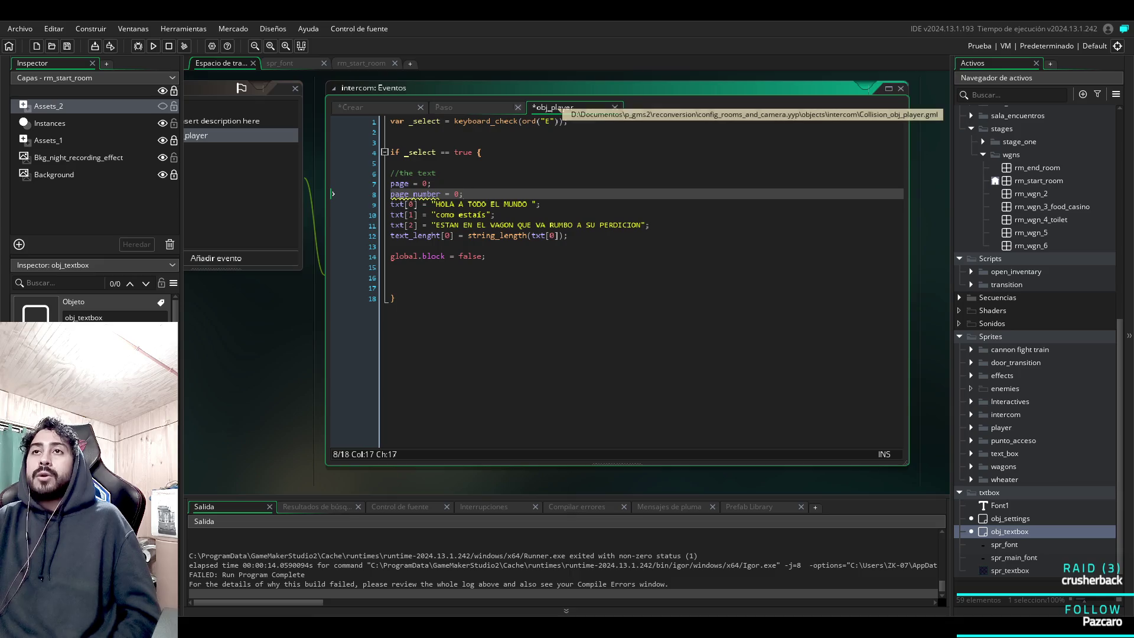
pyautogui.moveTo(482, 123)
pyautogui.click(461, 107)
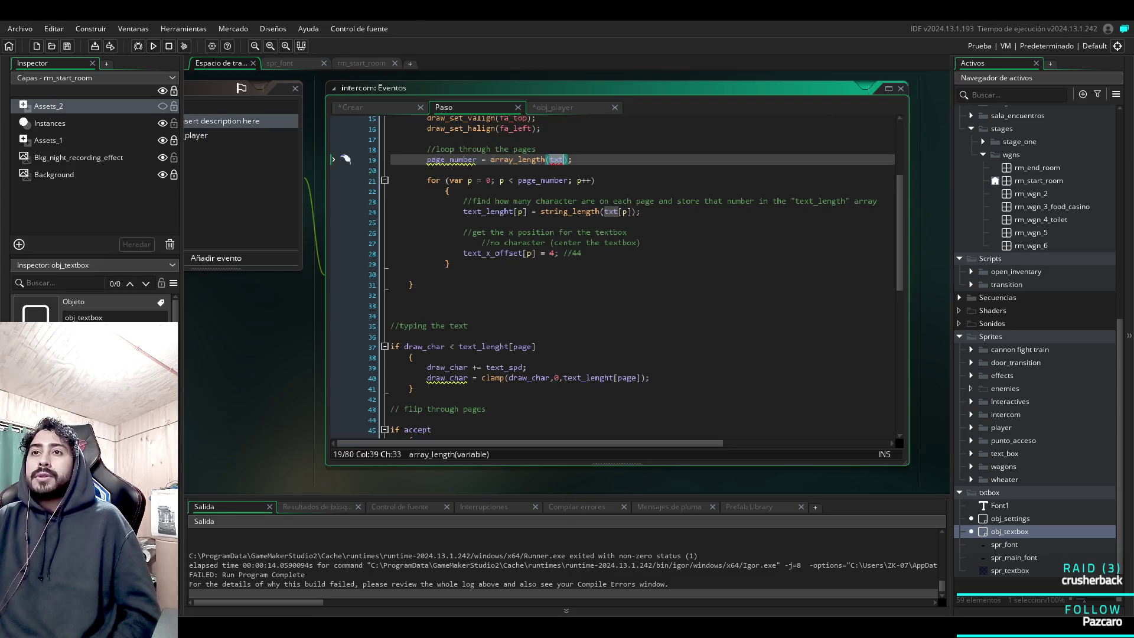
pyautogui.click(379, 107)
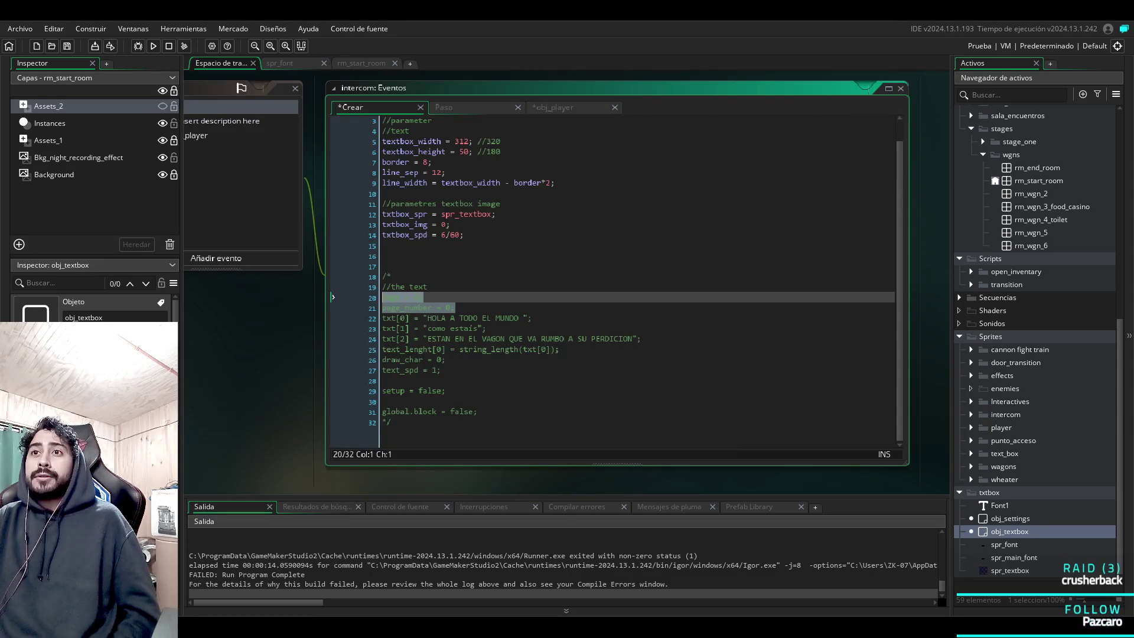
pyautogui.moveTo(446, 390)
pyautogui.mouseDown()
pyautogui.moveTo(384, 380)
pyautogui.moveTo(387, 360)
pyautogui.mouseUp()
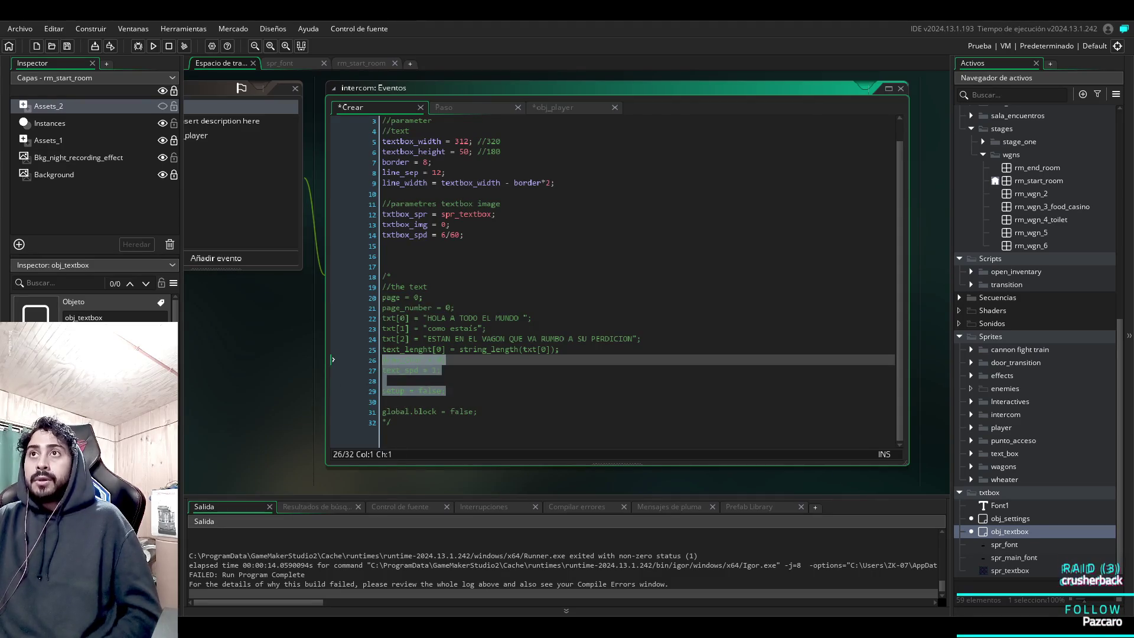
pyautogui.click(236, 136)
pyautogui.click(551, 235)
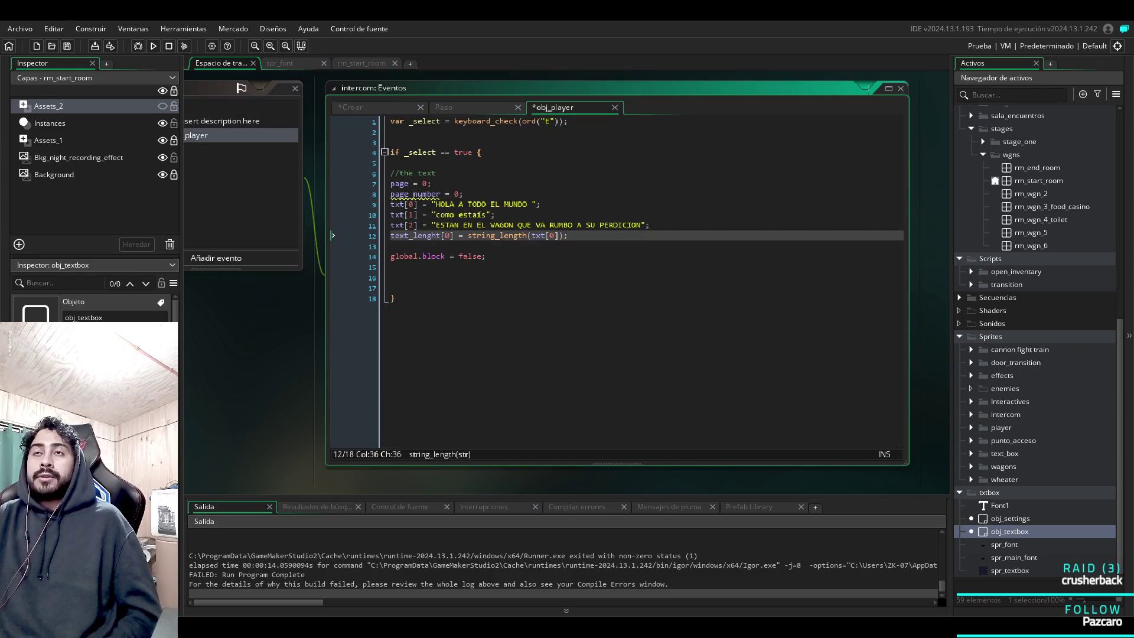
pyautogui.click(559, 235)
pyautogui.write('draw_char = 0; text_spd = 1;  setup = false;')
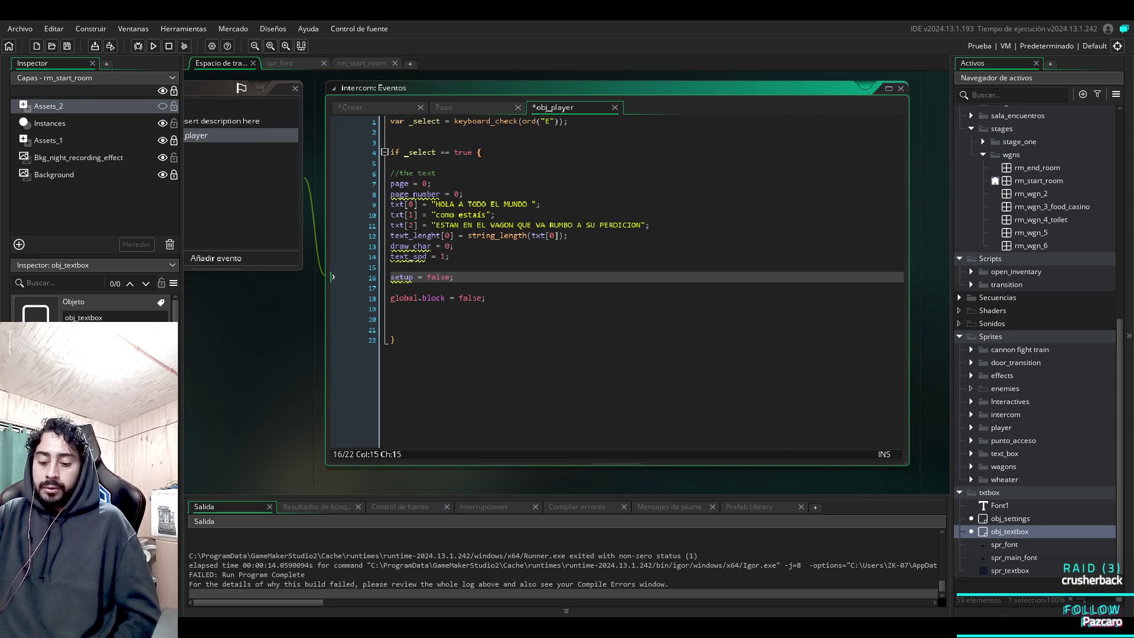
pyautogui.press('F5')
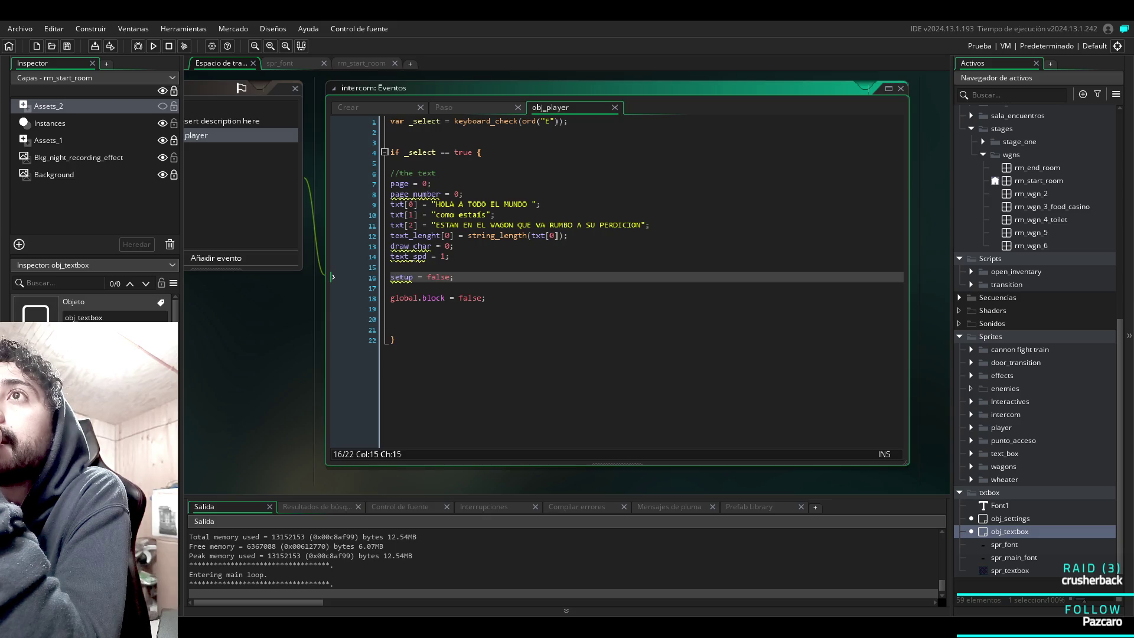
# Copy setup = false; and make room for it above the Create event's comment block.
pyautogui.click(444, 107)
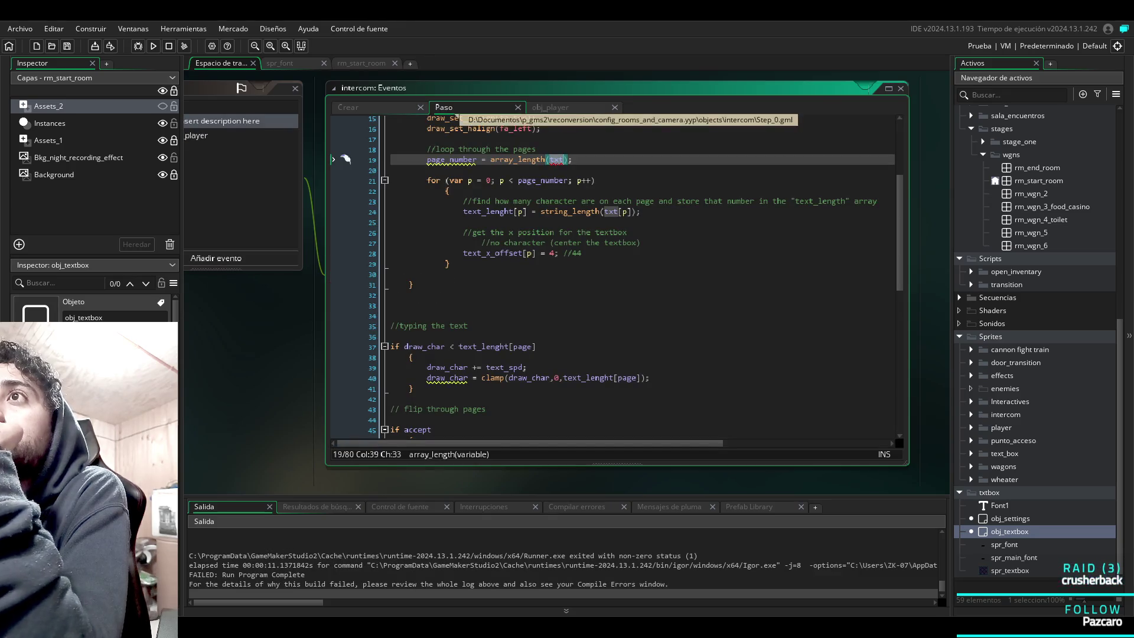
pyautogui.scroll(5, 615, 272)
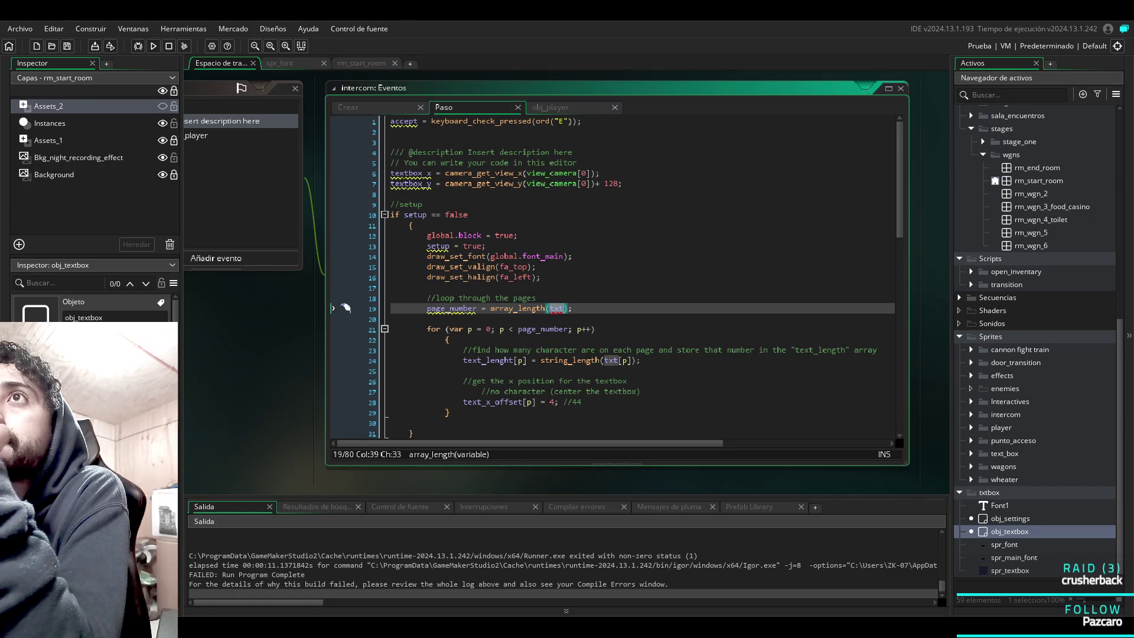
pyautogui.click(349, 107)
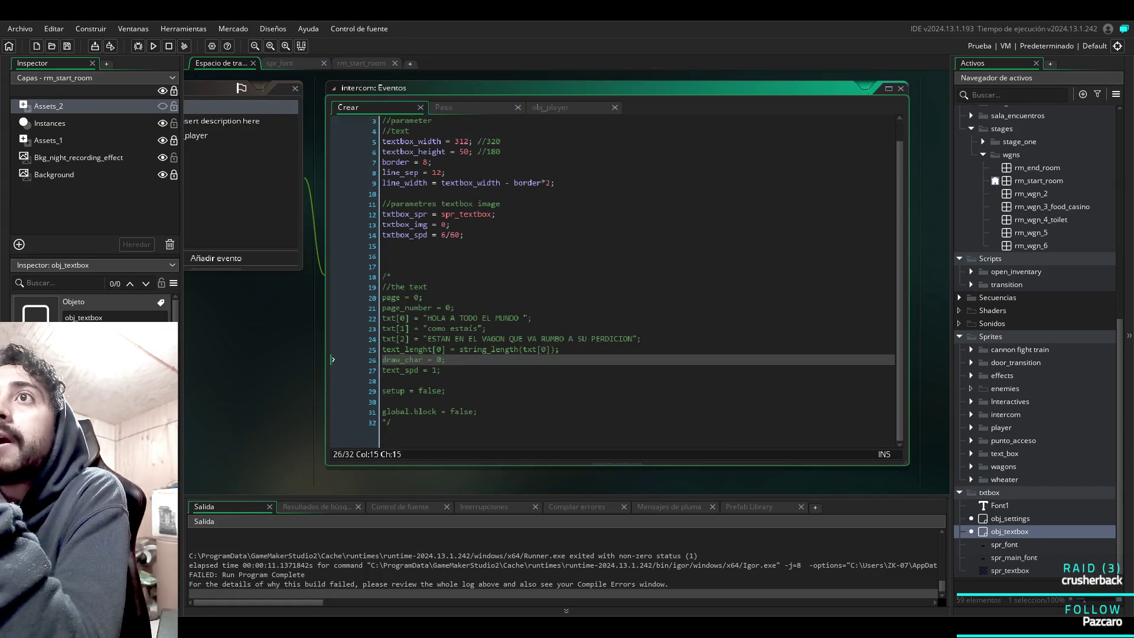
pyautogui.moveTo(446, 391); pyautogui.dragTo(383, 380)
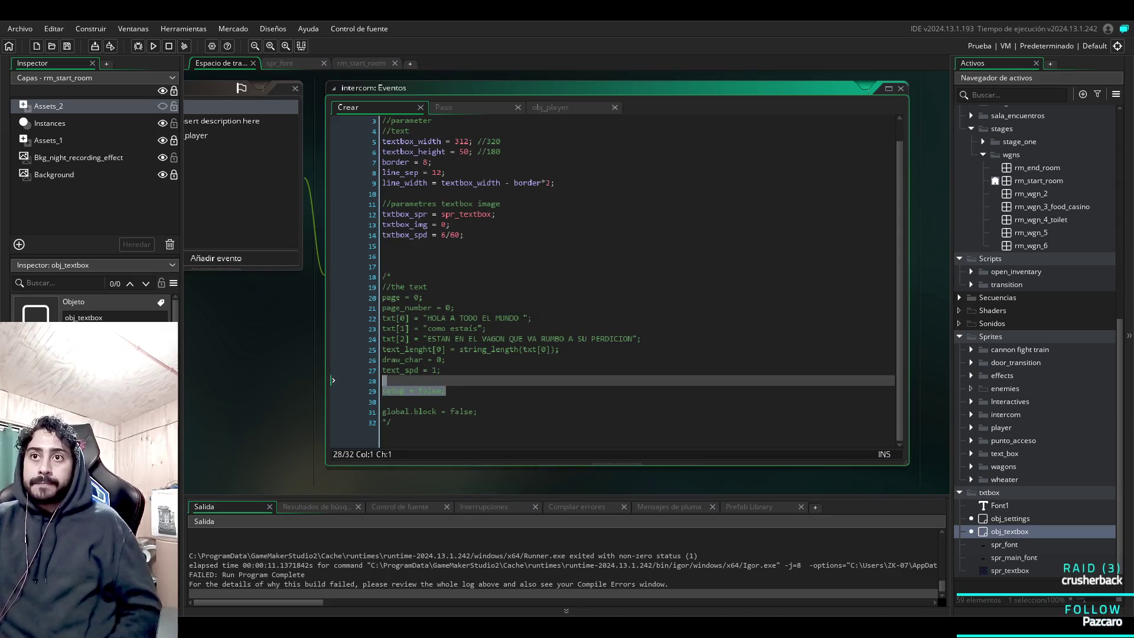
pyautogui.hotkey('shift', 'Down')
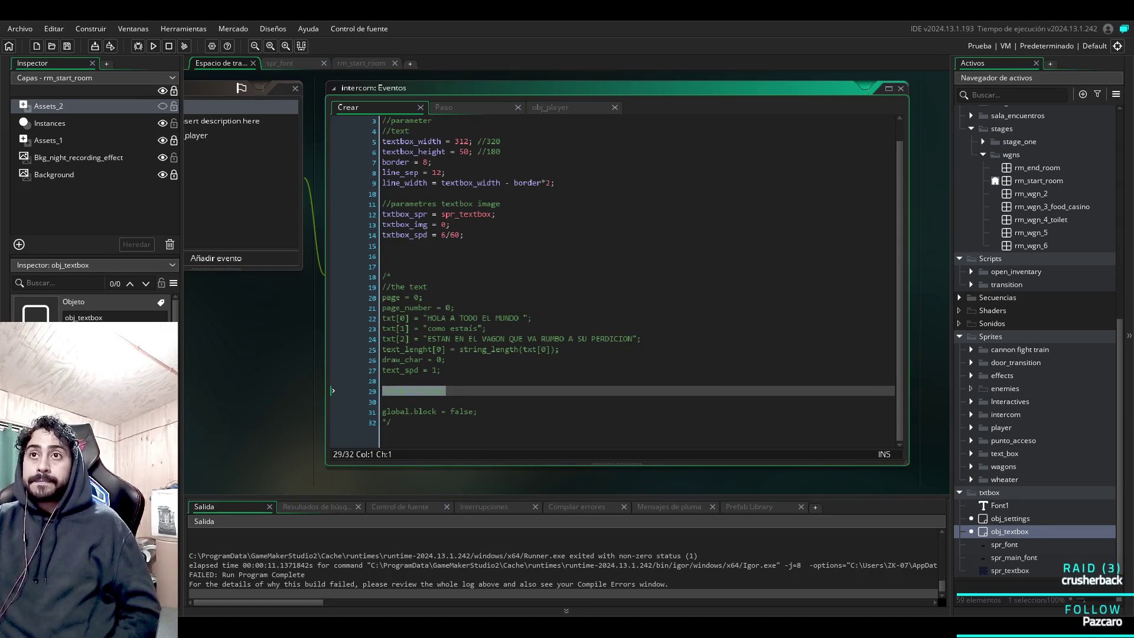
pyautogui.click(383, 267)
pyautogui.press('Return')
pyautogui.press('Return')
pyautogui.press('Return')
pyautogui.press('Up')
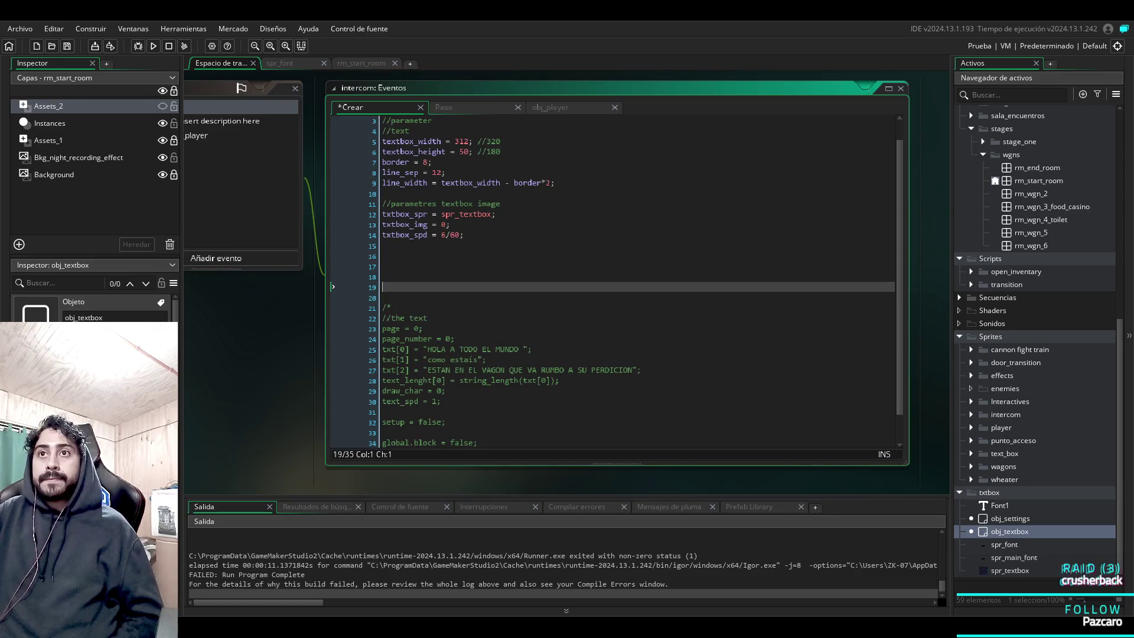
pyautogui.press('Return')
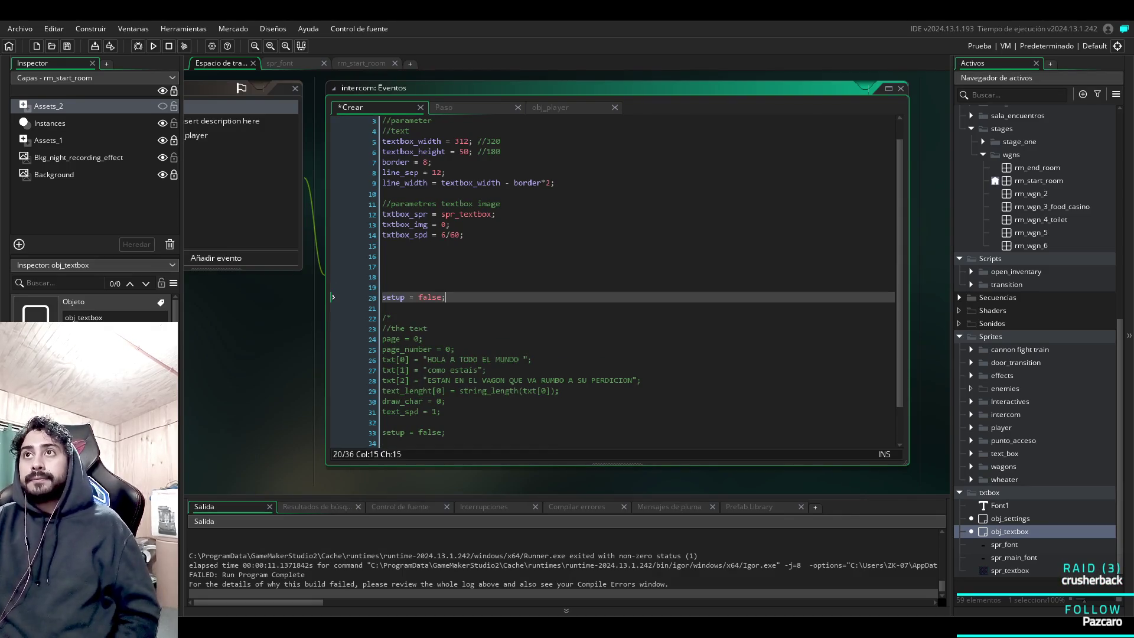
# Delete the setup = false line from the obj_player collision event and run the game again.
pyautogui.click(236, 135)
pyautogui.click(391, 278)
pyautogui.hotkey('shift', 'End')
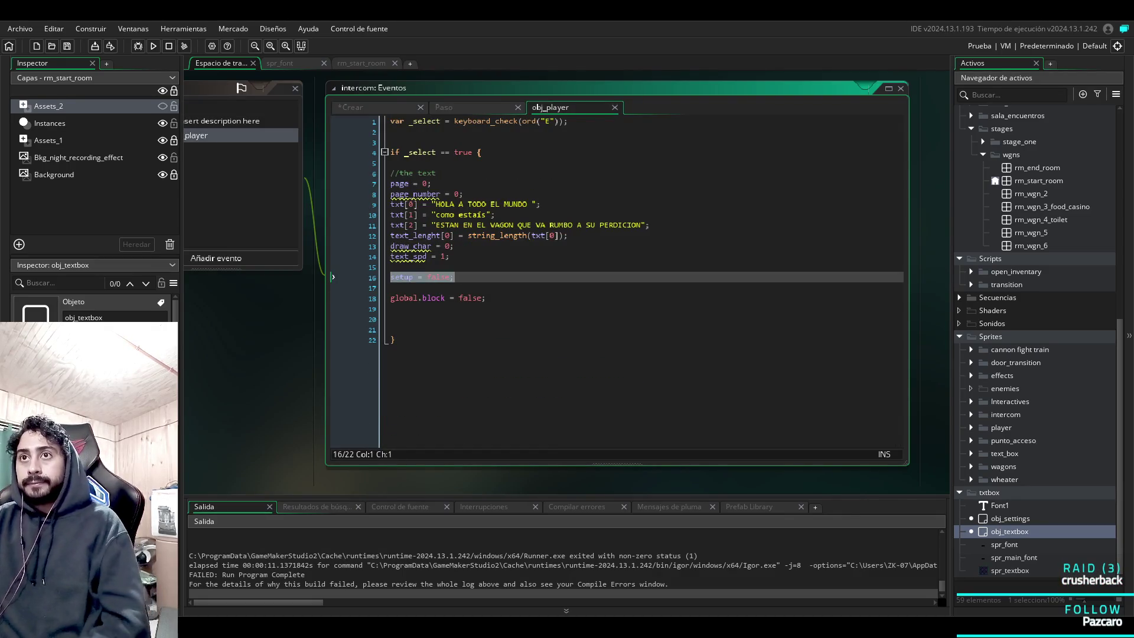
pyautogui.press('BackSpace')
pyautogui.press('F5')
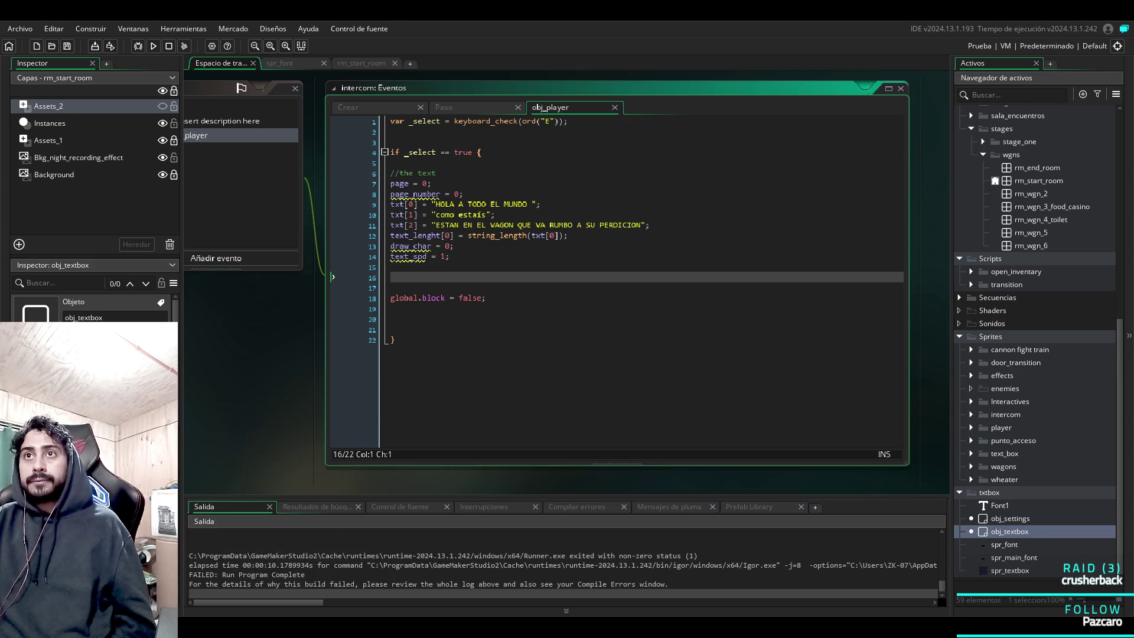
pyautogui.scroll(1, 546, 287)
# Change txt[0]; on line 19 of the Create event to txt = []; and run with F5.
pyautogui.click(391, 241)
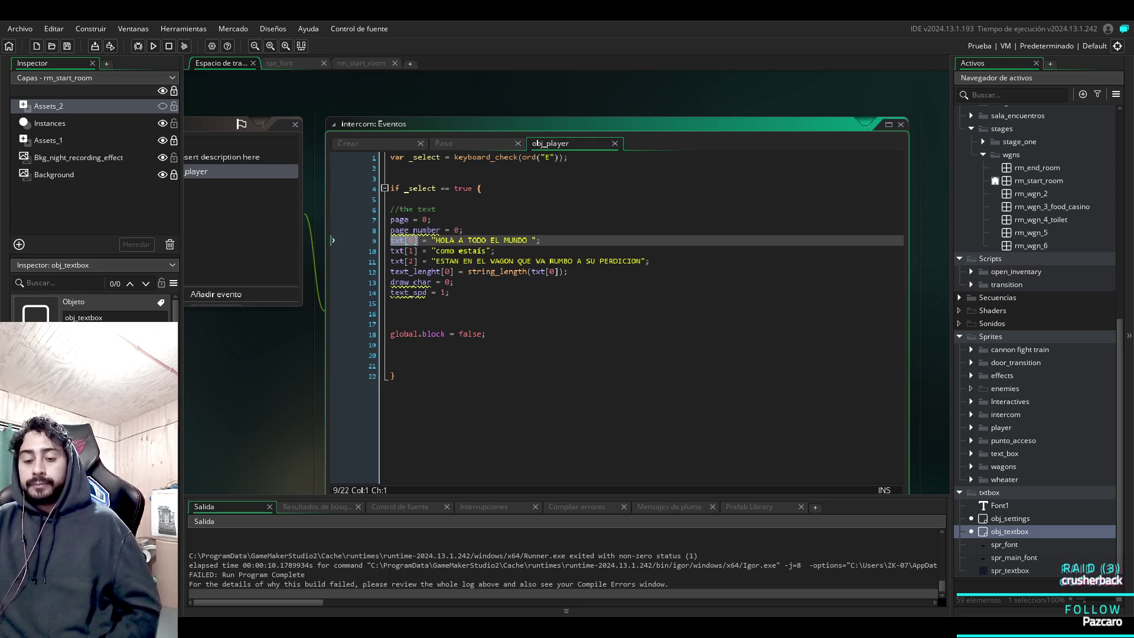
pyautogui.hotkey('ctrl', 'Tab')
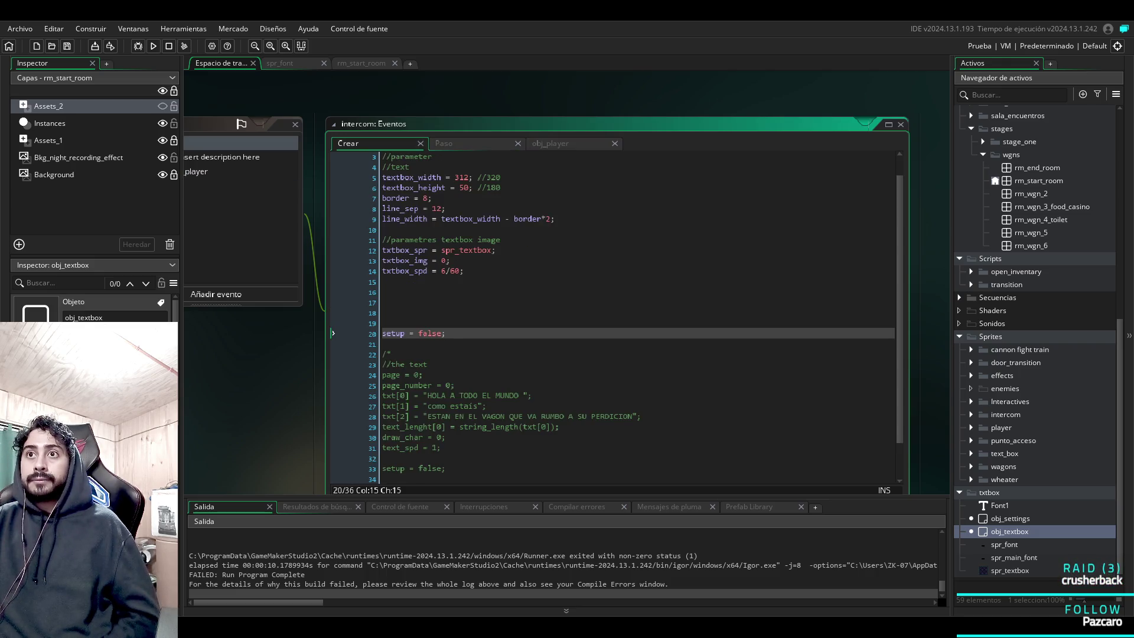
pyautogui.click(383, 323)
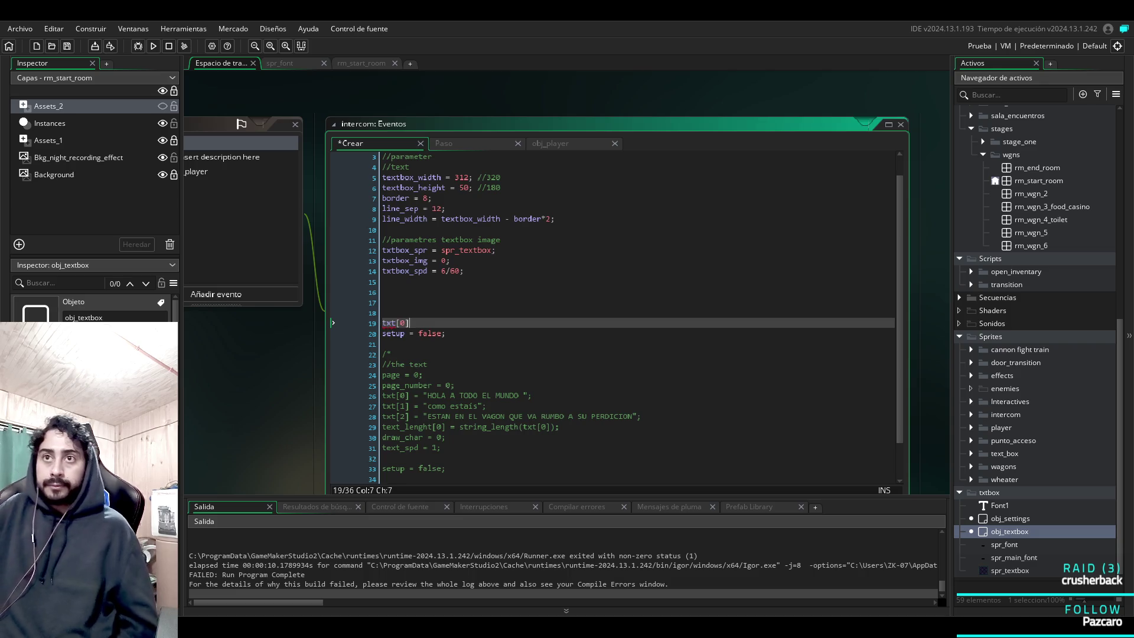
pyautogui.press('Left')
pyautogui.press('Left')
pyautogui.press('Left')
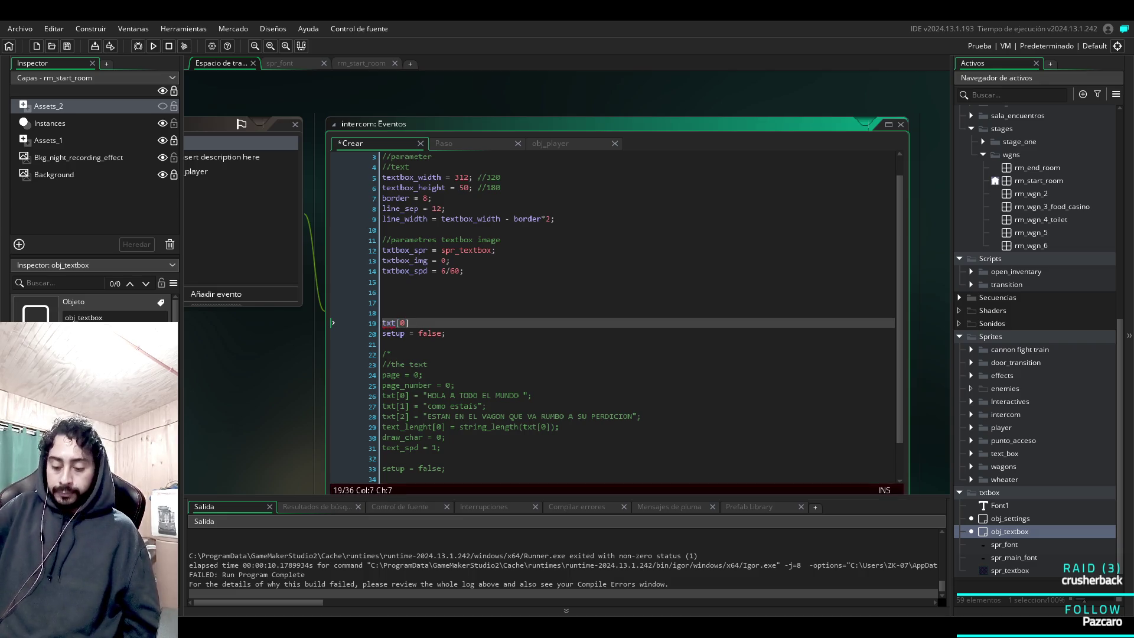
pyautogui.press('Left')
pyautogui.press('Left')
pyautogui.press('Left')
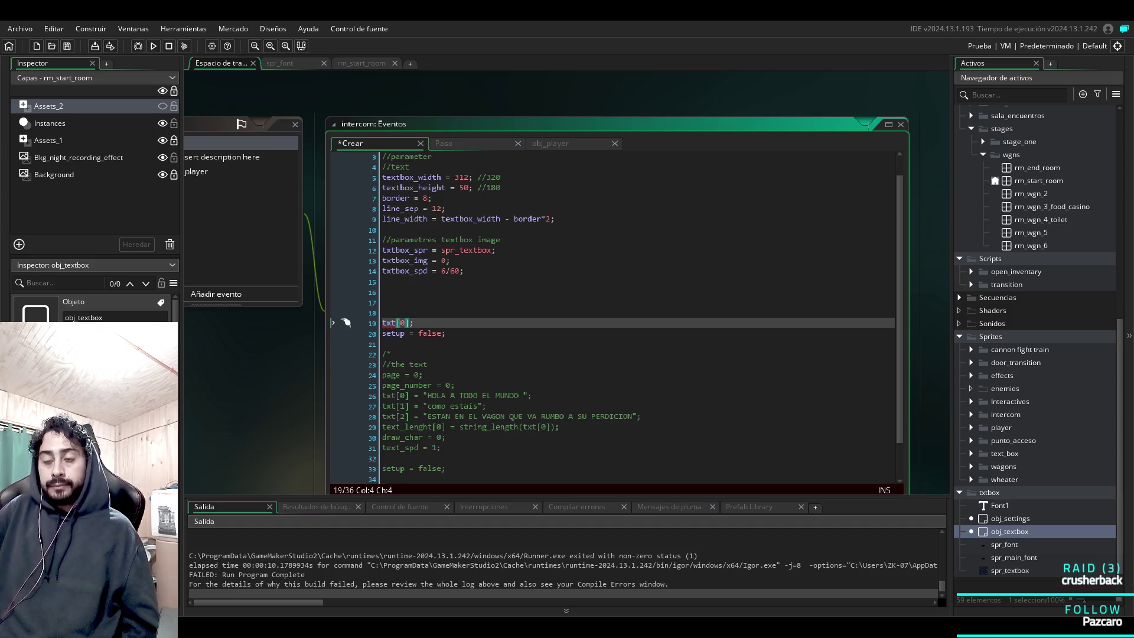
pyautogui.write('=')
pyautogui.press('Right')
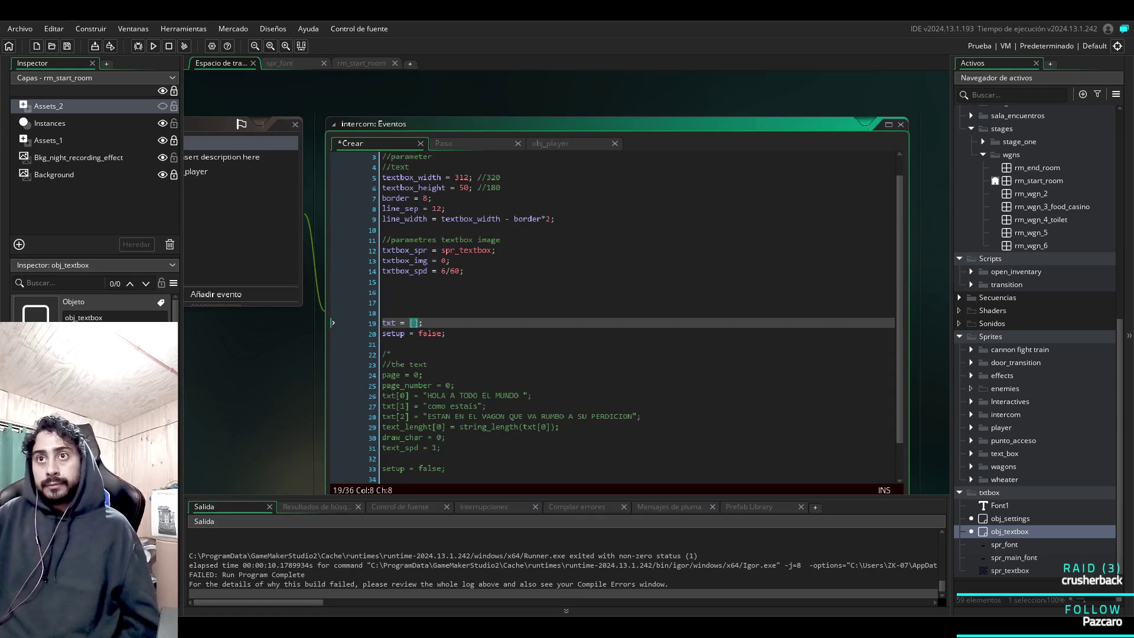
pyautogui.press('F5')
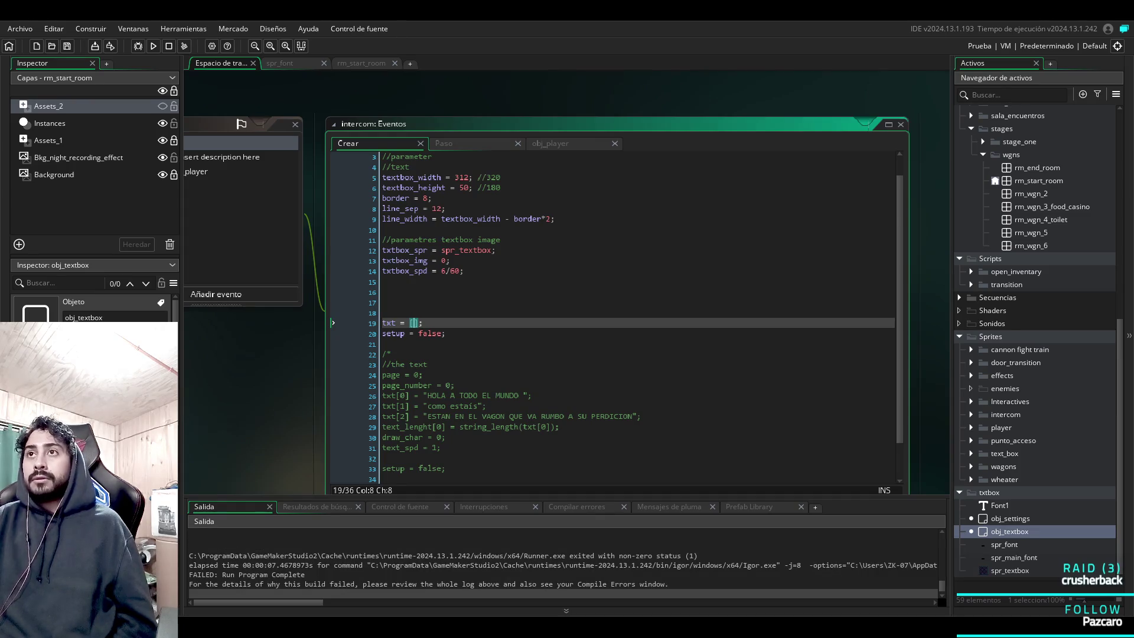
pyautogui.click(236, 171)
# Move the page and page_number lines from the obj_player collision code into the Create event.
pyautogui.click(431, 220)
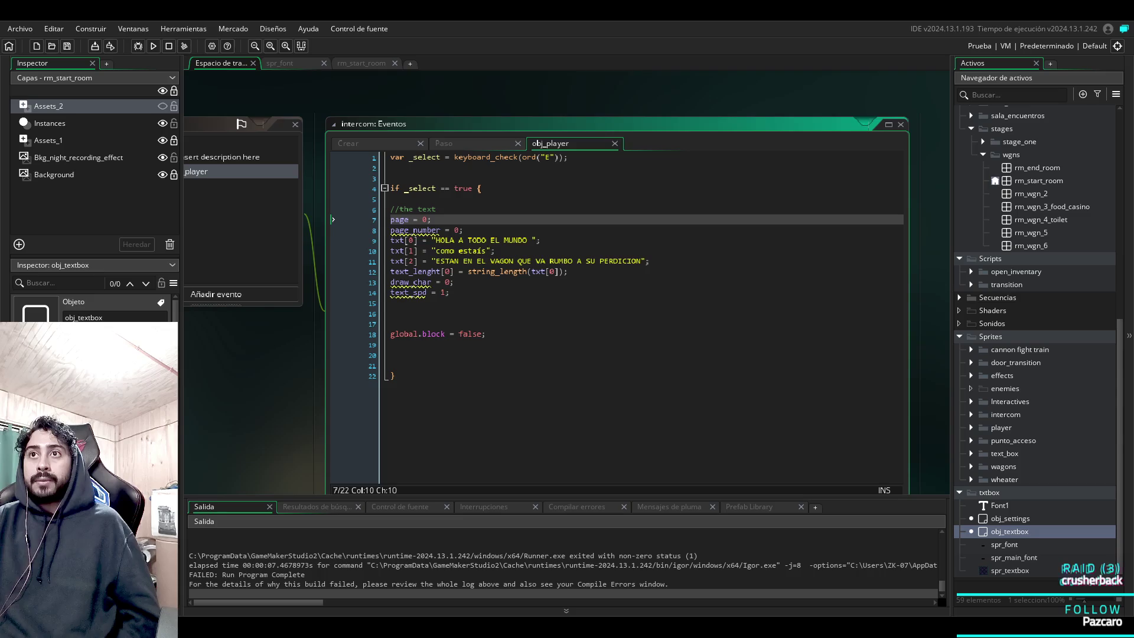
pyautogui.moveTo(464, 230); pyautogui.dragTo(390, 220)
pyautogui.hotkey('ctrl', 'c')
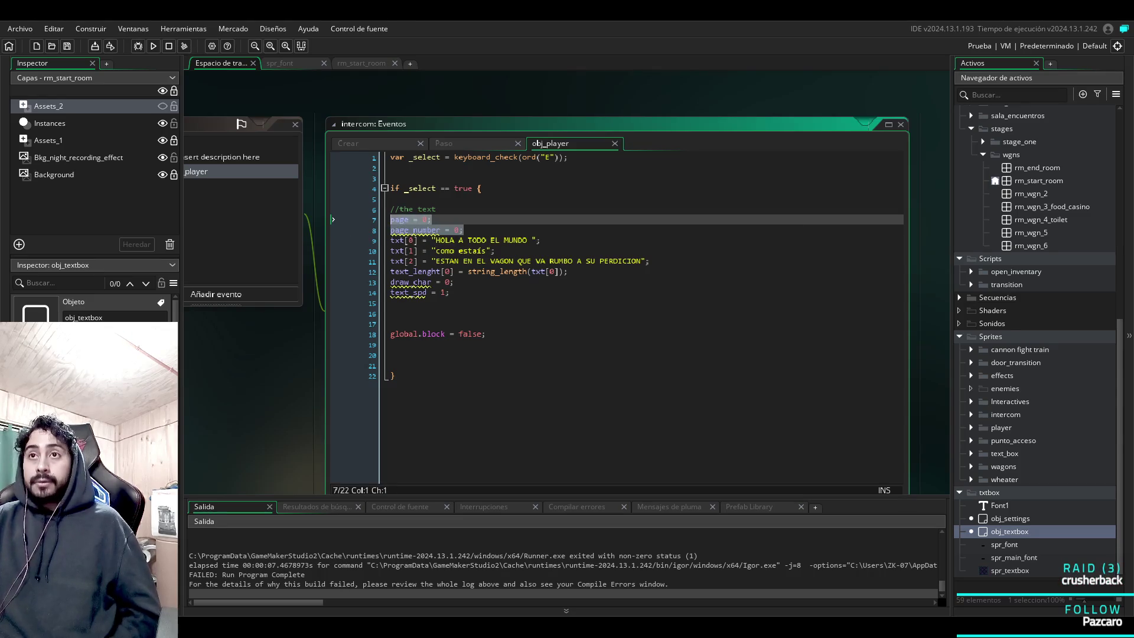
pyautogui.press('Delete')
pyautogui.click(236, 143)
pyautogui.click(390, 302)
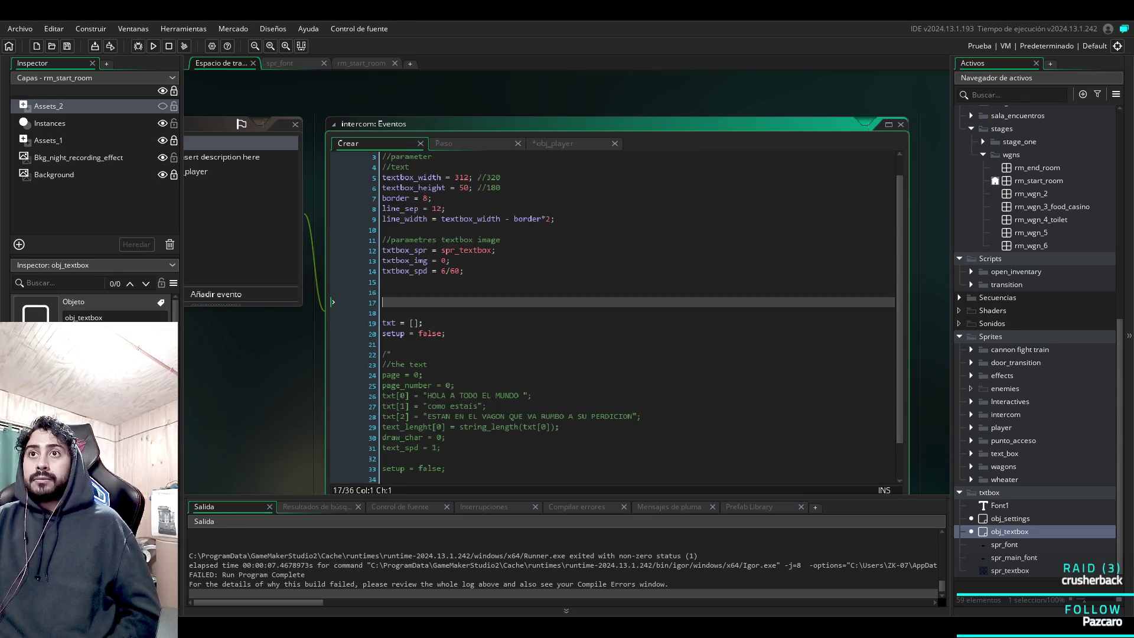
pyautogui.hotkey('ctrl', 'v')
# Move the draw_char and text_spd lines into the Create event, then save and run.
pyautogui.click(237, 171)
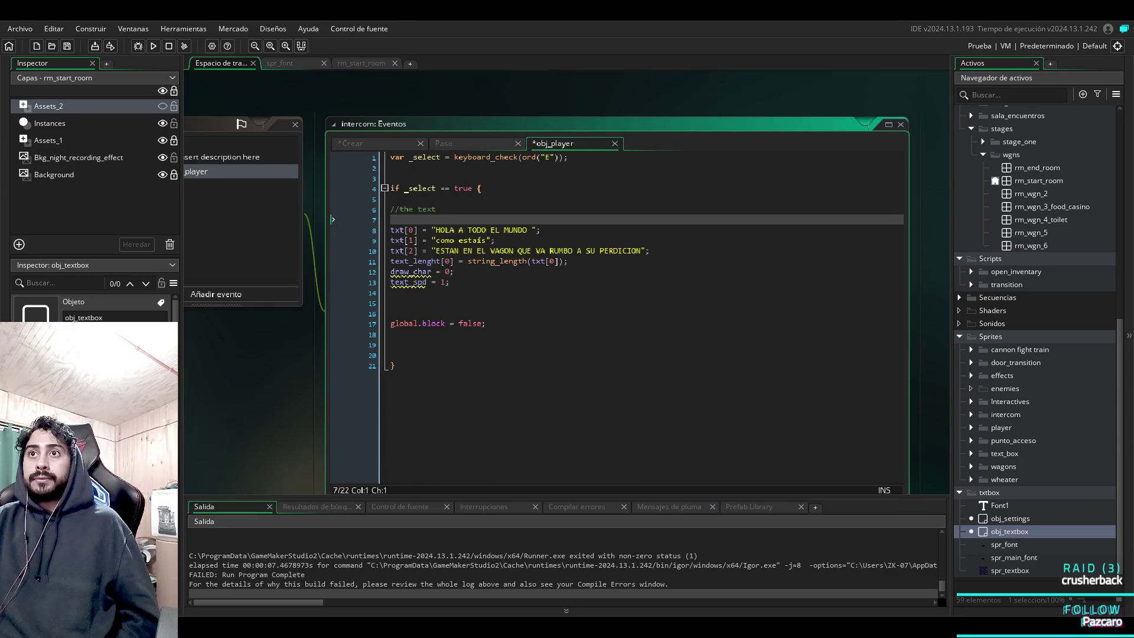
pyautogui.moveTo(450, 282); pyautogui.dragTo(345, 271)
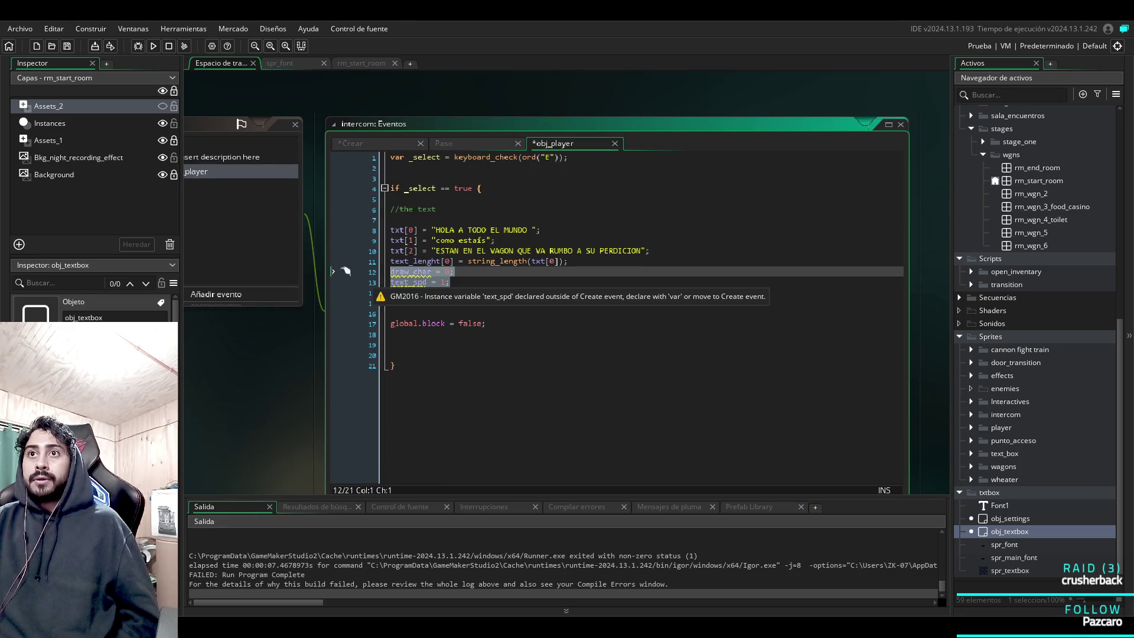
pyautogui.hotkey('ctrl', 'x')
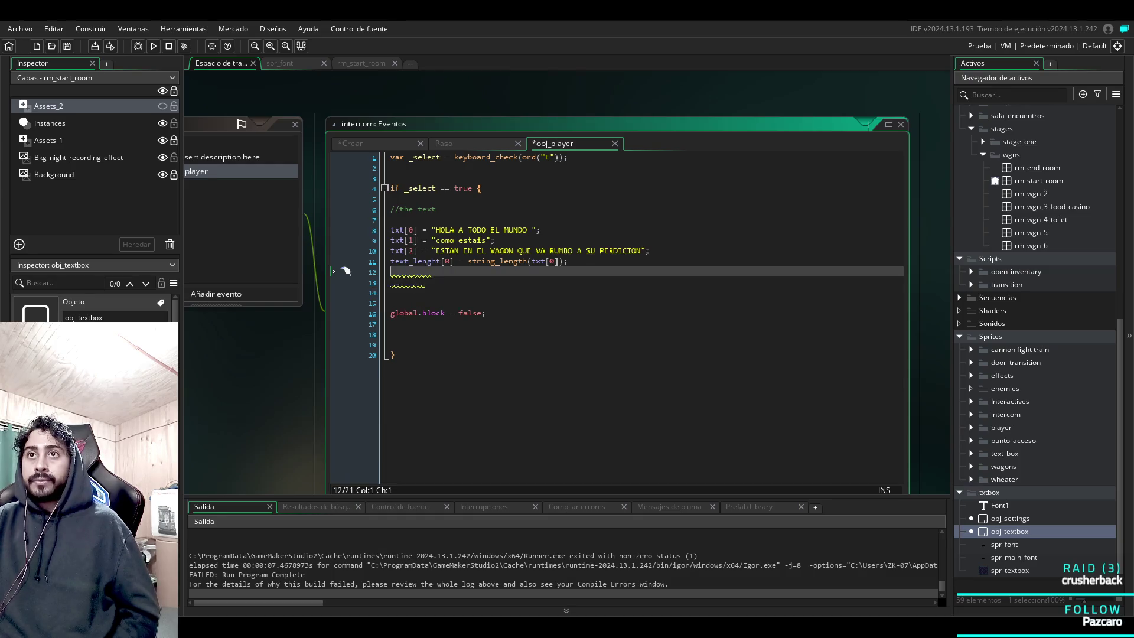
pyautogui.hotkey('ctrl', 'Tab')
pyautogui.press('Down')
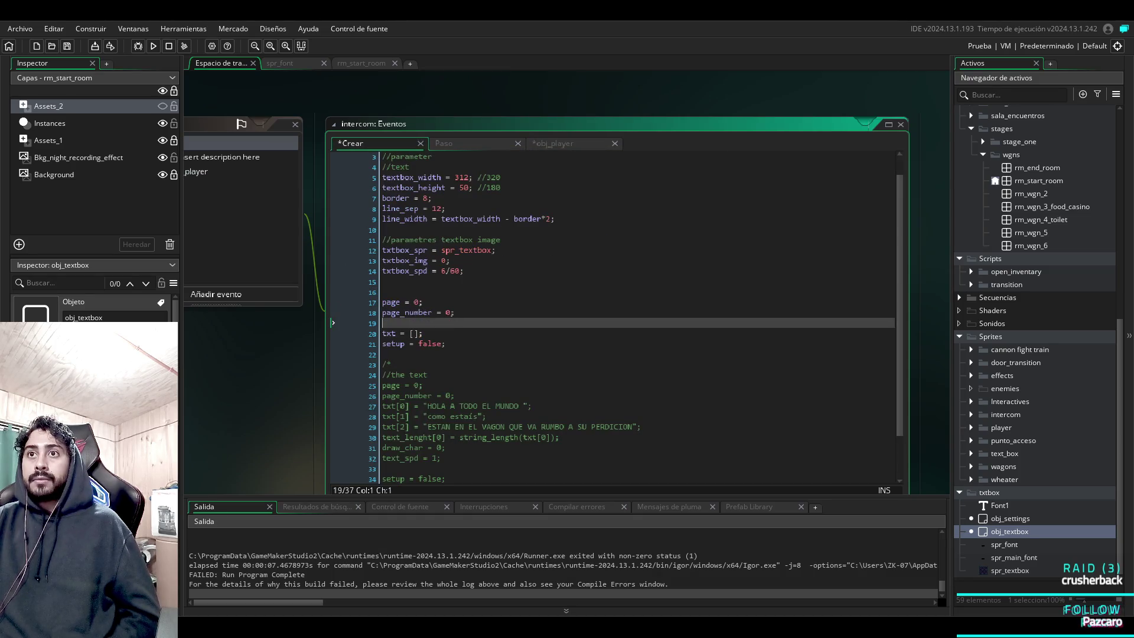
pyautogui.hotkey('ctrl', 'v')
pyautogui.press('F5')
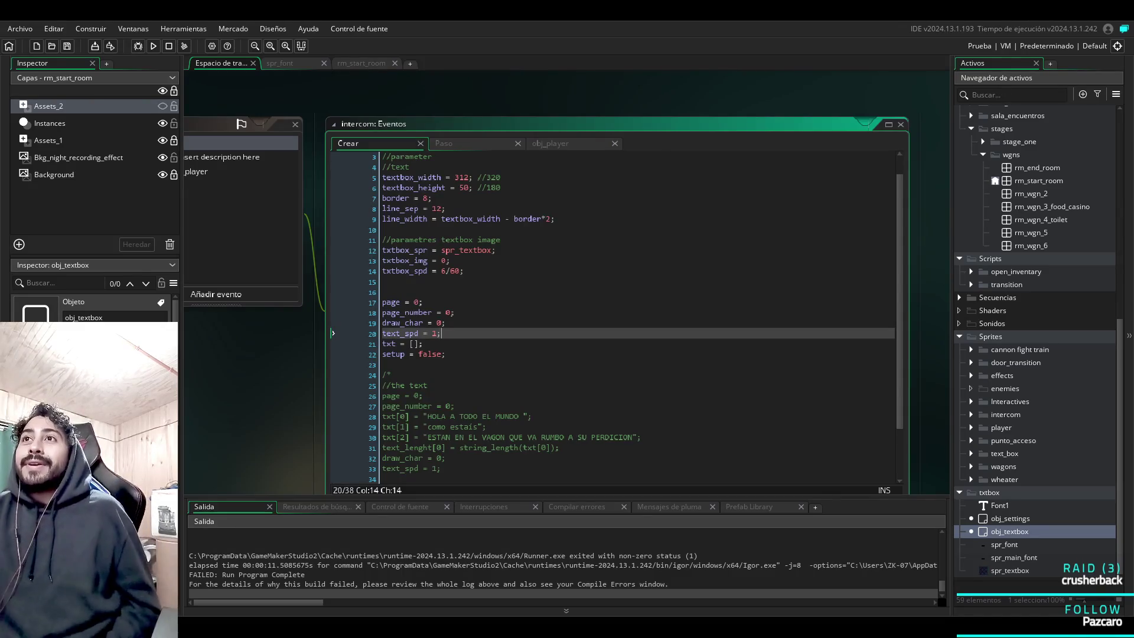
# Add a line-1 breakpoint, delete the new Create lines and remove the /* */ comment markers.
pyautogui.click(556, 144)
pyautogui.click(359, 157)
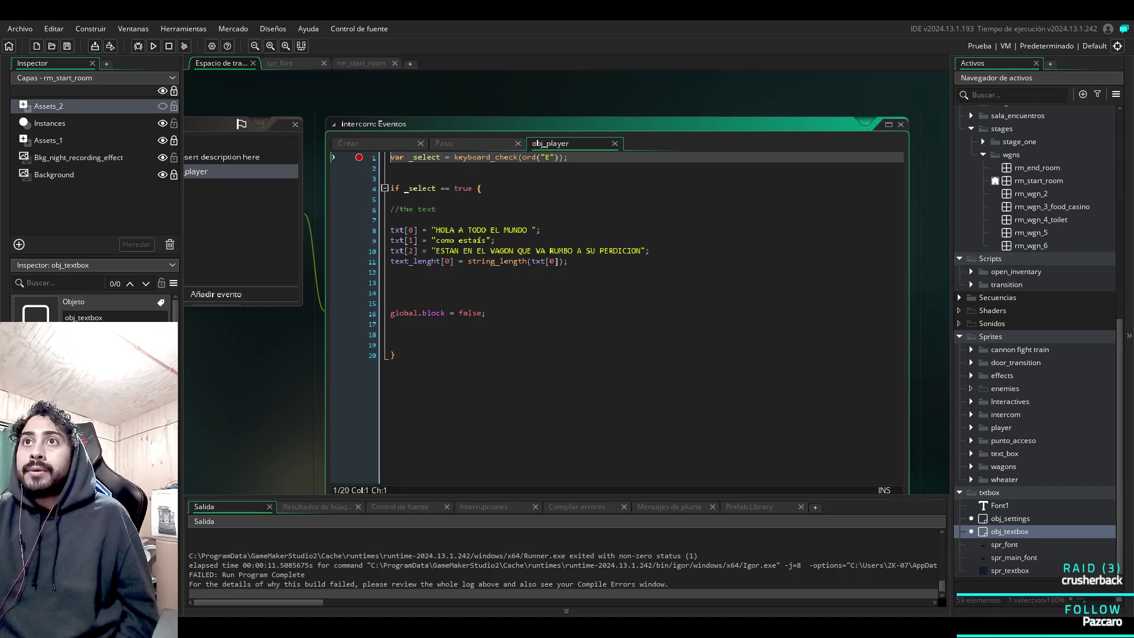
pyautogui.click(349, 143)
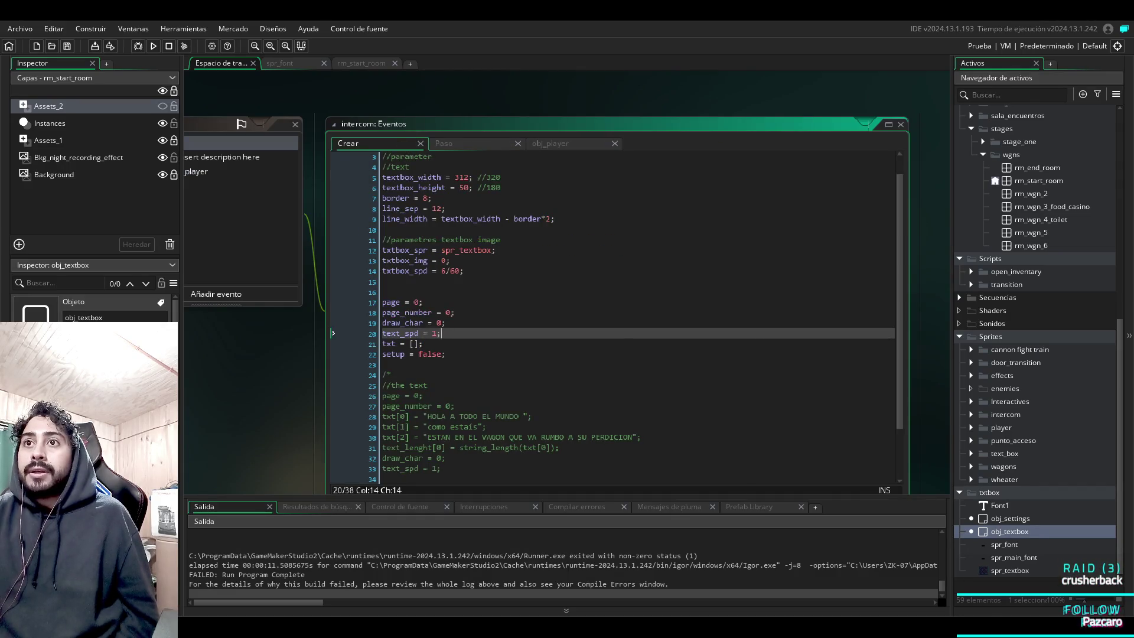
pyautogui.press('Down')
pyautogui.press('Down')
pyautogui.press('Down')
pyautogui.hotkey('shift', 'Up')
pyautogui.hotkey('shift', 'Up')
pyautogui.hotkey('shift', 'Up')
pyautogui.press('Delete')
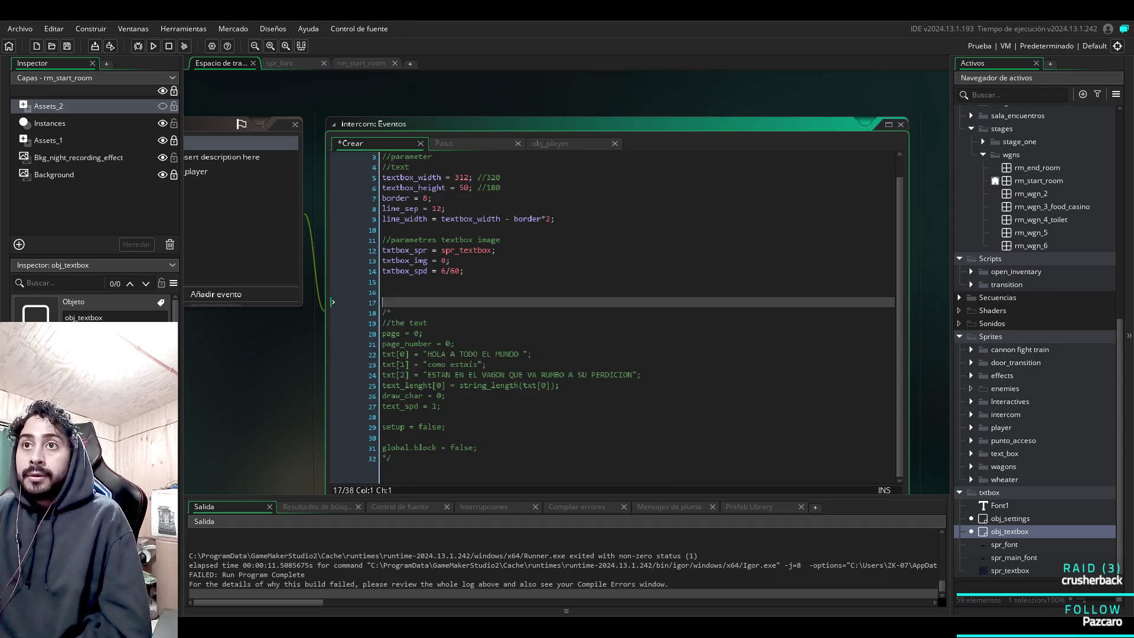
pyautogui.press('Delete')
pyautogui.press('Delete')
pyautogui.press('Delete')
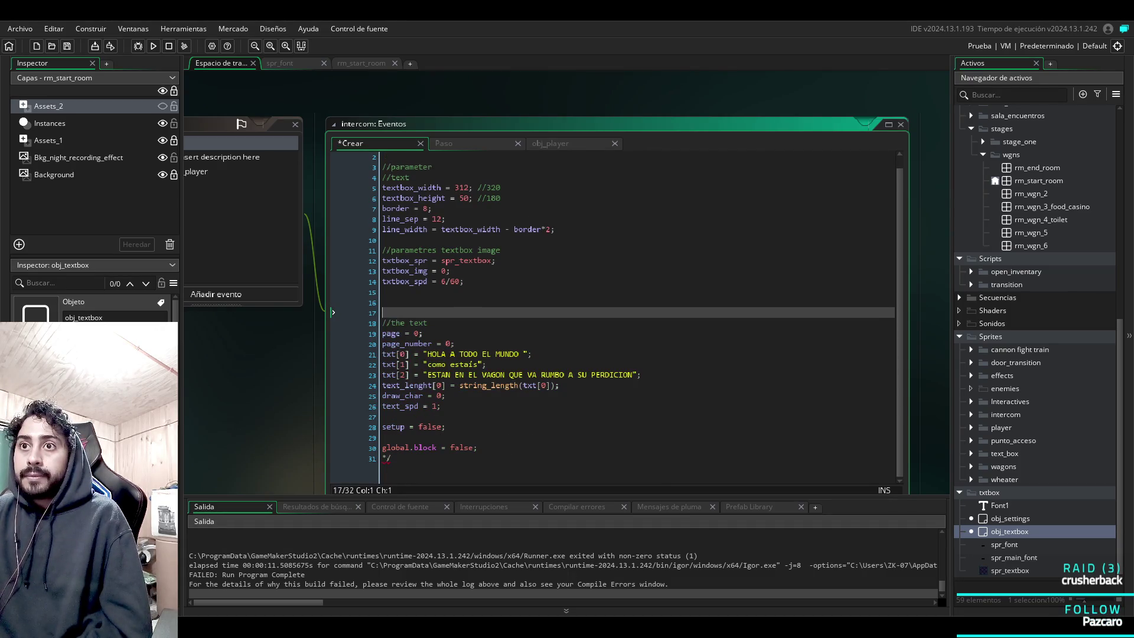
pyautogui.hotkey('ctrl', 'End')
pyautogui.press('BackSpace')
pyautogui.press('BackSpace')
pyautogui.press('BackSpace')
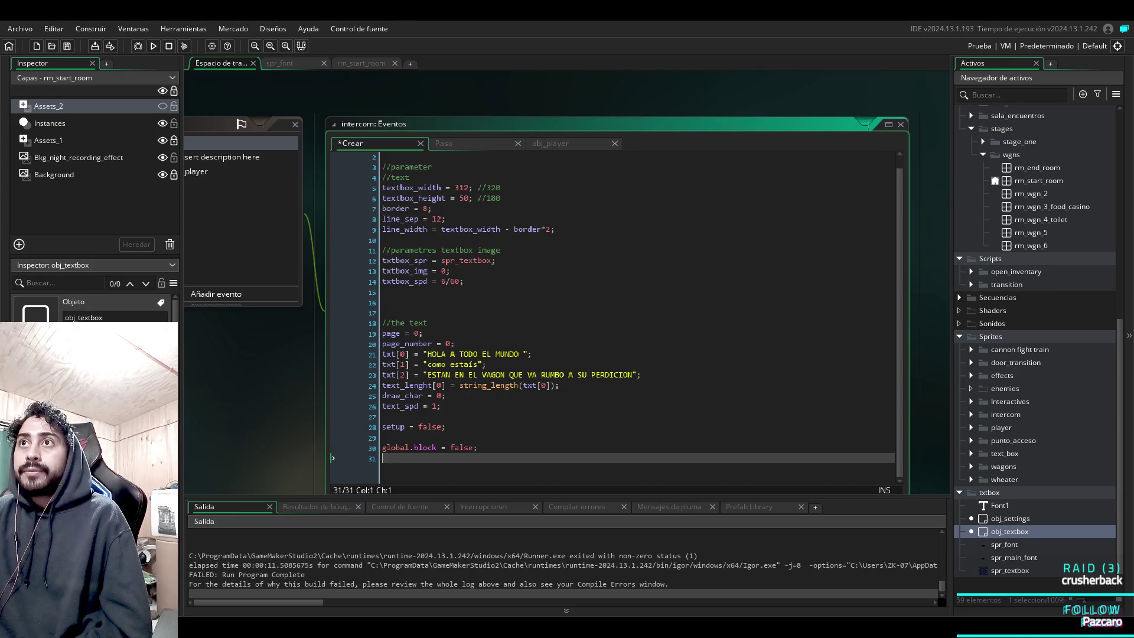
pyautogui.click(196, 171)
pyautogui.moveTo(392, 345); pyautogui.dragTo(391, 209)
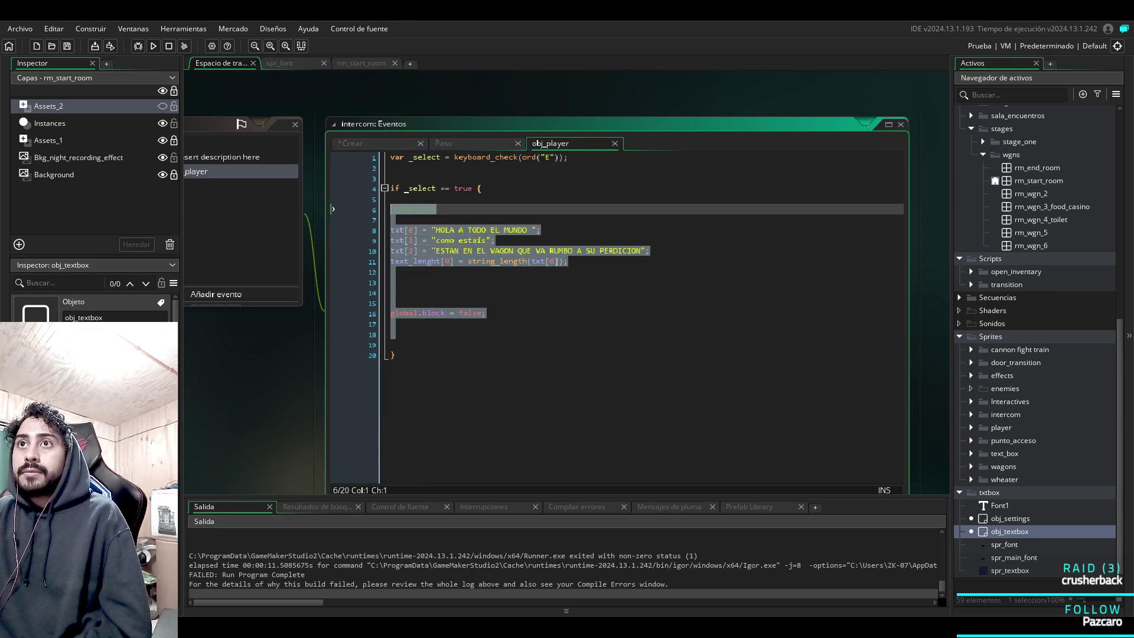
# Delete the text lines inside the collision event's E check and select the Step event code.
pyautogui.press('Delete')
pyautogui.click(236, 156)
pyautogui.scroll(-15, 615, 313)
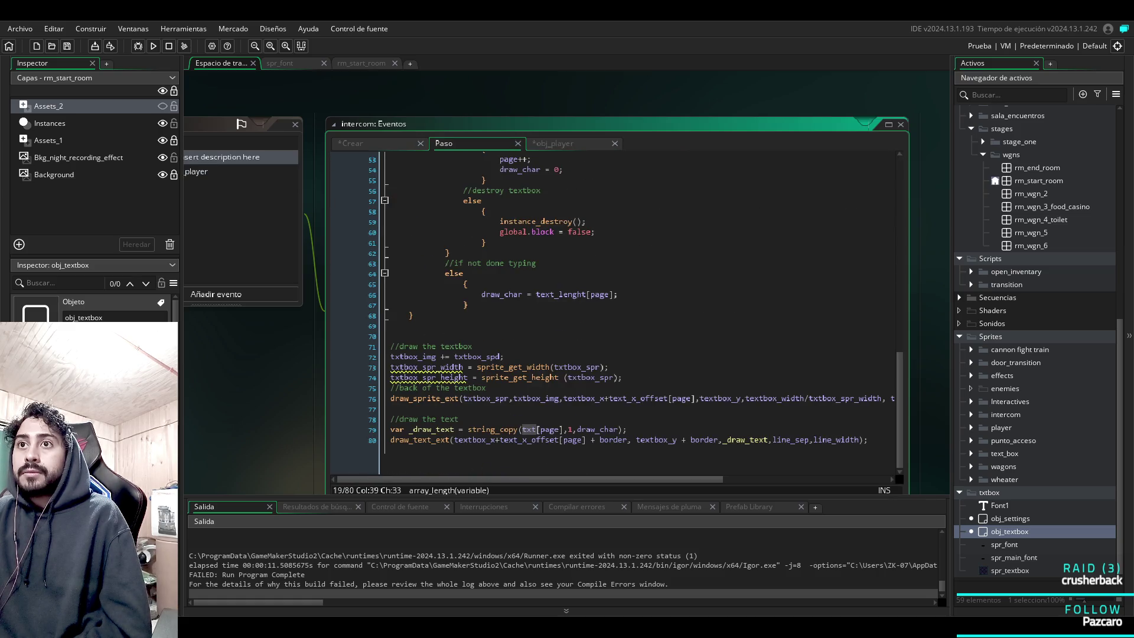
pyautogui.moveTo(868, 440)
pyautogui.mouseDown()
pyautogui.moveTo(413, 416)
pyautogui.moveTo(346, 156)
pyautogui.mouseUp()
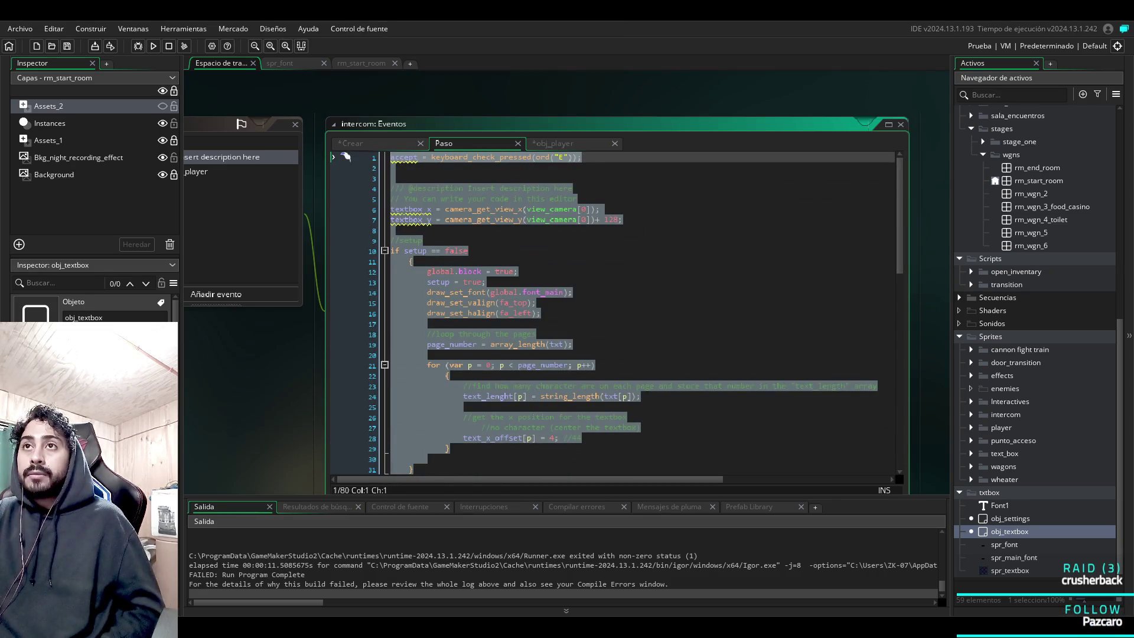
pyautogui.click(423, 240)
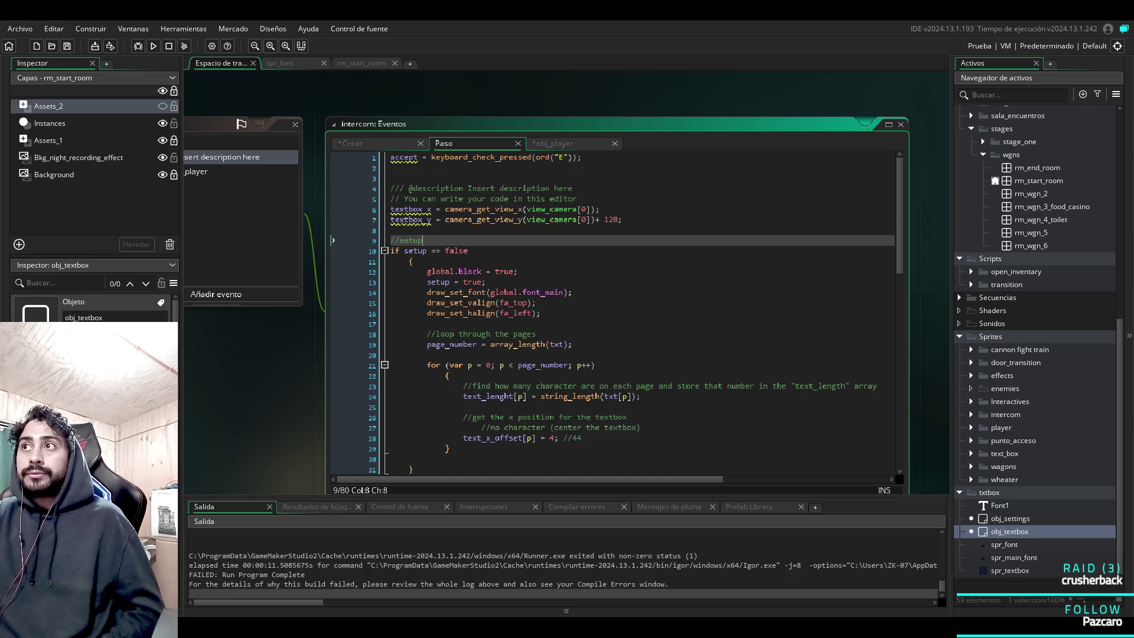
pyautogui.scroll(-10, 590, 355)
pyautogui.moveTo(857, 449); pyautogui.dragTo(488, 397)
pyautogui.hotkey('ctrl', 'a')
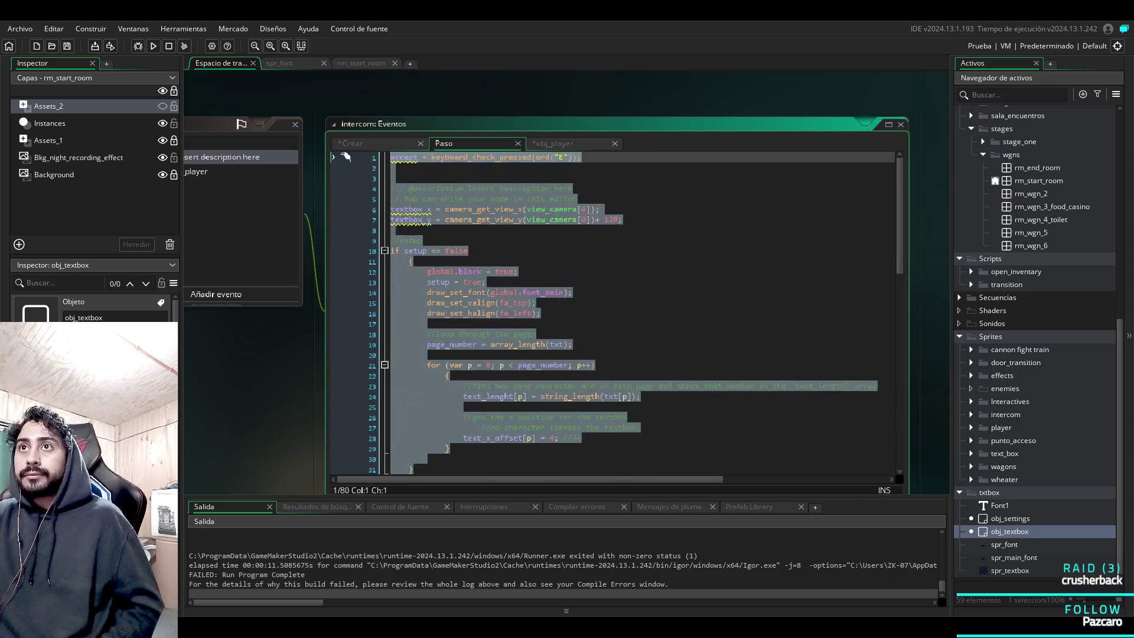
pyautogui.press('Delete')
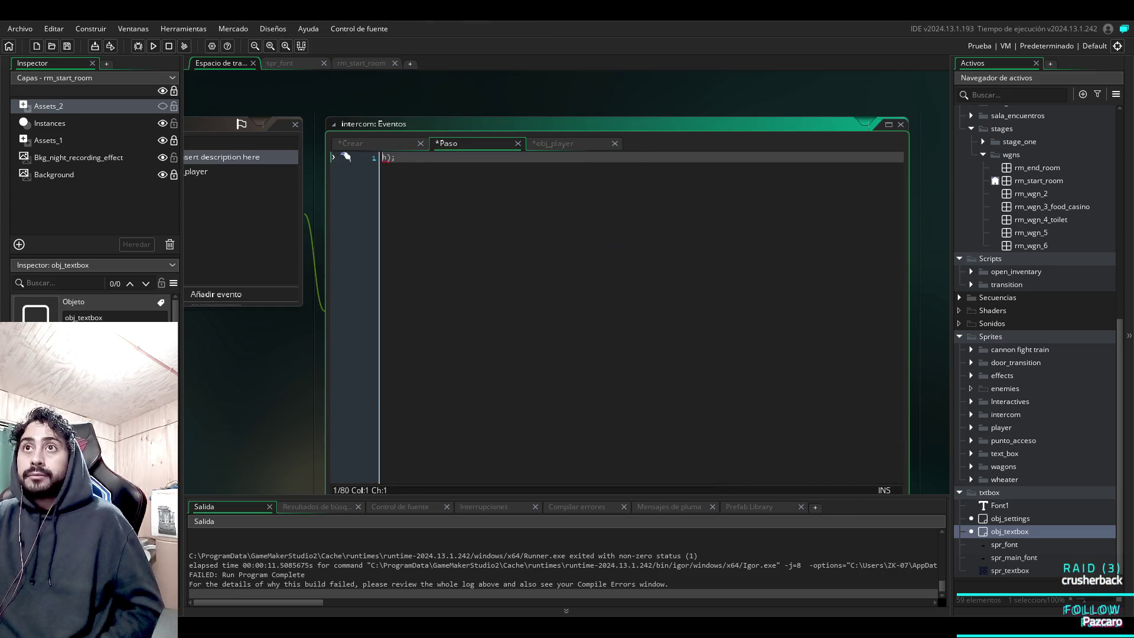
pyautogui.hotkey('ctrl', 'z')
# Cut all of the Step event code and place it in the collision event's E-key block.
pyautogui.scroll(-15, 615, 313)
pyautogui.scroll(-2, 615, 313)
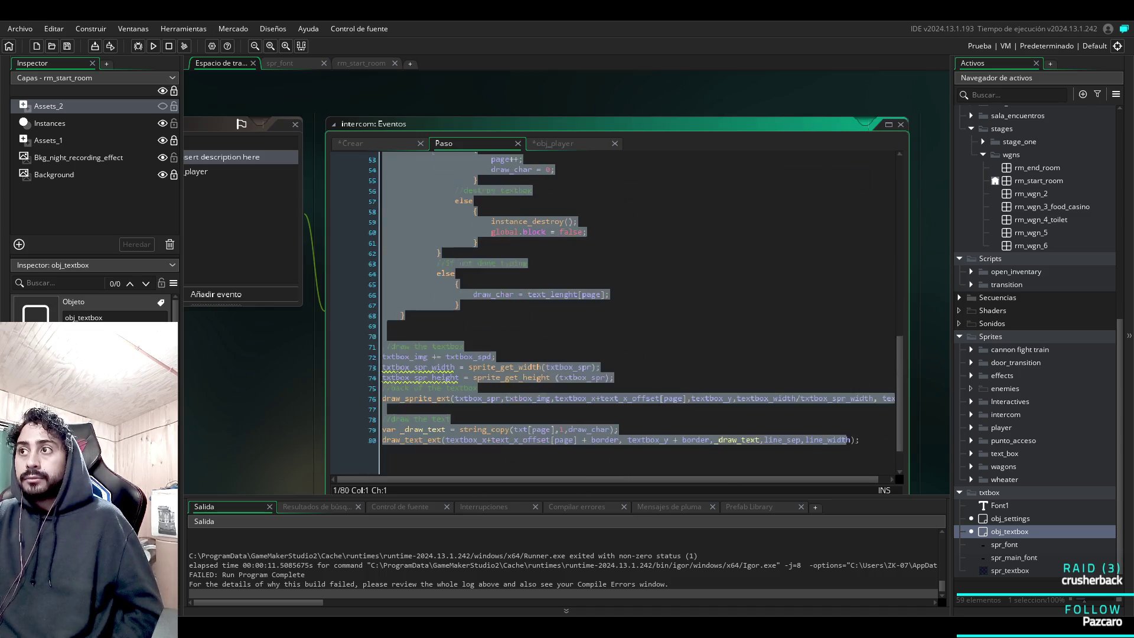
pyautogui.click(743, 440)
pyautogui.hscroll(5, 742, 440)
pyautogui.hscroll(-5, 742, 440)
pyautogui.hscroll(5, 742, 439)
pyautogui.hscroll(-5, 742, 440)
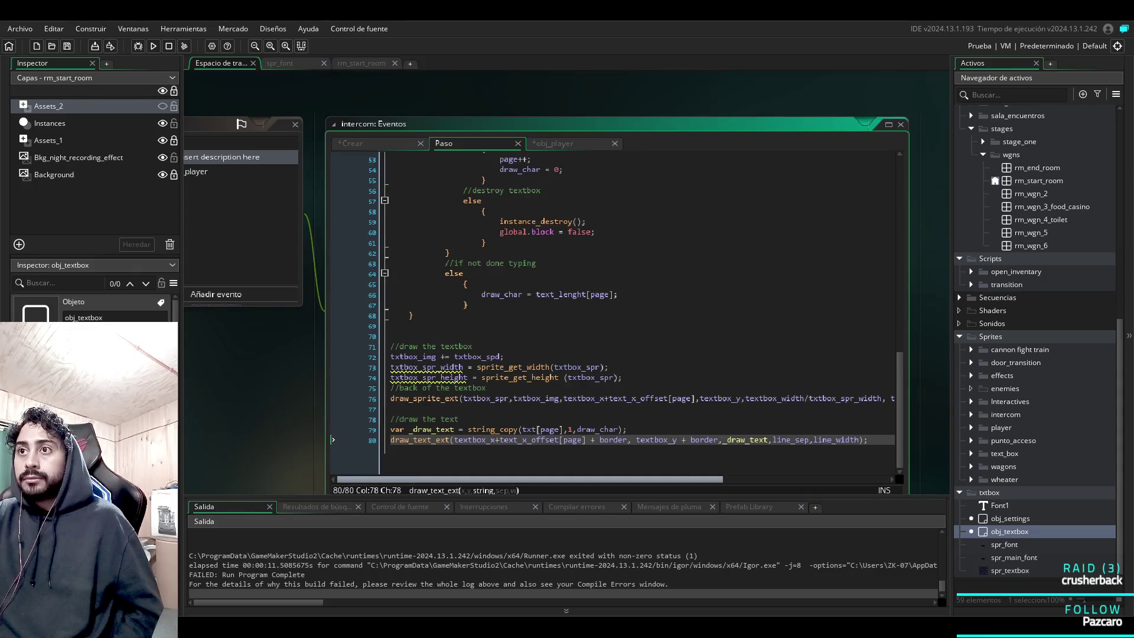
pyautogui.moveTo(875, 441)
pyautogui.mouseDown()
pyautogui.moveTo(413, 346)
pyautogui.moveTo(346, 157)
pyautogui.mouseUp()
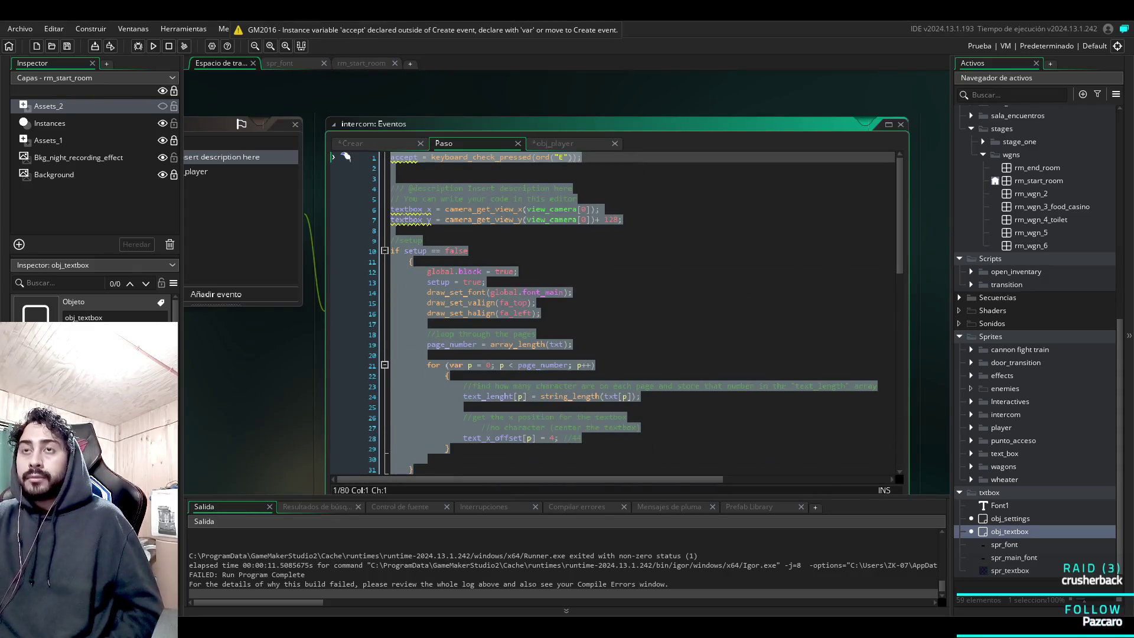
pyautogui.press('Delete')
pyautogui.click(196, 172)
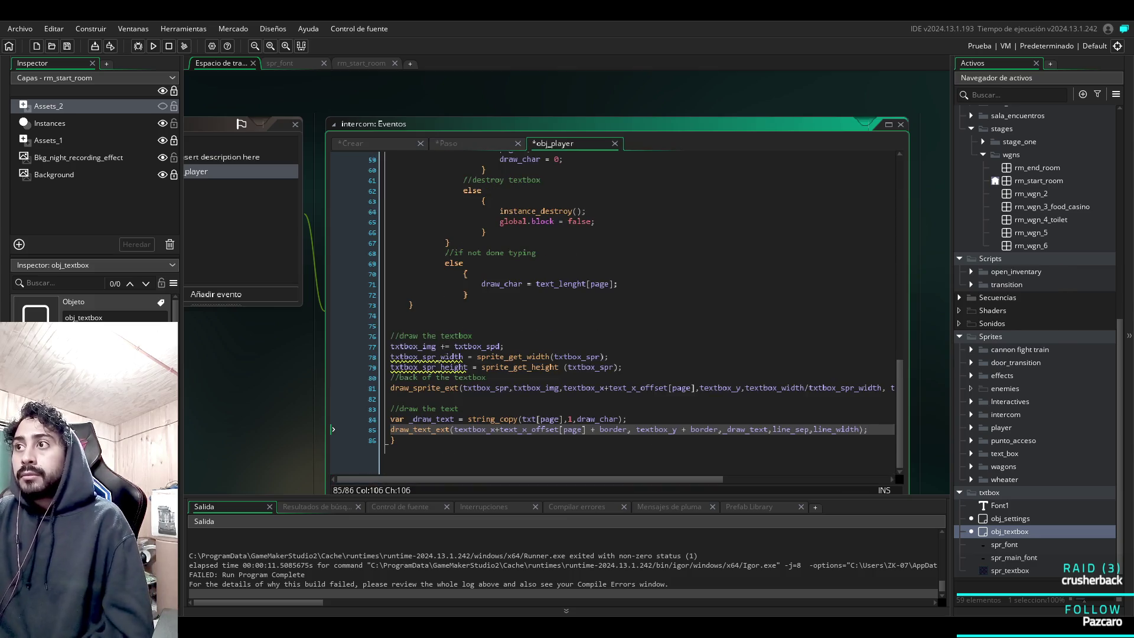
pyautogui.press('Return')
pyautogui.scroll(20, 614, 313)
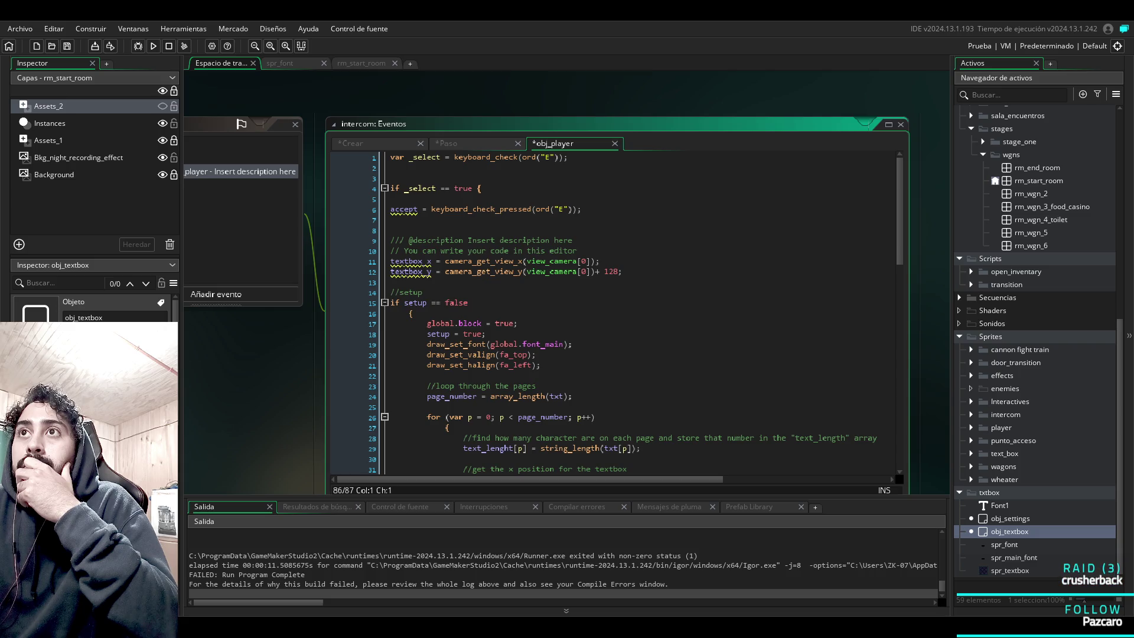
# Comment out line 1, var _select = keyboard_check(...), with // and run with F5.
pyautogui.hotkey('ctrl', 'Home')
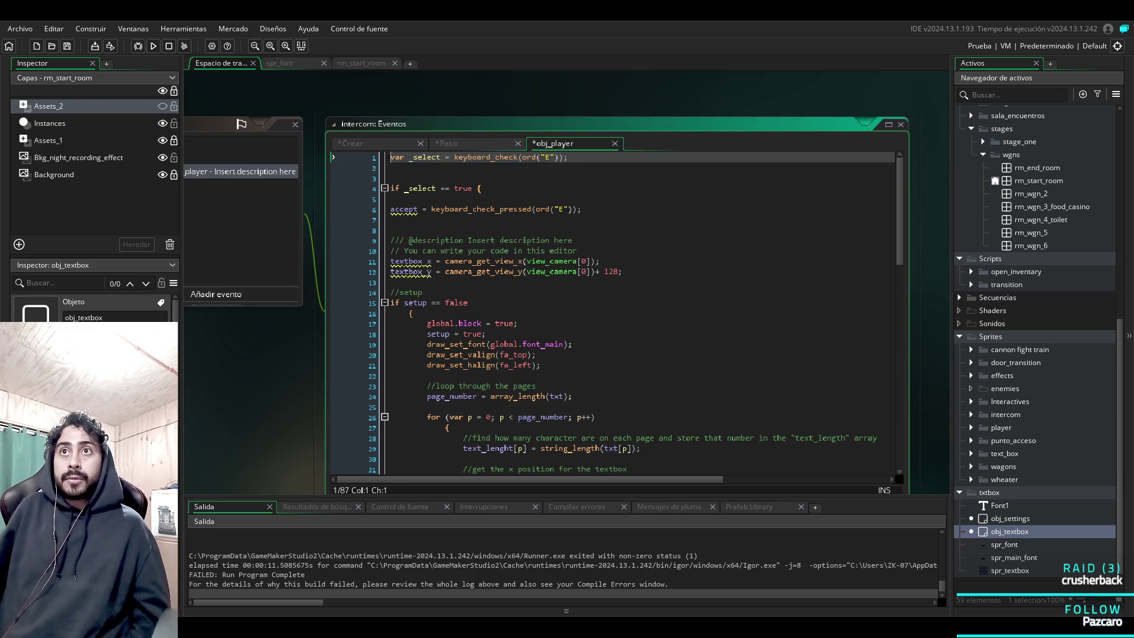
pyautogui.write('//')
pyautogui.press('F5')
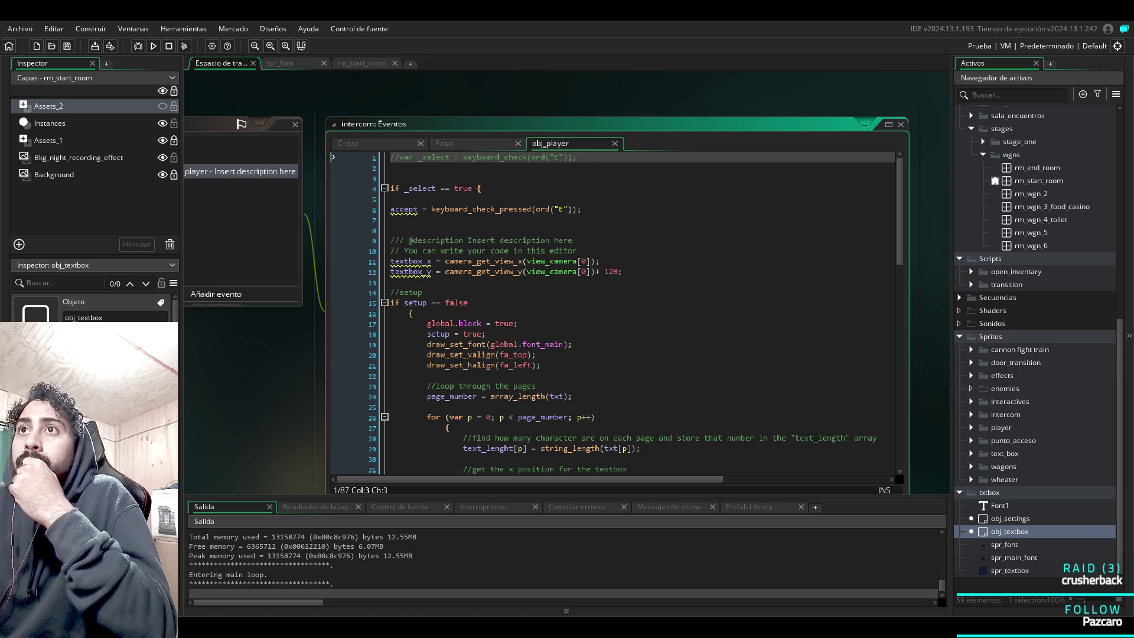
# Compare the _select condition on line 4 of the collision code with the intercom Create code.
pyautogui.click(457, 188)
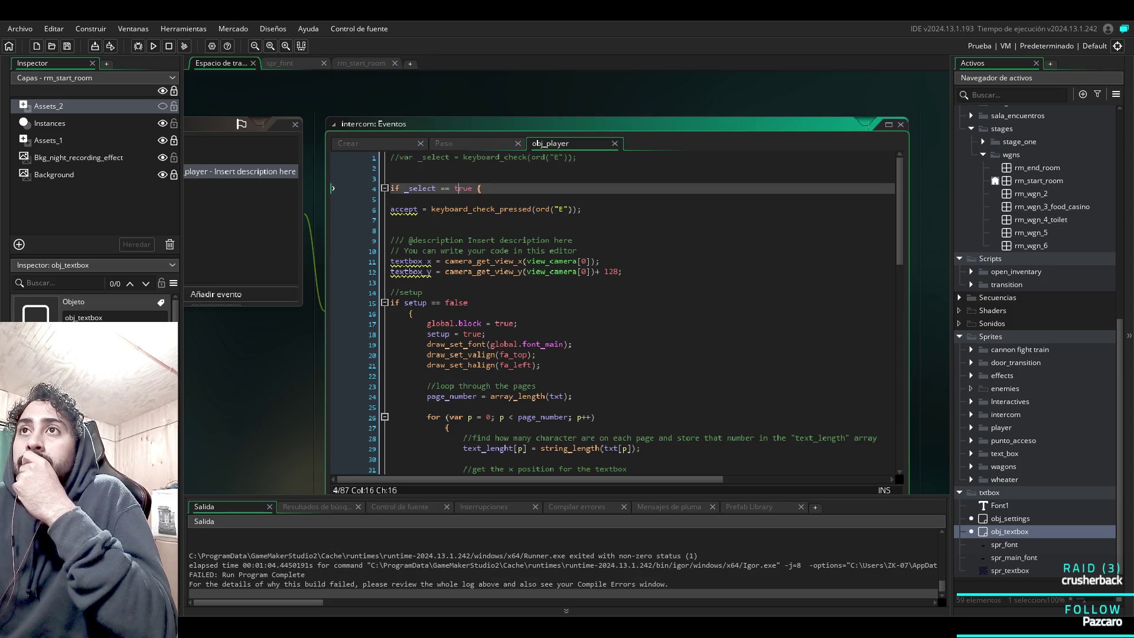
pyautogui.click(482, 188)
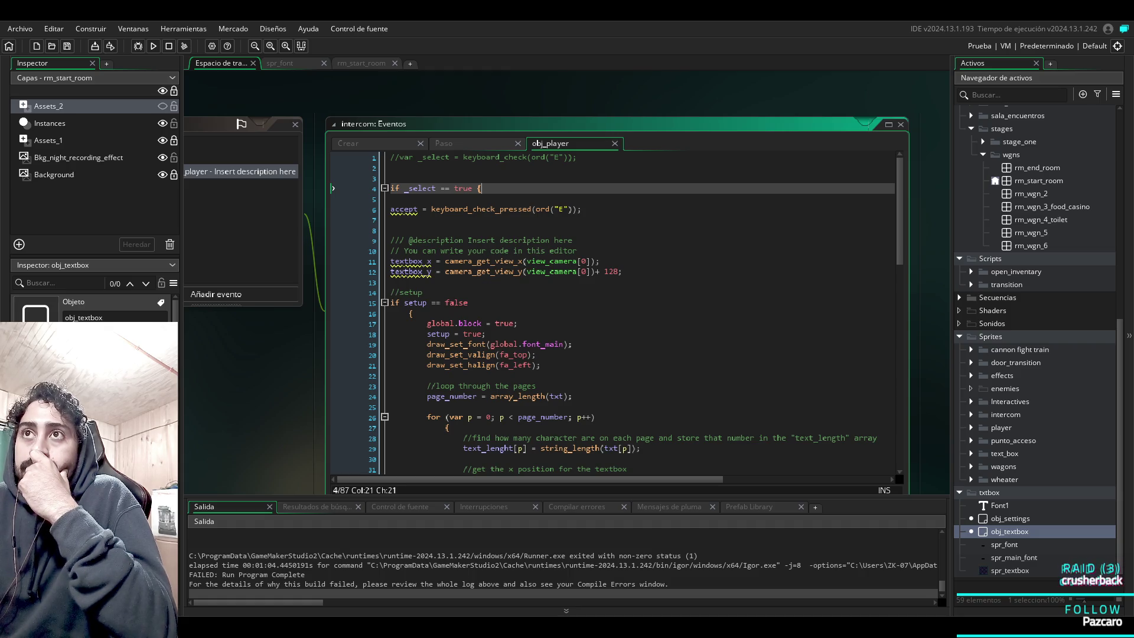
pyautogui.hotkey('ctrl', 'Tab')
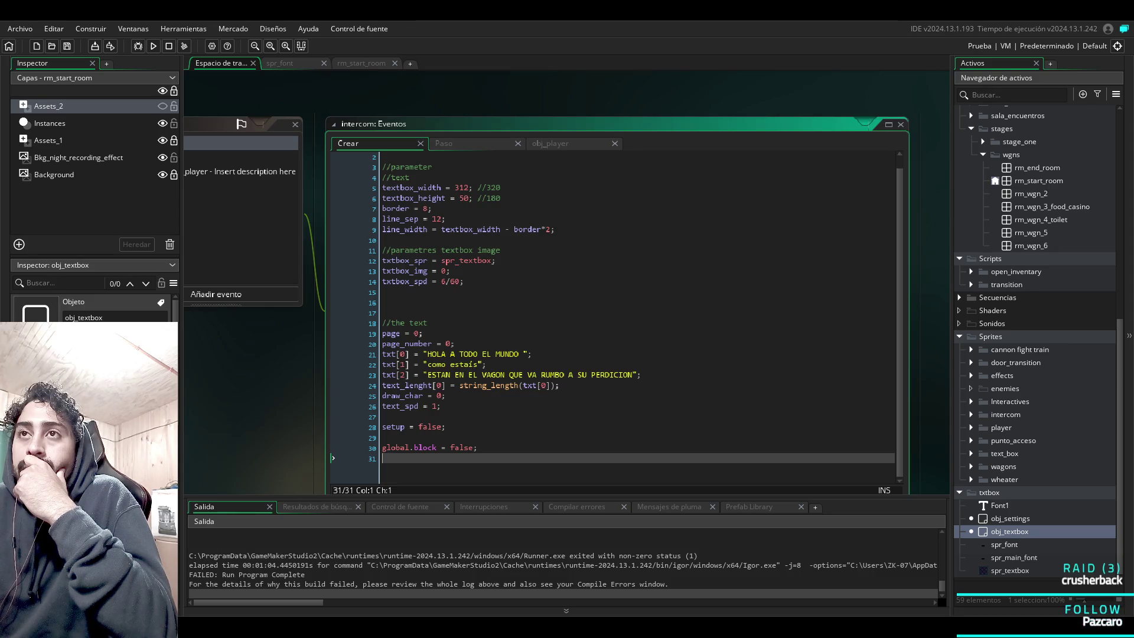
pyautogui.scroll(1, 615, 313)
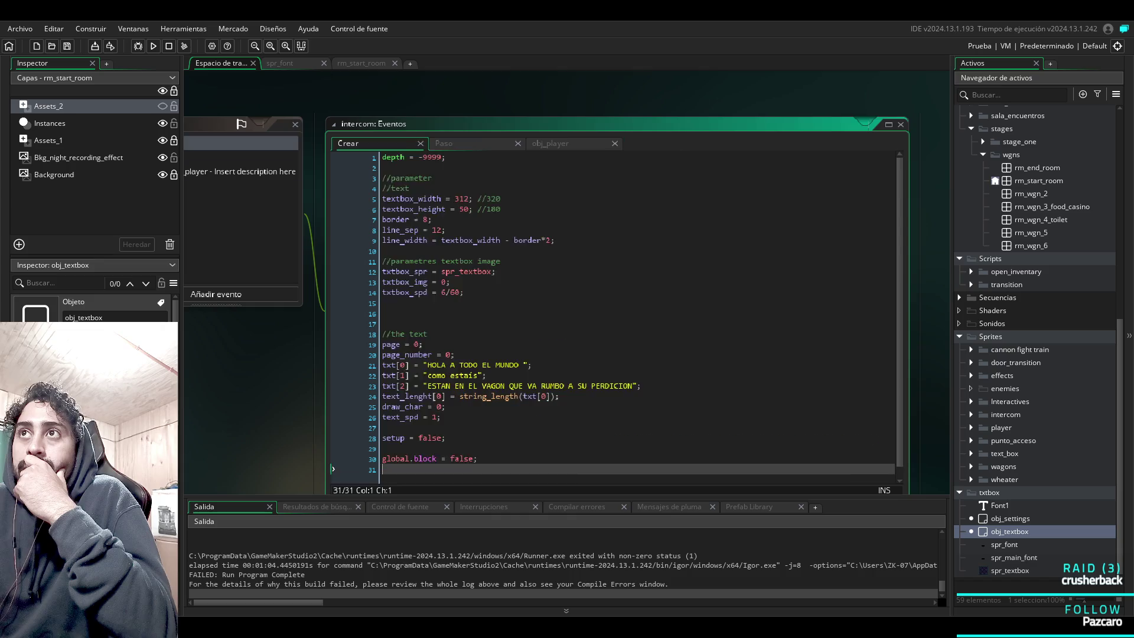
pyautogui.click(550, 143)
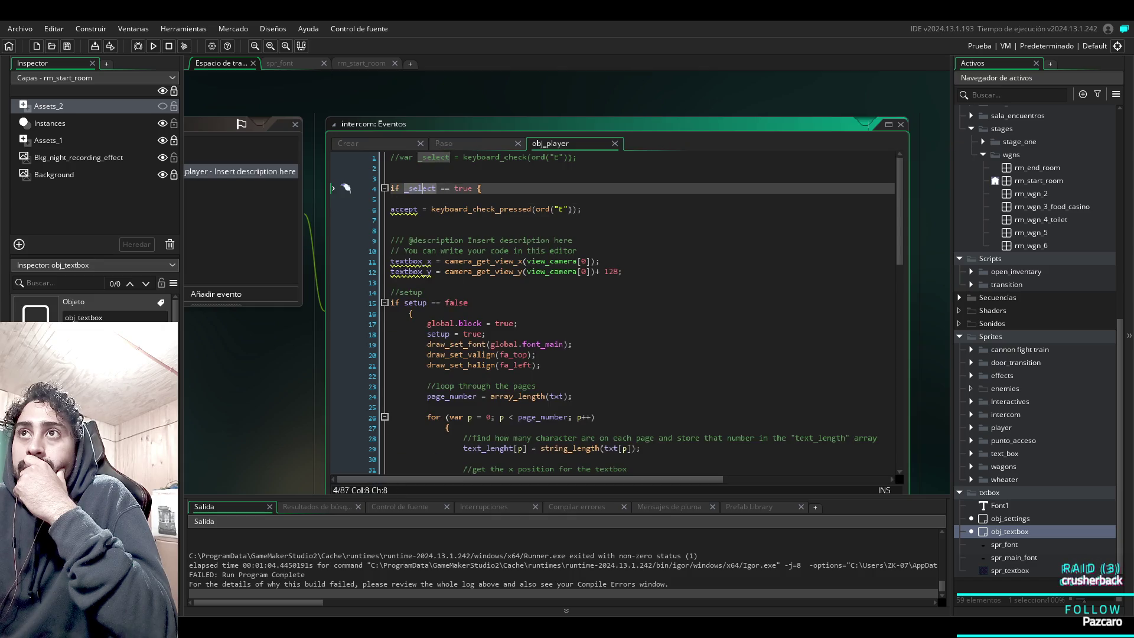
pyautogui.click(435, 188)
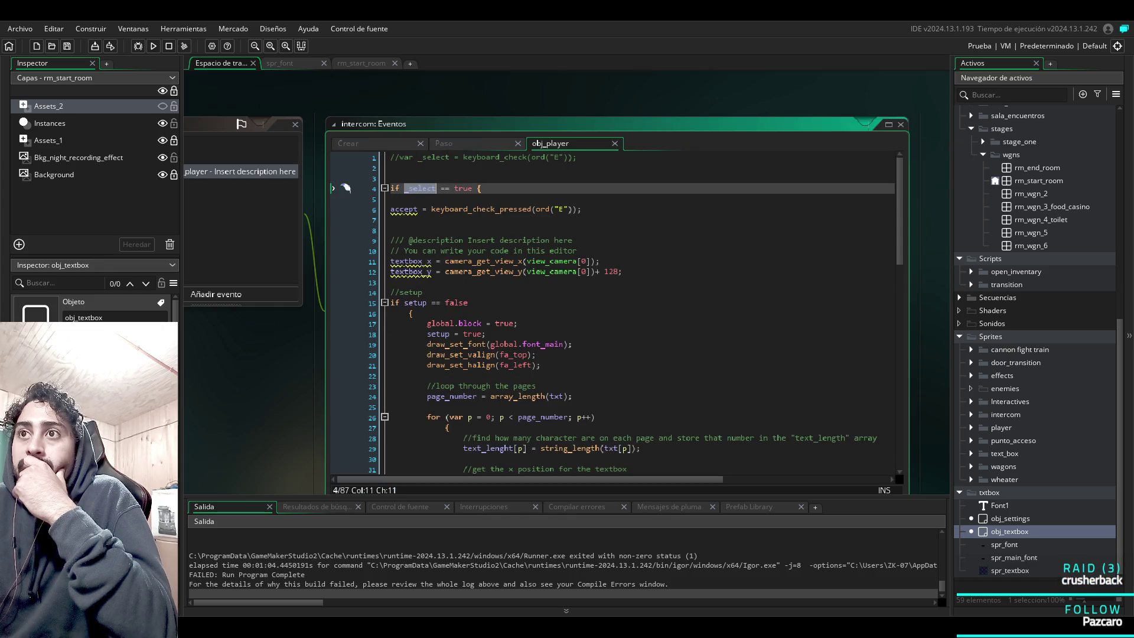
pyautogui.scroll(-15, 614, 313)
pyautogui.scroll(16, 346, 187)
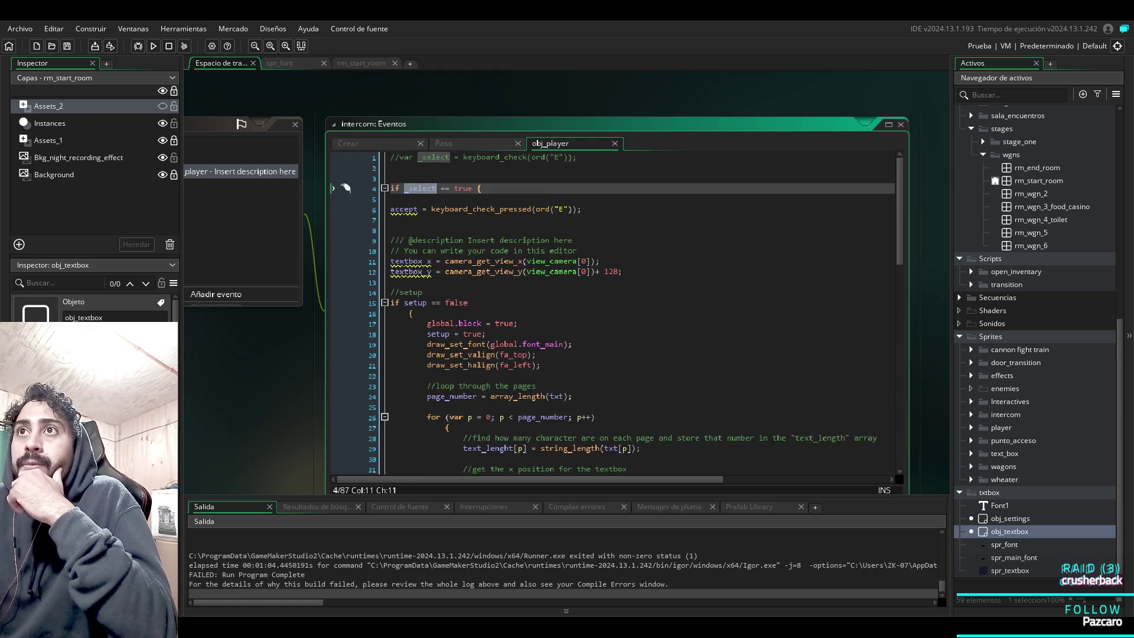
pyautogui.click(349, 143)
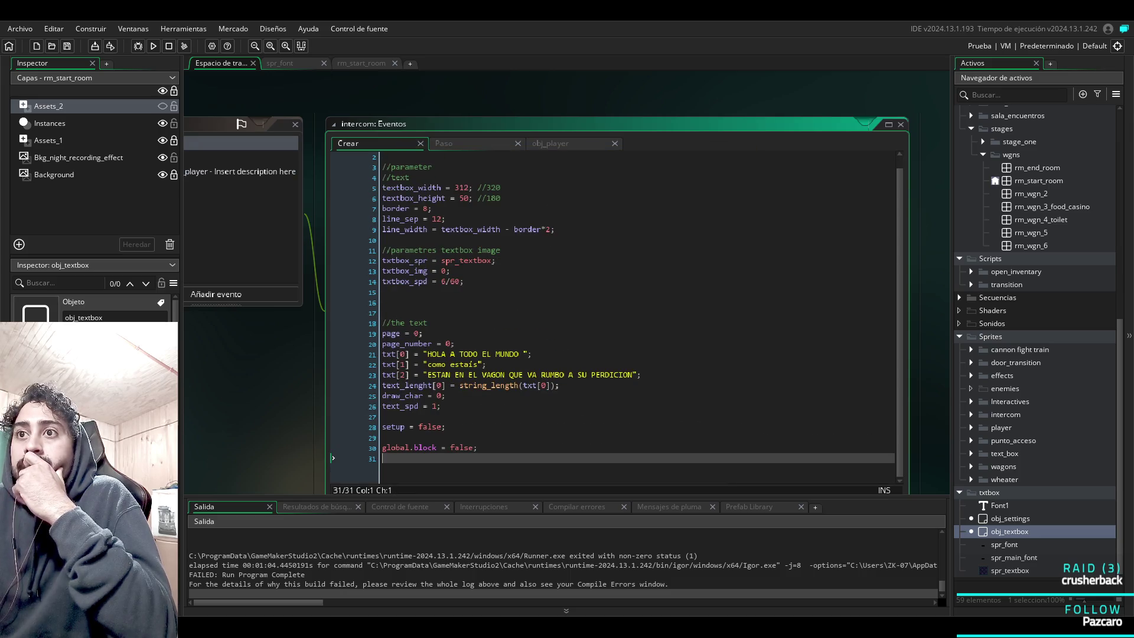
pyautogui.scroll(1, 615, 313)
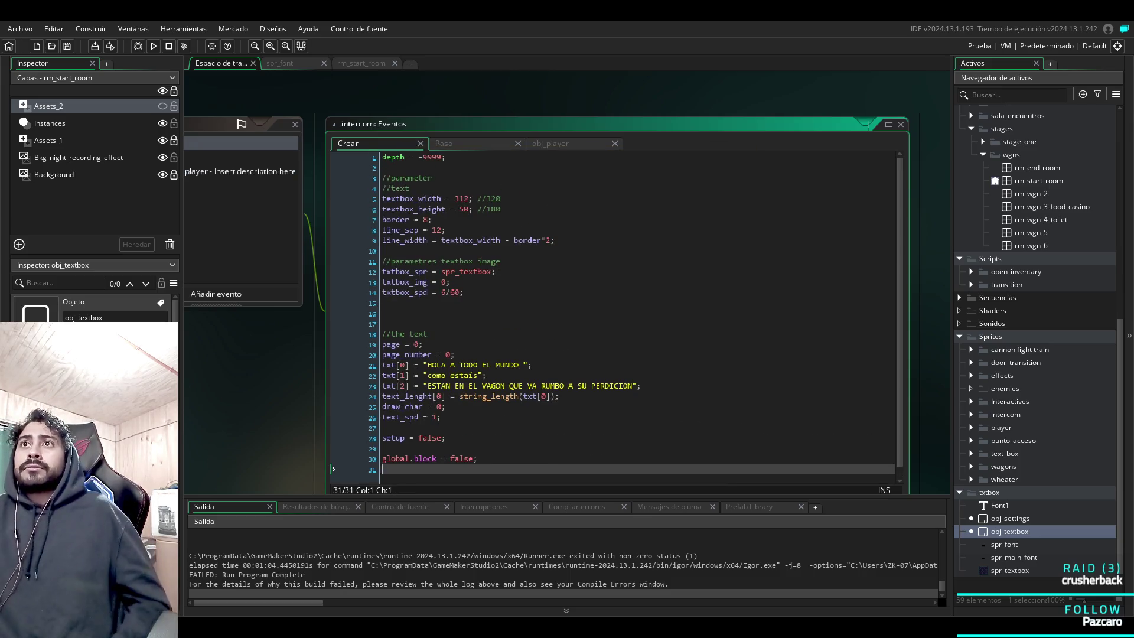
pyautogui.scroll(-5, 234, 189)
pyautogui.scroll(5, 589, 189)
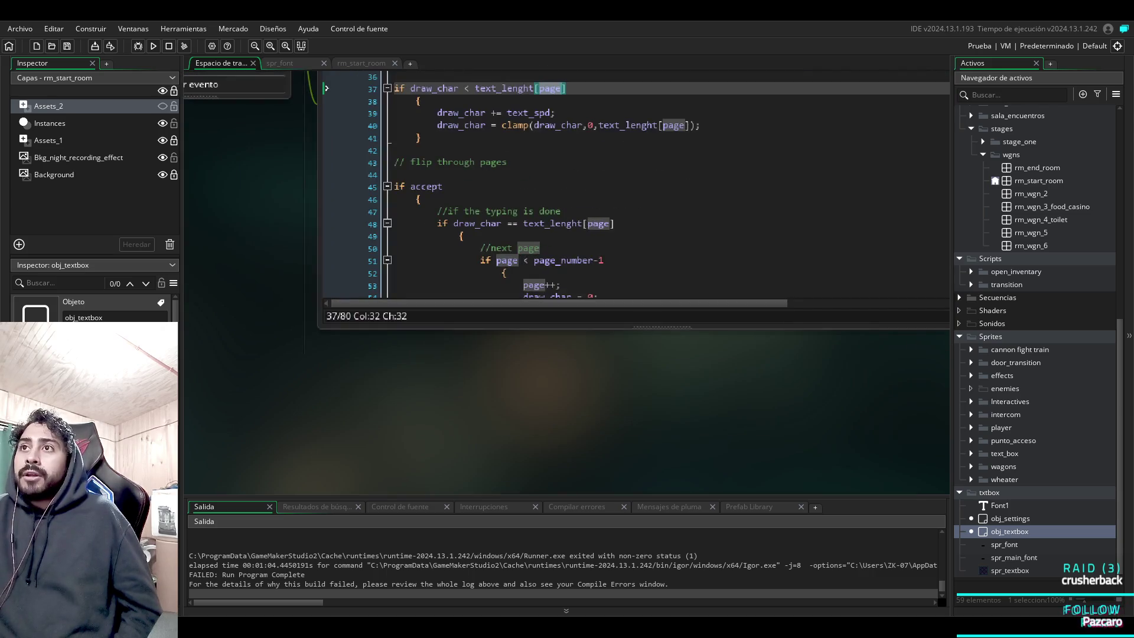
pyautogui.click(423, 145)
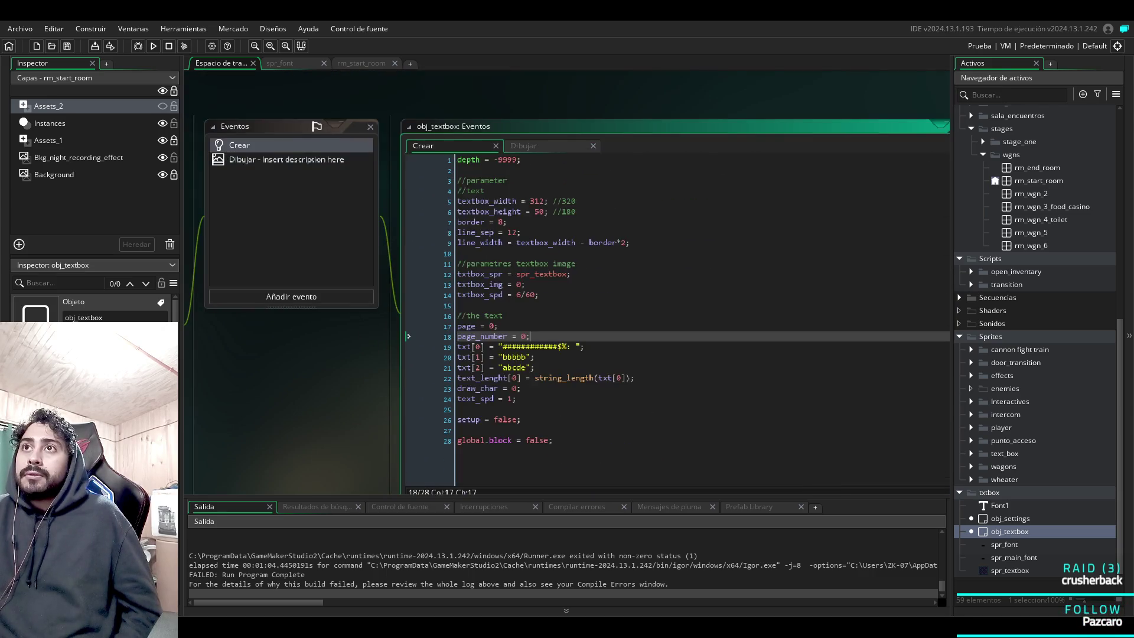
pyautogui.click(524, 145)
pyautogui.scroll(5, 650, 295)
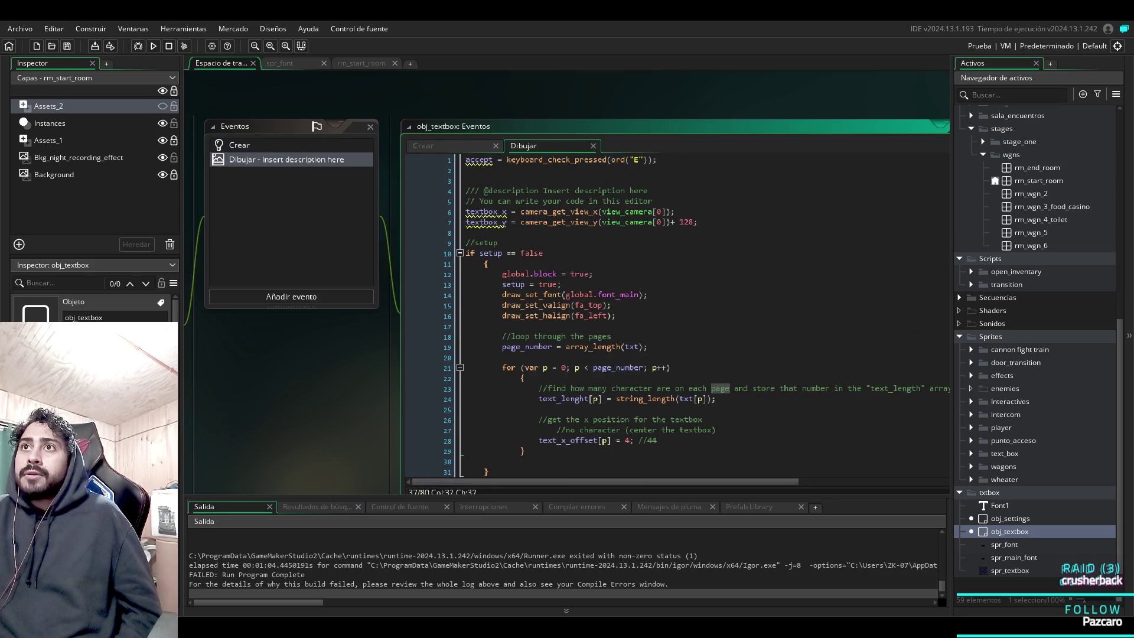
pyautogui.doubleClick(491, 253)
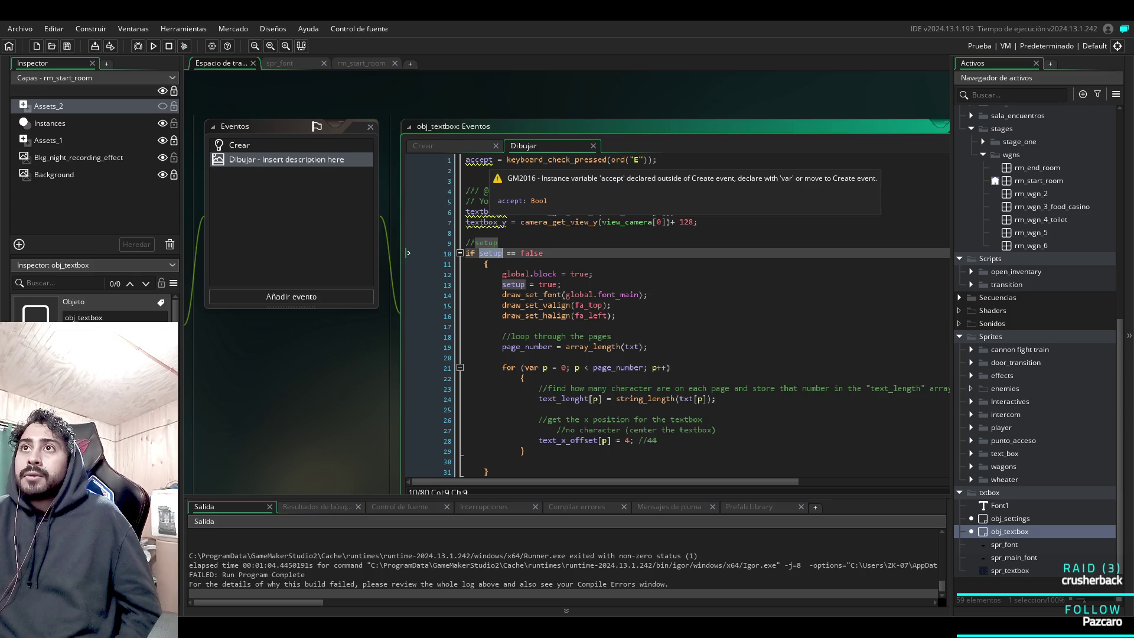
pyautogui.scroll(-4, 590, 330)
pyautogui.scroll(-12, 591, 330)
pyautogui.scroll(11, 591, 331)
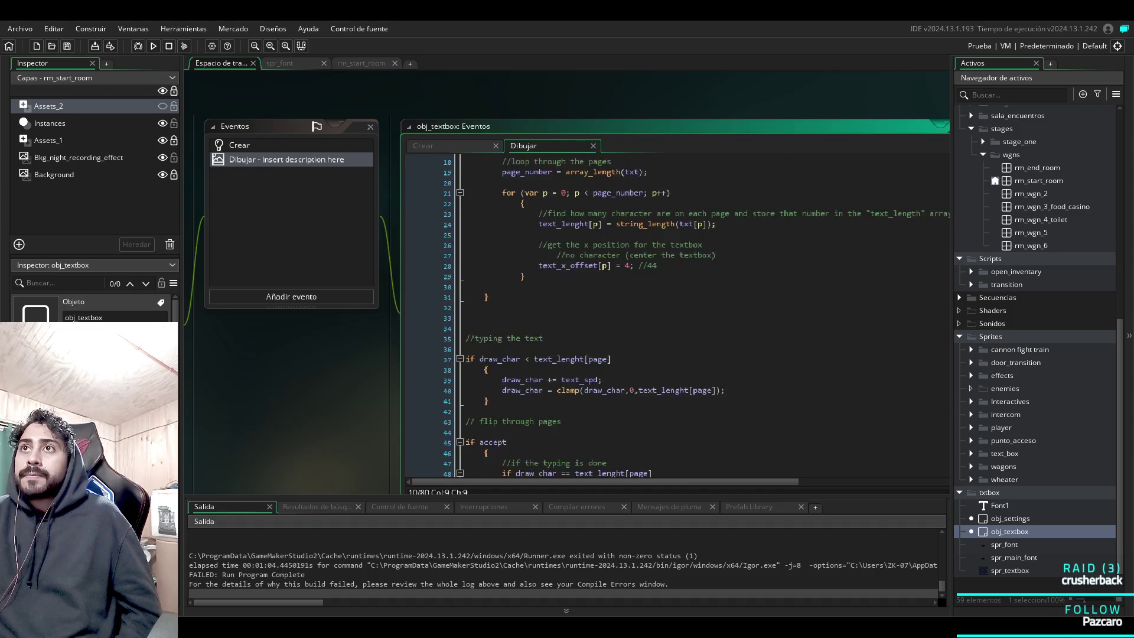
pyautogui.scroll(6, 591, 331)
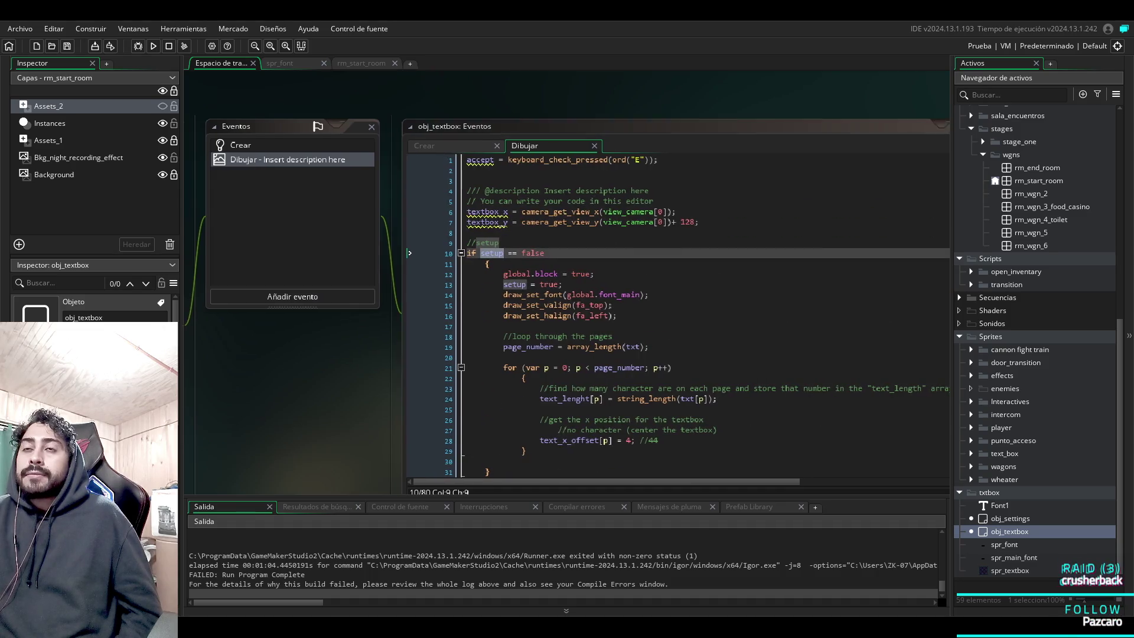
pyautogui.scroll(-3, 738, 414)
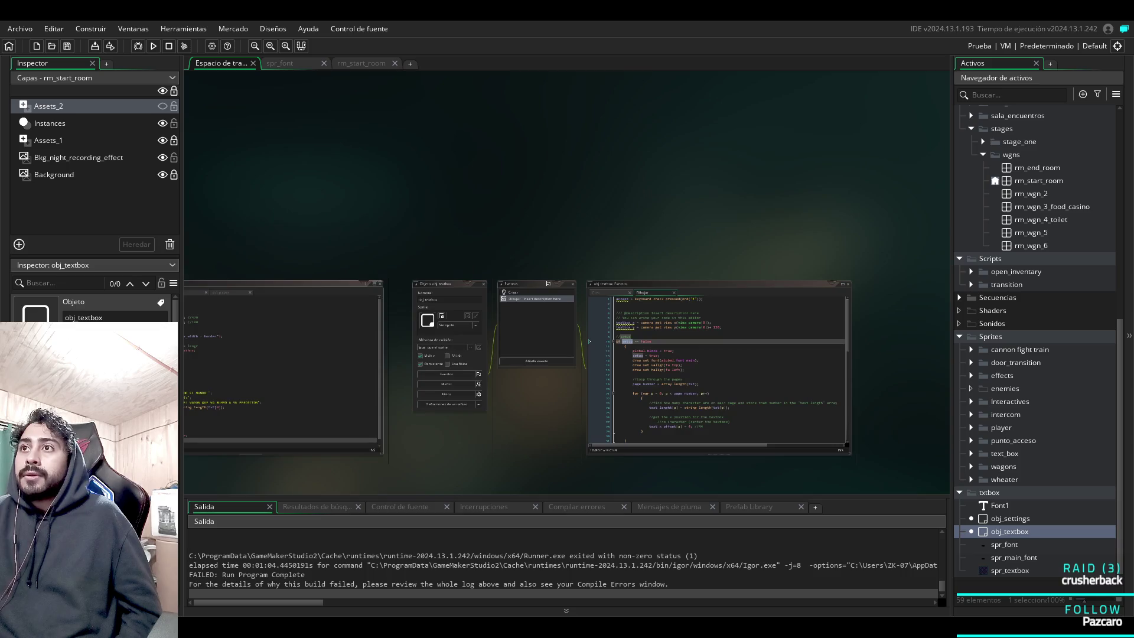
# Comment out the accept line, uncomment the var _select = keyboard_check(ord("E")) line, then save and run.
pyautogui.hscroll(-3, 519, 354)
pyautogui.hscroll(-2, 567, 336)
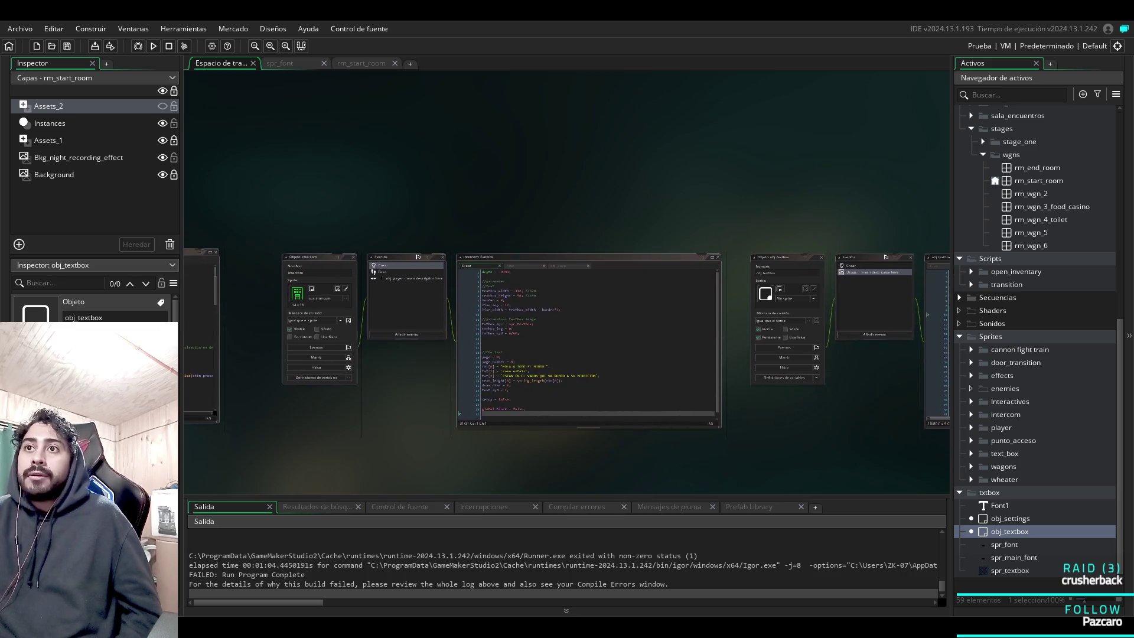
pyautogui.scroll(4, 501, 350)
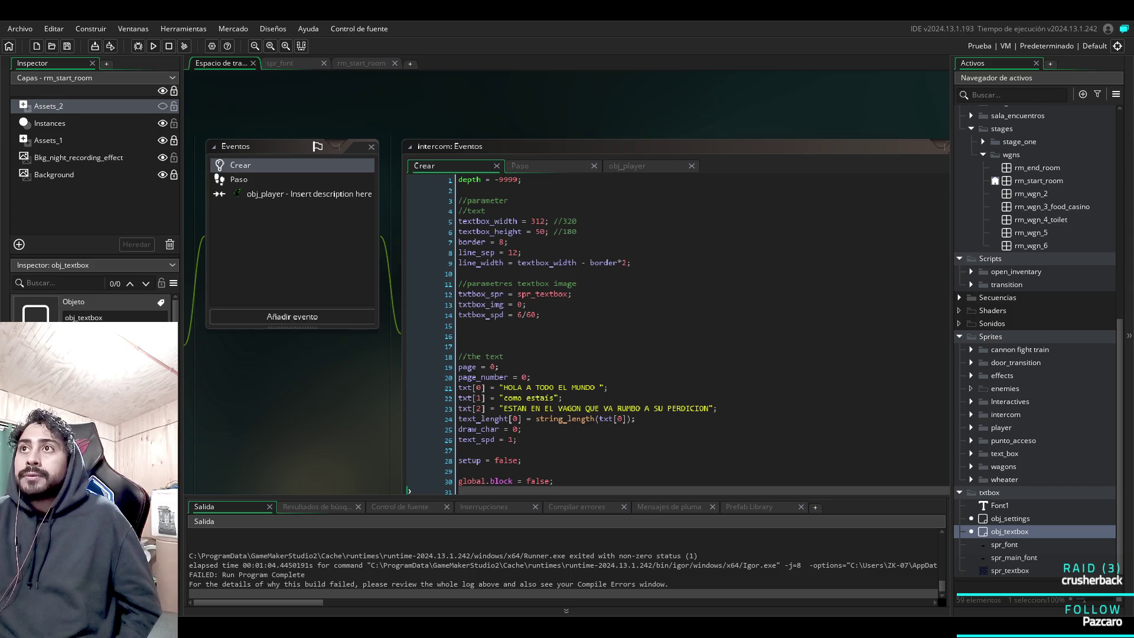
pyautogui.click(638, 166)
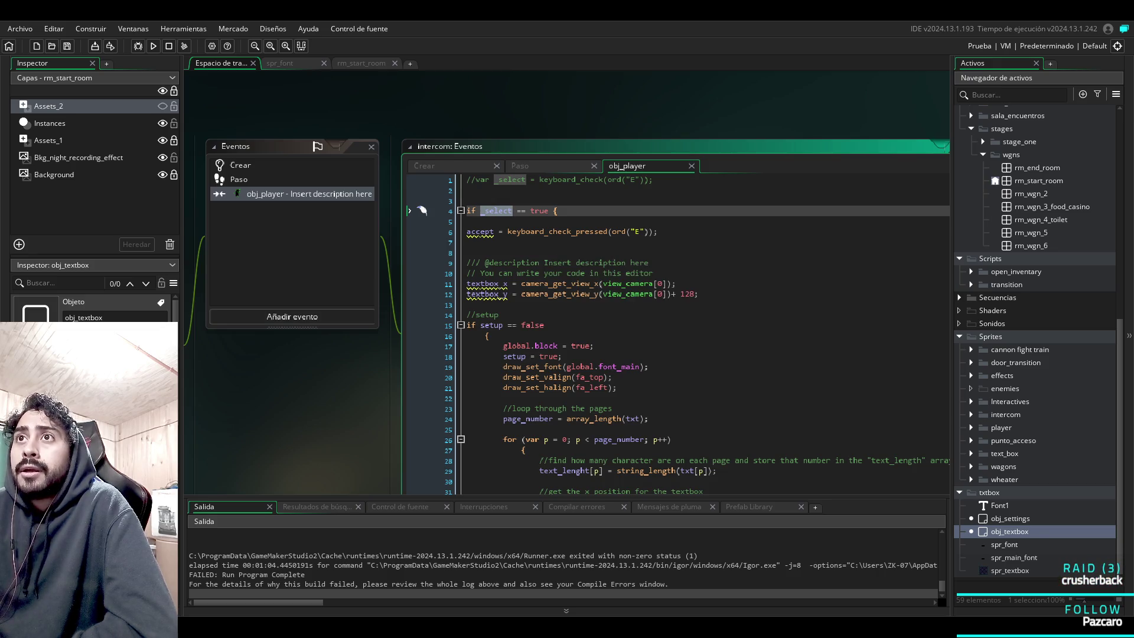
pyautogui.click(422, 231)
pyautogui.write('//')
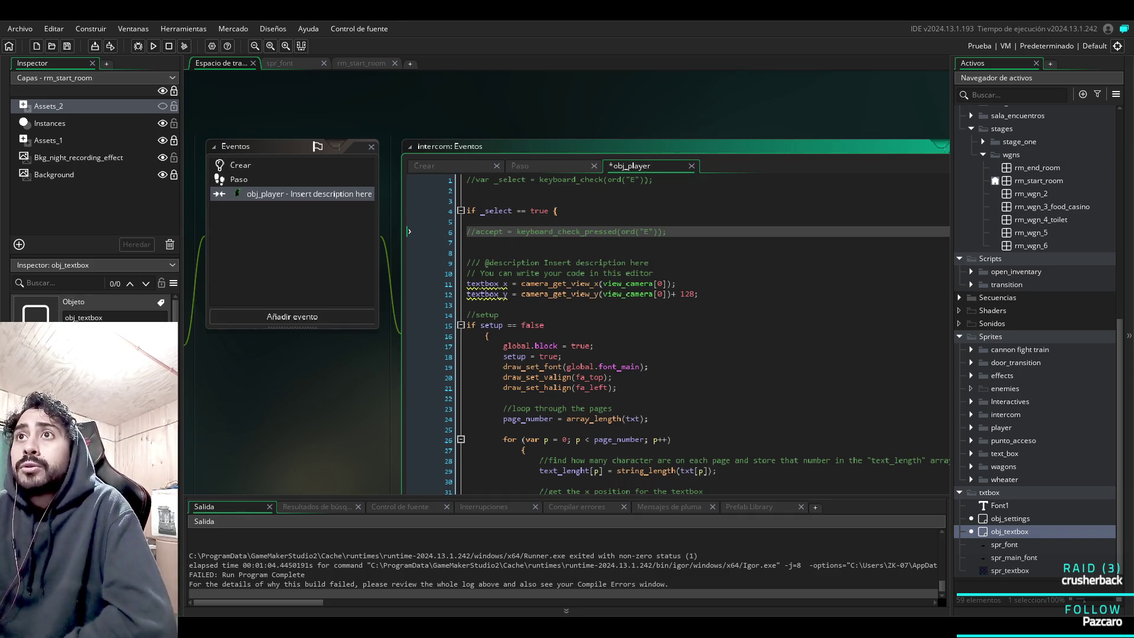
pyautogui.press('Up')
pyautogui.press('Up')
pyautogui.press('Up')
pyautogui.press('BackSpace')
pyautogui.press('BackSpace')
pyautogui.press('Down')
pyautogui.press('Down')
pyautogui.press('Down')
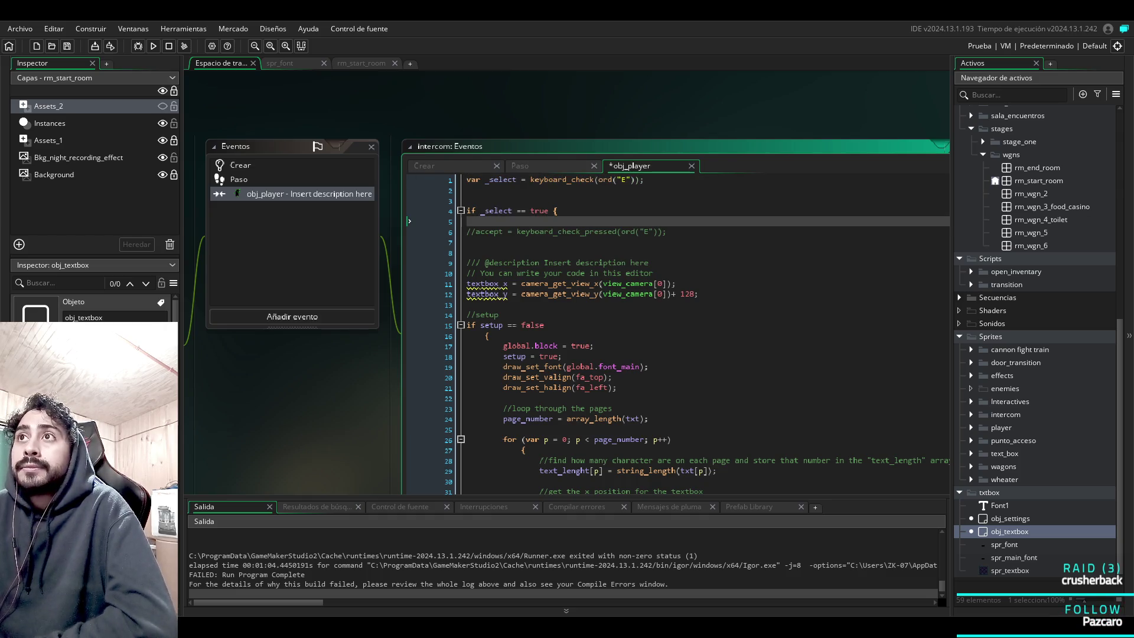
pyautogui.press('Up')
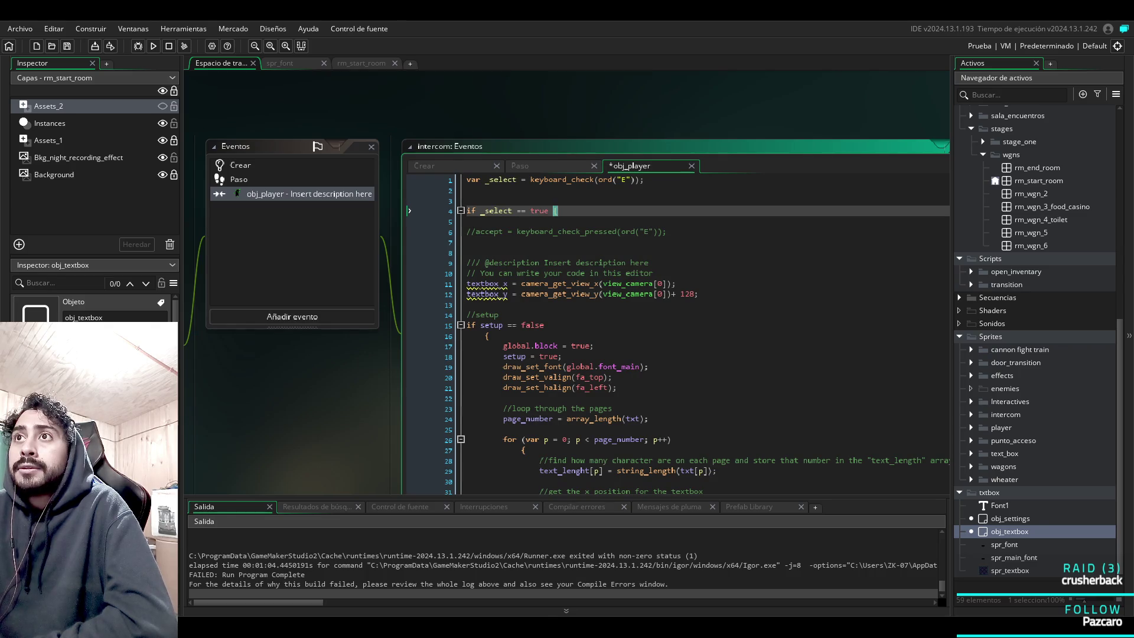
pyautogui.scroll(-10, 679, 331)
pyautogui.scroll(-6, 680, 331)
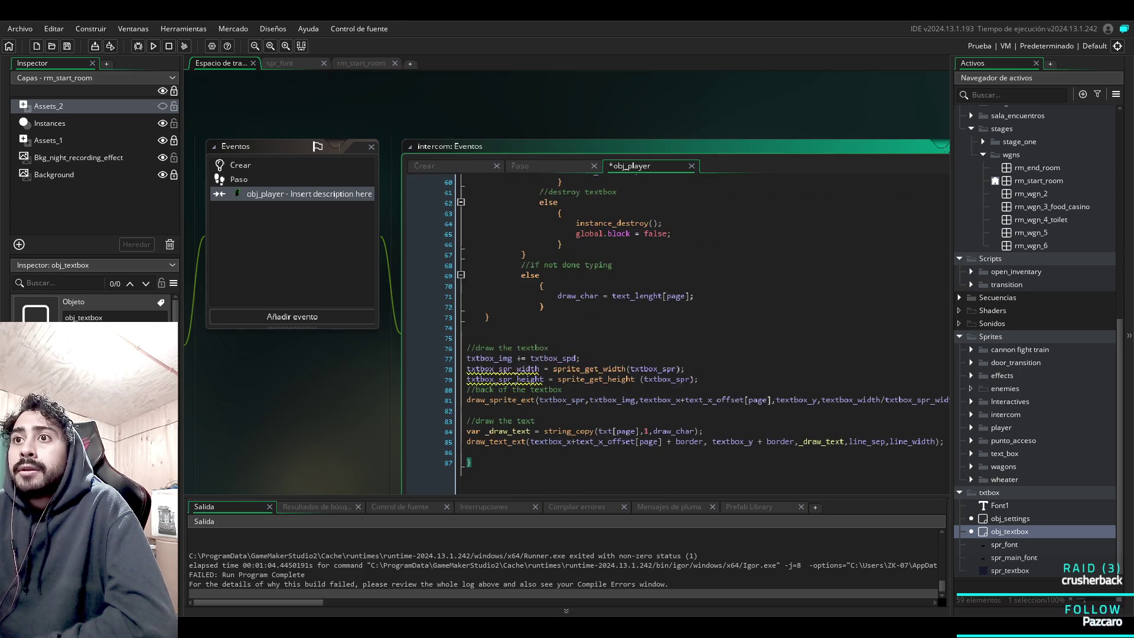
pyautogui.scroll(12, 680, 331)
pyautogui.scroll(5, 680, 331)
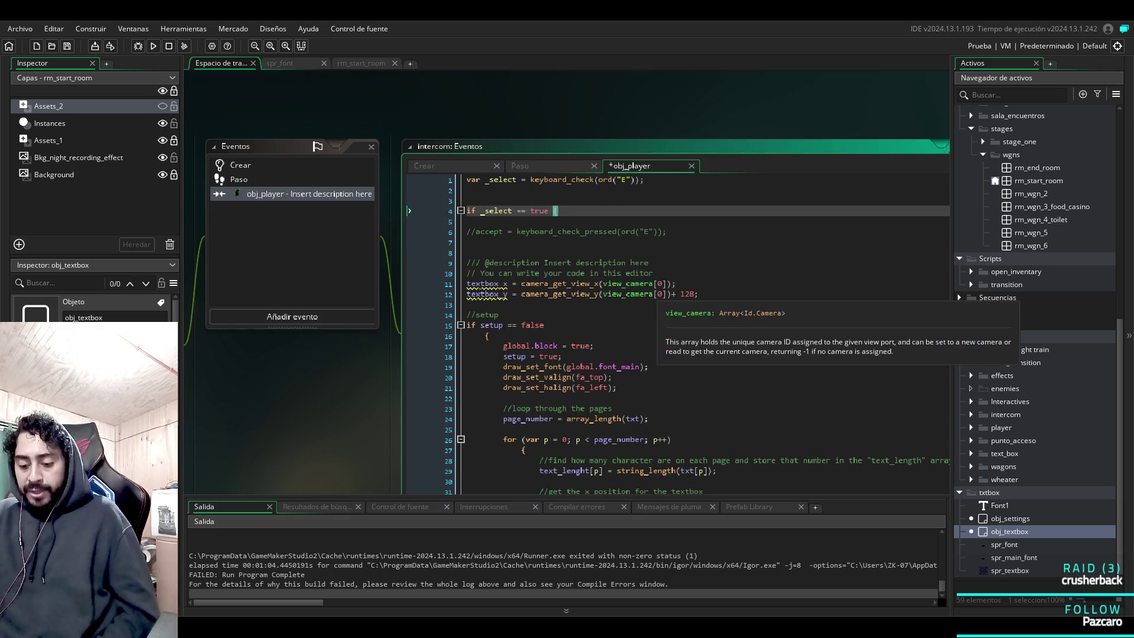
pyautogui.press('F5')
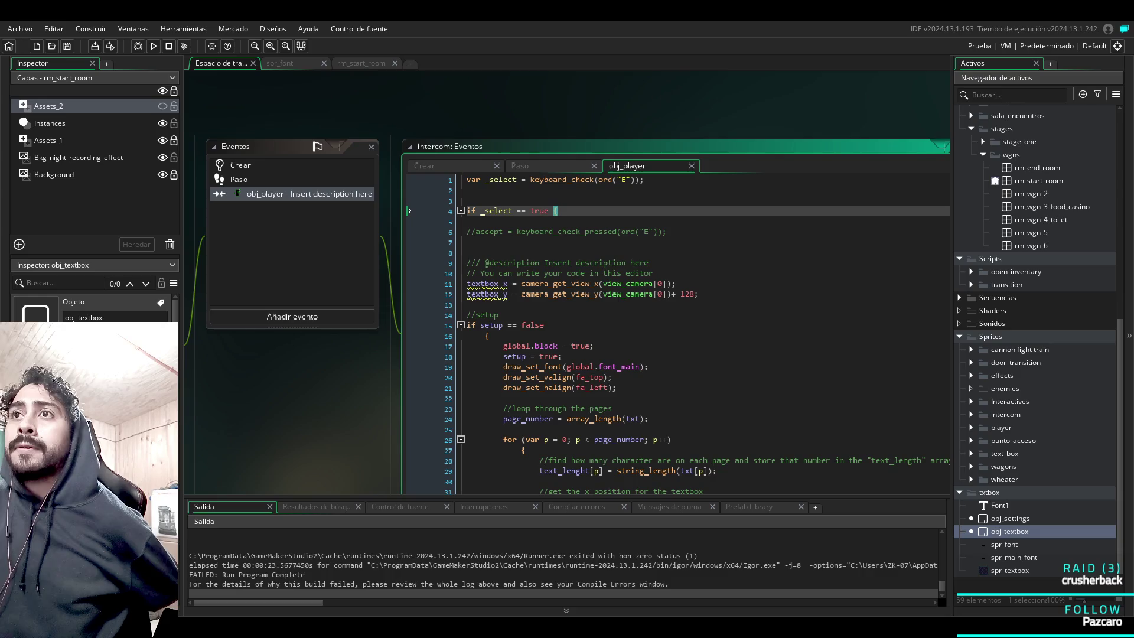
# Select accept in the page-flipping condition to replace it with _select.
pyautogui.scroll(-9, 618, 354)
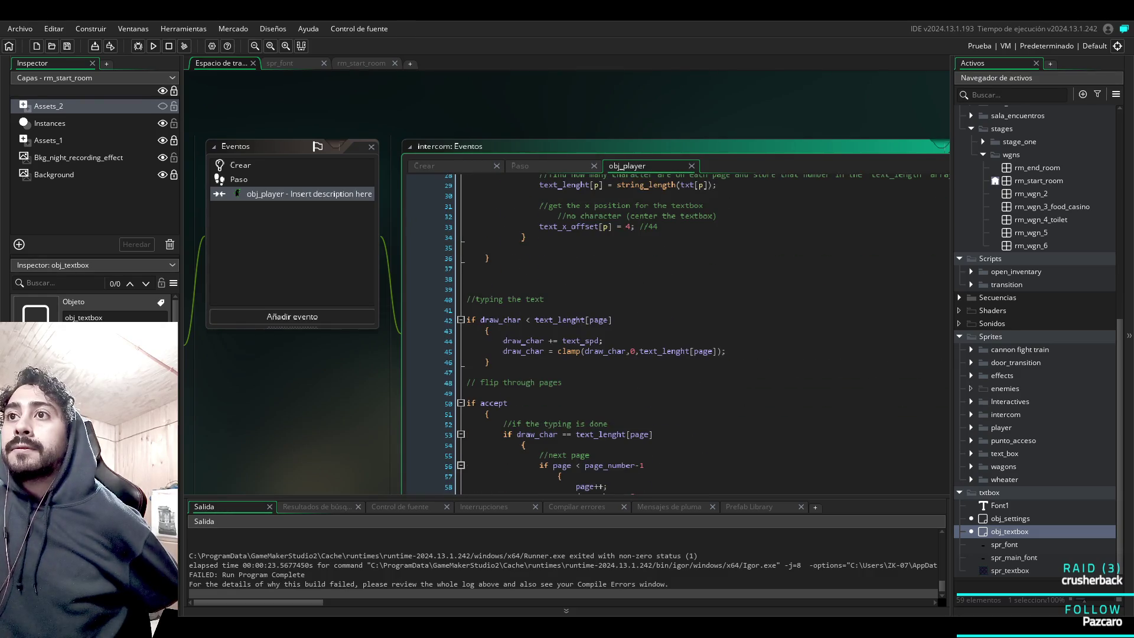
pyautogui.click(494, 403)
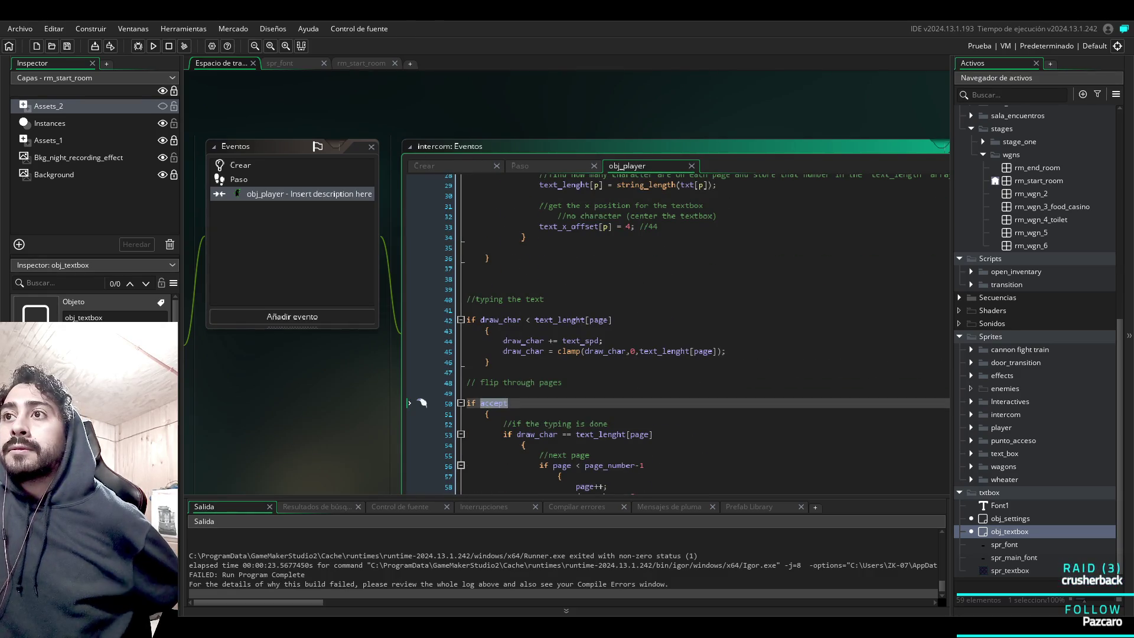
pyautogui.scroll(-10, 422, 403)
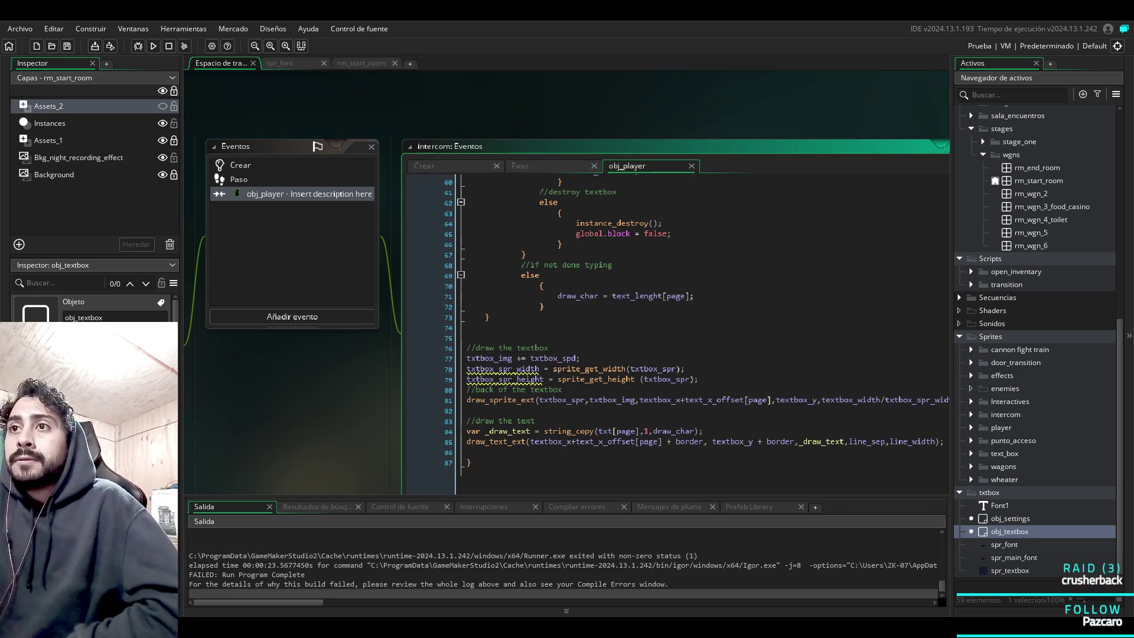
pyautogui.scroll(10, 422, 390)
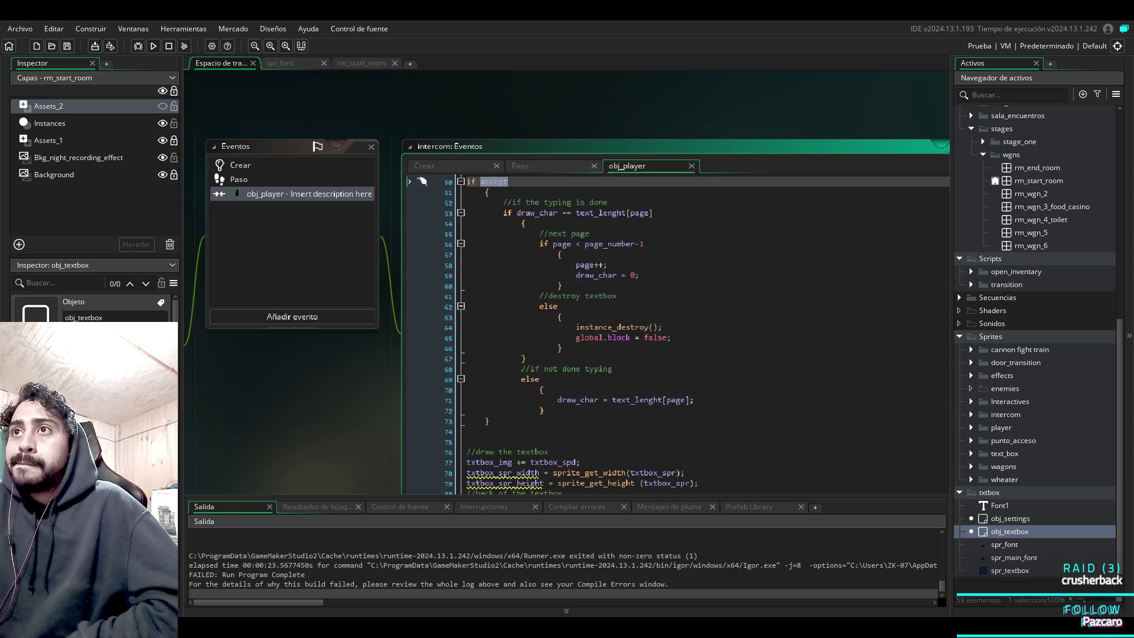
pyautogui.scroll(10, 422, 389)
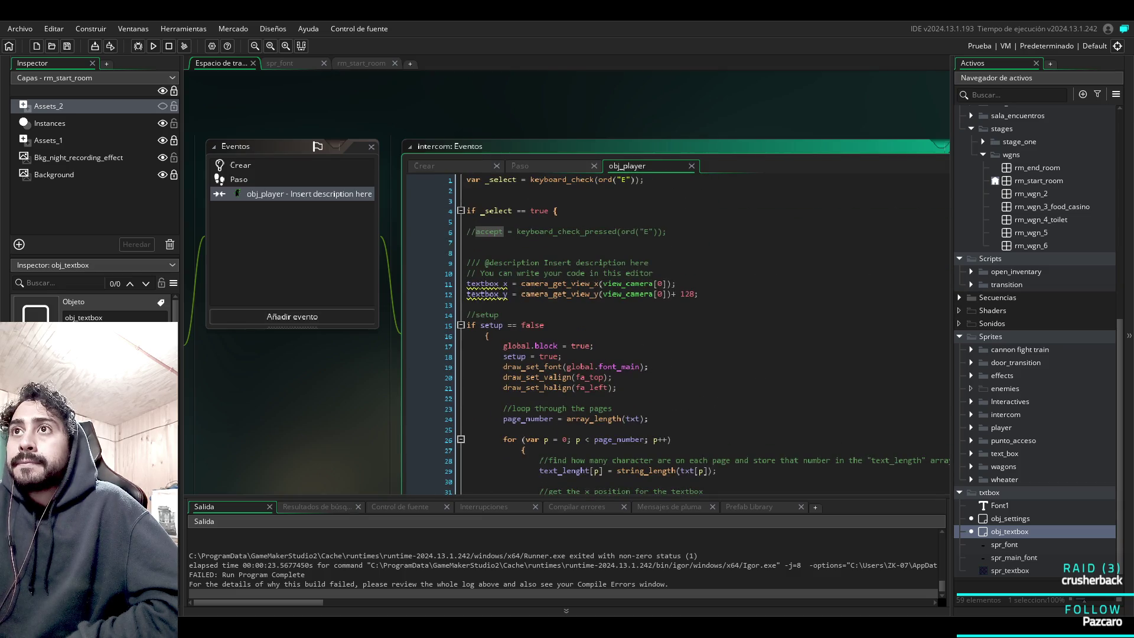
pyautogui.scroll(-10, 422, 389)
pyautogui.scroll(10, 421, 390)
pyautogui.scroll(-9, 422, 403)
# Change line 50's page-flip check from accept to '_select' via autocomplete, then save and run with F5.
pyautogui.hotkey('ctrl', 'shift', 'Left')
pyautogui.write('if _s')
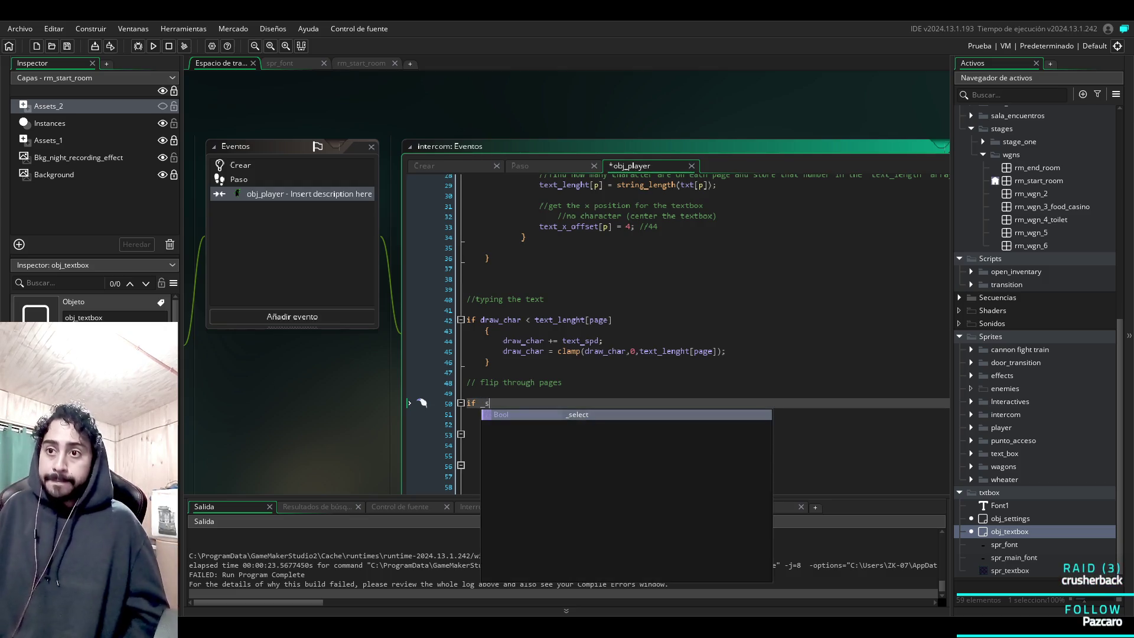
pyautogui.press('Return')
pyautogui.press('F5')
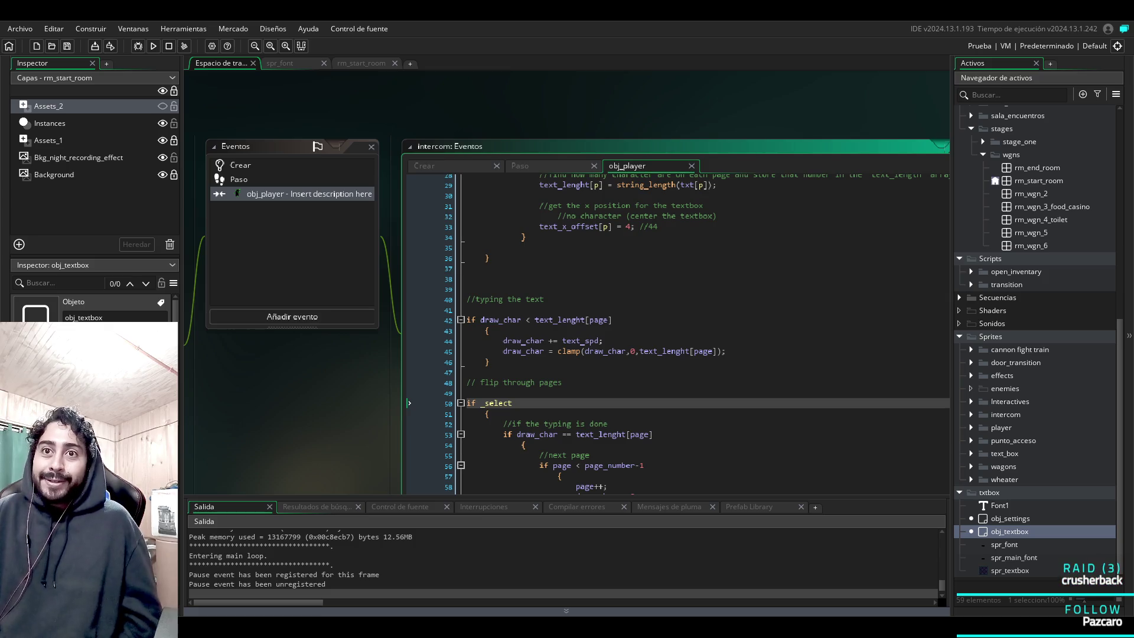
pyautogui.click(638, 582)
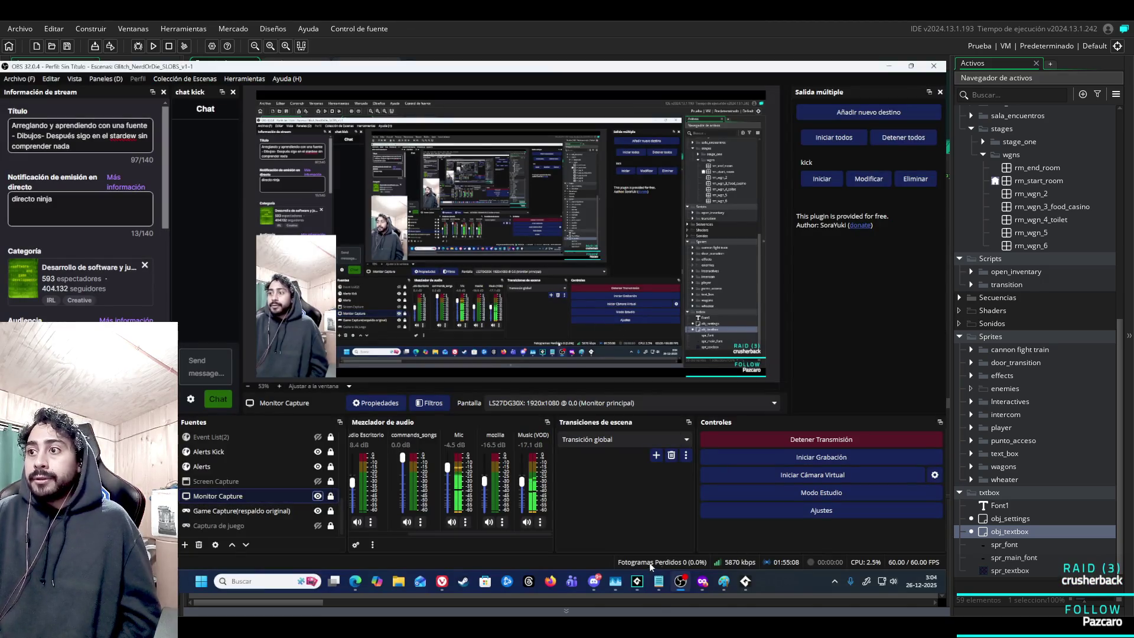
# Restart the running game with the new code and walk the player right, then back left.
pyautogui.click(637, 581)
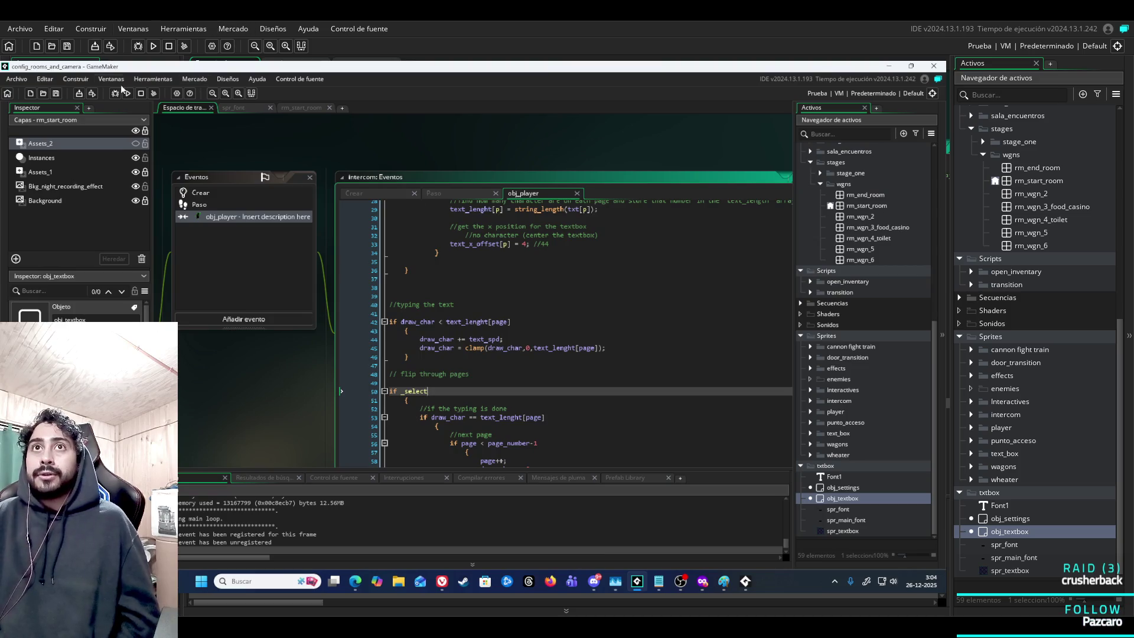
pyautogui.click(154, 93)
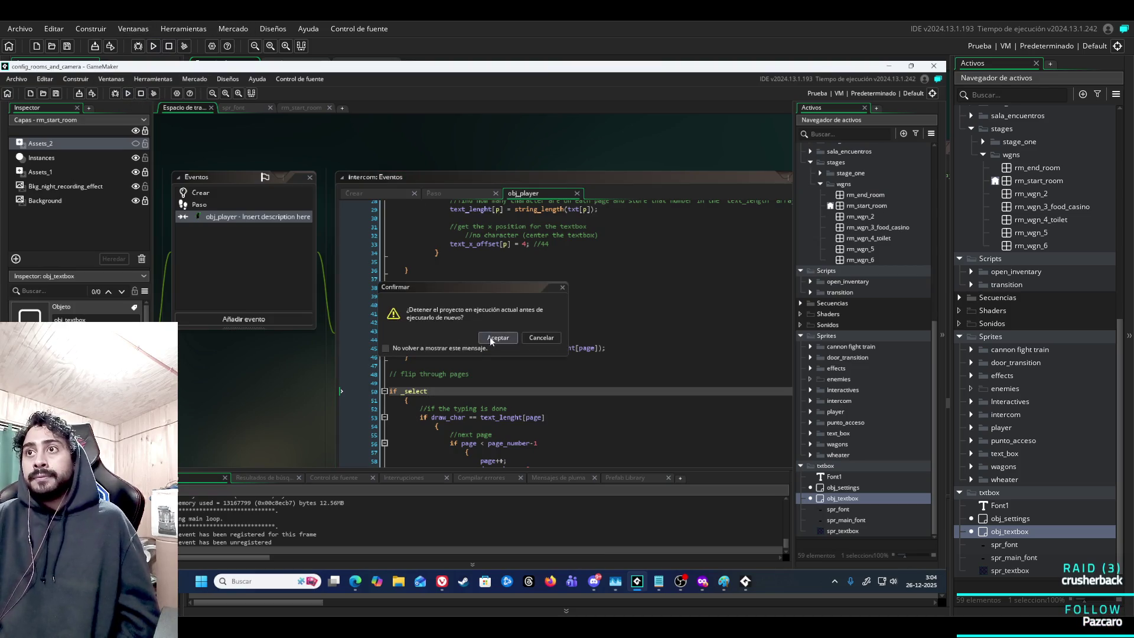
pyautogui.click(497, 338)
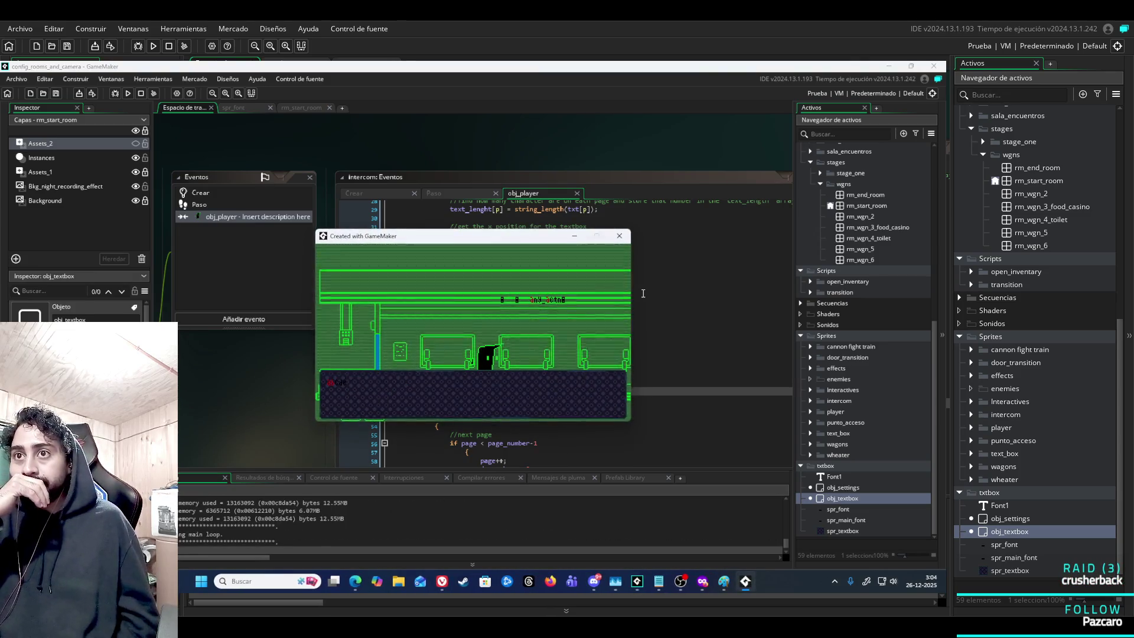
pyautogui.press('Right')
pyautogui.press('Right')
pyautogui.press('Left')
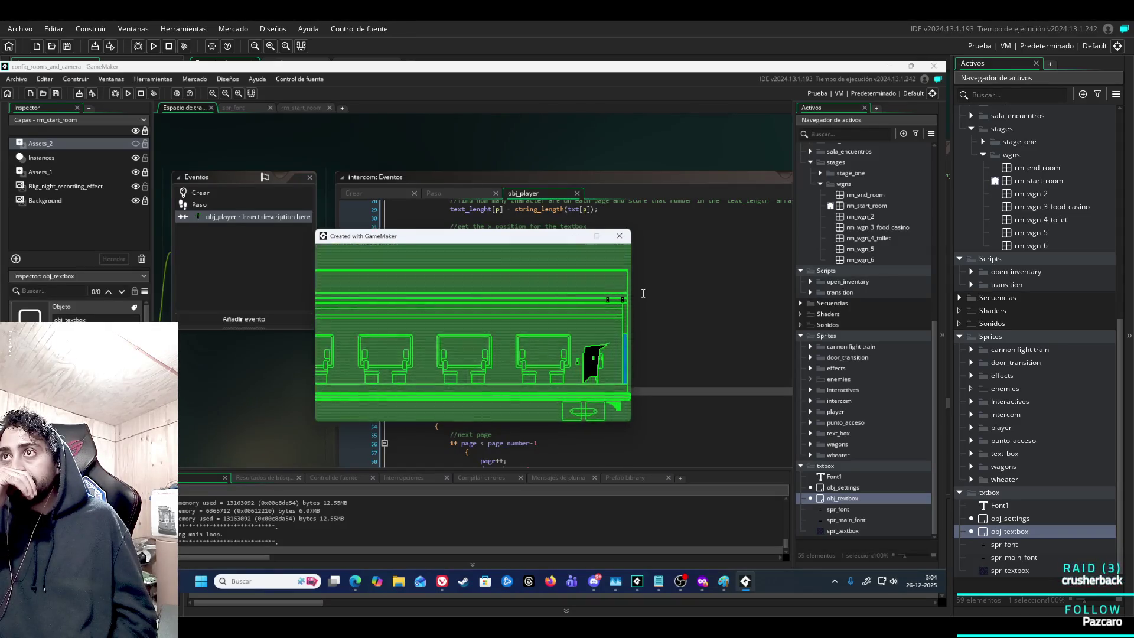
# Move the game window aside and return to the top of the obj_player collision code.
pyautogui.moveTo(506, 241); pyautogui.dragTo(233, 240)
pyautogui.click(623, 236)
pyautogui.scroll(9, 625, 248)
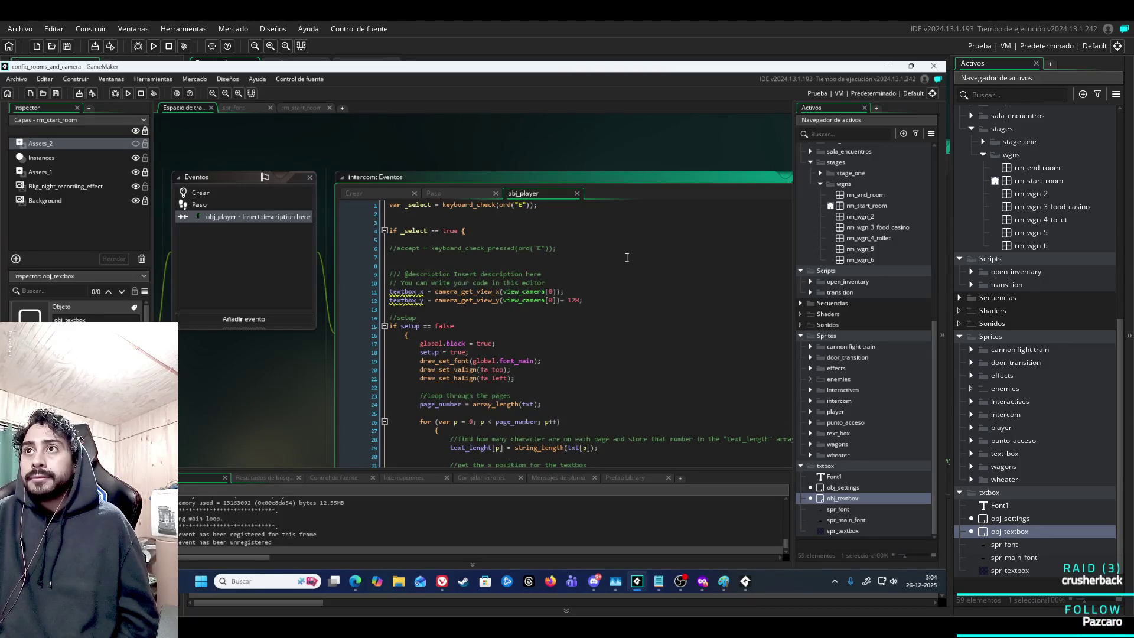
# Review the _select condition on line 4 and the textbox vertical offset of 128.
pyautogui.click(413, 230)
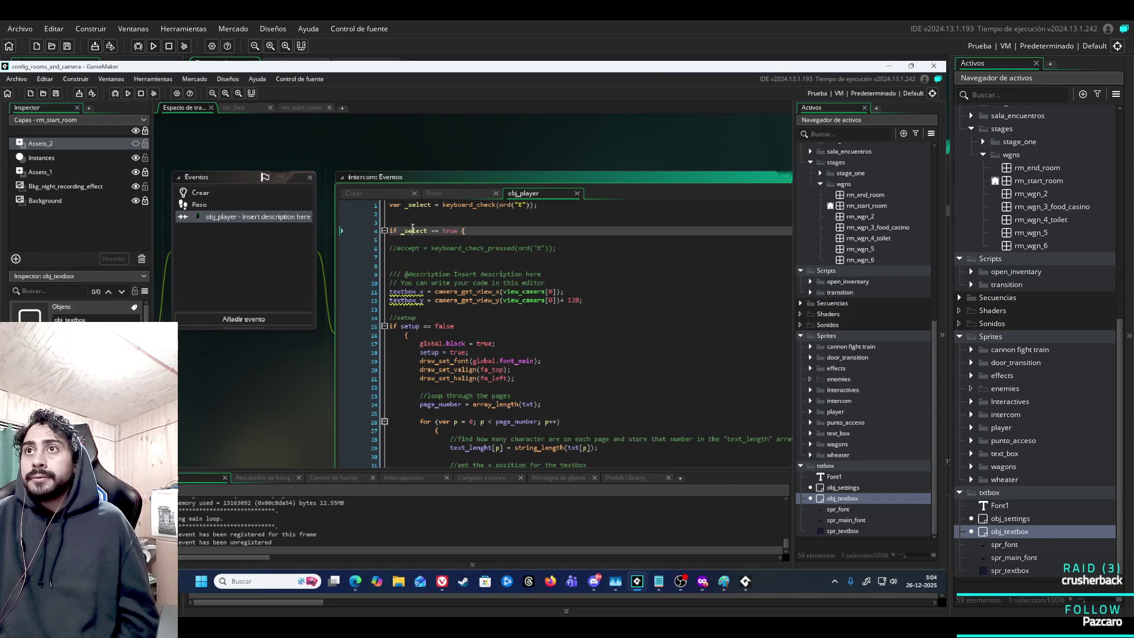
pyautogui.scroll(-19, 488, 287)
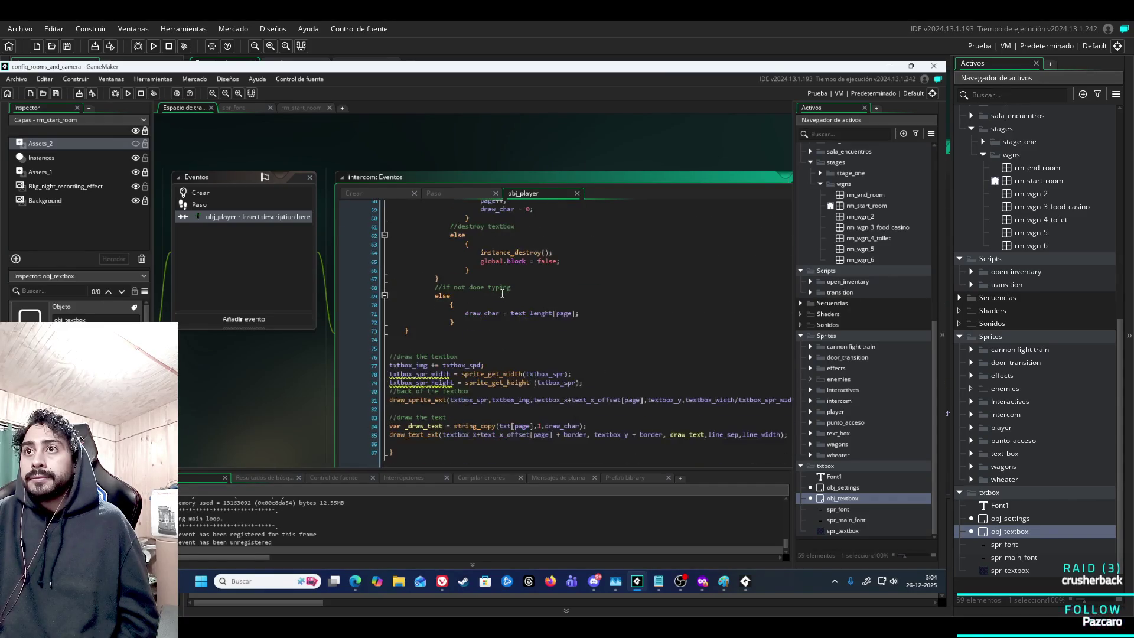
pyautogui.scroll(2, 488, 299)
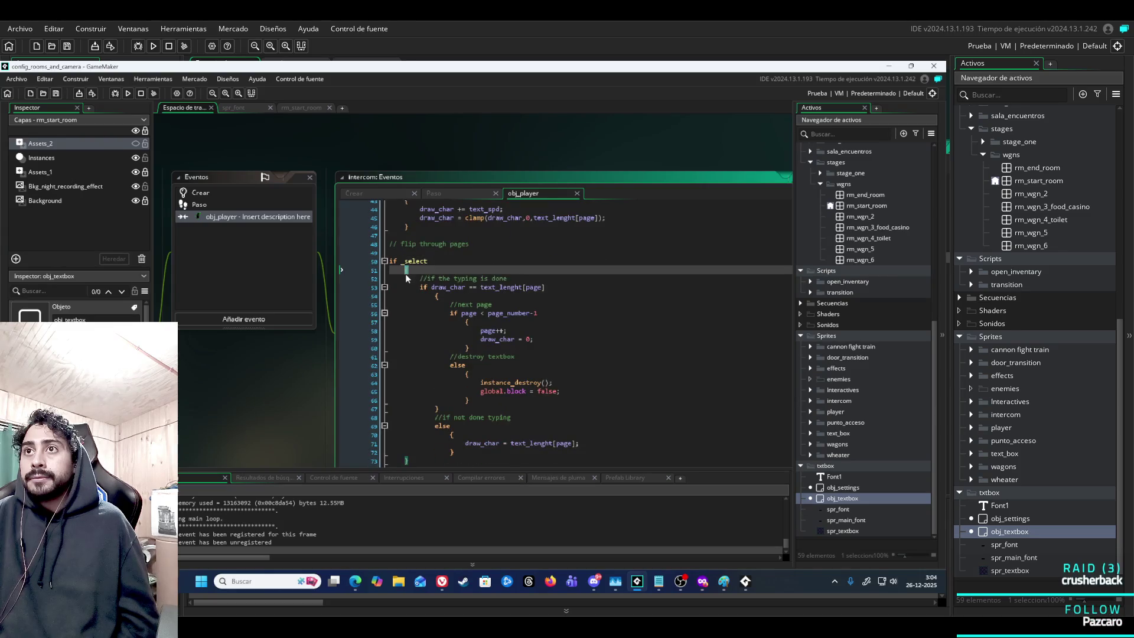
pyautogui.scroll(-2, 471, 305)
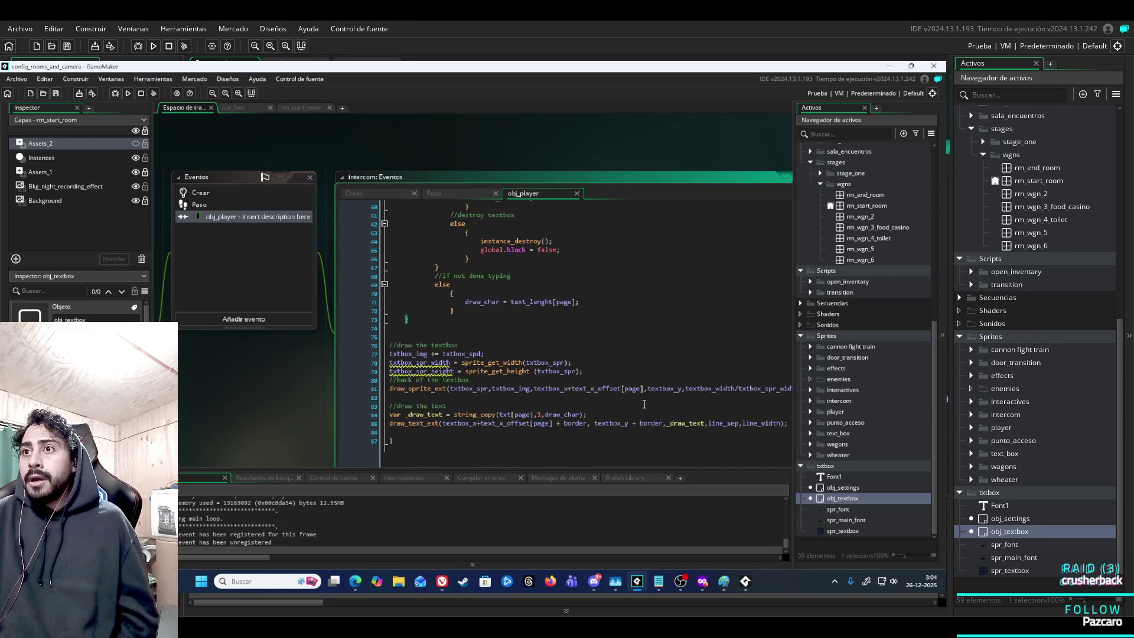
pyautogui.scroll(20, 644, 405)
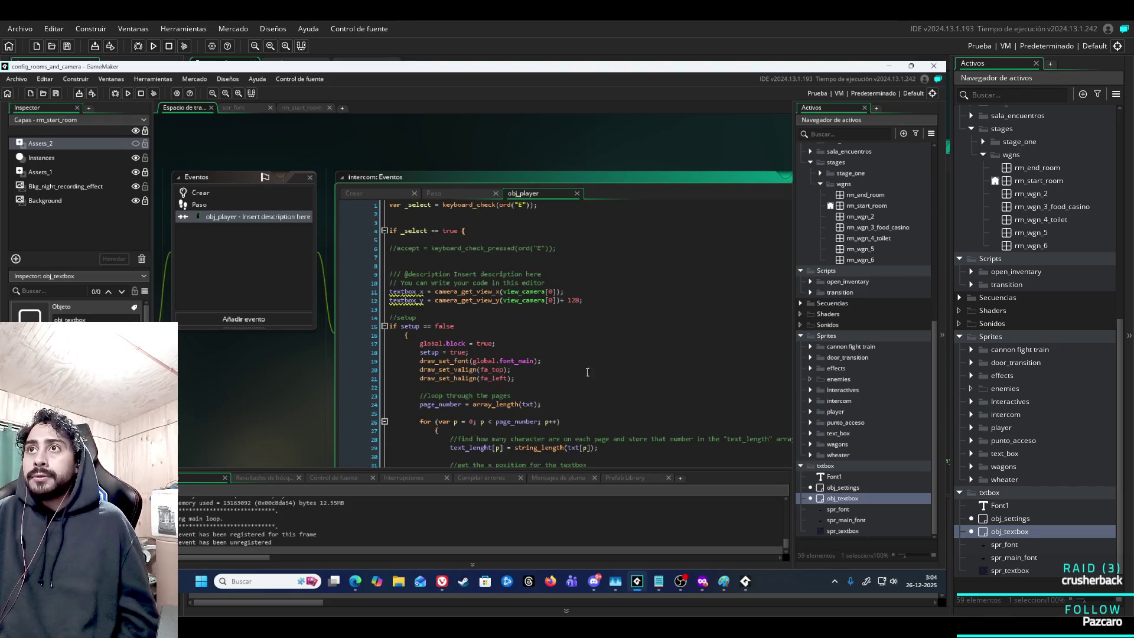
pyautogui.click(576, 301)
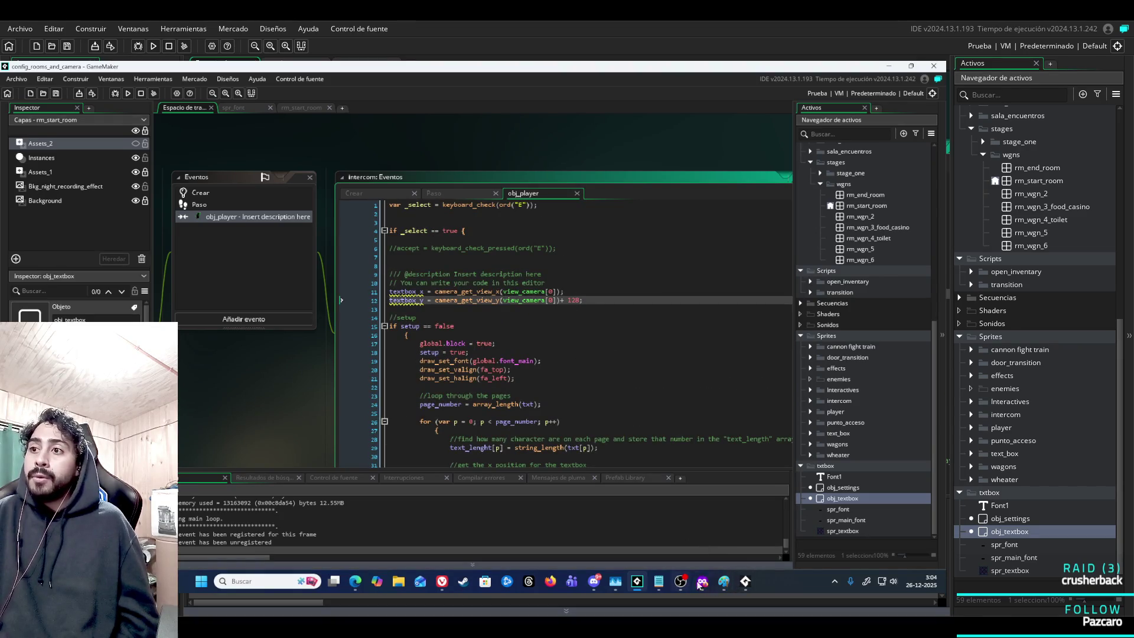
# Walk the player left and back to the intercom, close the game, and open rm_start_room.
pyautogui.click(748, 585)
pyautogui.moveTo(252, 234); pyautogui.dragTo(513, 281)
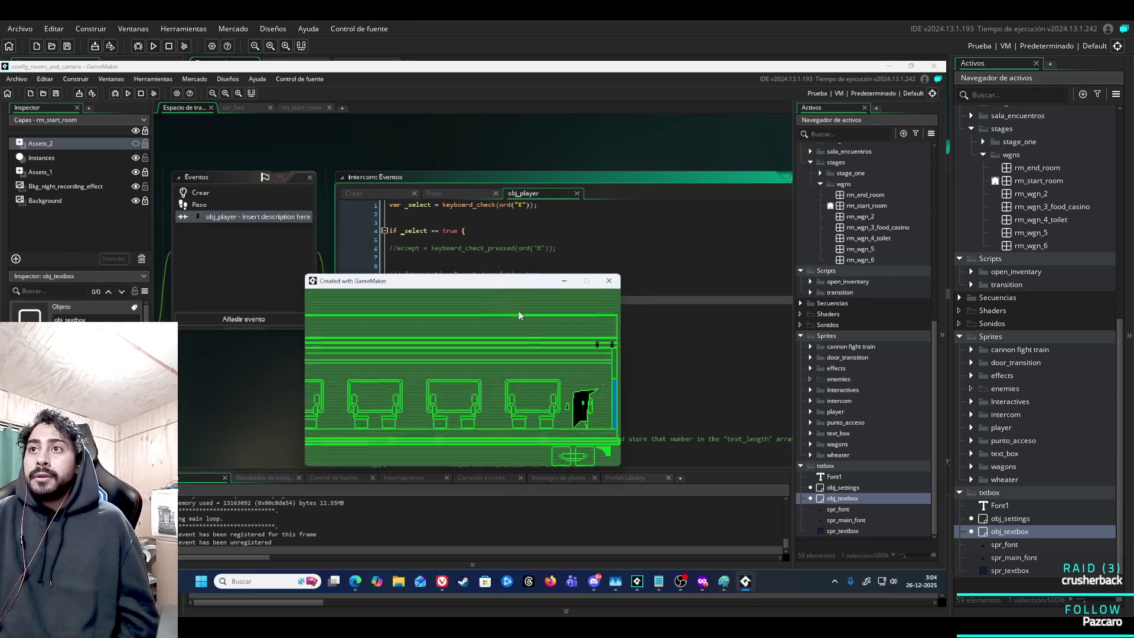
pyautogui.press('Left')
pyautogui.press('Right')
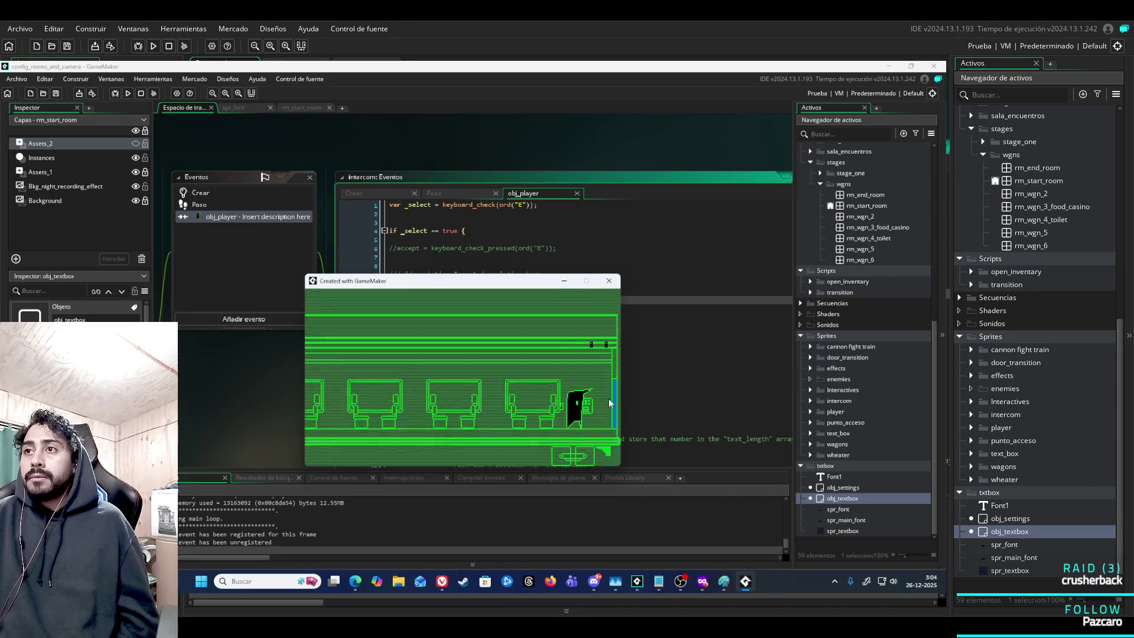
pyautogui.click(609, 281)
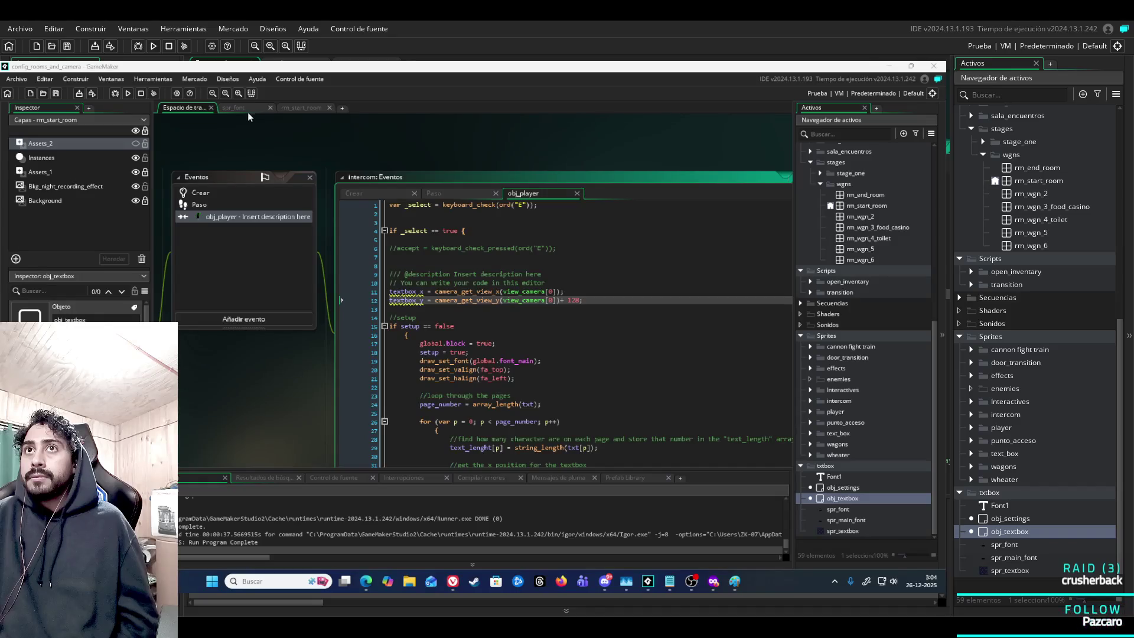
pyautogui.click(302, 108)
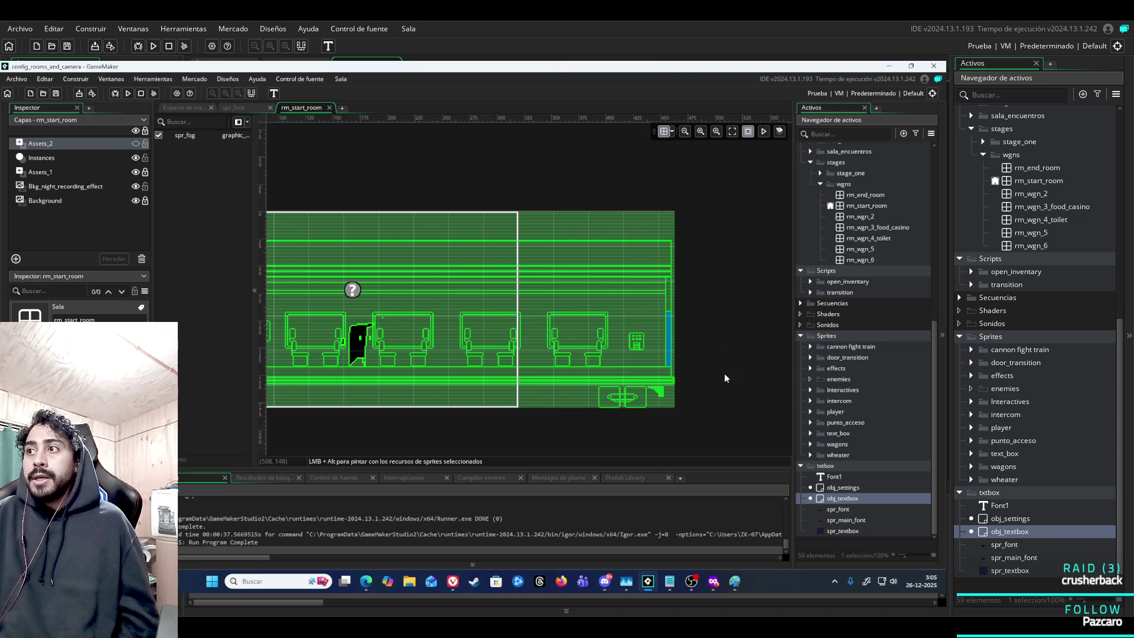
pyautogui.click(937, 354)
pyautogui.moveTo(938, 384)
pyautogui.mouseDown()
pyautogui.moveTo(937, 293)
pyautogui.moveTo(944, 417)
pyautogui.mouseUp()
pyautogui.click(869, 487)
pyautogui.click(851, 499)
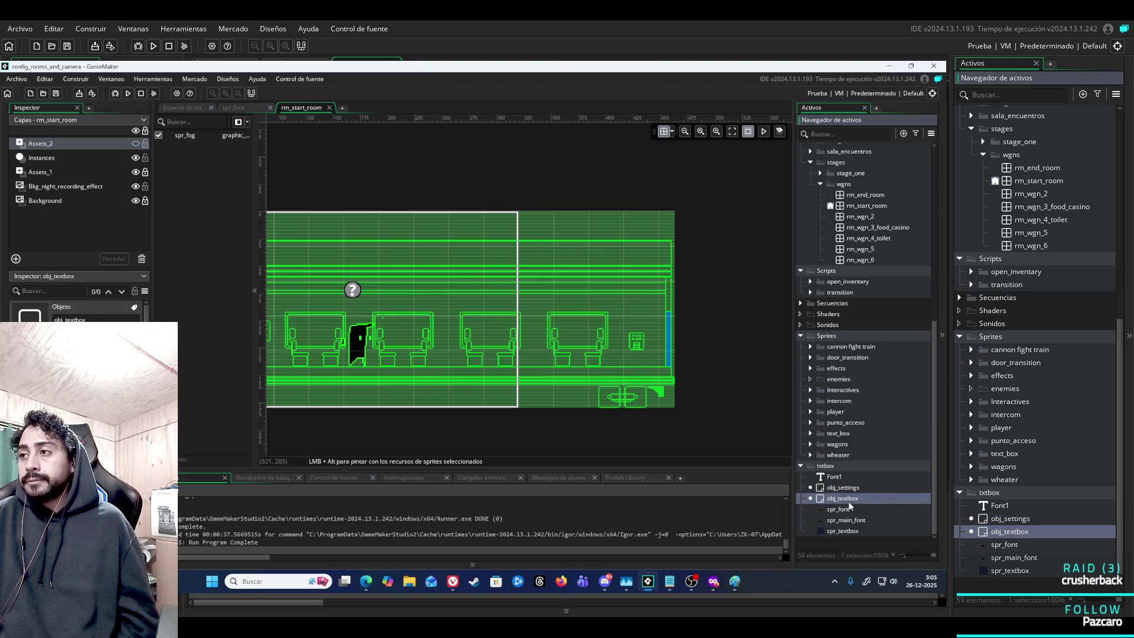
pyautogui.scroll(3, 851, 496)
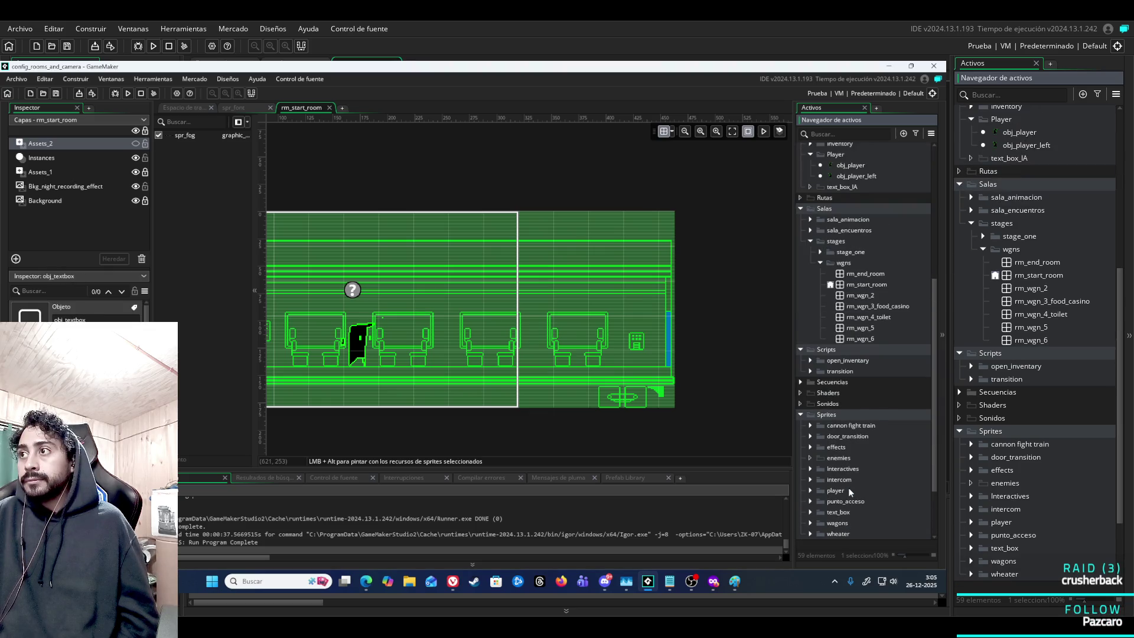
pyautogui.scroll(3, 848, 488)
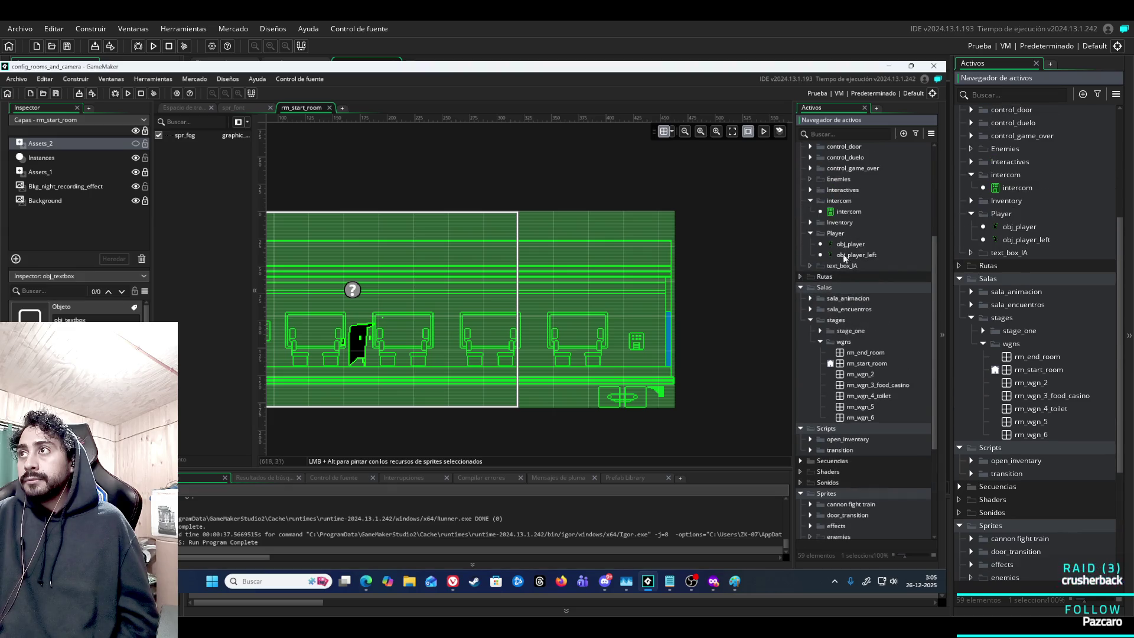
pyautogui.scroll(-6, 846, 423)
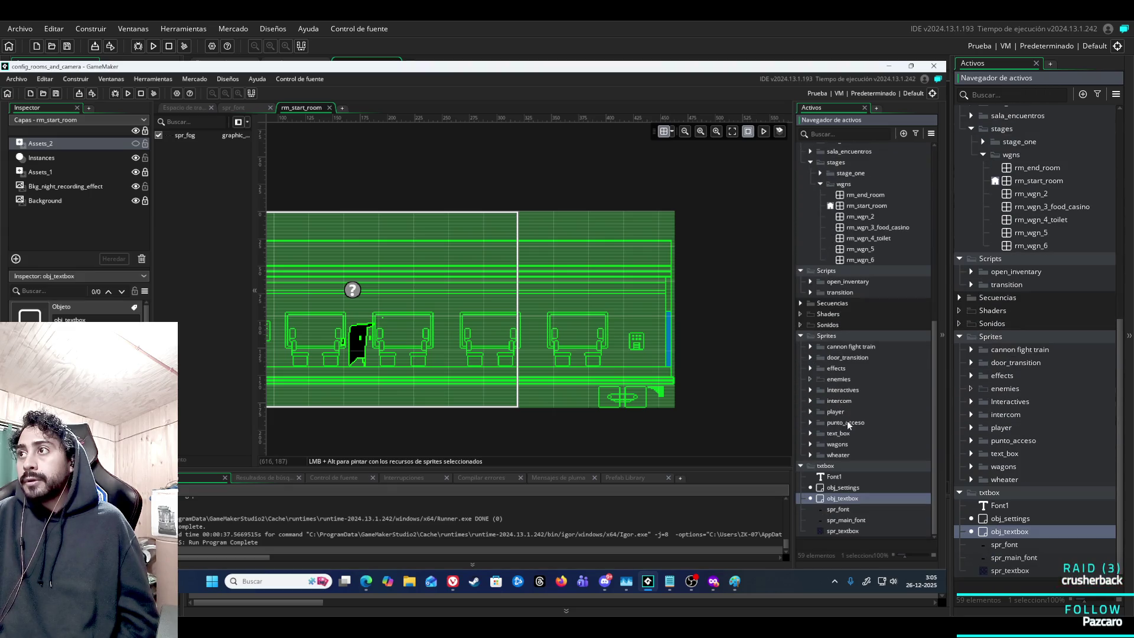
pyautogui.scroll(4, 871, 406)
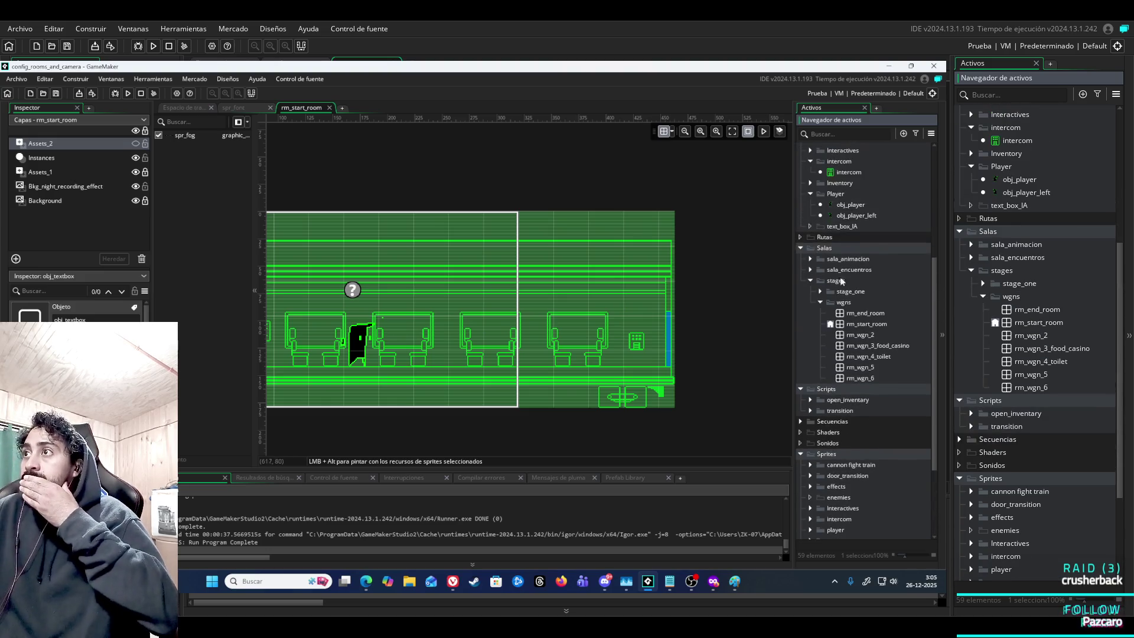
pyautogui.scroll(7, 845, 331)
pyautogui.click(849, 374)
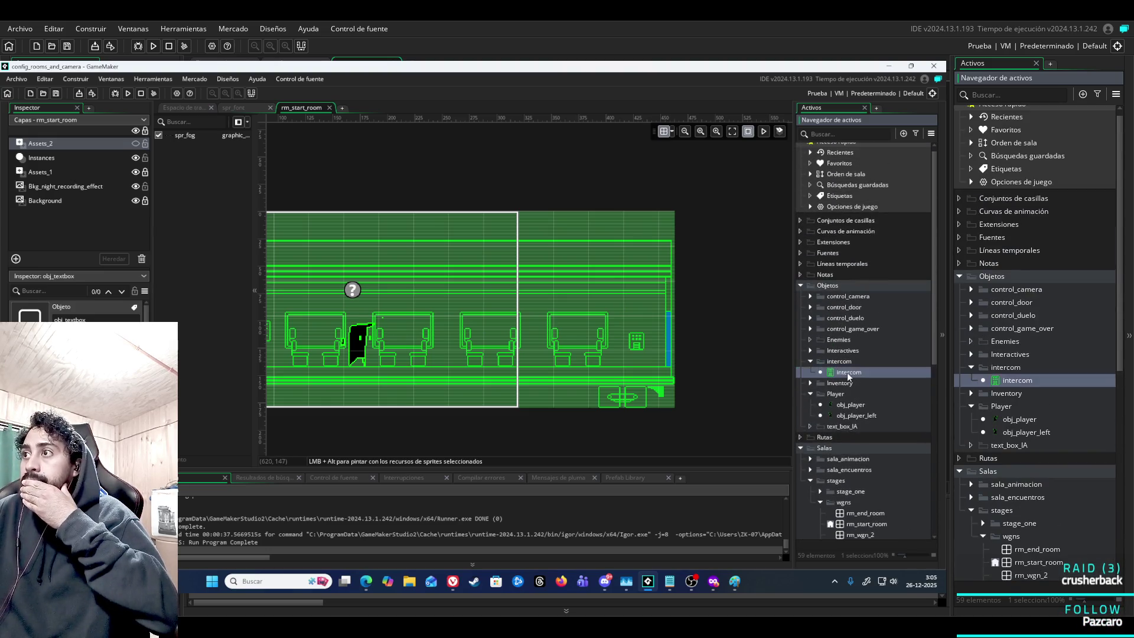
pyautogui.moveTo(561, 336)
pyautogui.mouseDown()
pyautogui.moveTo(434, 328)
pyautogui.moveTo(810, 384)
pyautogui.moveTo(856, 378)
pyautogui.mouseUp()
pyautogui.click(270, 375)
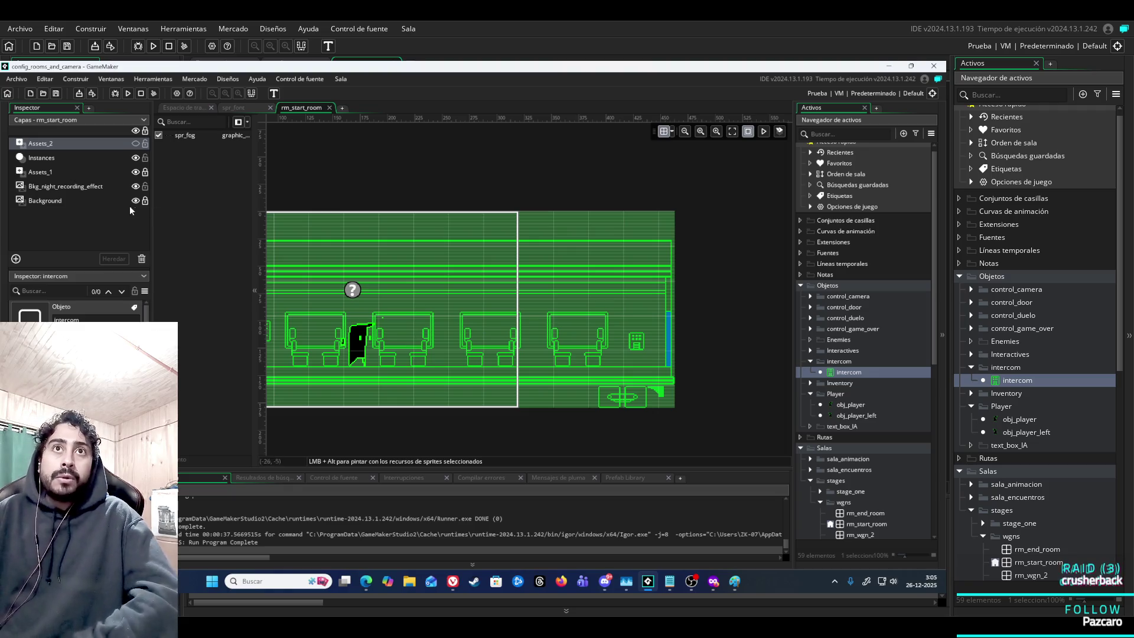
pyautogui.click(44, 158)
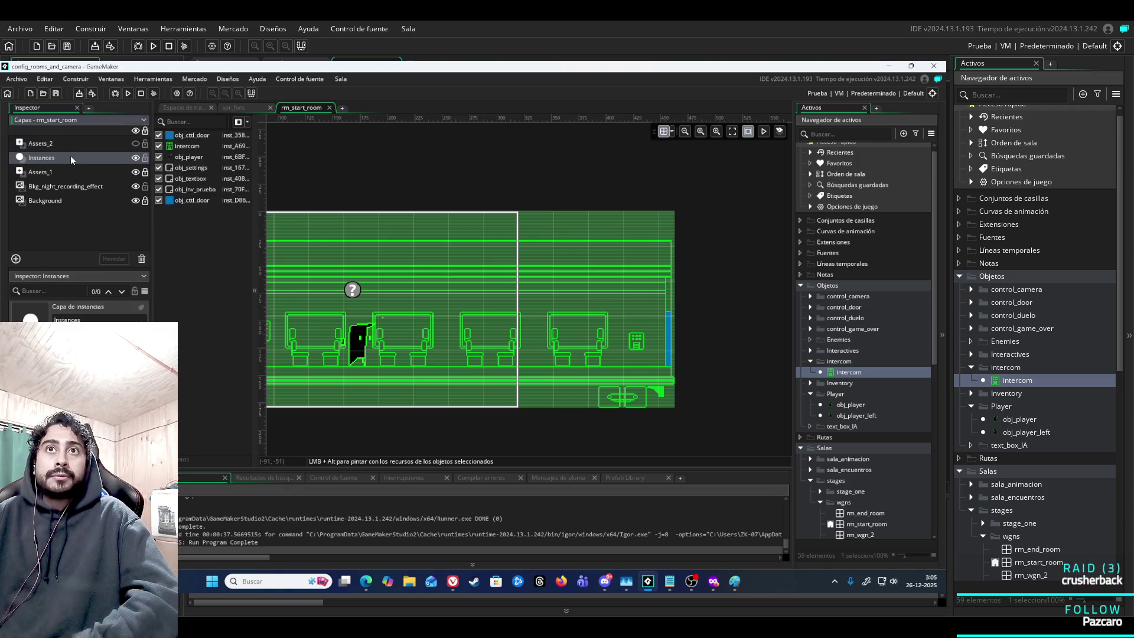
pyautogui.click(161, 148)
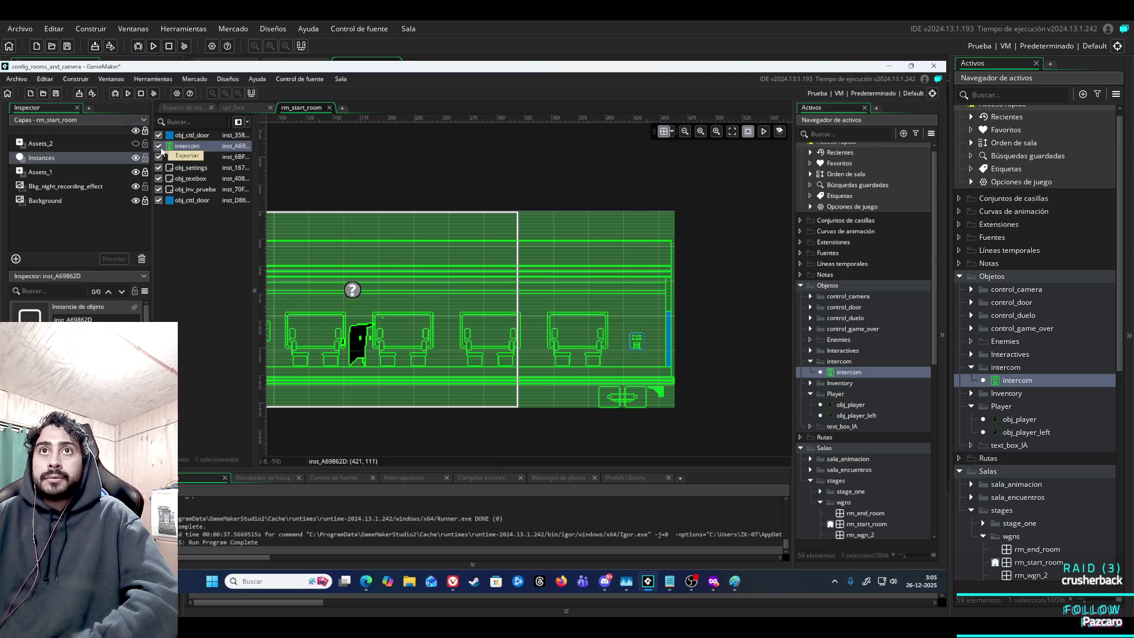
pyautogui.click(160, 147)
pyautogui.click(160, 147)
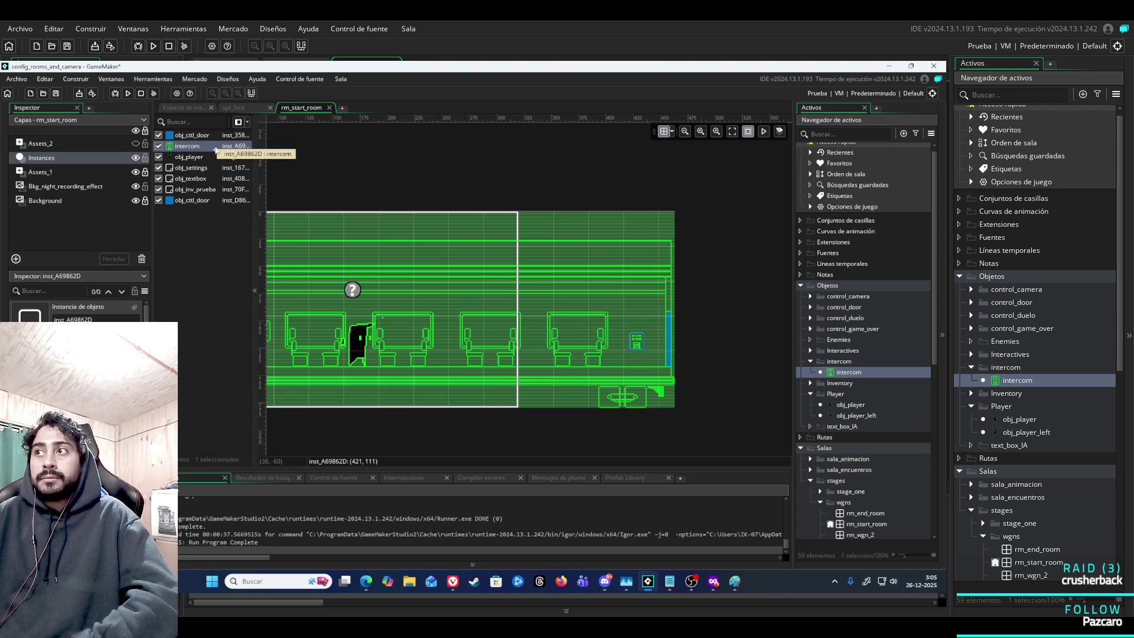
pyautogui.click(239, 107)
pyautogui.click(190, 108)
pyautogui.click(128, 94)
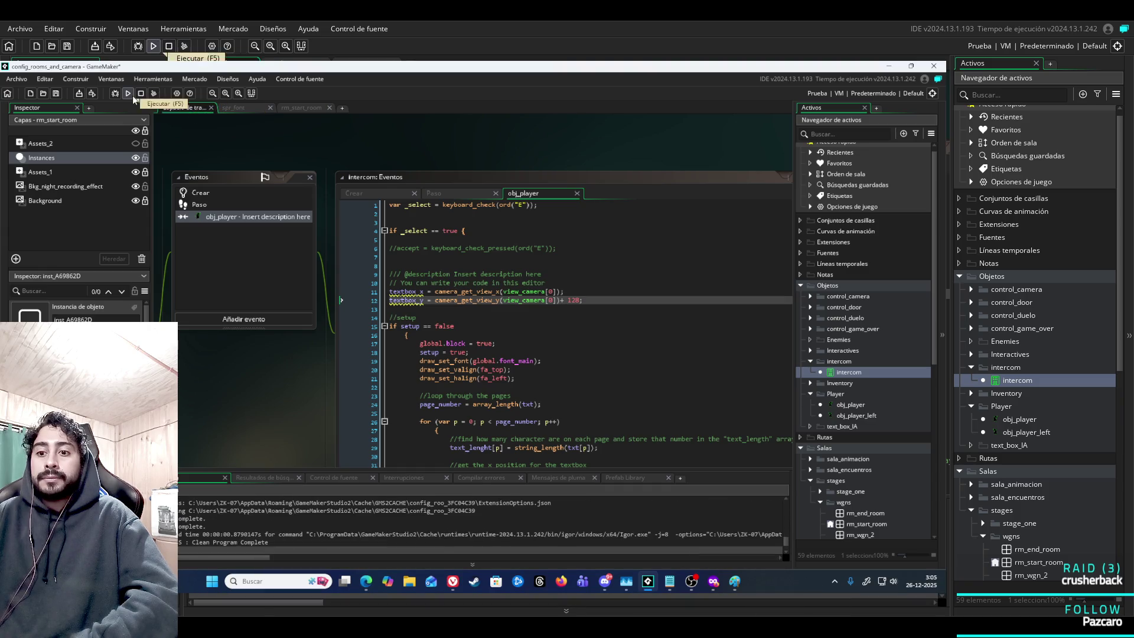
pyautogui.click(132, 96)
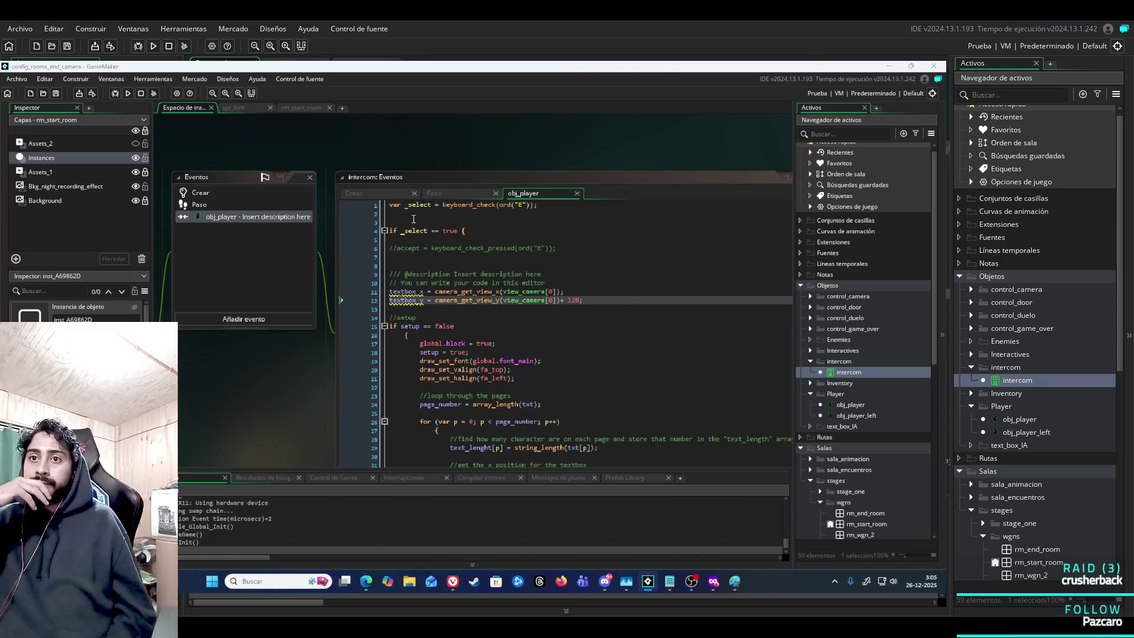
pyautogui.press('e')
pyautogui.press('Right')
pyautogui.press('Right')
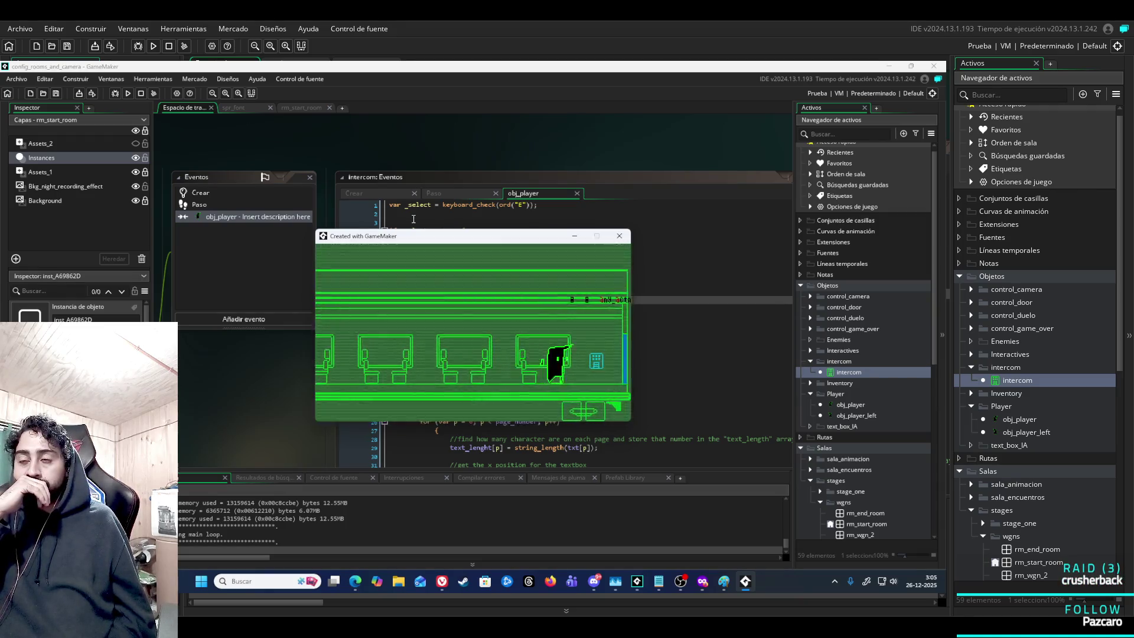
pyautogui.press('Left')
pyautogui.press('Right')
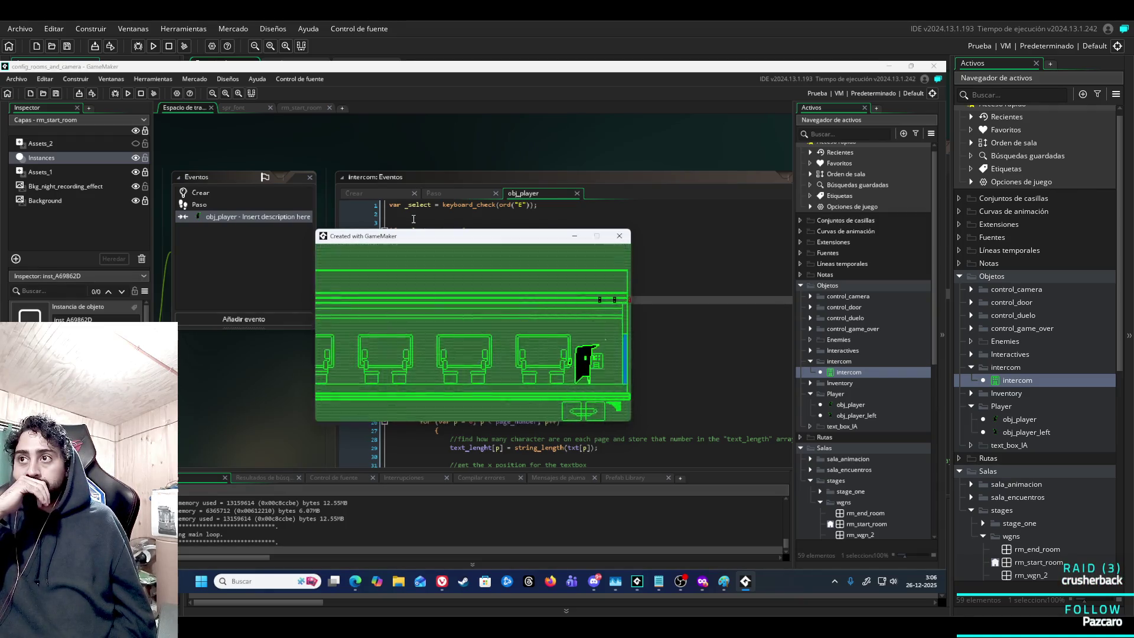
pyautogui.press('Left')
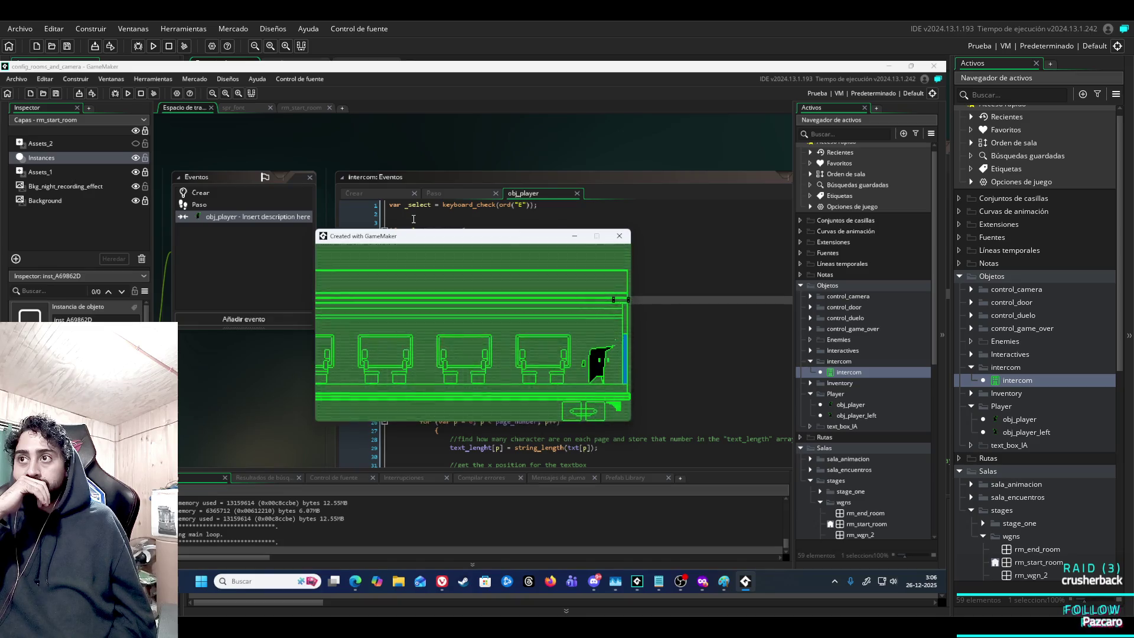
pyautogui.press('Right')
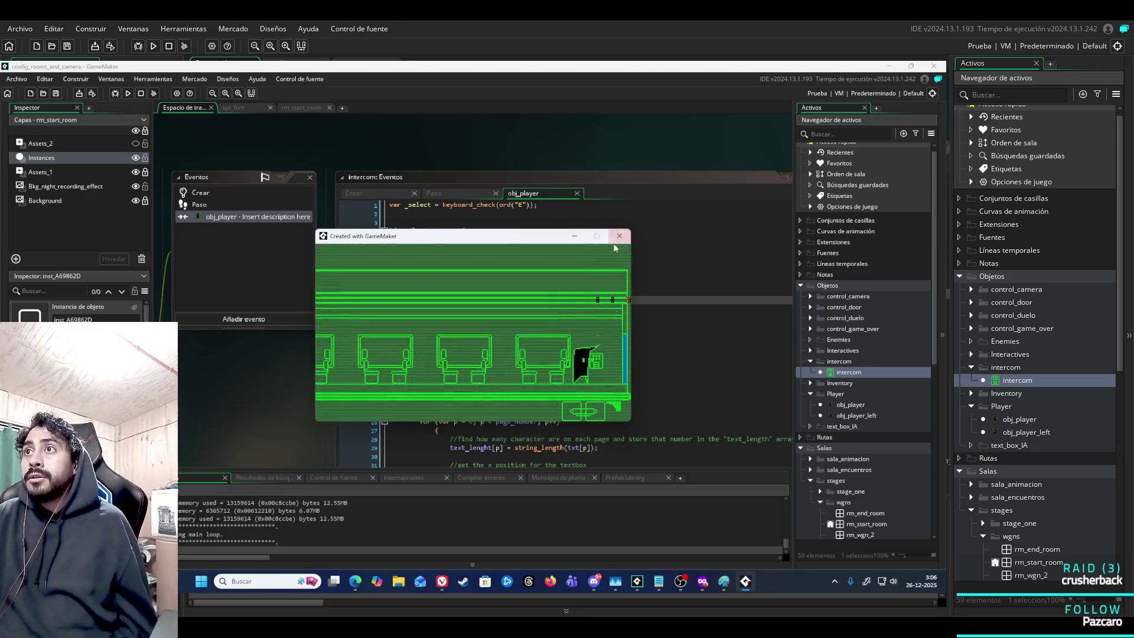
pyautogui.click(619, 236)
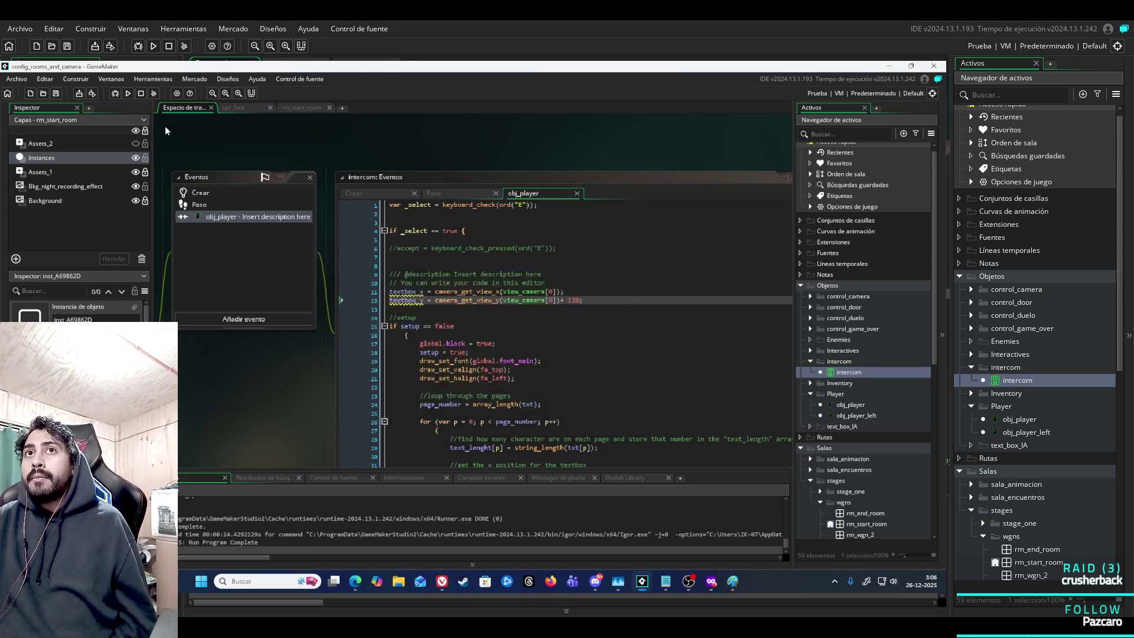
pyautogui.click(128, 94)
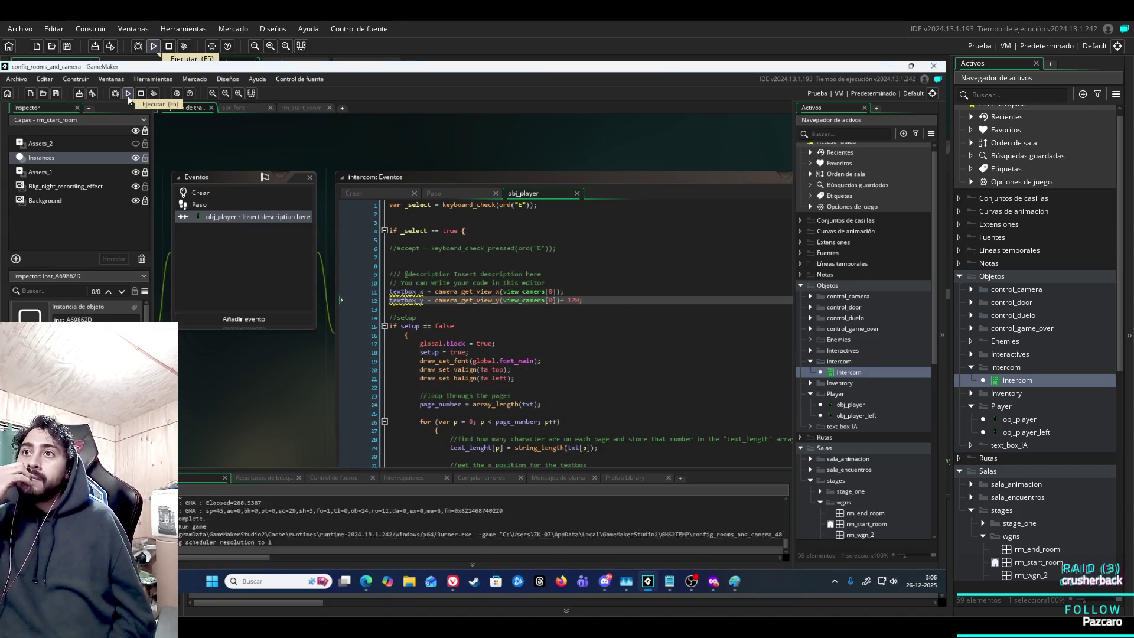
pyautogui.press('Right')
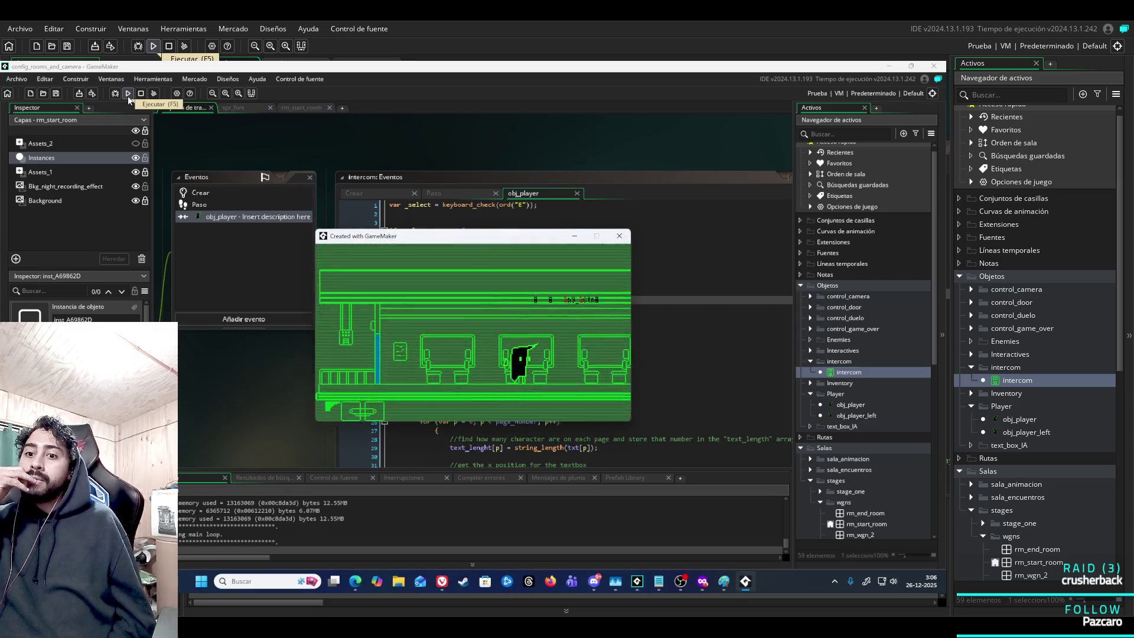
pyautogui.press('Right')
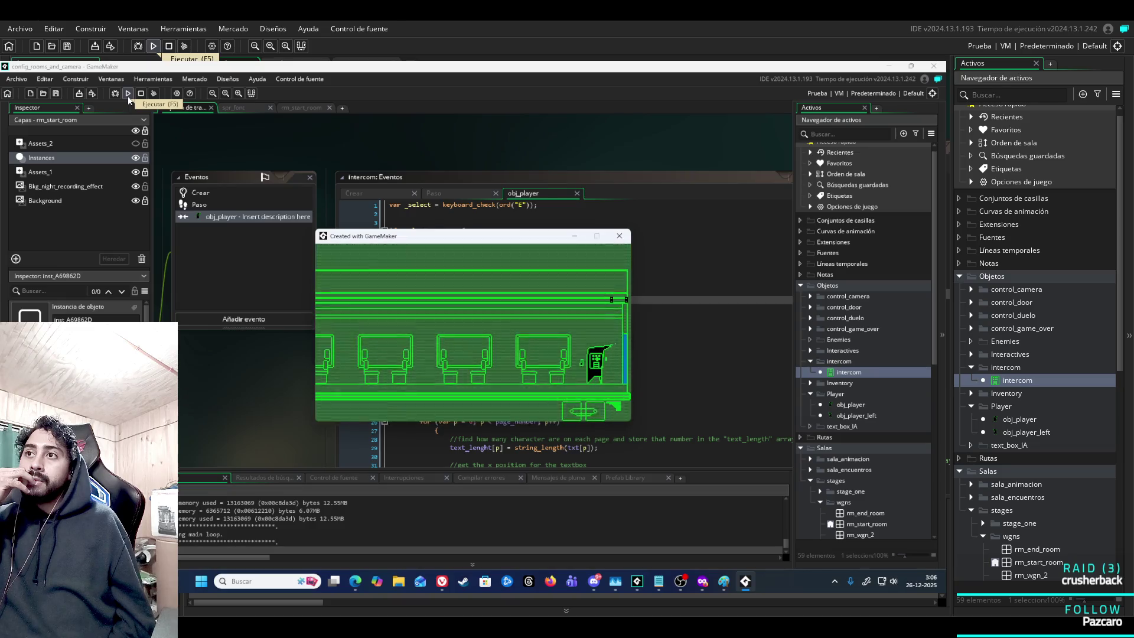
pyautogui.press('Left')
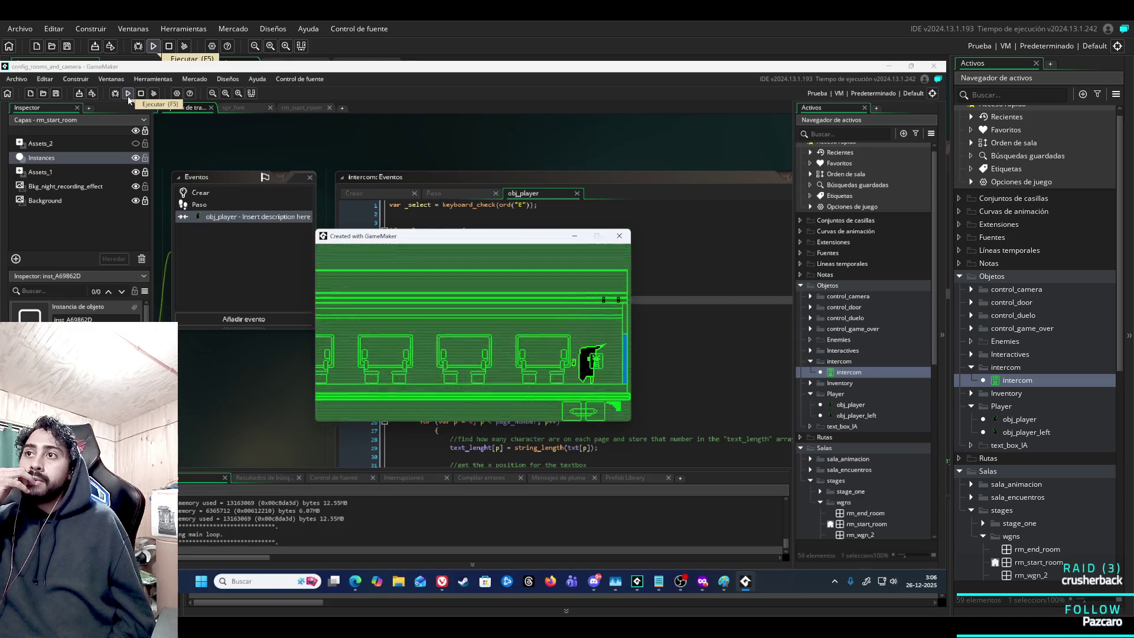
pyautogui.press('Right')
pyautogui.press('Left')
pyautogui.press('Right')
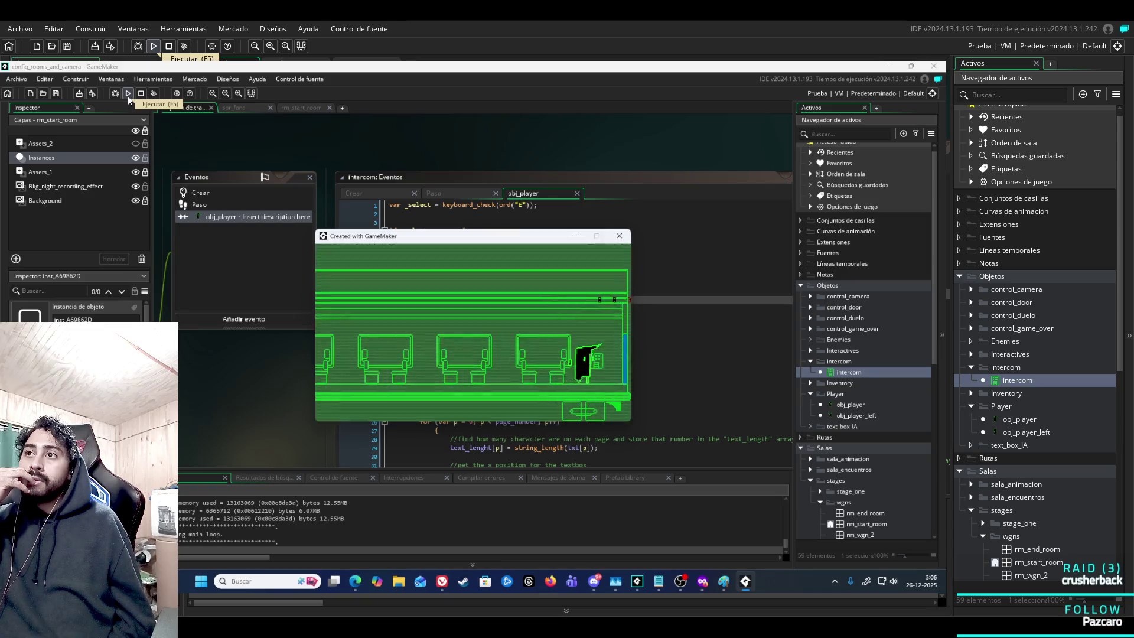
pyautogui.press('Left')
pyautogui.press('Right')
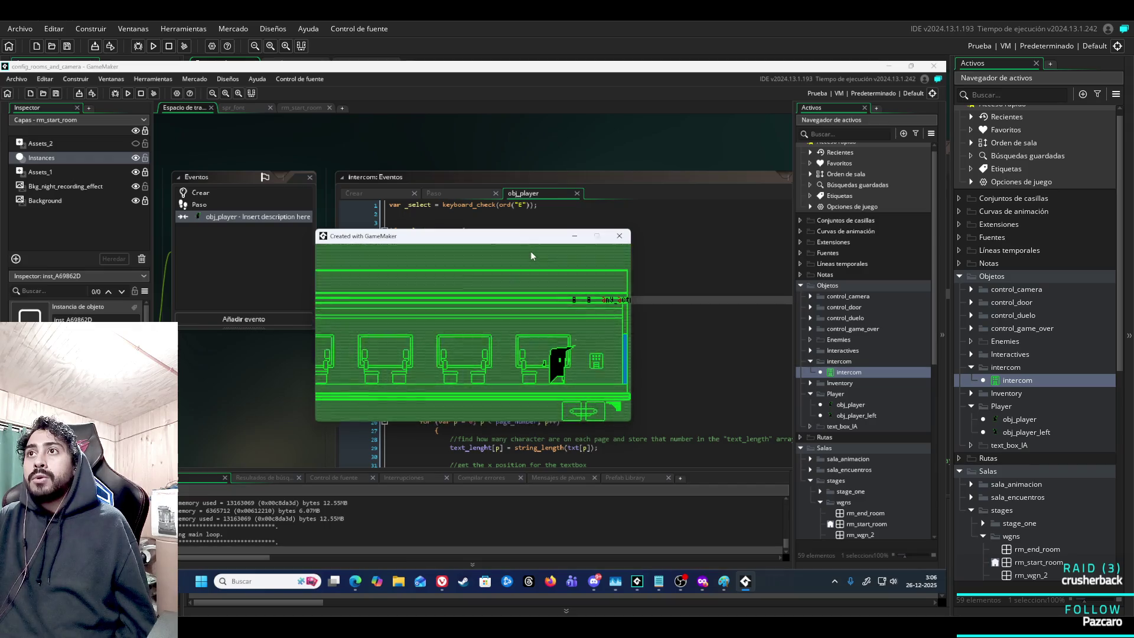
pyautogui.press('Right')
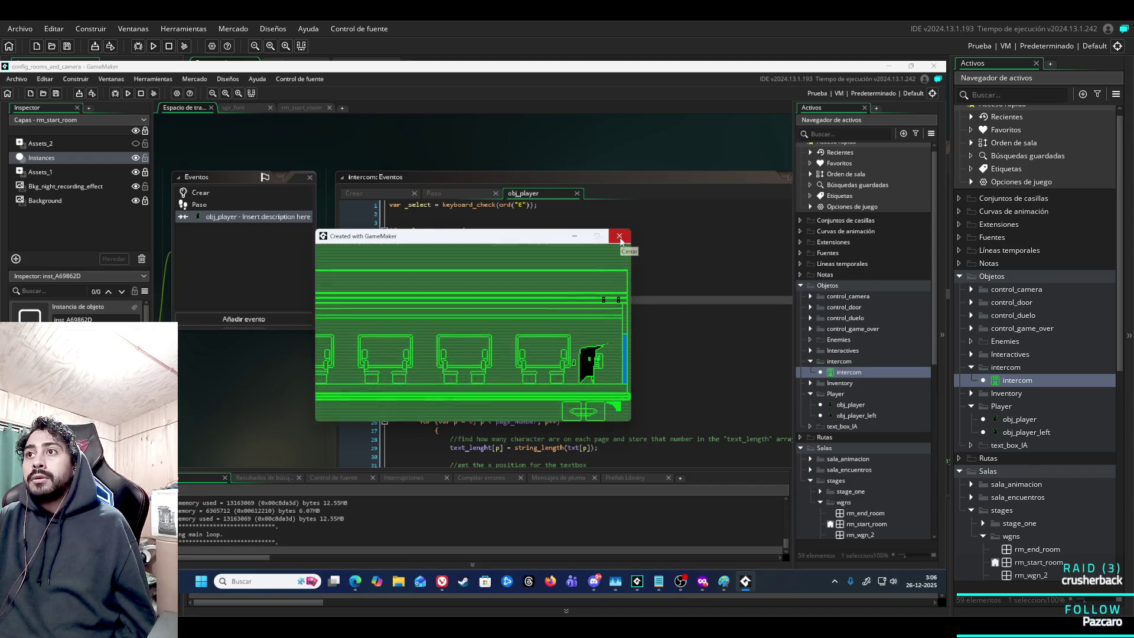
pyautogui.click(620, 237)
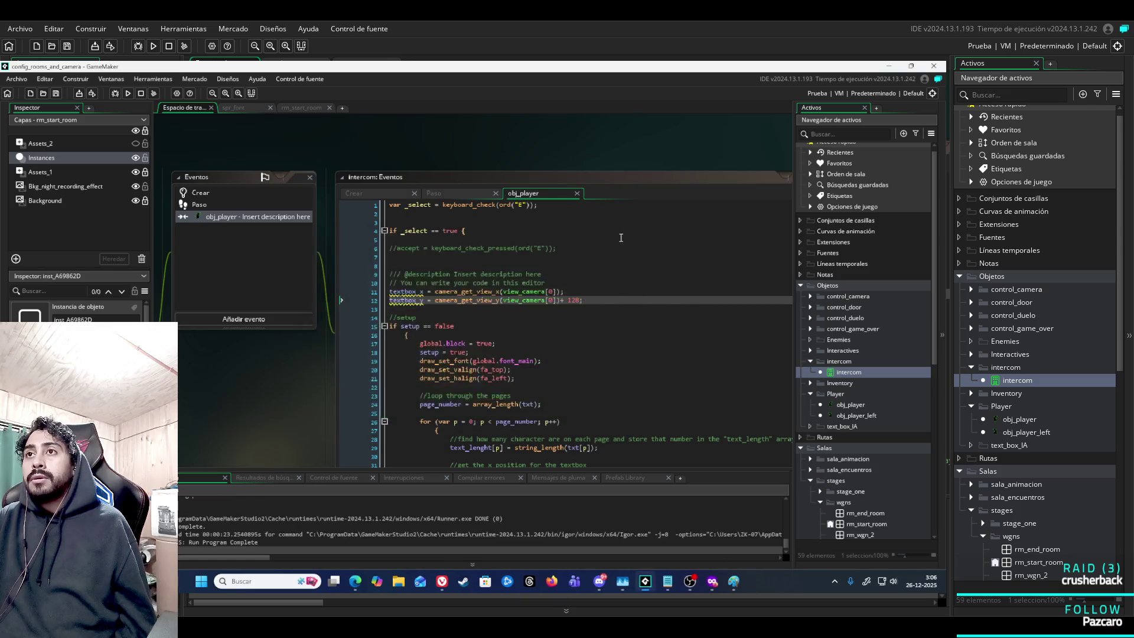
pyautogui.scroll(-7, 528, 278)
pyautogui.scroll(-7, 535, 279)
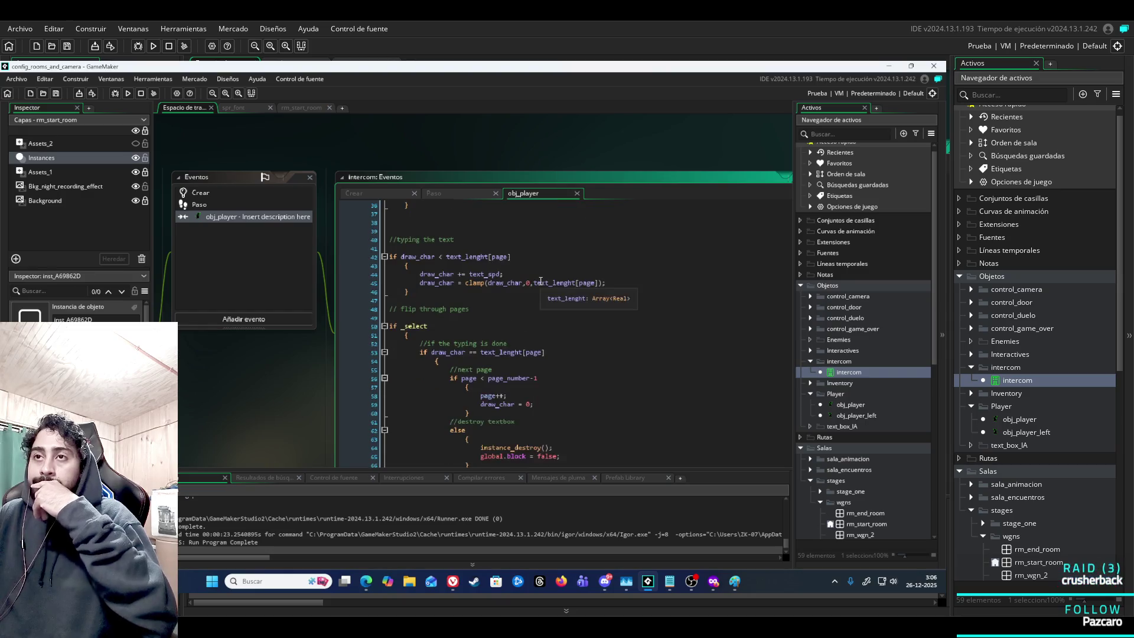
pyautogui.scroll(-2, 541, 282)
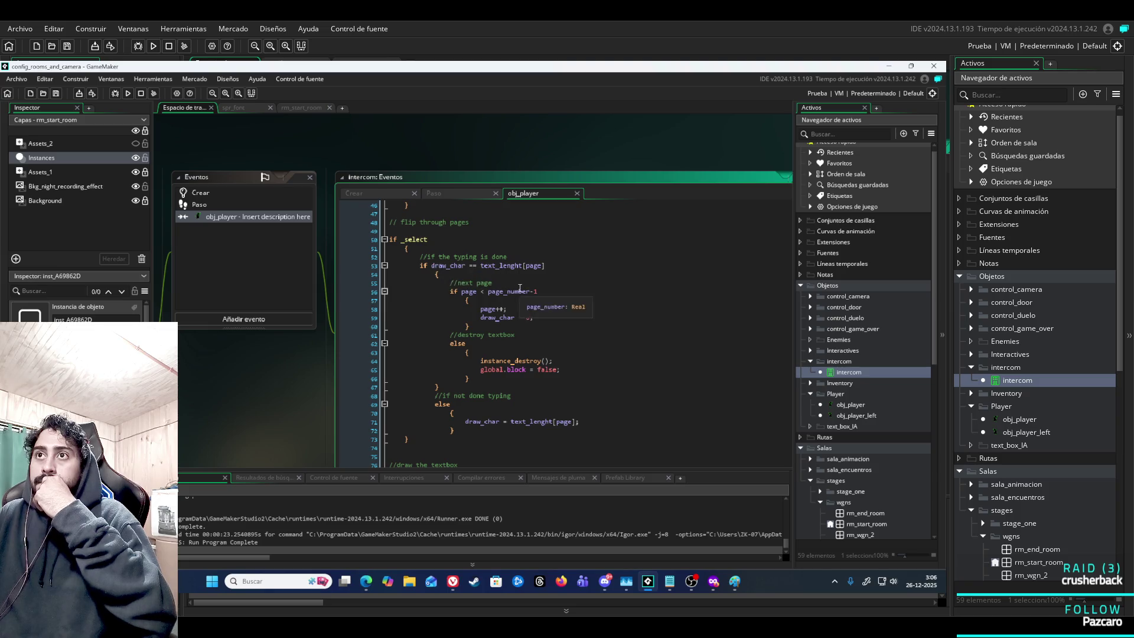
pyautogui.click(370, 191)
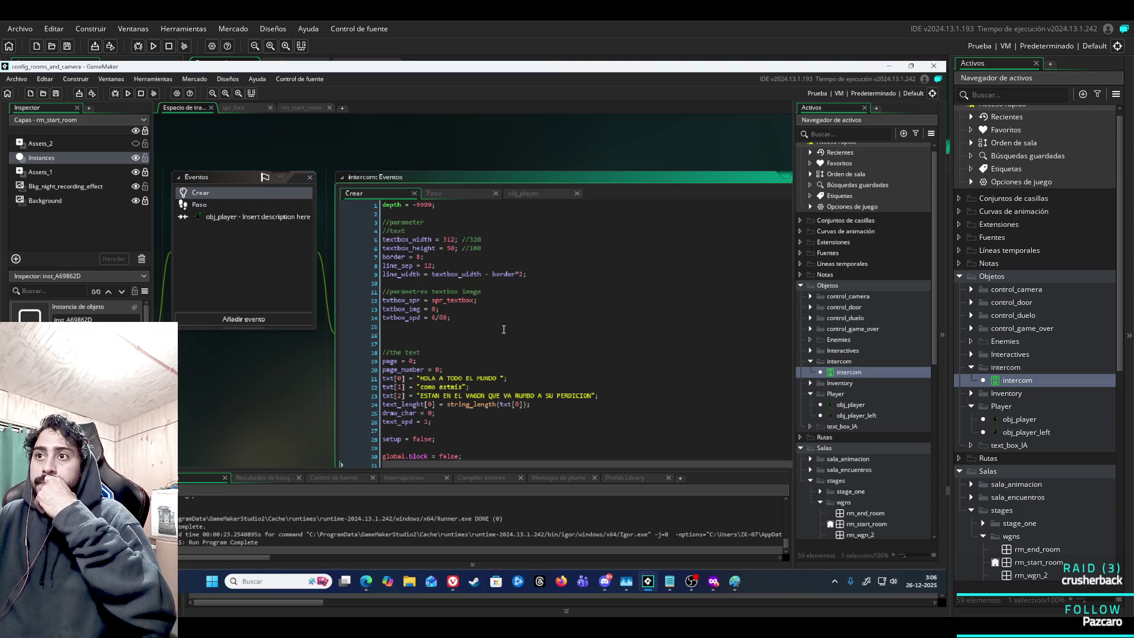
pyautogui.scroll(-1, 504, 329)
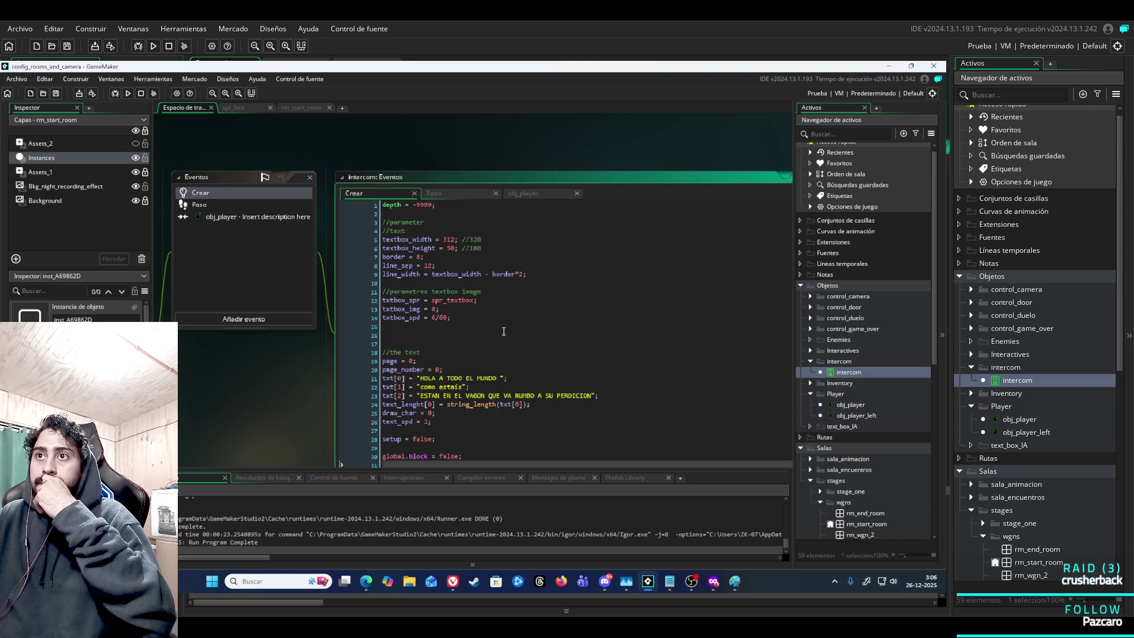
pyautogui.click(523, 194)
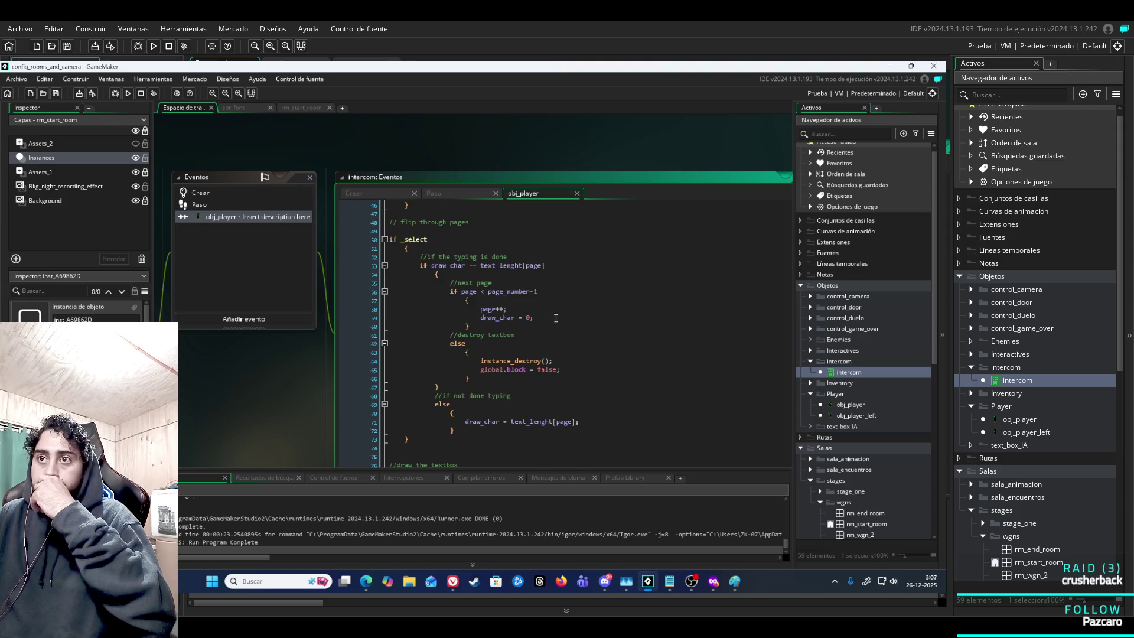
pyautogui.scroll(-3, 555, 319)
pyautogui.scroll(1, 561, 324)
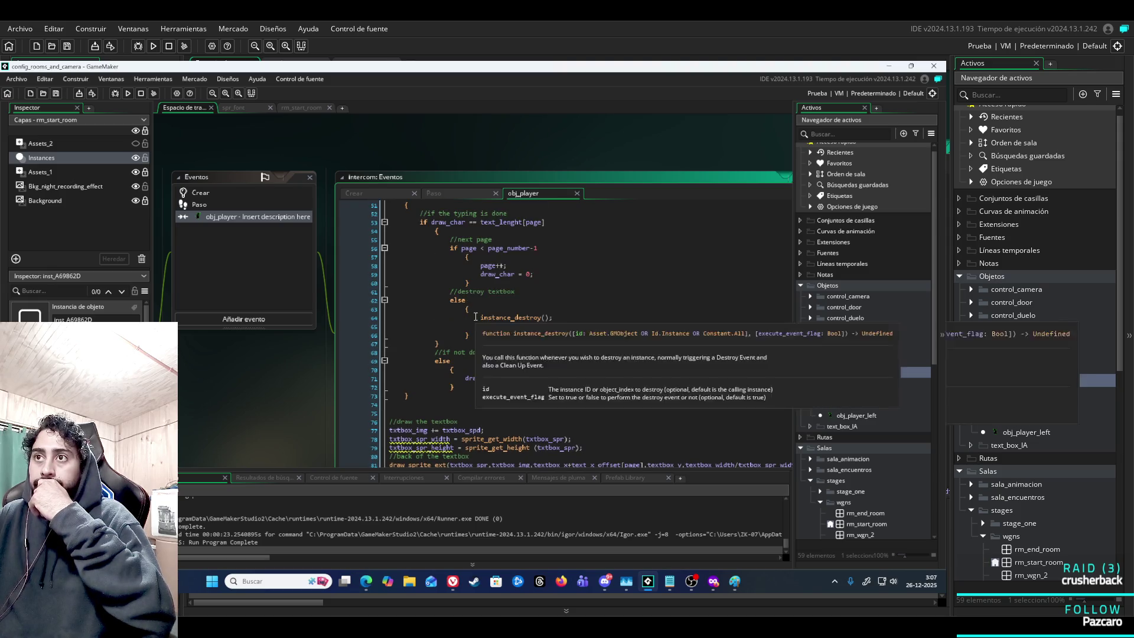
pyautogui.click(561, 319)
# Comment out instance_destroy(); on line 64, run the game, walk to the intercom, then close it.
pyautogui.write('//')
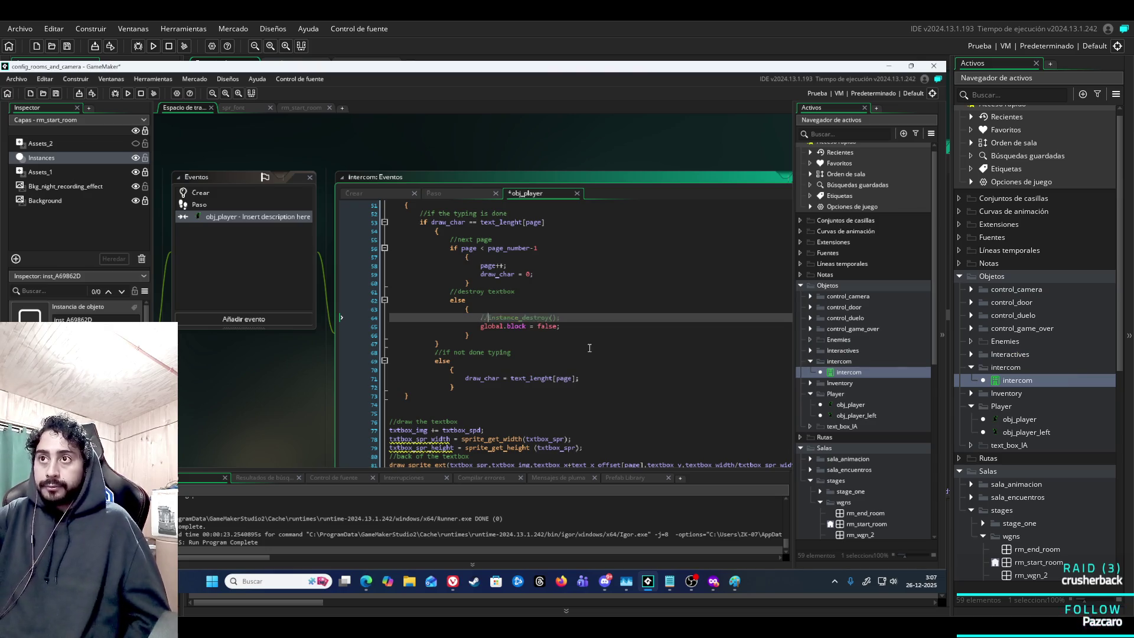
pyautogui.press('F5')
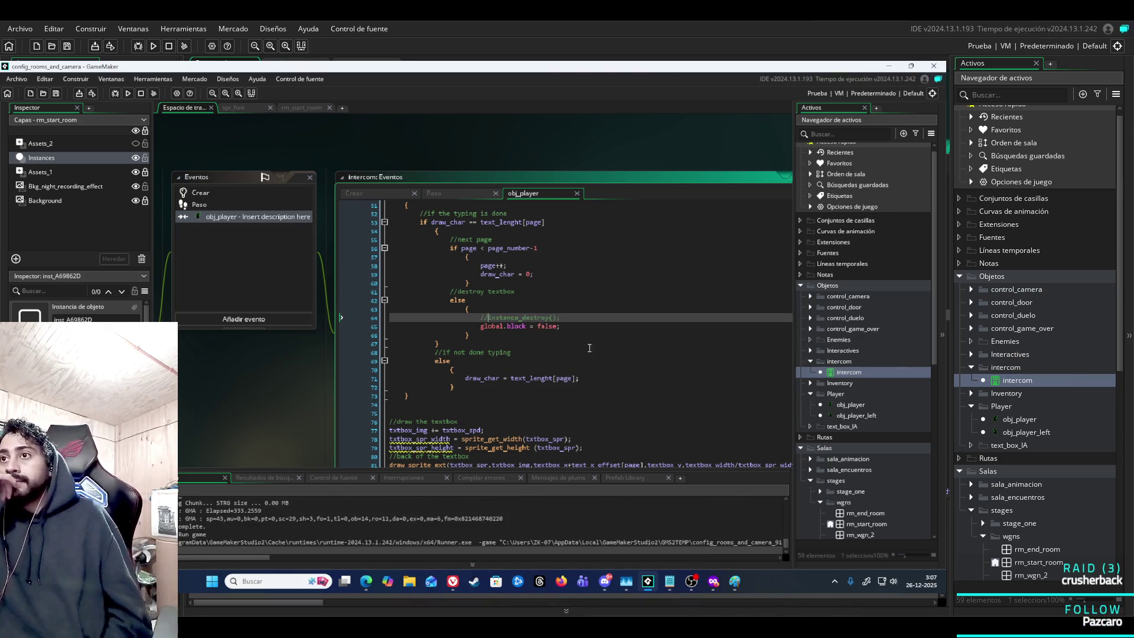
pyautogui.press('Right')
pyautogui.press('Right')
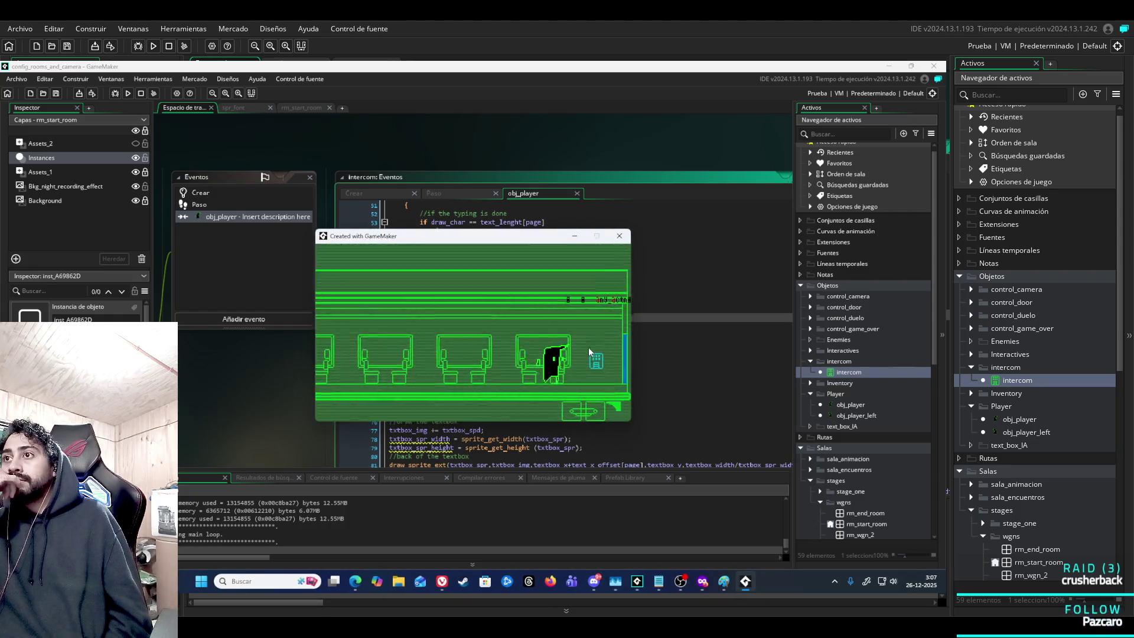
pyautogui.press('Left')
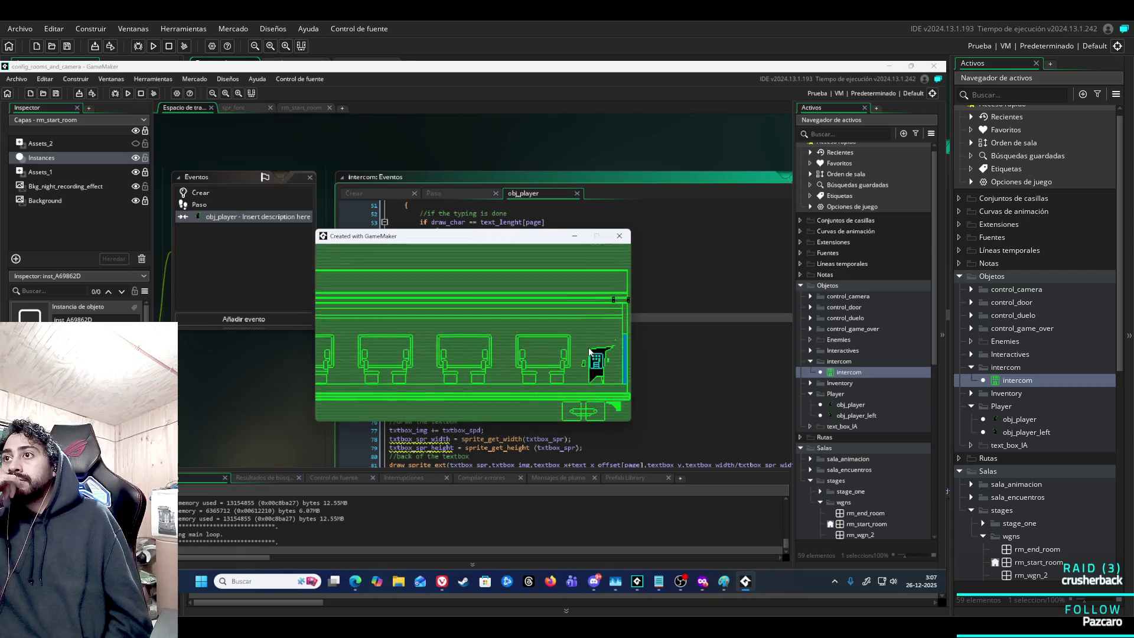
pyautogui.press('Right')
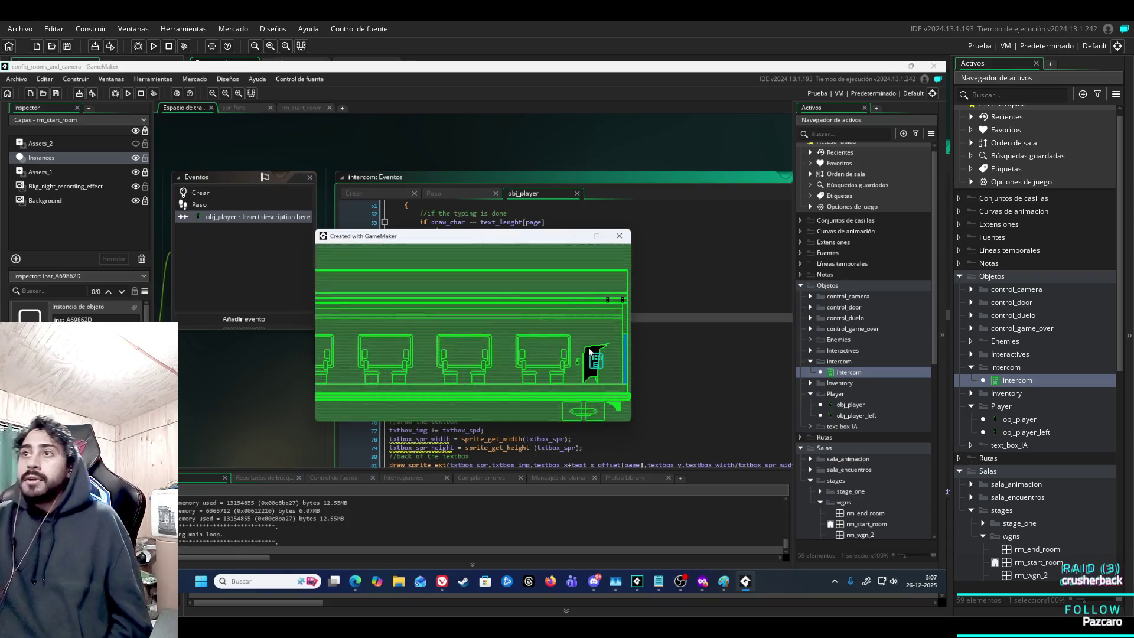
pyautogui.click(619, 236)
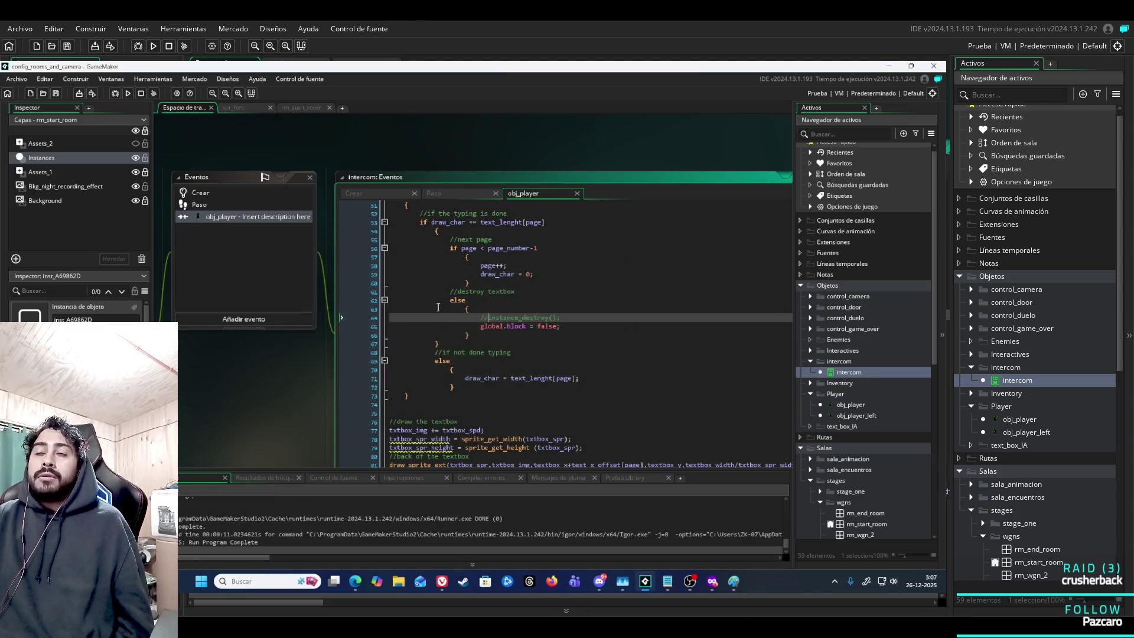
# Uncomment the instance_destroy call and look over the intercom's Create event code.
pyautogui.press('BackSpace')
pyautogui.press('BackSpace')
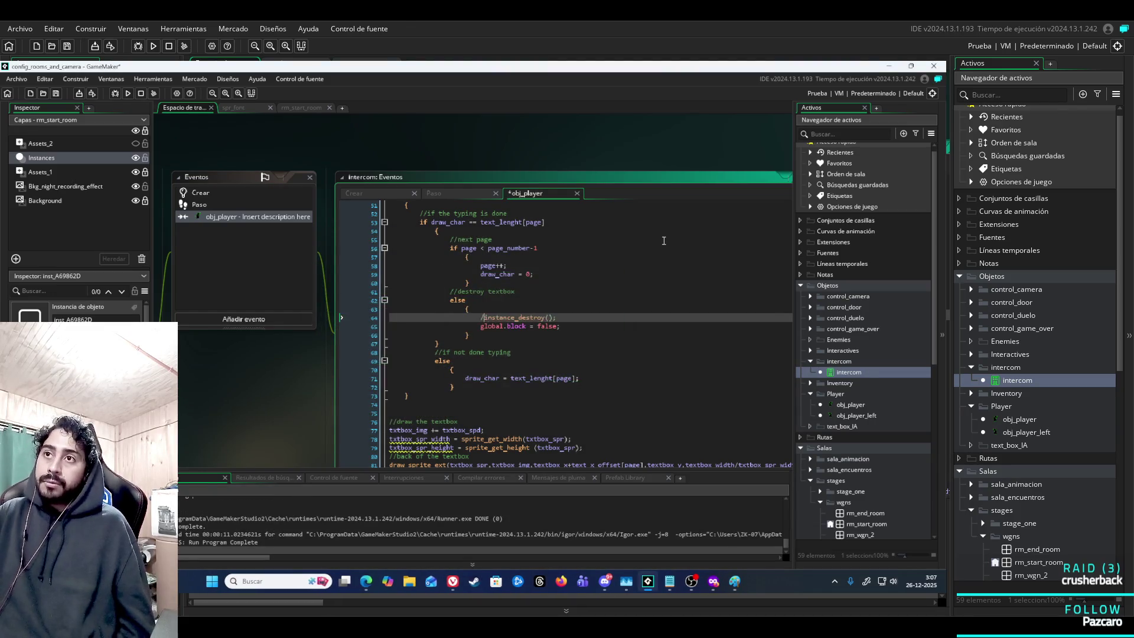
pyautogui.scroll(-3, 606, 364)
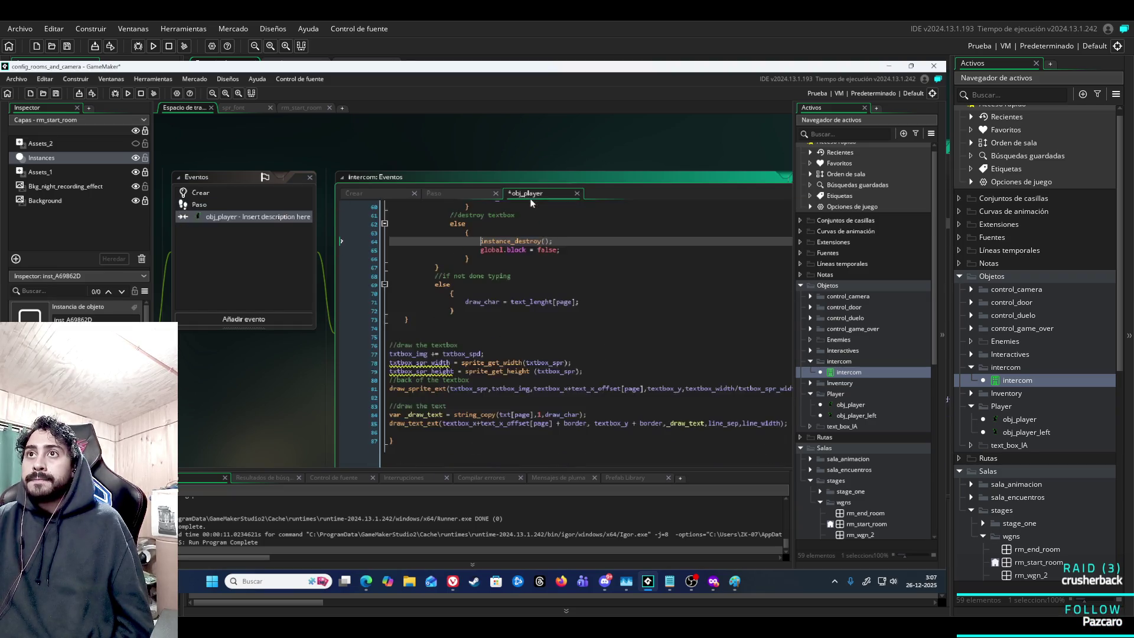
pyautogui.click(378, 193)
pyautogui.moveTo(317, 352)
pyautogui.mouseDown()
pyautogui.moveTo(374, 245)
pyautogui.moveTo(370, 292)
pyautogui.moveTo(343, 334)
pyautogui.moveTo(484, 345)
pyautogui.moveTo(400, 318)
pyautogui.mouseUp()
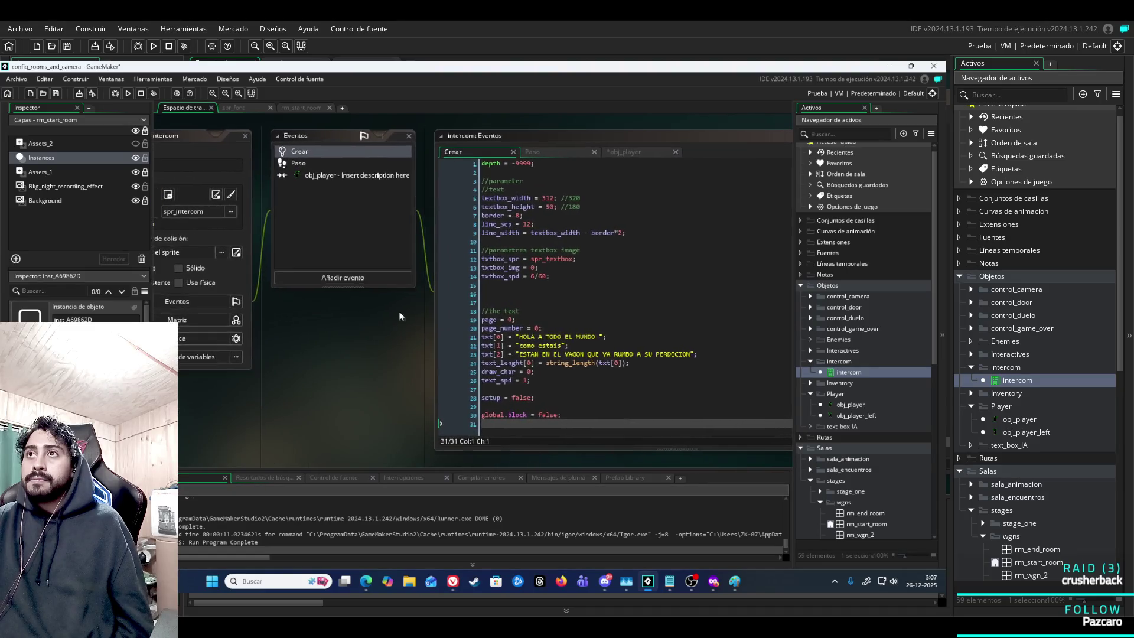
# Scroll through the obj_player collision code, then bring up the list of event types to add.
pyautogui.click(624, 155)
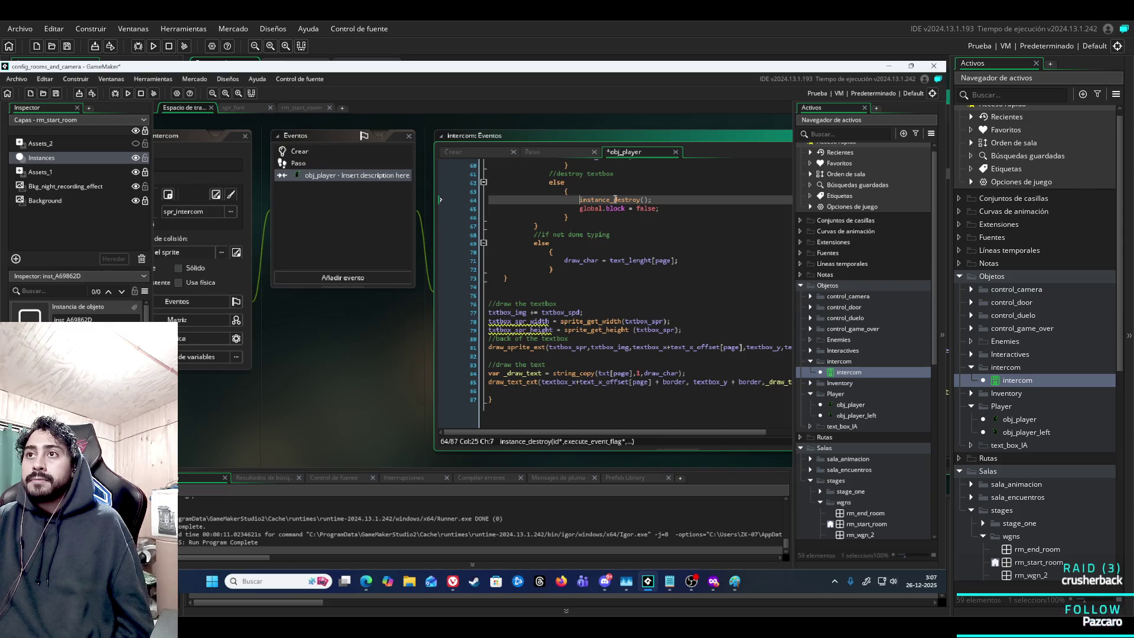
pyautogui.scroll(3, 611, 221)
pyautogui.scroll(15, 611, 221)
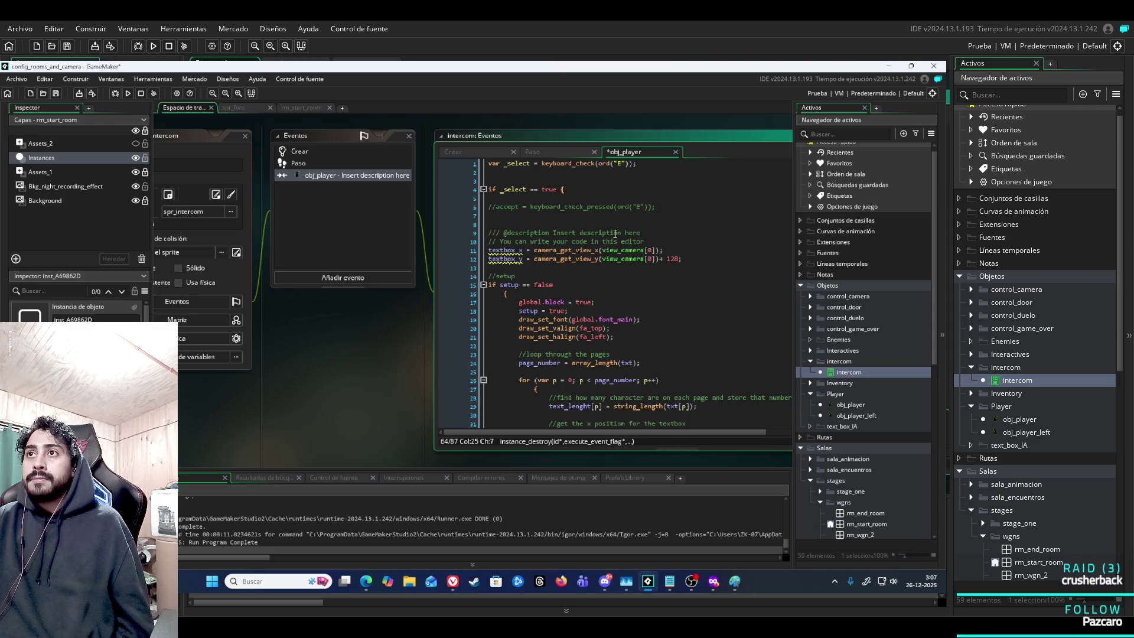
pyautogui.scroll(-12, 615, 237)
pyautogui.scroll(-6, 615, 234)
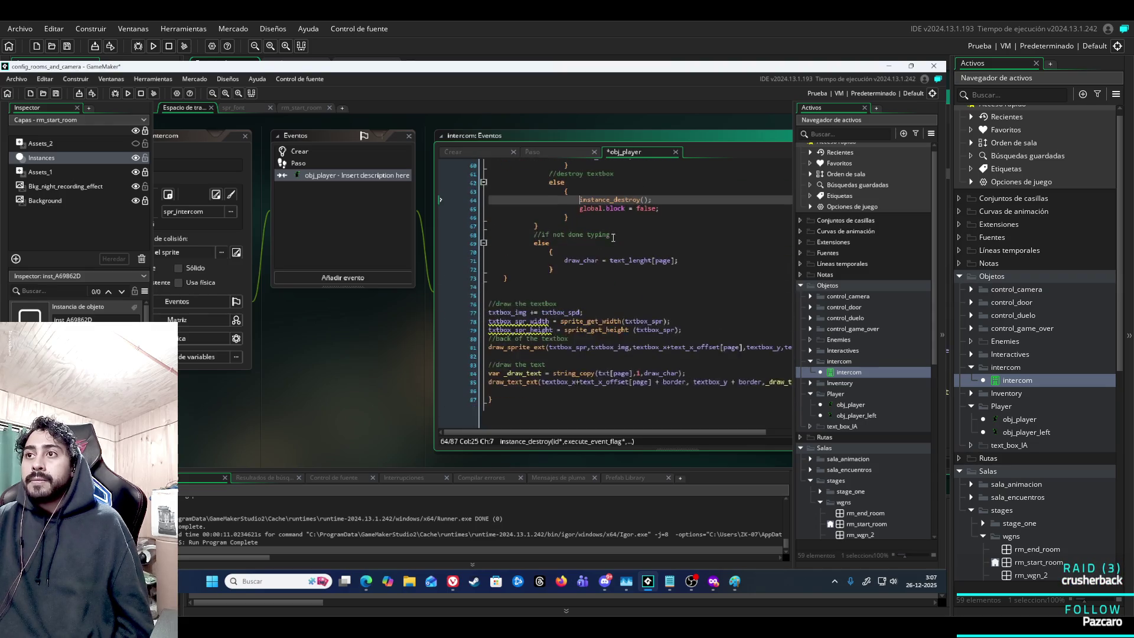
pyautogui.scroll(1, 613, 240)
pyautogui.moveTo(496, 407)
pyautogui.mouseDown()
pyautogui.moveTo(515, 351)
pyautogui.moveTo(509, 329)
pyautogui.mouseUp()
pyautogui.click(357, 279)
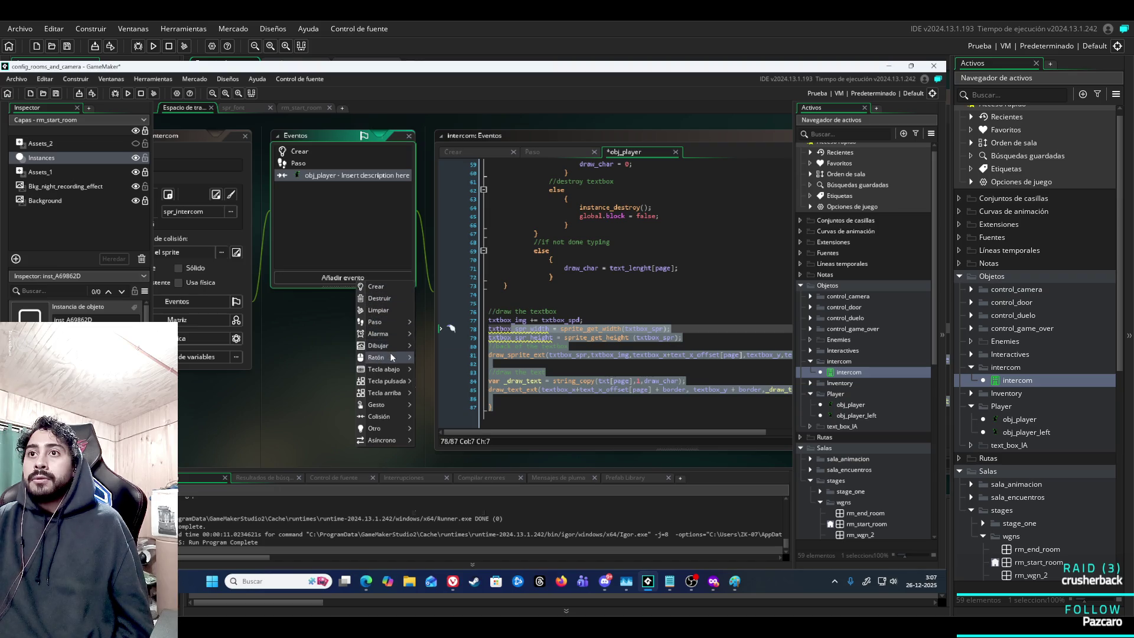
# Add a Draw event to the intercom using GML code.
pyautogui.moveTo(396, 347)
pyautogui.click(439, 346)
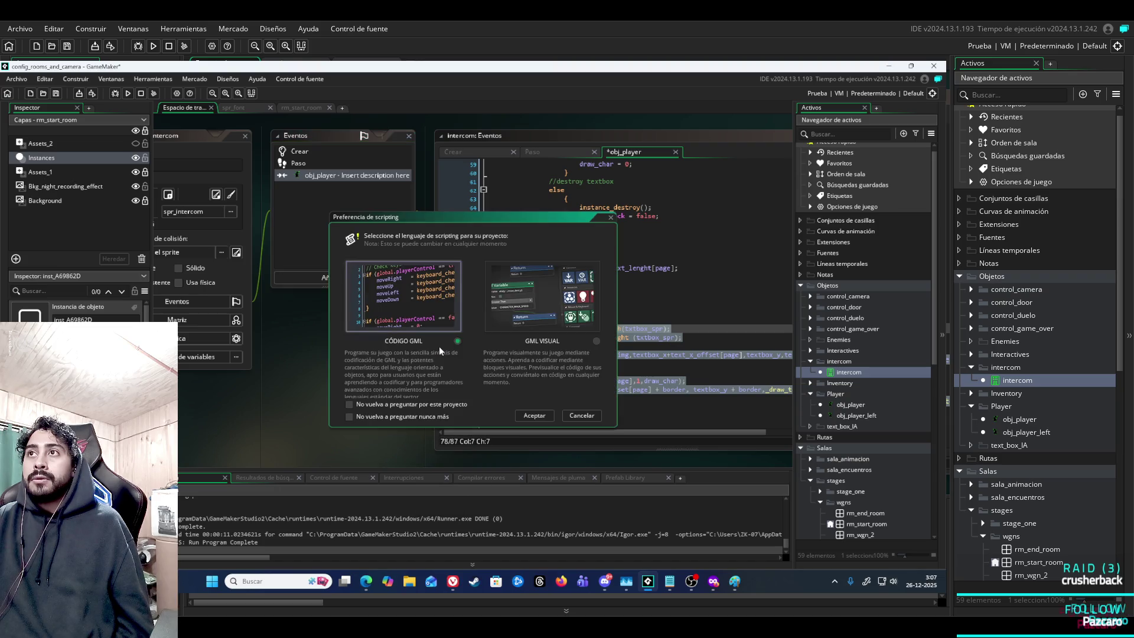
pyautogui.click(536, 415)
# Return to the obj_player collision code and scroll up to its E-key check.
pyautogui.click(641, 152)
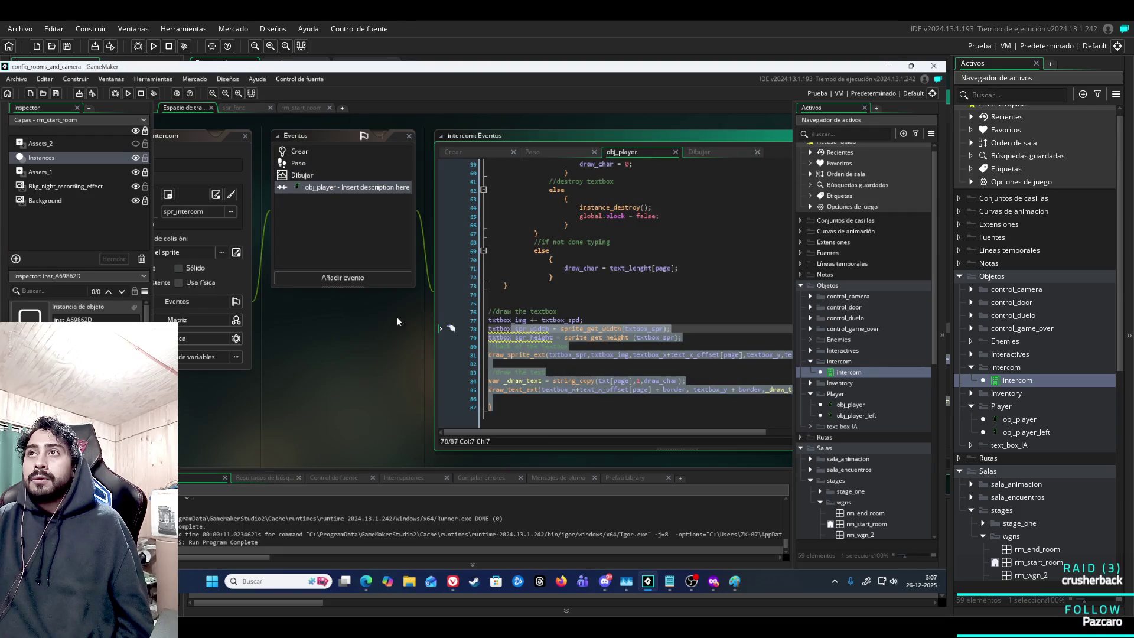
pyautogui.moveTo(350, 366)
pyautogui.mouseDown()
pyautogui.moveTo(431, 358)
pyautogui.moveTo(271, 364)
pyautogui.moveTo(438, 350)
pyautogui.moveTo(295, 367)
pyautogui.mouseUp()
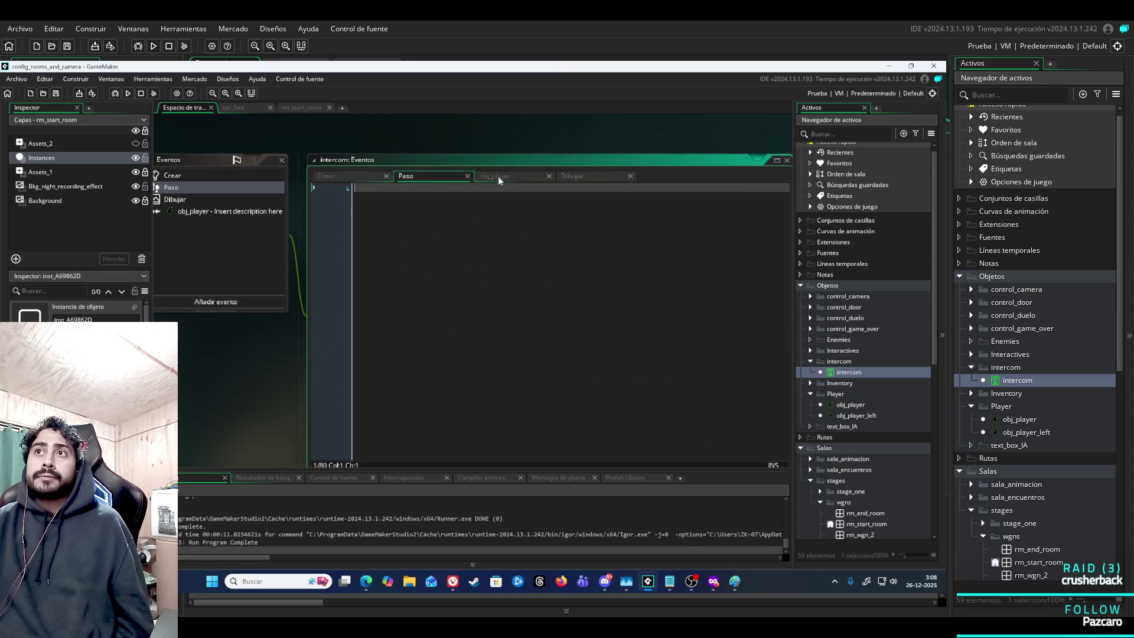
pyautogui.scroll(3, 506, 281)
pyautogui.moveTo(215, 374)
pyautogui.mouseDown()
pyautogui.moveTo(544, 321)
pyautogui.moveTo(284, 388)
pyautogui.moveTo(303, 384)
pyautogui.moveTo(299, 375)
pyautogui.moveTo(245, 371)
pyautogui.mouseUp()
pyautogui.scroll(4, 541, 320)
pyautogui.scroll(10, 541, 320)
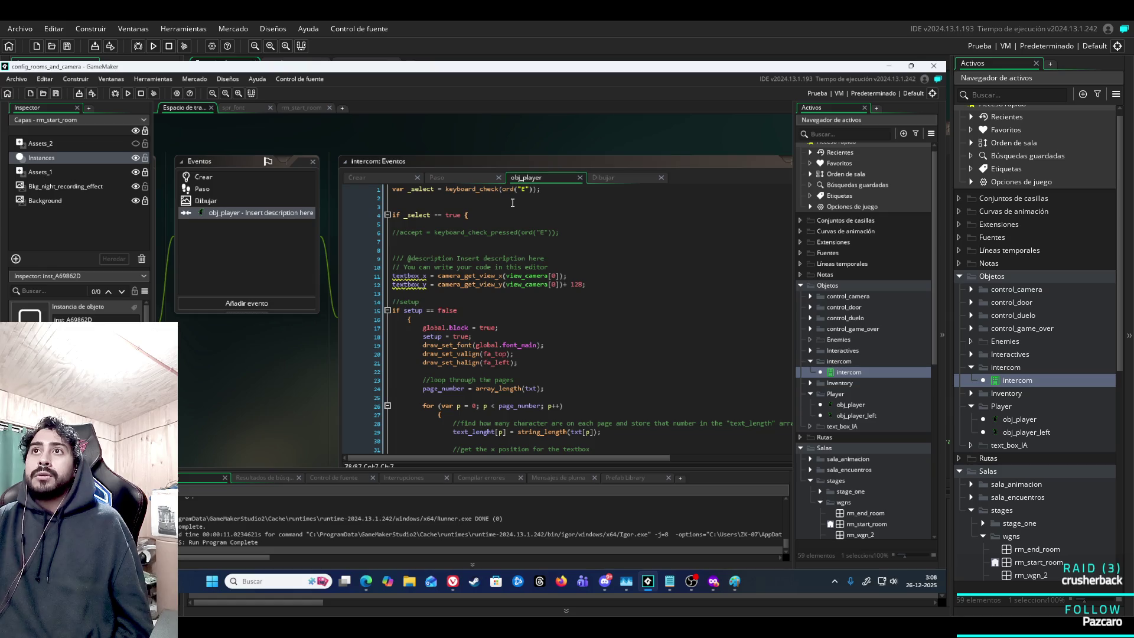
pyautogui.moveTo(313, 401); pyautogui.dragTo(240, 301)
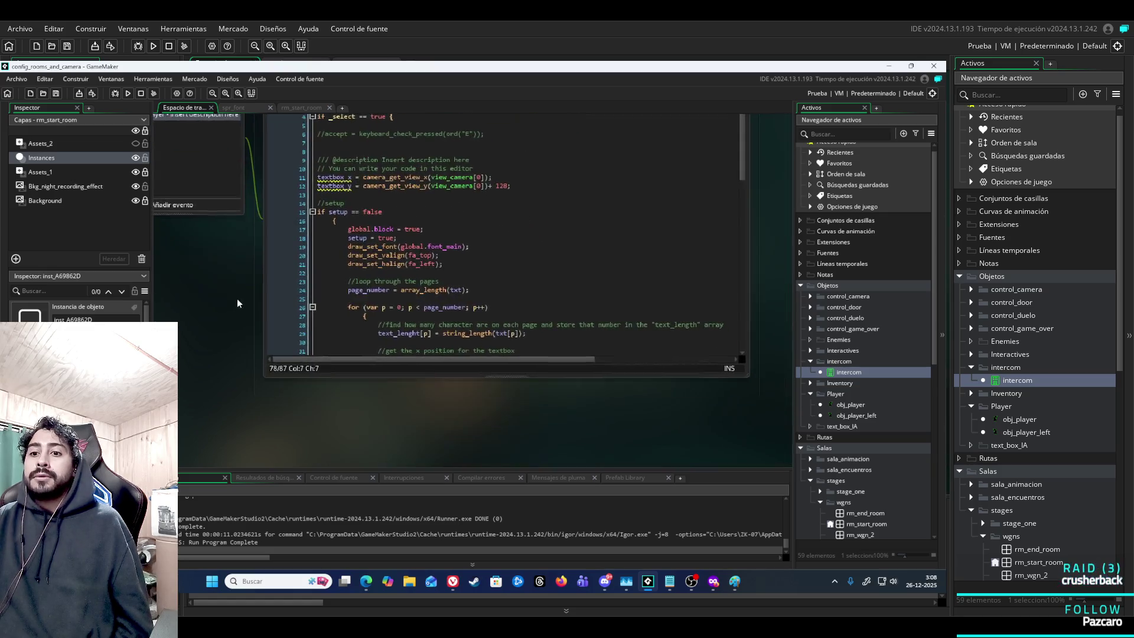
# Select and delete the textbox code below the E-key check, then undo the deletion.
pyautogui.scroll(-13, 518, 269)
pyautogui.scroll(-7, 518, 269)
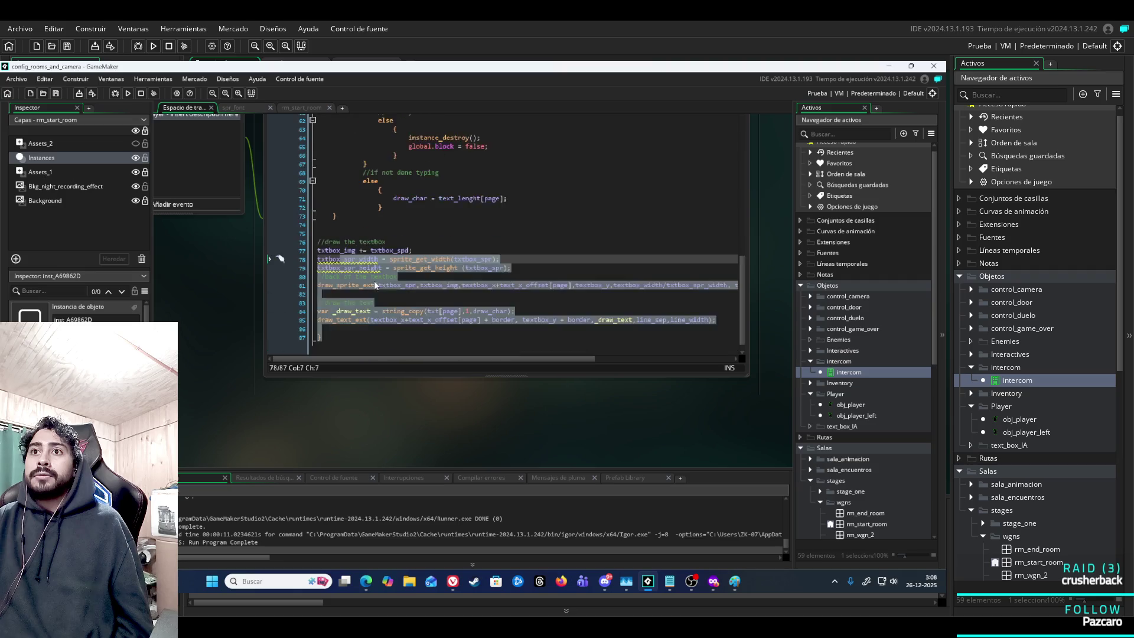
pyautogui.click(339, 316)
pyautogui.moveTo(723, 316)
pyautogui.mouseDown()
pyautogui.moveTo(384, 242)
pyautogui.moveTo(330, 80)
pyautogui.moveTo(356, 86)
pyautogui.moveTo(322, 168)
pyautogui.moveTo(319, 153)
pyautogui.mouseUp()
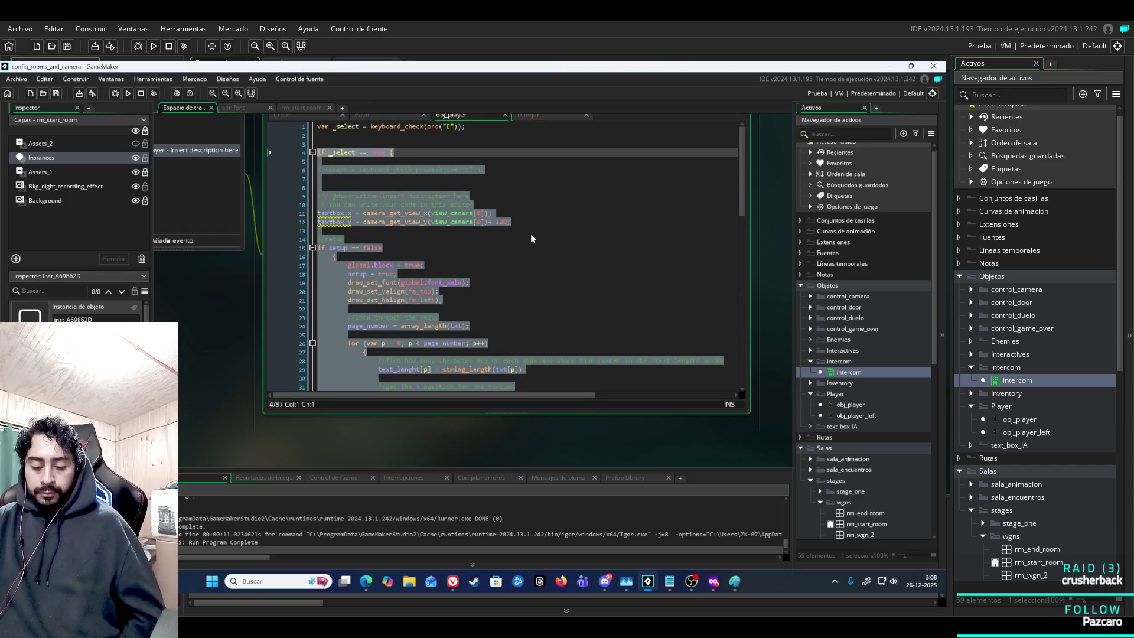
pyautogui.press('Delete')
pyautogui.moveTo(228, 306)
pyautogui.mouseDown()
pyautogui.moveTo(293, 396)
pyautogui.moveTo(307, 366)
pyautogui.mouseUp()
pyautogui.click(515, 215)
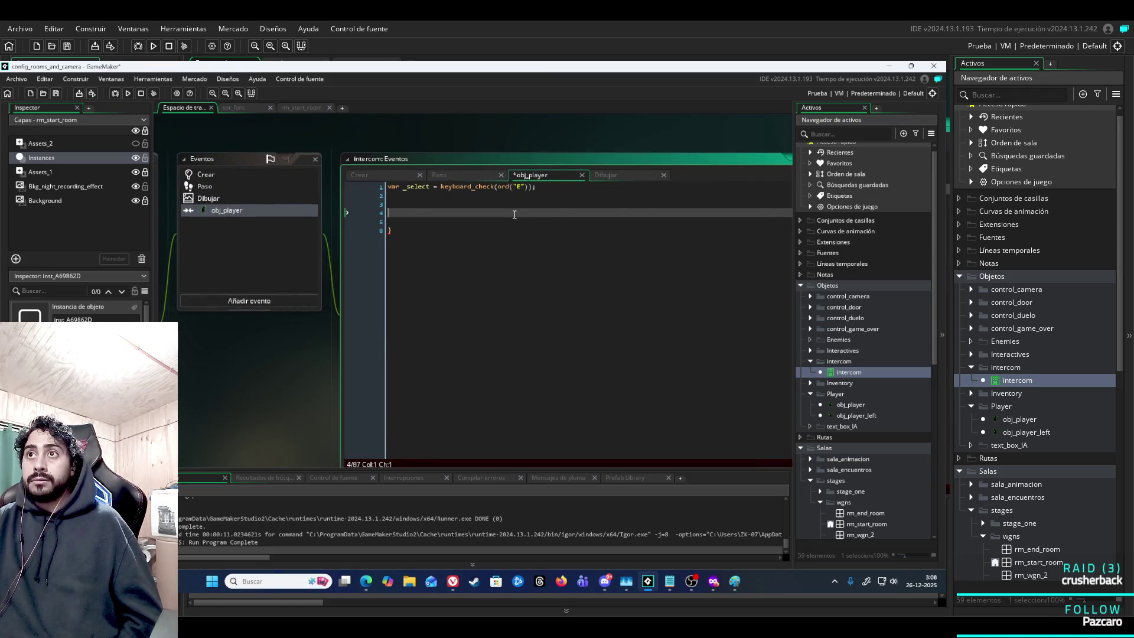
pyautogui.hotkey('ctrl', 'z')
pyautogui.scroll(-20, 500, 250)
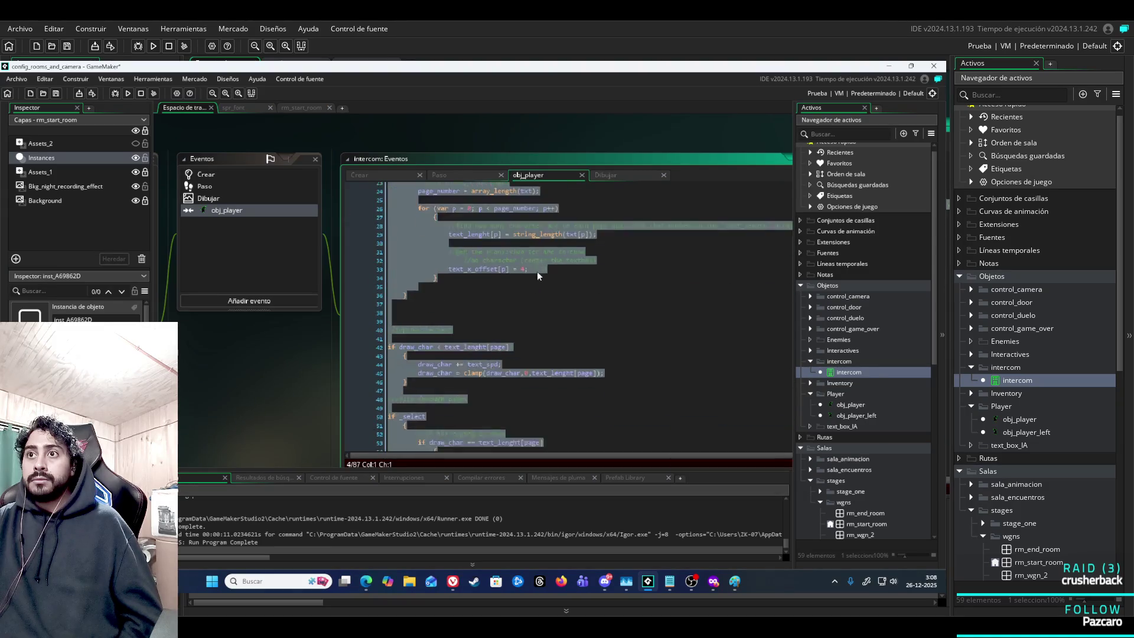
pyautogui.click(407, 426)
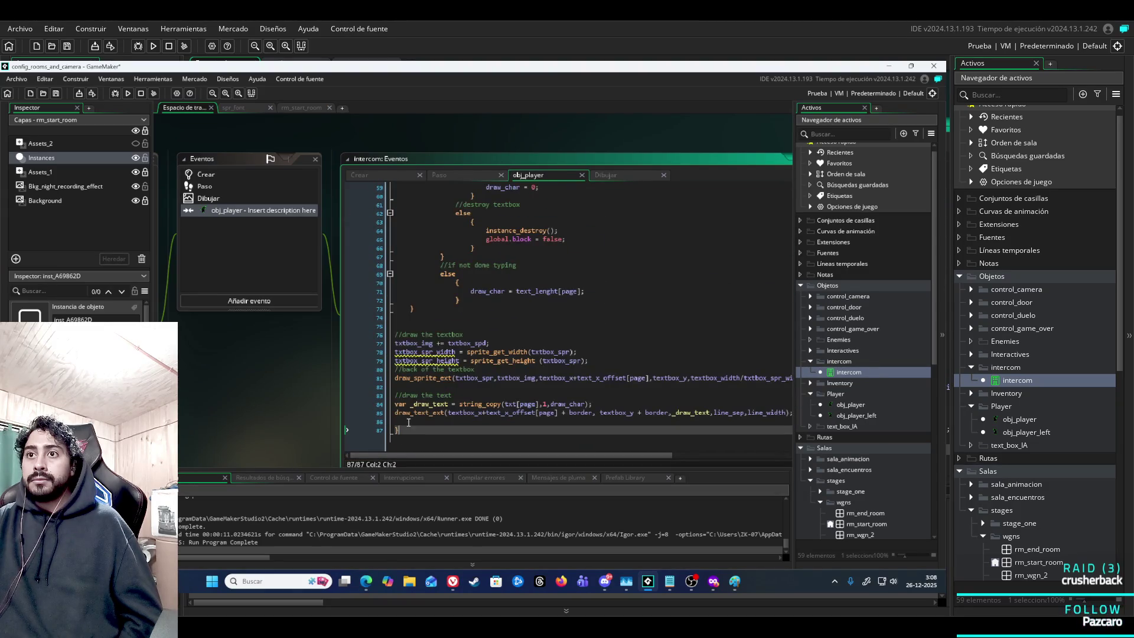
# Select the collision code from the end up to the top, delete it, and undo again.
pyautogui.moveTo(301, 414); pyautogui.dragTo(226, 389)
pyautogui.moveTo(343, 393)
pyautogui.mouseDown()
pyautogui.moveTo(292, 69)
pyautogui.moveTo(320, 188)
pyautogui.mouseUp()
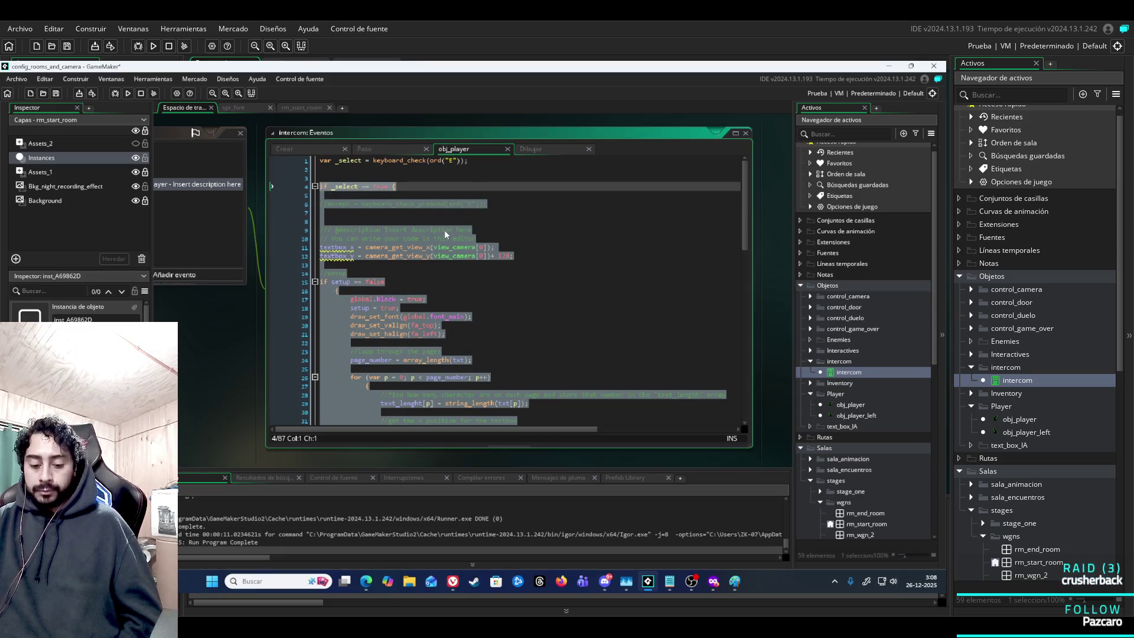
pyautogui.press('Delete')
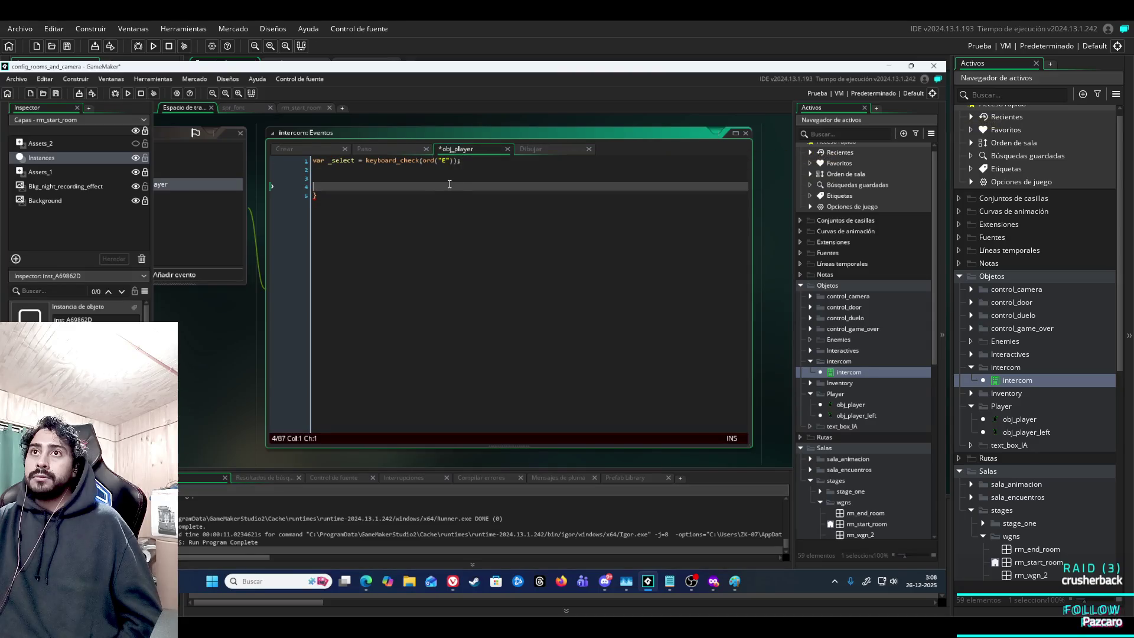
pyautogui.hotkey('ctrl', 'z')
pyautogui.click(462, 252)
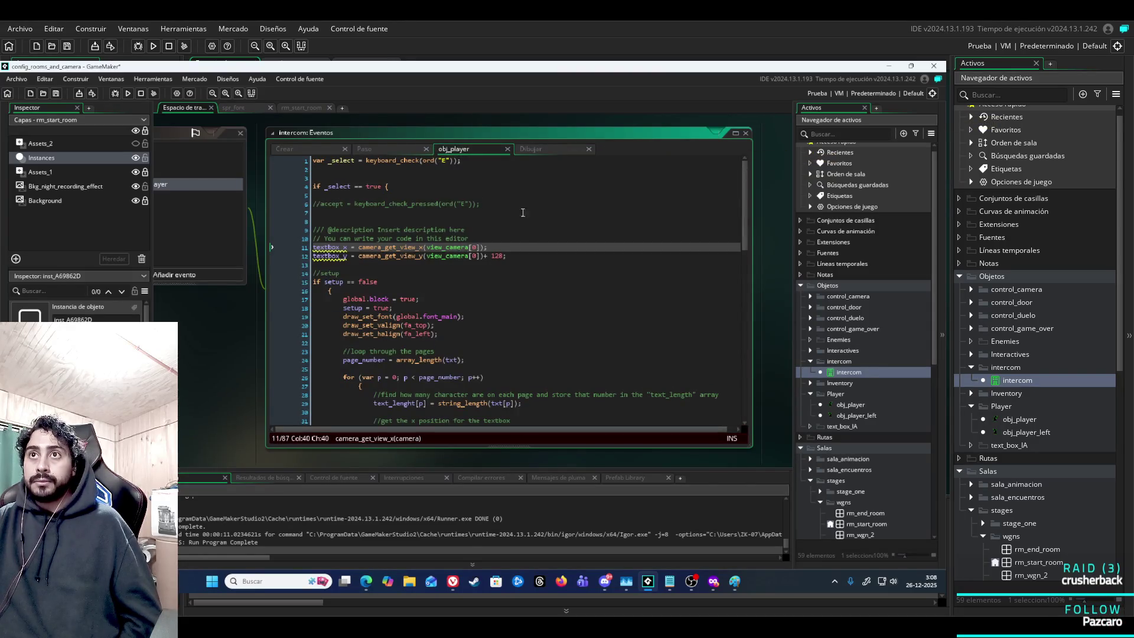
# Remove the textbox code after the if _select check and paste it into the Draw event.
pyautogui.click(392, 188)
pyautogui.scroll(-20, 442, 257)
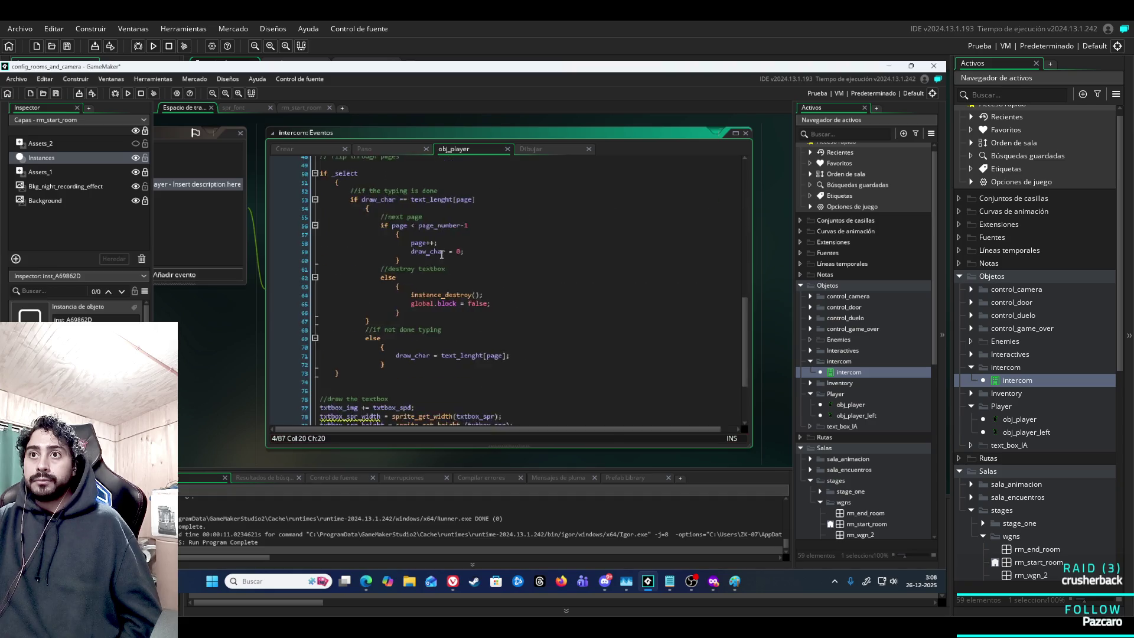
pyautogui.scroll(18, 446, 263)
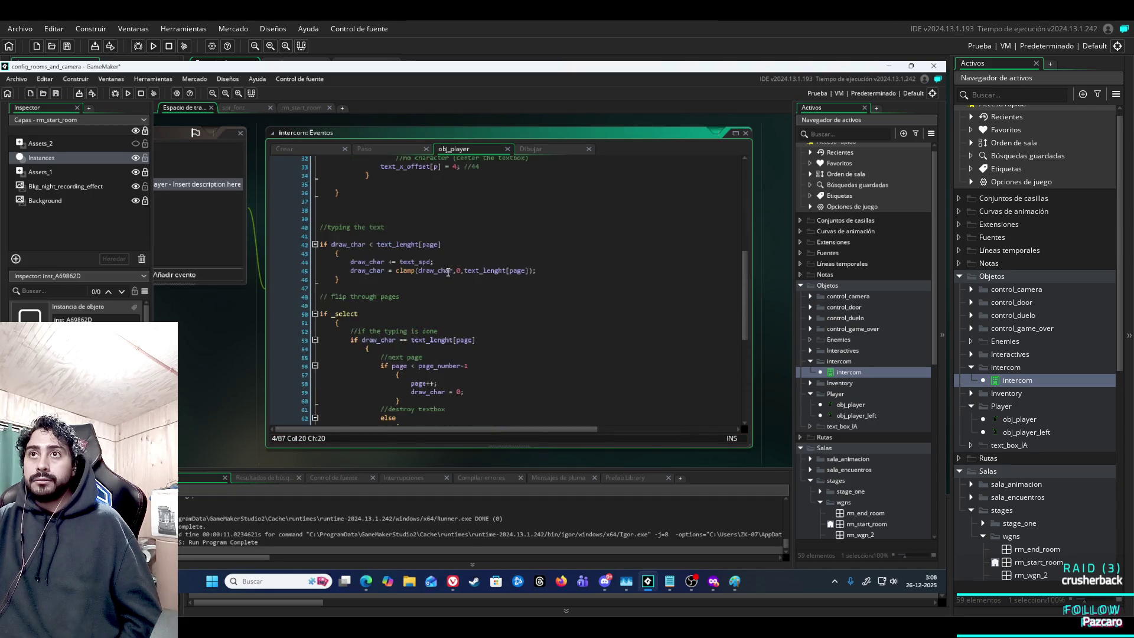
pyautogui.scroll(2, 452, 272)
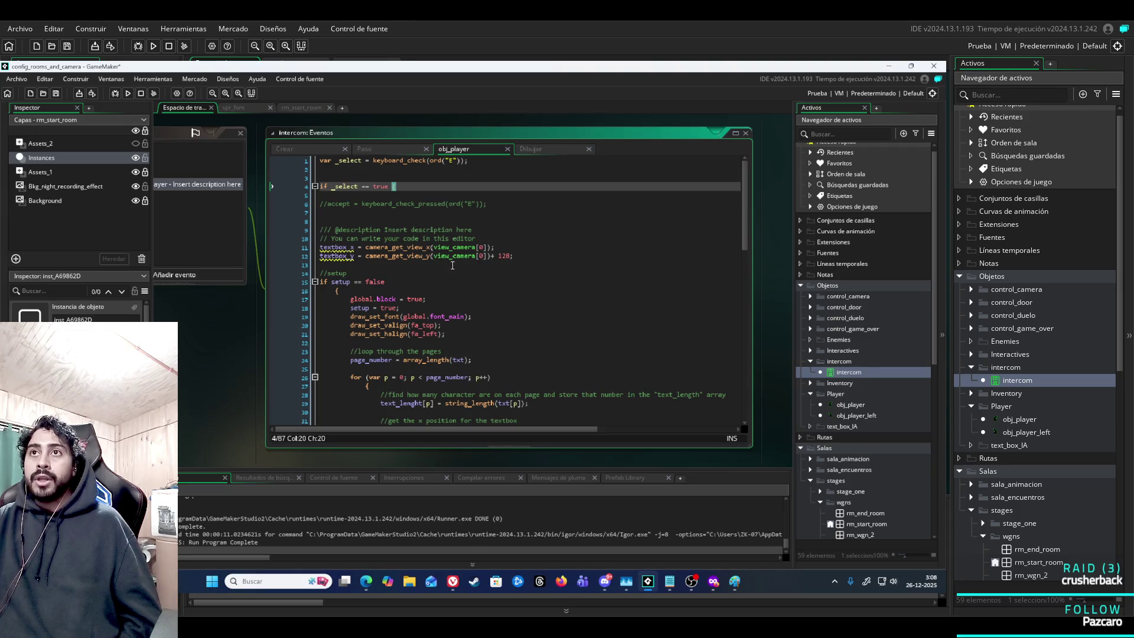
pyautogui.moveTo(458, 246)
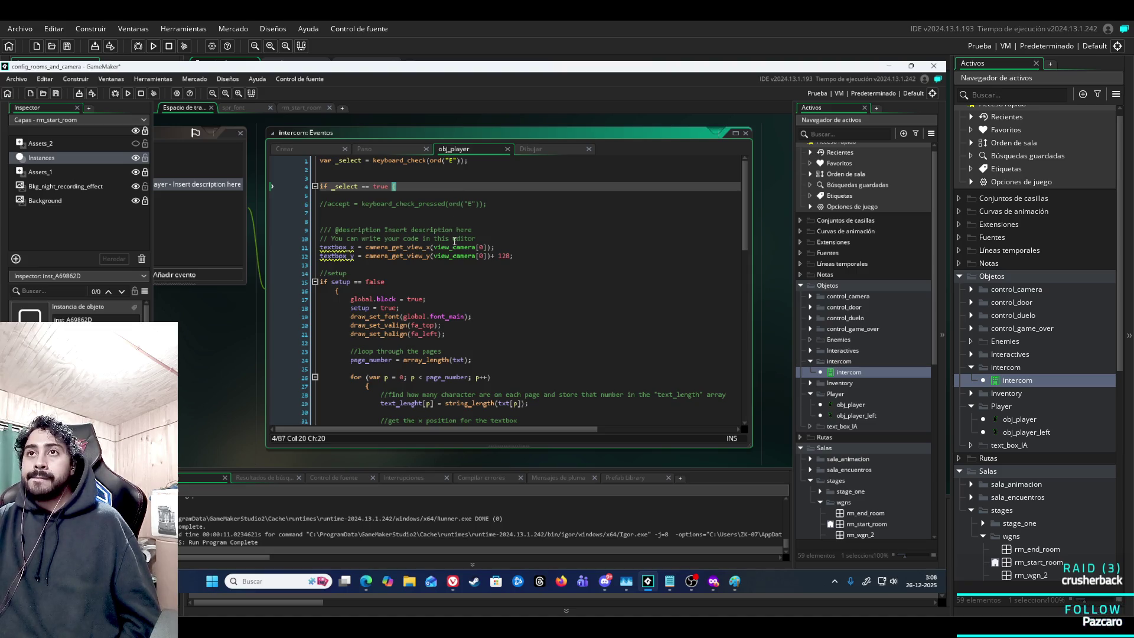
pyautogui.scroll(-9, 452, 276)
pyautogui.scroll(-10, 451, 276)
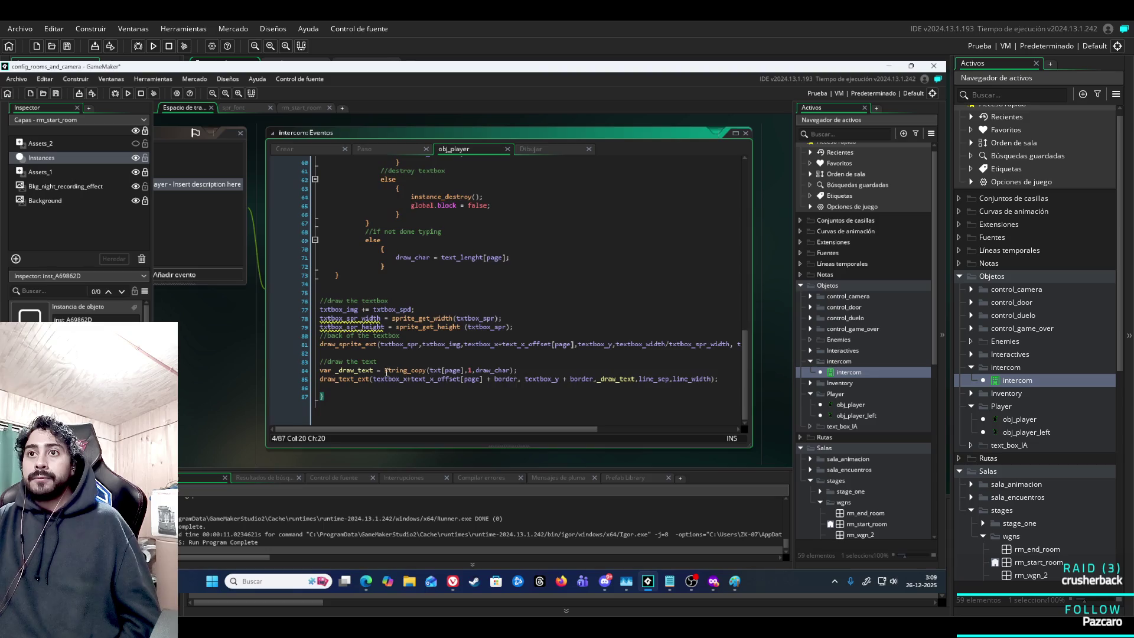
pyautogui.moveTo(323, 404)
pyautogui.mouseDown()
pyautogui.moveTo(308, 112)
pyautogui.moveTo(318, 188)
pyautogui.mouseUp()
pyautogui.press('Delete')
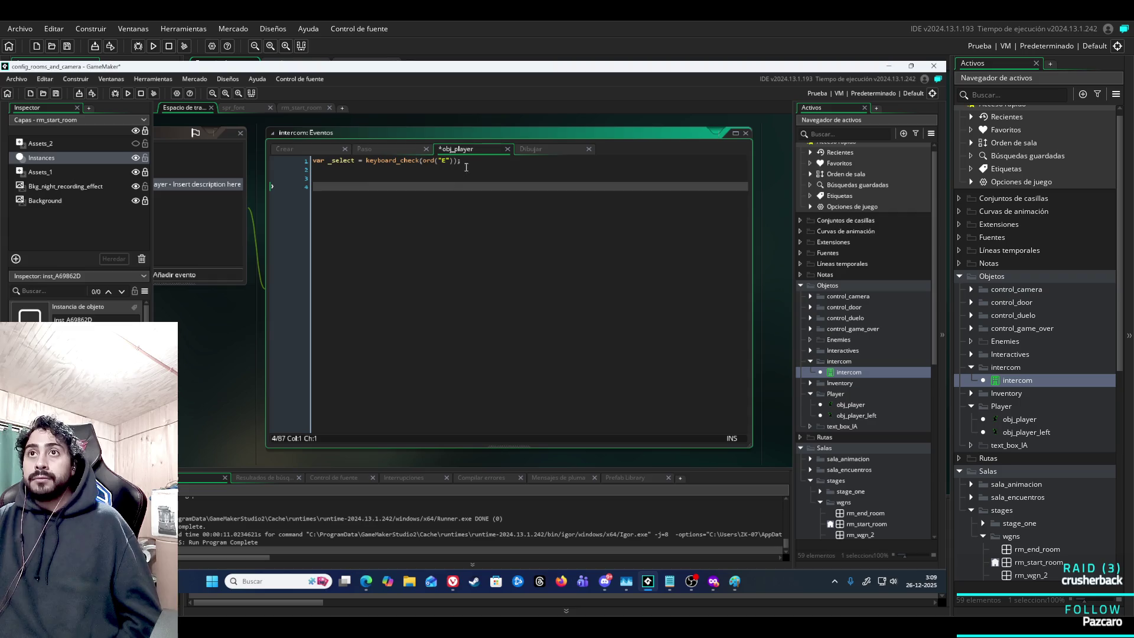
pyautogui.click(544, 151)
pyautogui.hotkey('ctrl', 'v')
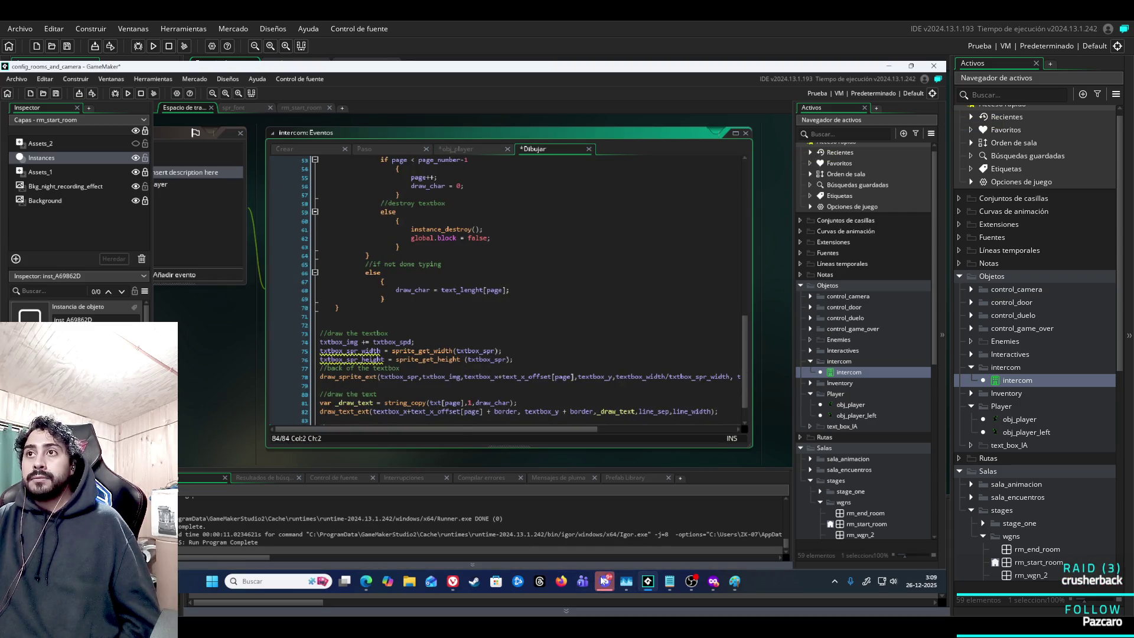
pyautogui.moveTo(604, 582)
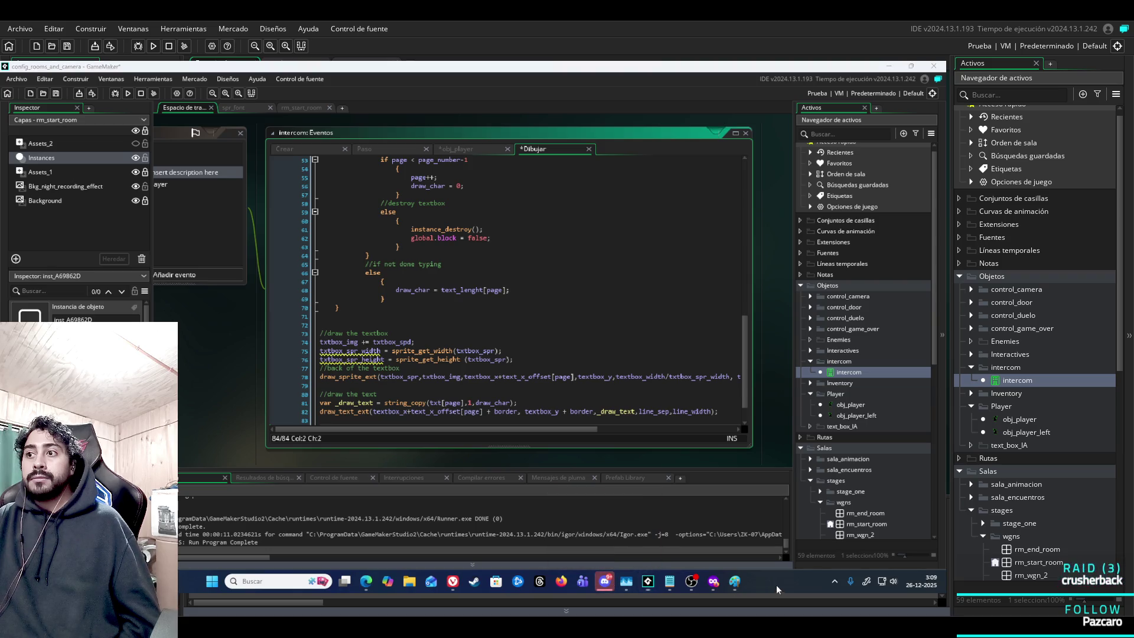
# In OBS Studio, toggle off the eye icon next to Monitor Capture in Sources.
pyautogui.click(697, 585)
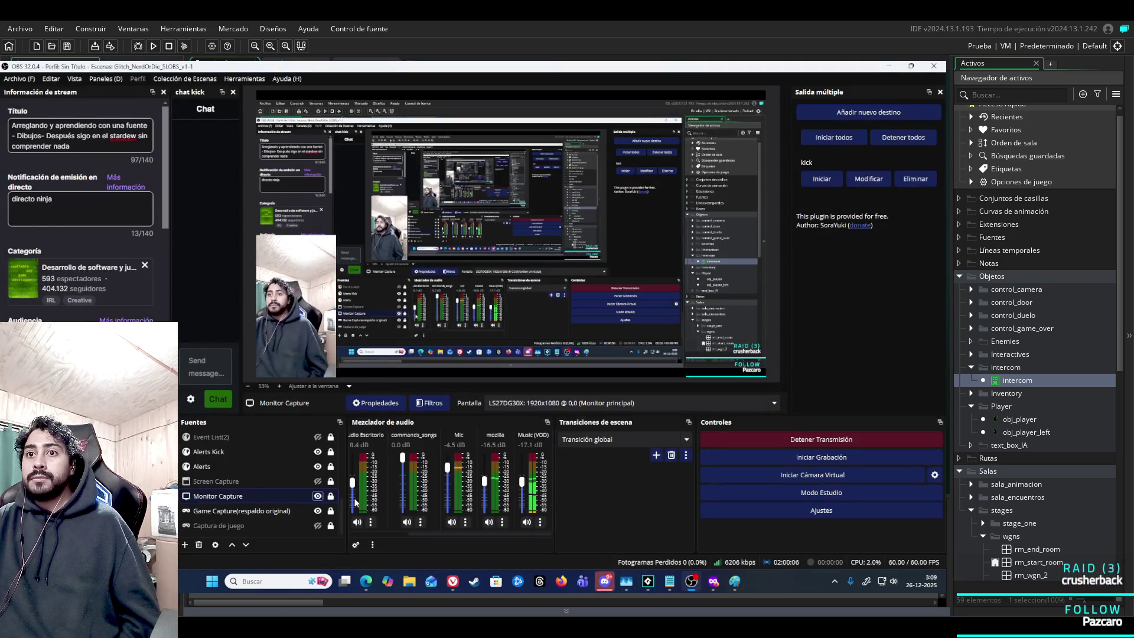
pyautogui.click(319, 498)
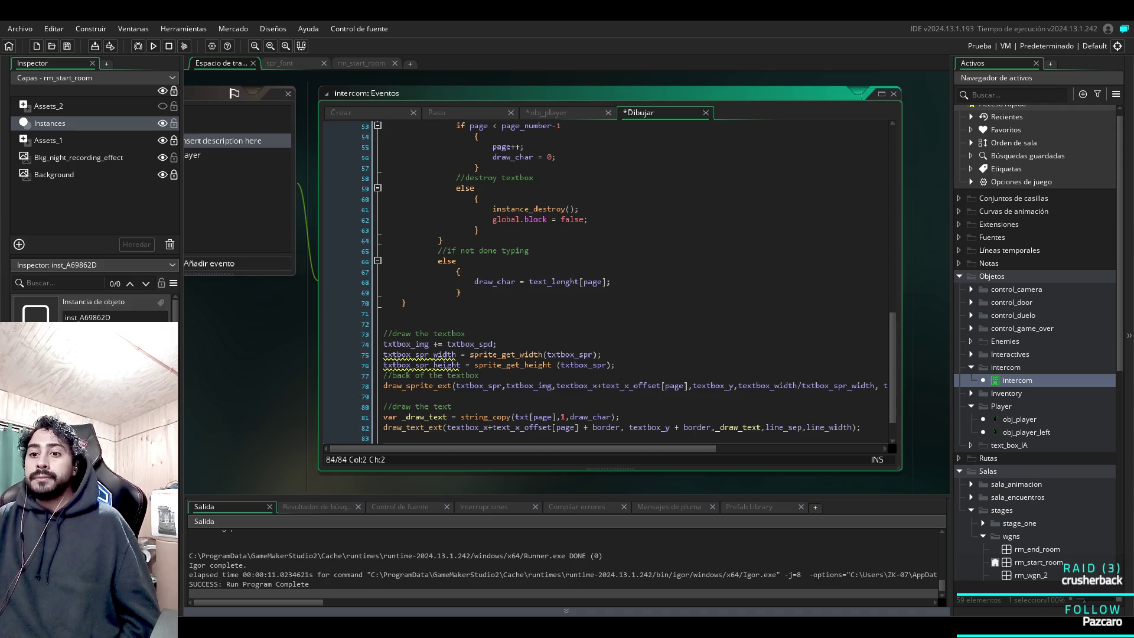
# Check the obj_player collision event, then switch to the intercom's Create event code.
pyautogui.scroll(-2, 628, 283)
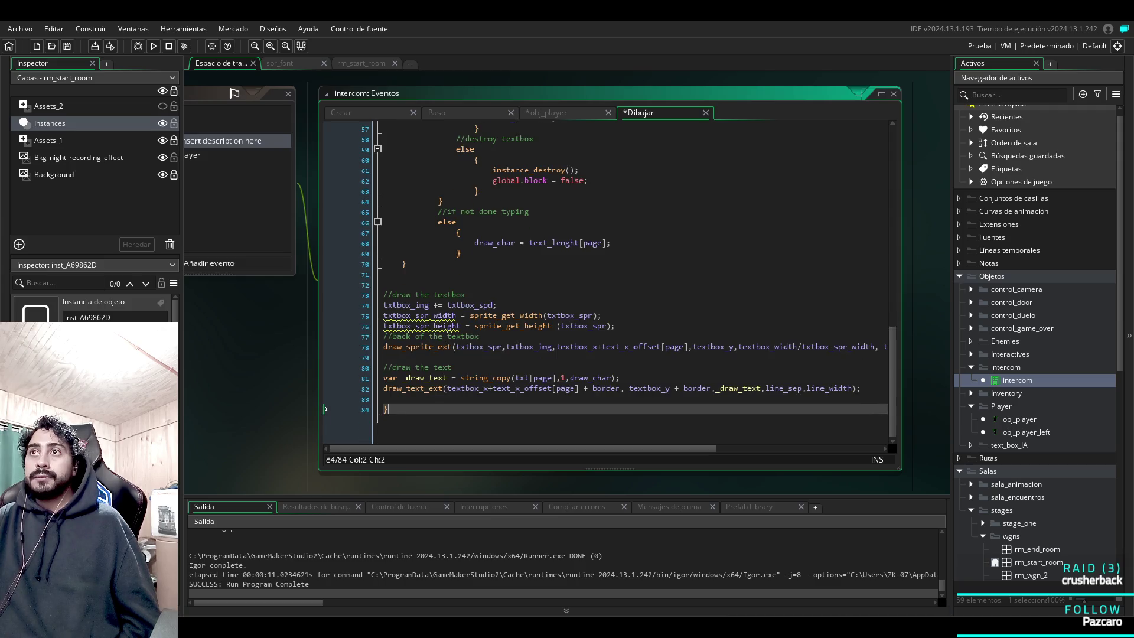
pyautogui.scroll(15, 606, 282)
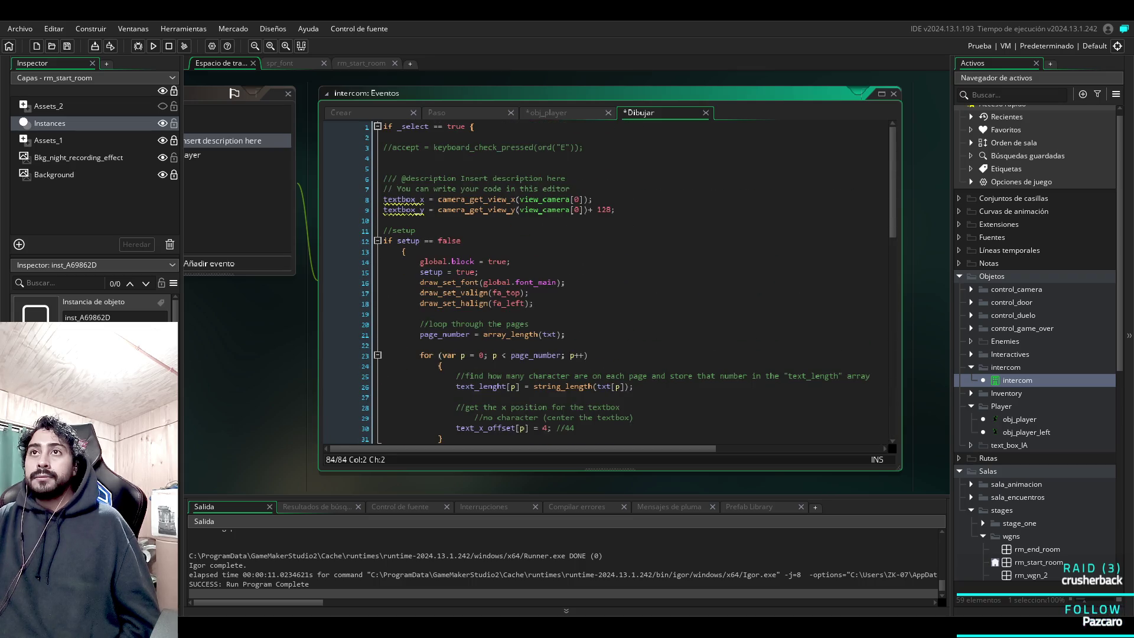
pyautogui.click(236, 155)
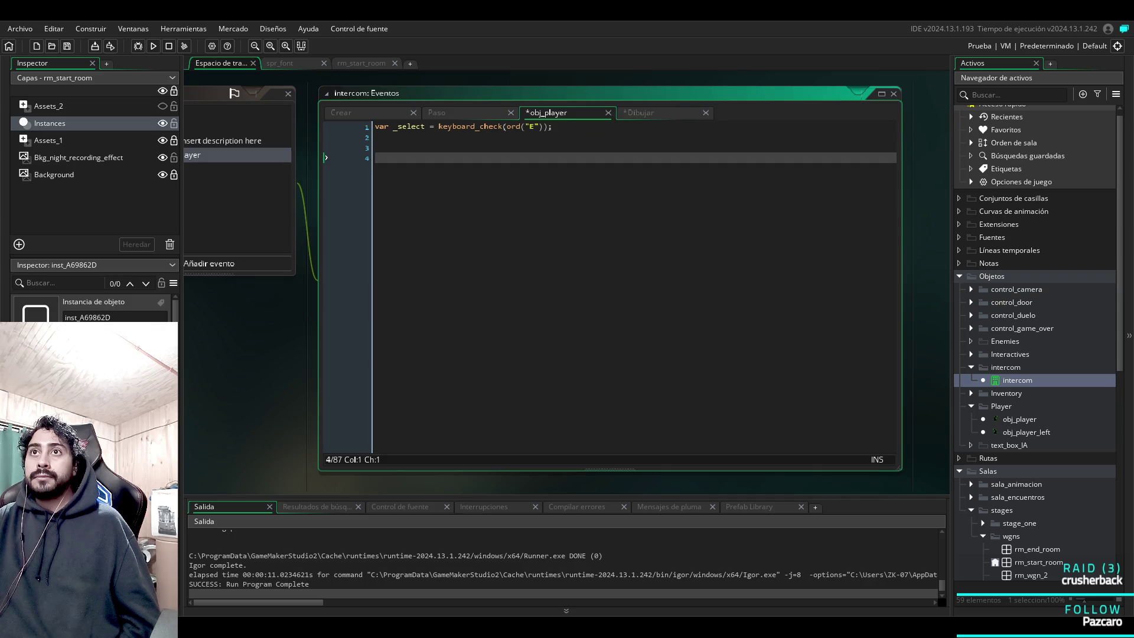
pyautogui.click(236, 112)
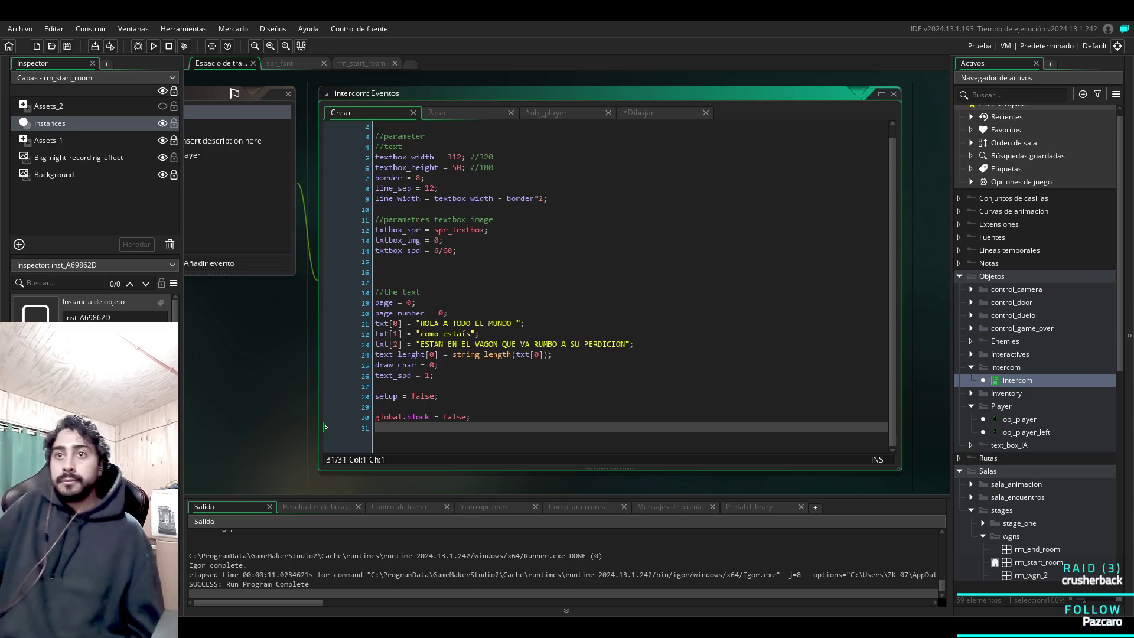
# Add a //btton comment with _selec = false; below it near the top, then save.
pyautogui.click(376, 416)
pyautogui.press('Up')
pyautogui.press('Up')
pyautogui.press('Up')
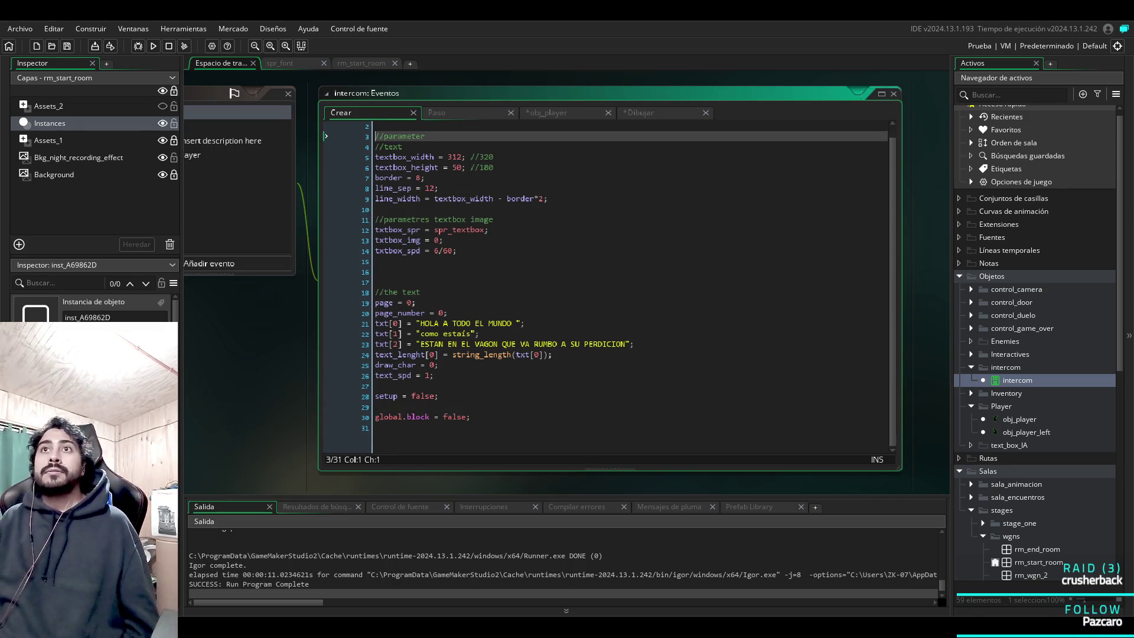
pyautogui.press('Return')
pyautogui.press('Return')
pyautogui.press('Up')
pyautogui.write('/')
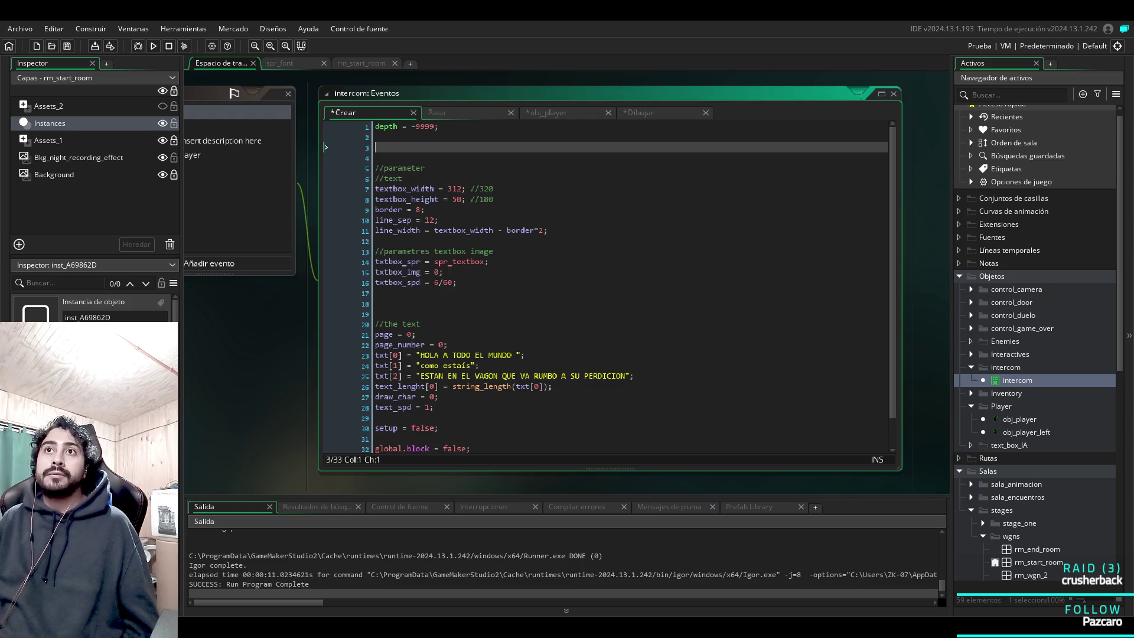
pyautogui.write('/br')
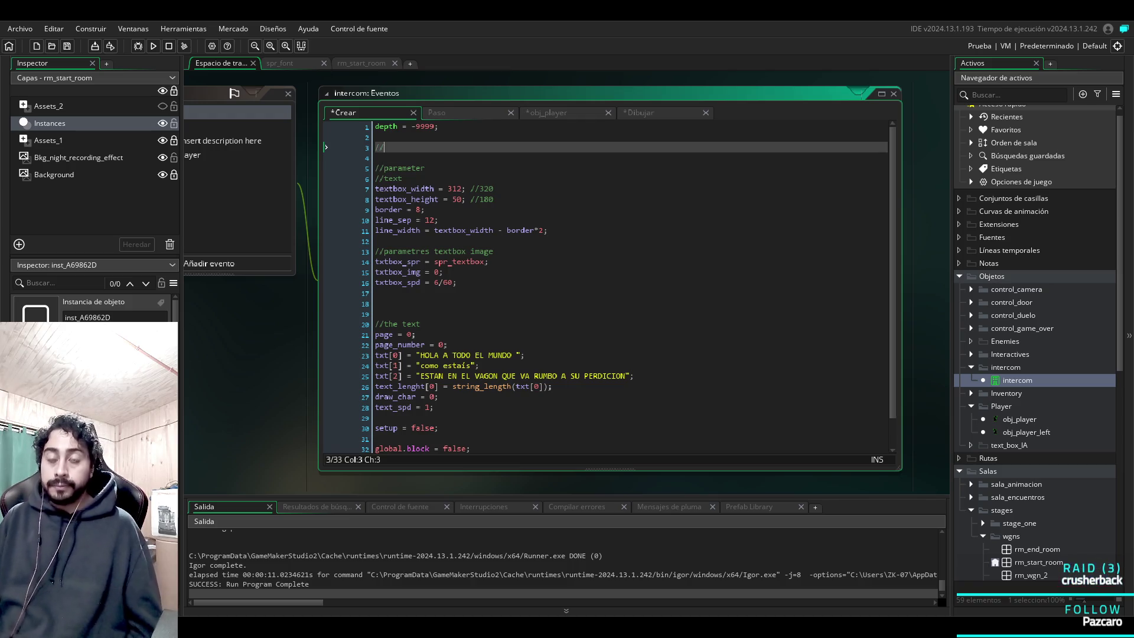
pyautogui.press('BackSpace')
pyautogui.press('BackSpace')
pyautogui.press('BackSpace')
pyautogui.write('tton')
pyautogui.press('Return')
pyautogui.write('_selec =')
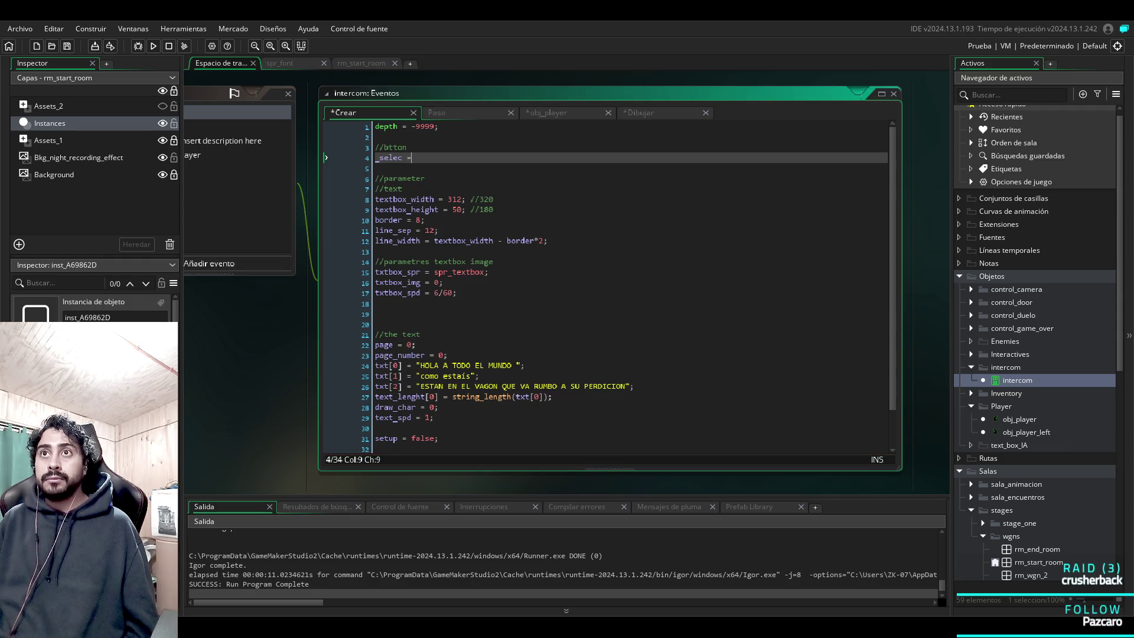
pyautogui.write('false;')
pyautogui.hotkey('ctrl', 's')
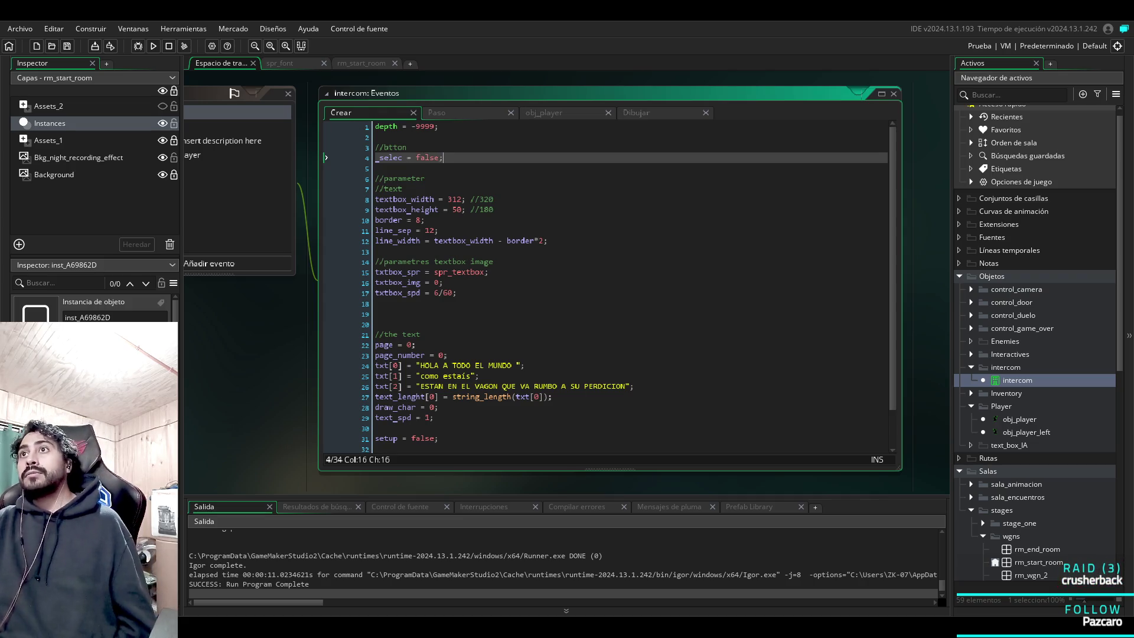
# Undo the local declaration change on the _select line in the obj_player collision code.
pyautogui.click(636, 112)
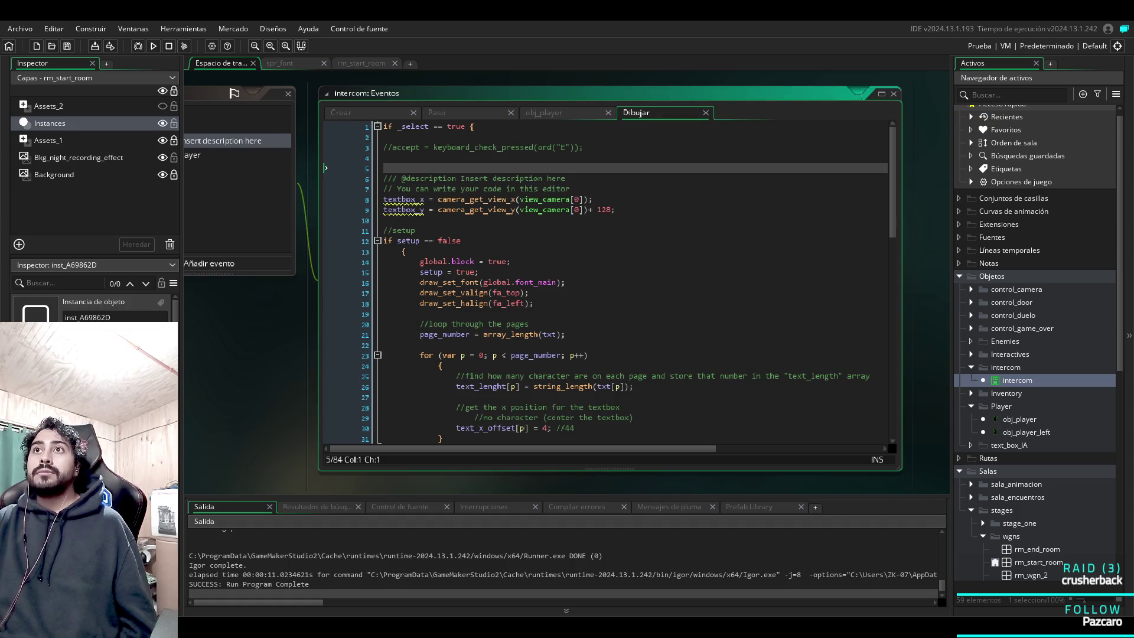
pyautogui.click(544, 112)
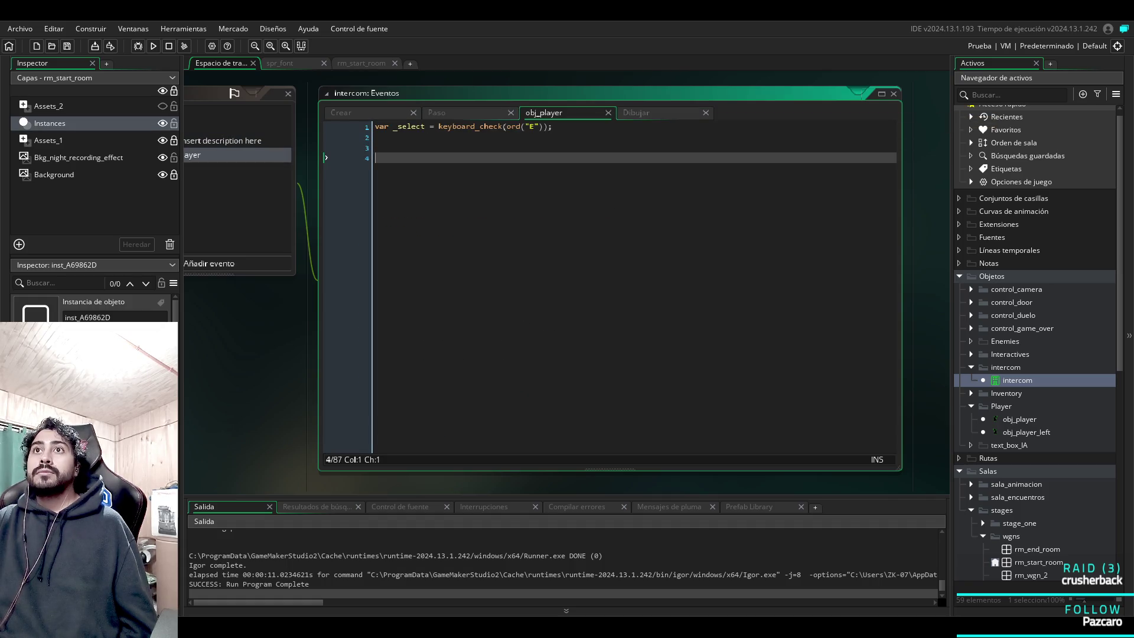
pyautogui.hotkey('ctrl', 'z')
pyautogui.hotkey('ctrl', 'z')
pyautogui.hotkey('ctrl', 'z')
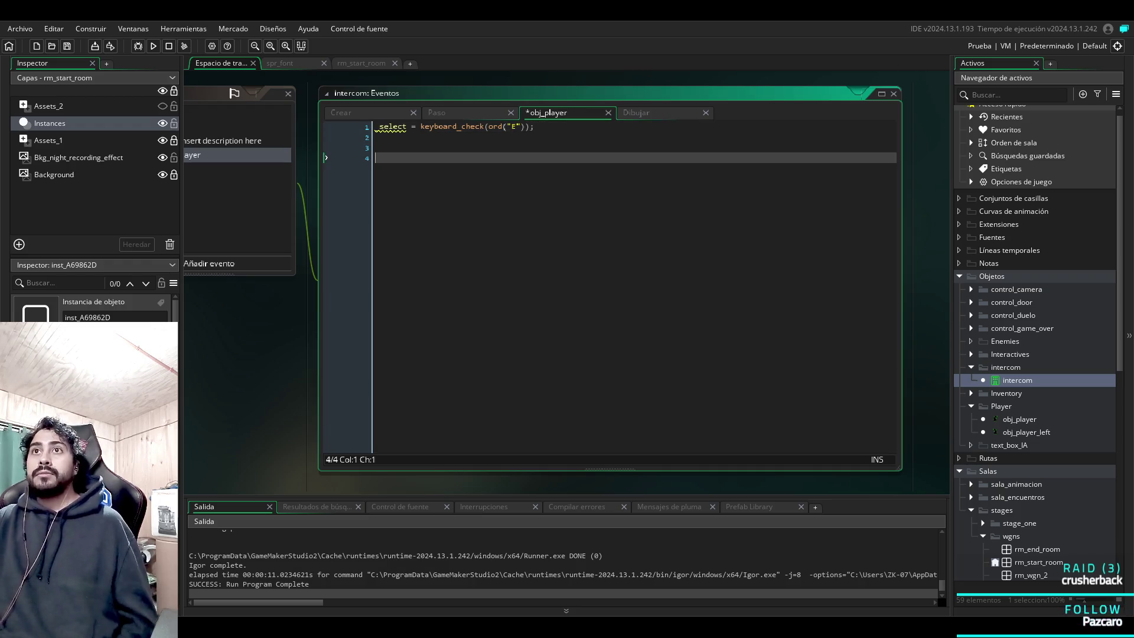
pyautogui.hotkey('ctrl', 'z')
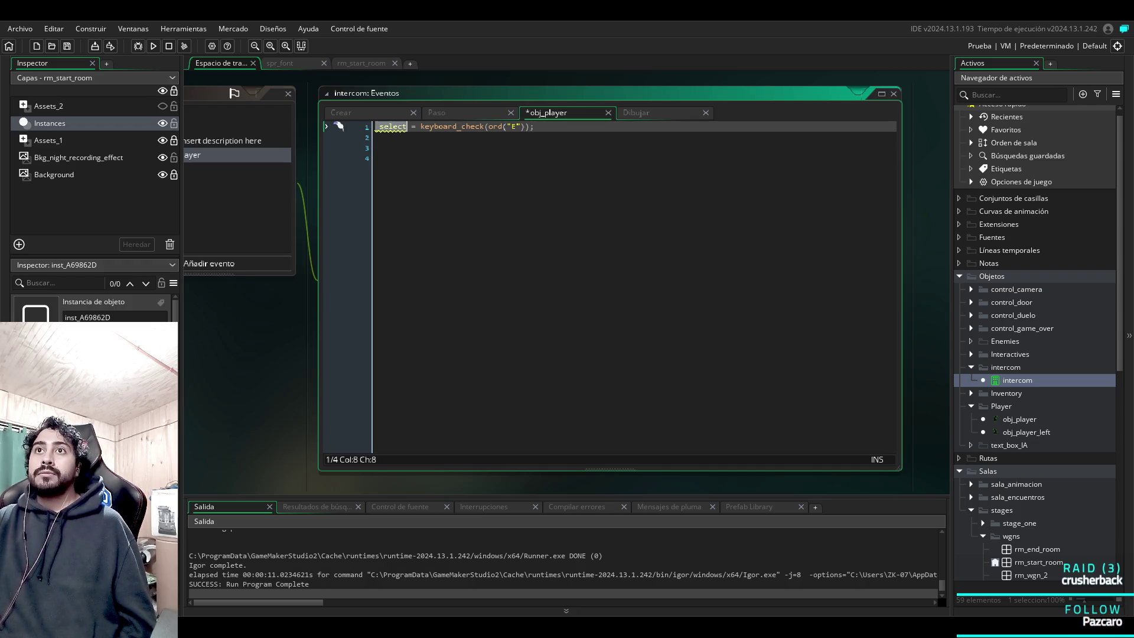
pyautogui.click(376, 158)
pyautogui.moveTo(391, 127)
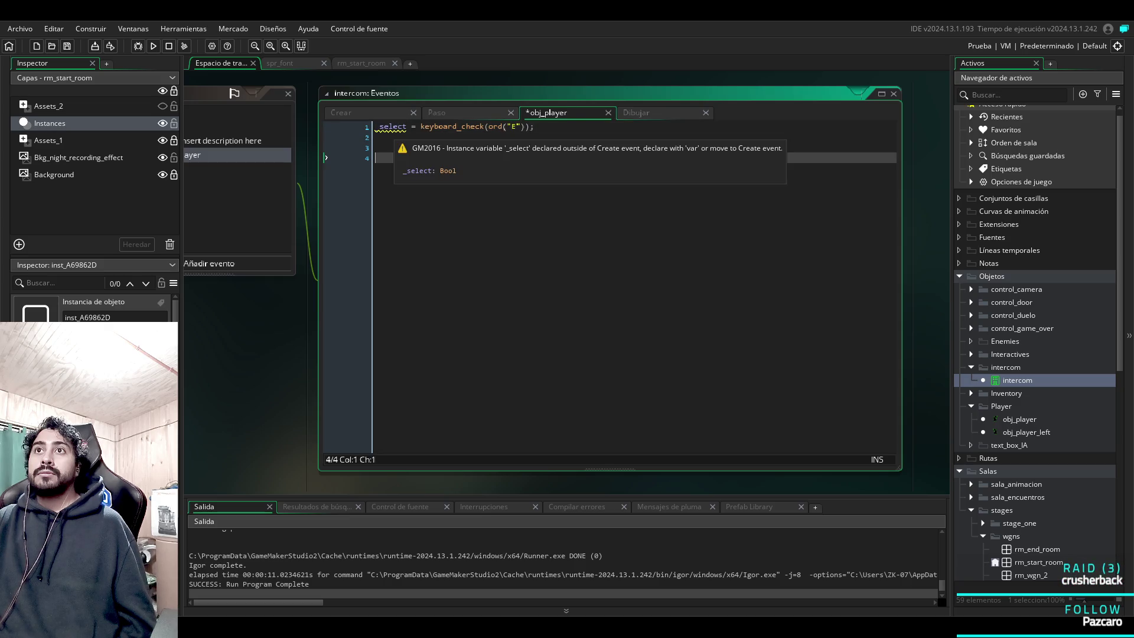
# Change _selec's starting value from false to 0 in the Create event and save the project.
pyautogui.click(343, 112)
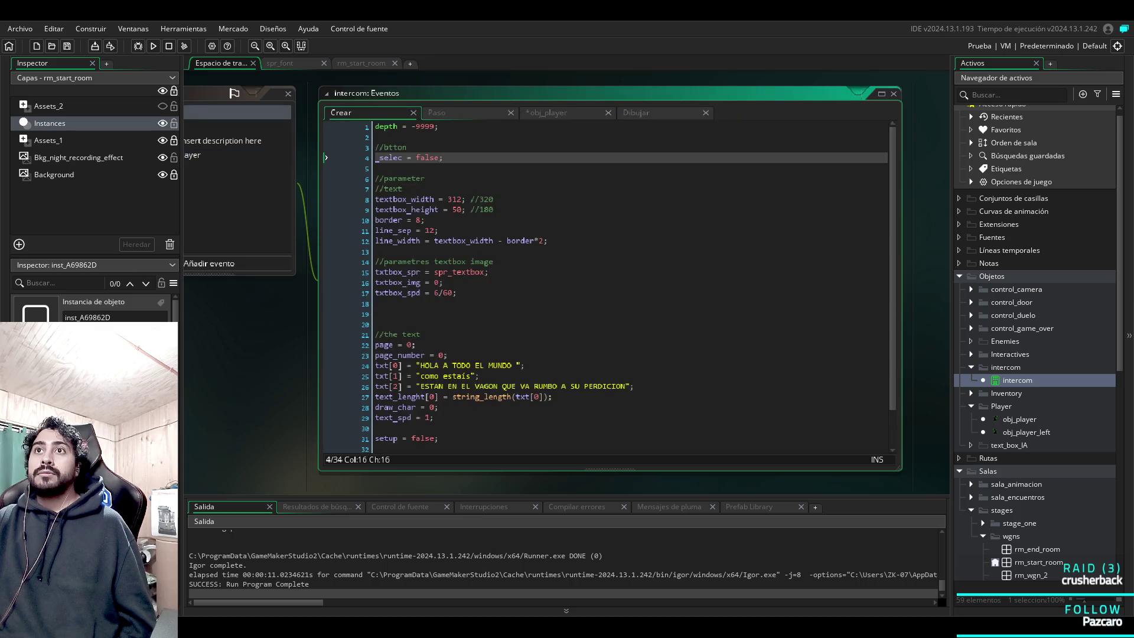
pyautogui.press('Left')
pyautogui.hotkey('shift', 'Left')
pyautogui.hotkey('shift', 'Left')
pyautogui.hotkey('shift', 'Left')
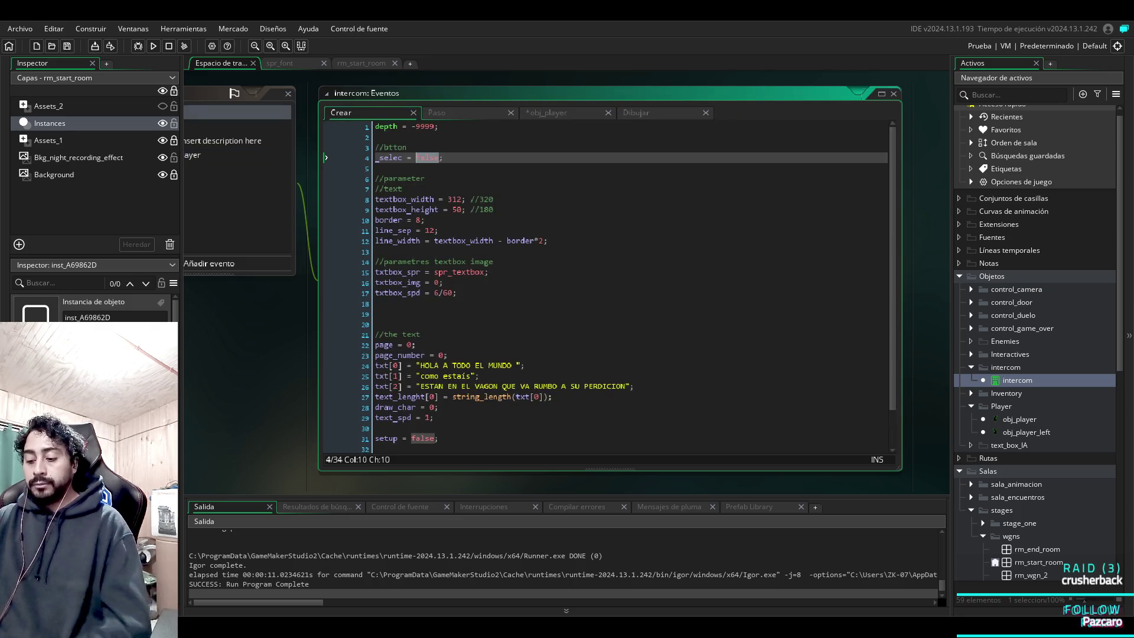
pyautogui.write('0')
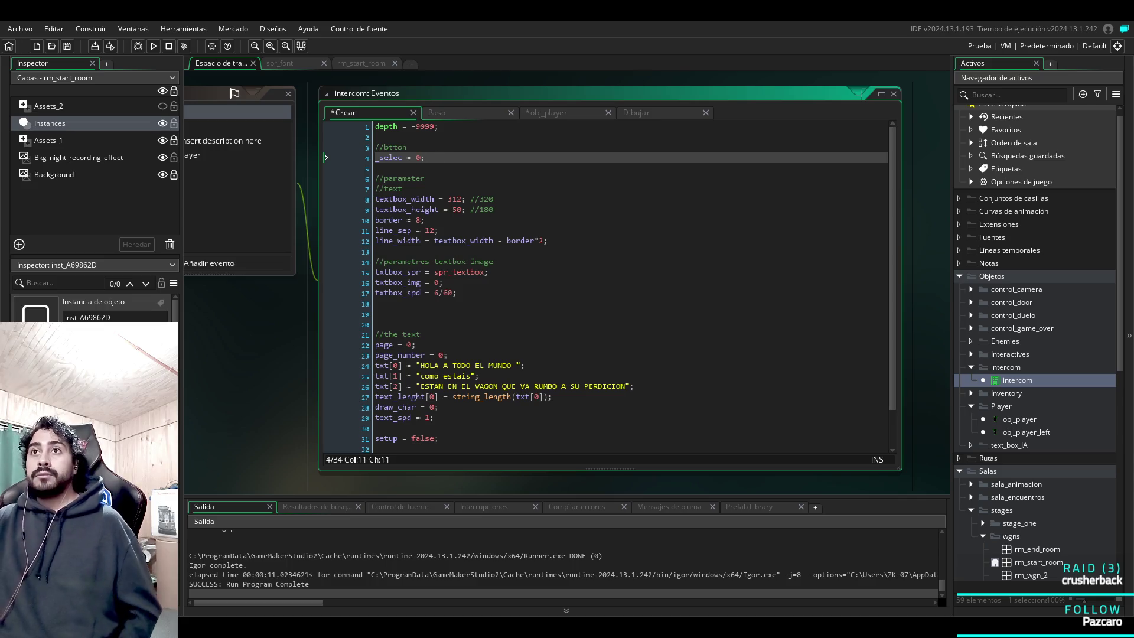
pyautogui.hotkey('ctrl', 'Tab')
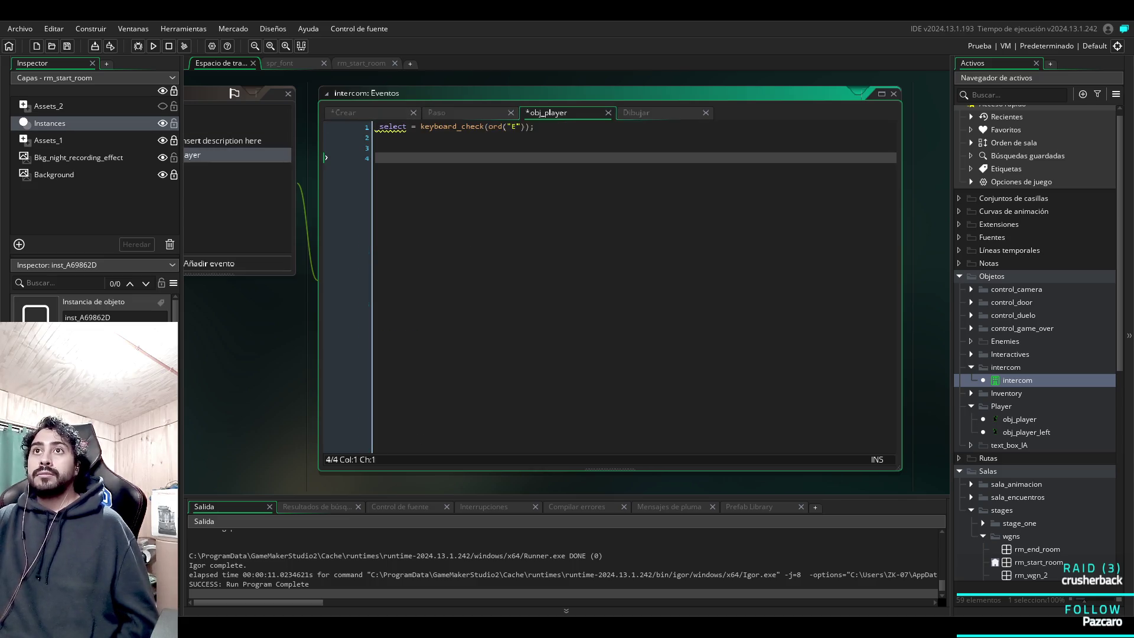
pyautogui.hotkey('ctrl', 's')
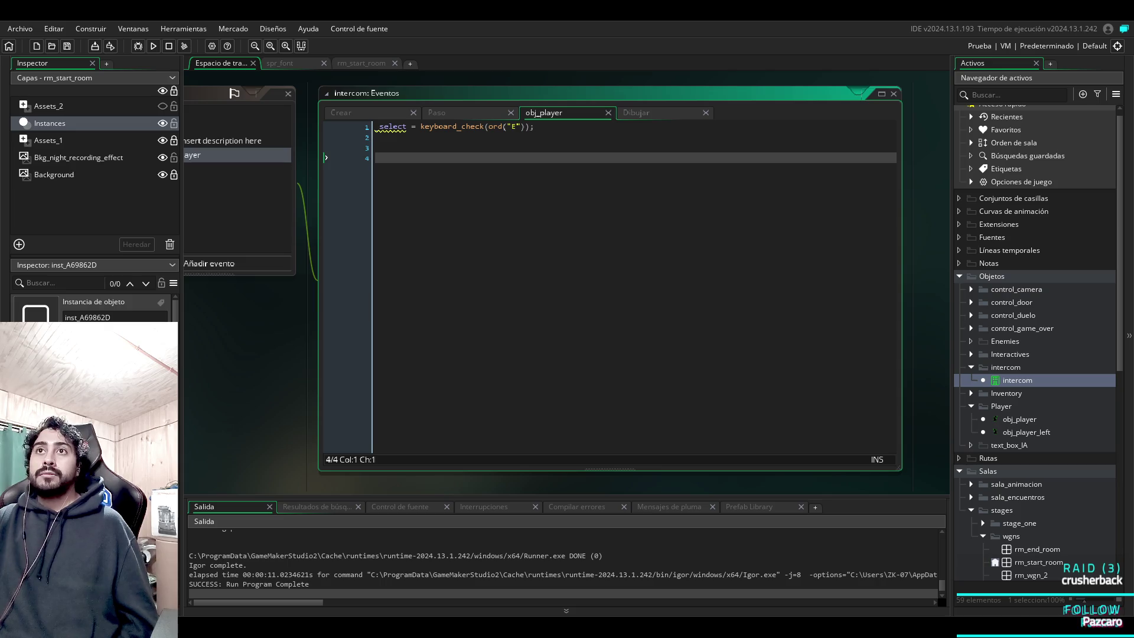
pyautogui.rightClick(533, 154)
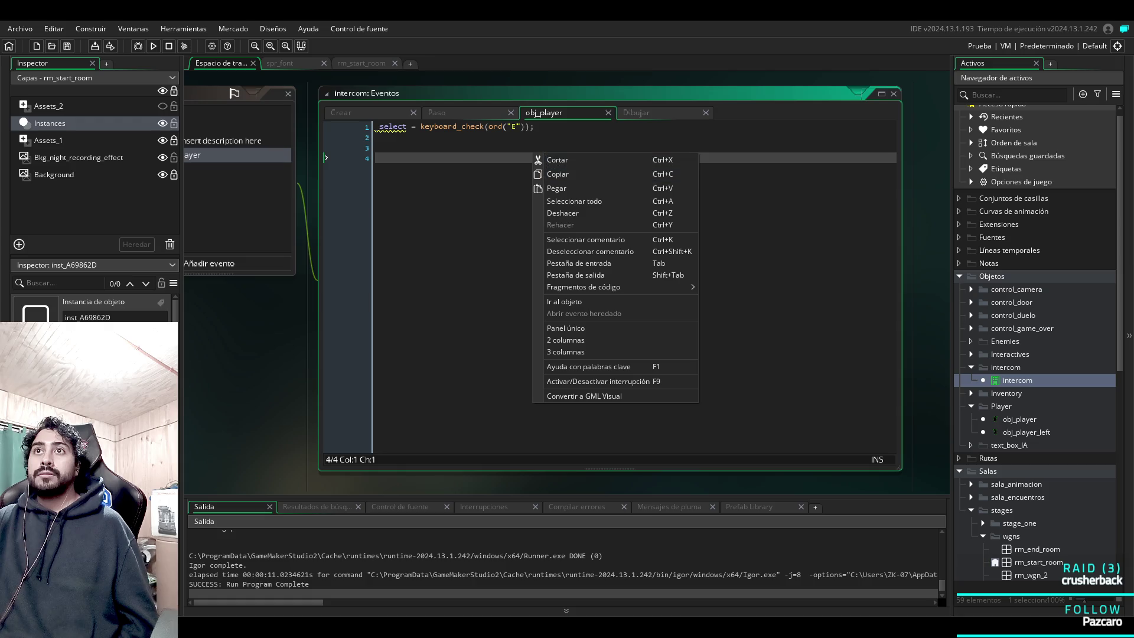
# Dismiss the editor menu, run the game (build FAILED), and show the Draw event's textbox code.
pyautogui.click(556, 160)
pyautogui.press('F5')
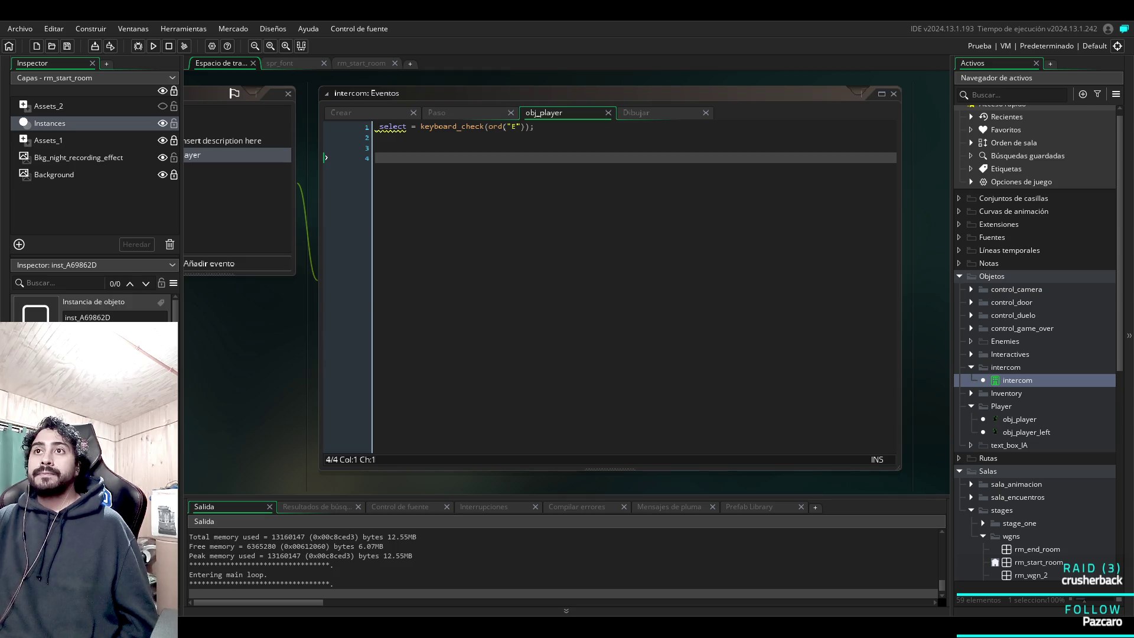
pyautogui.click(656, 114)
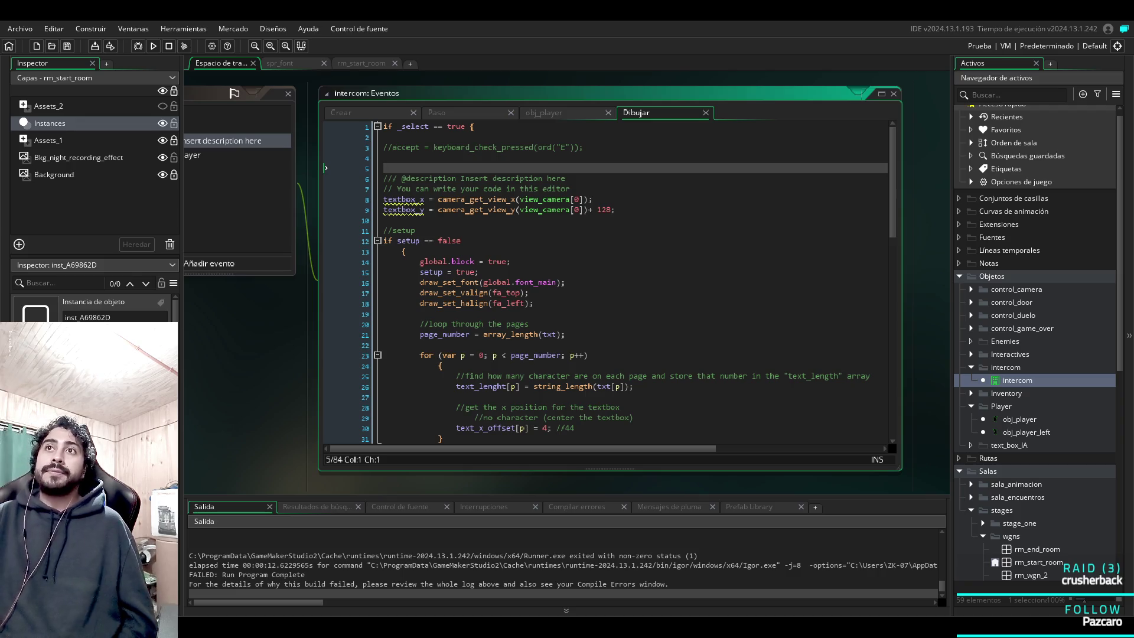
# Restore var before _select on line 1 of the obj_player collision code.
pyautogui.click(236, 155)
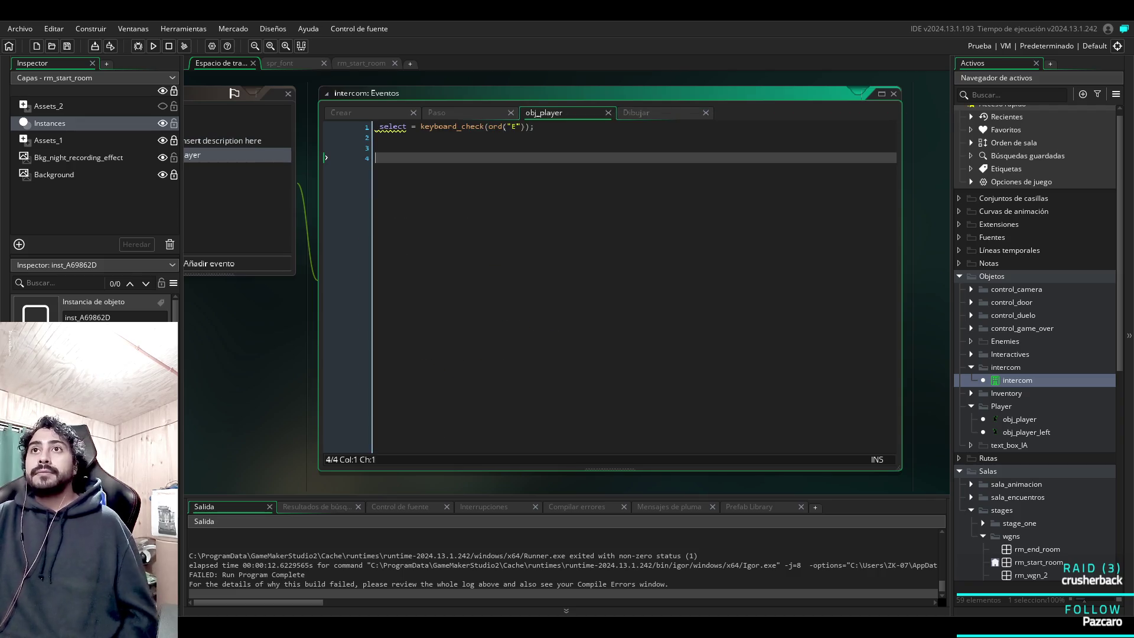
pyautogui.hotkey('ctrl', 'z')
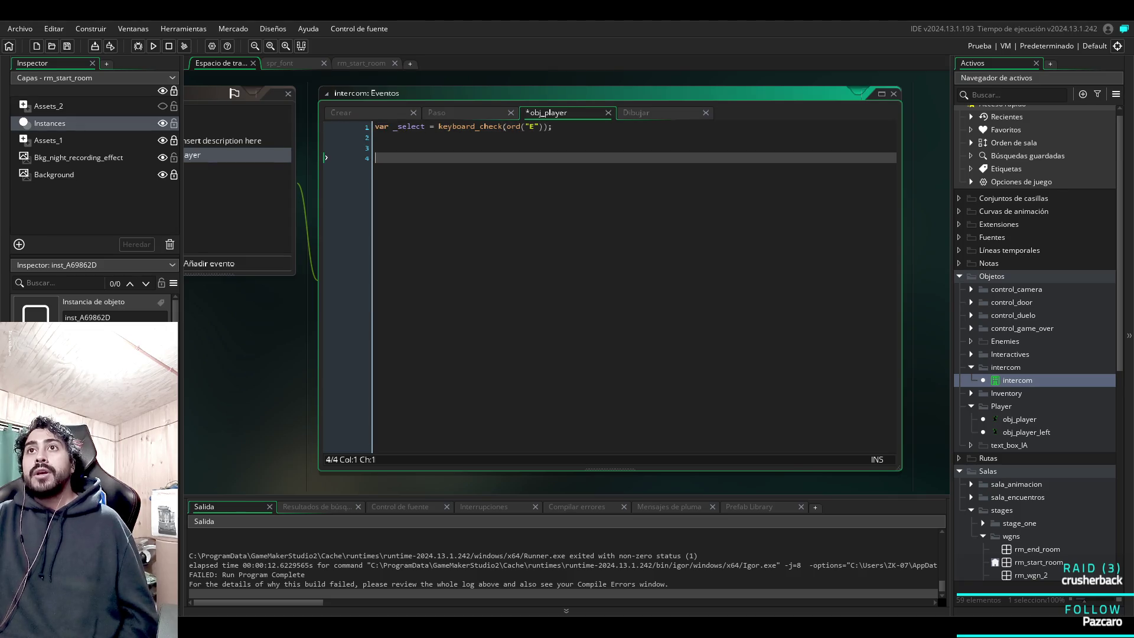
pyautogui.click(378, 147)
# Change the Draw event's first if condition from _select to _dialogo.
pyautogui.click(650, 112)
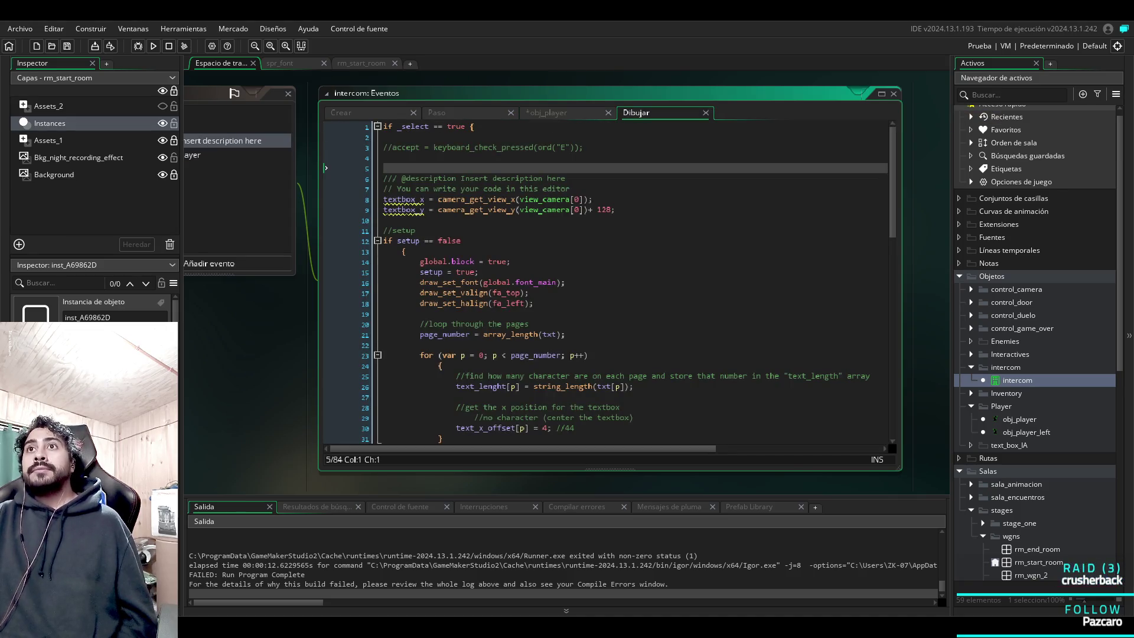
pyautogui.scroll(-15, 609, 284)
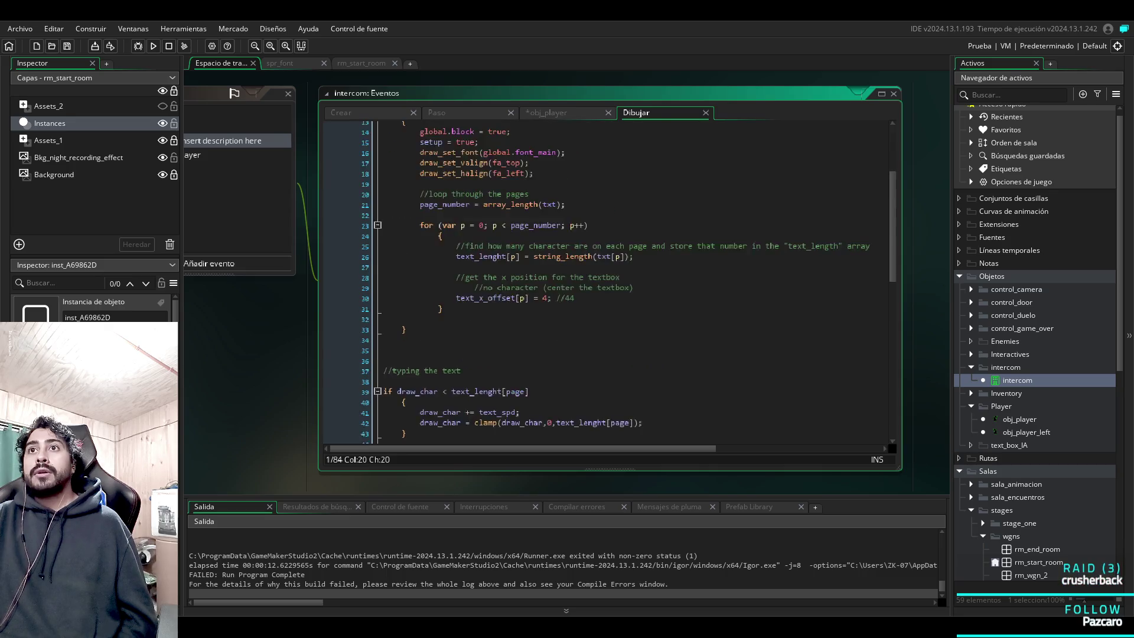
pyautogui.scroll(15, 609, 284)
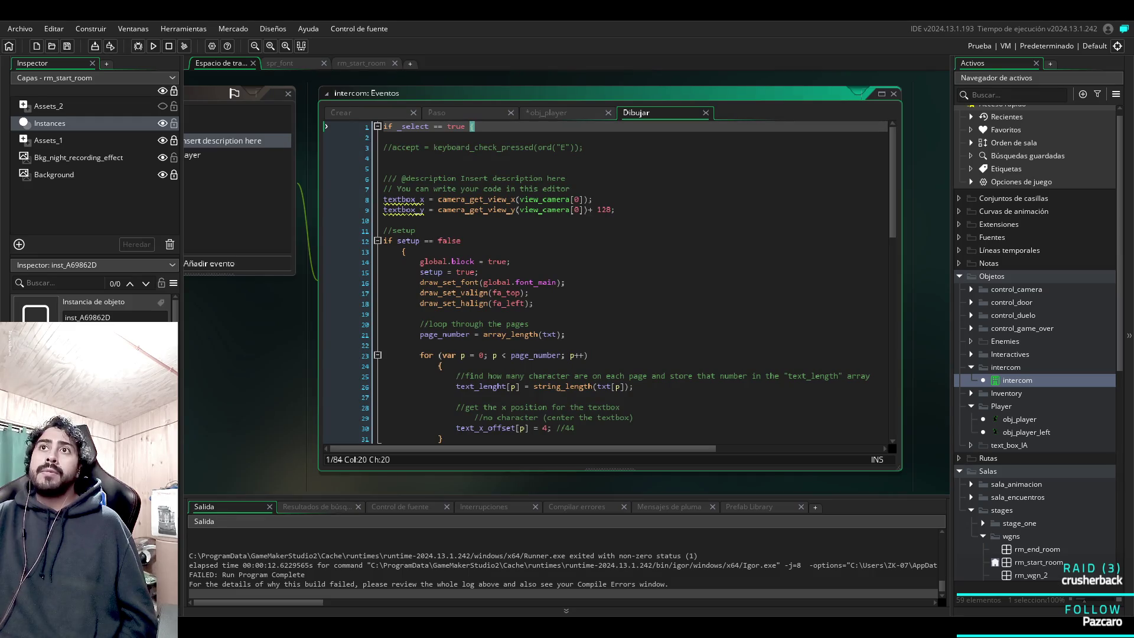
pyautogui.hotkey('shift', 'Left')
pyautogui.hotkey('shift', 'Left')
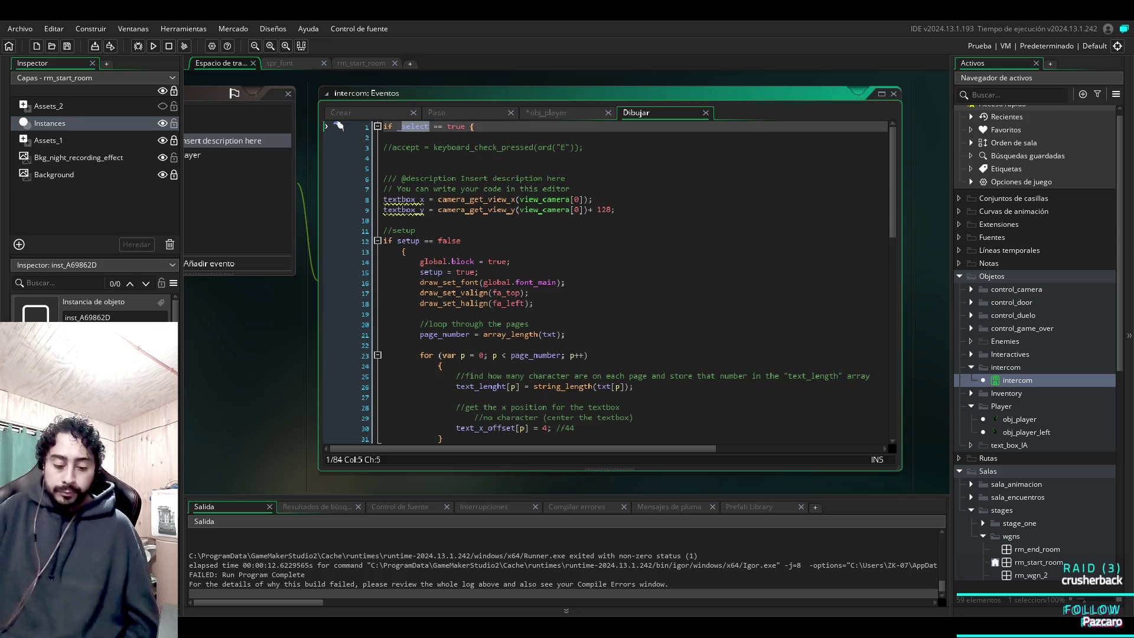
pyautogui.write('dialogo')
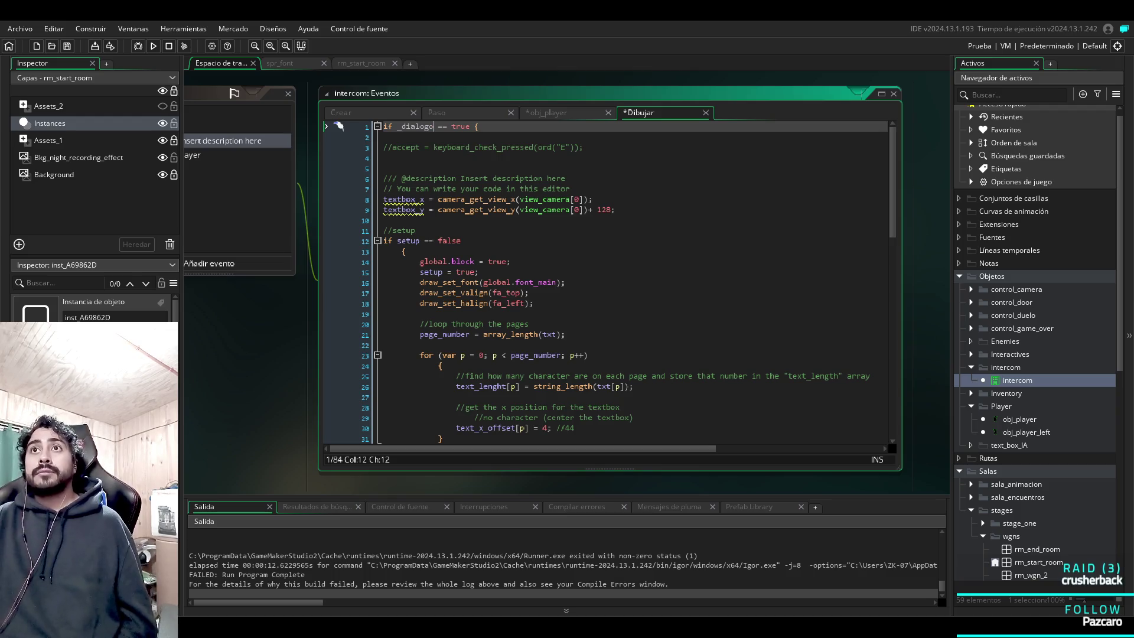
# Declare _dialogo = false in the intercom's Create event below the _select line.
pyautogui.click(341, 112)
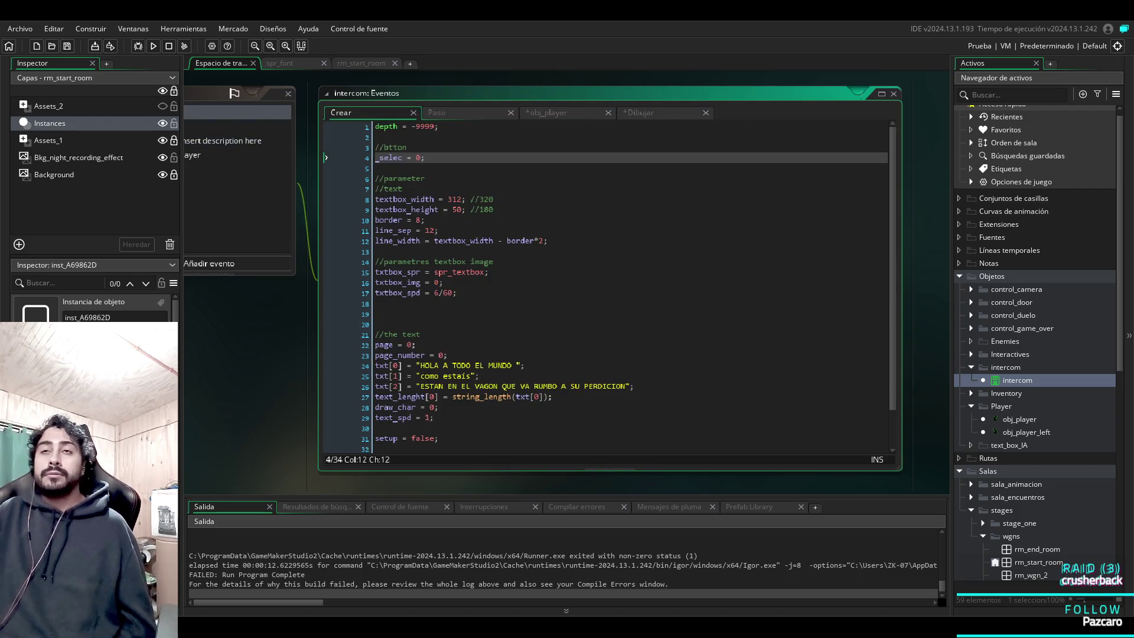
pyautogui.press('Return')
pyautogui.write('_')
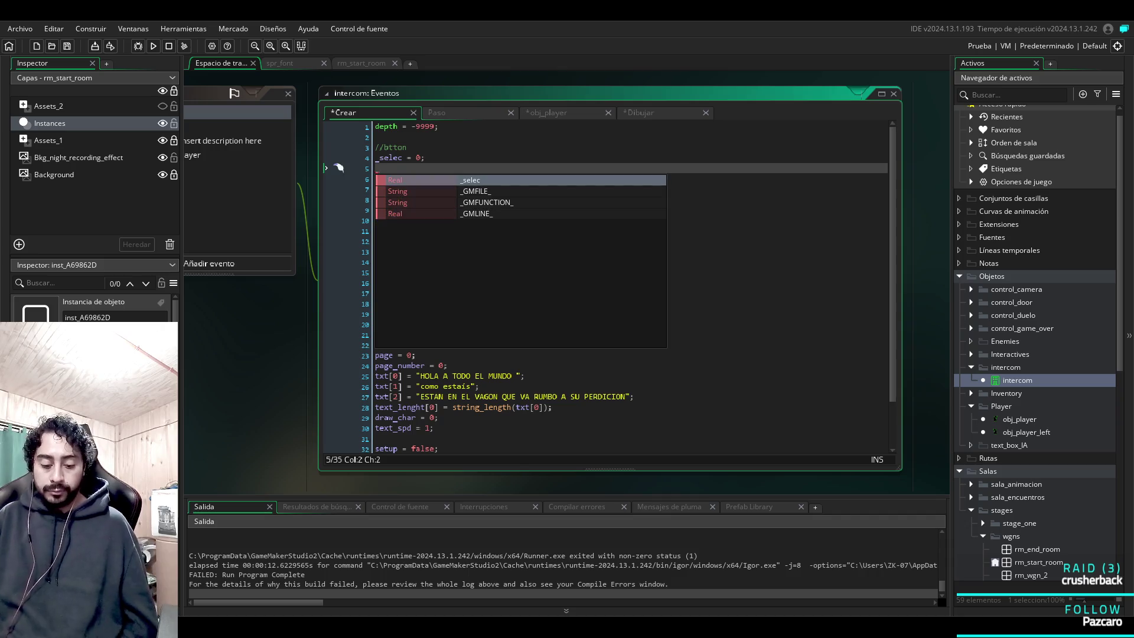
pyautogui.write('dialogo')
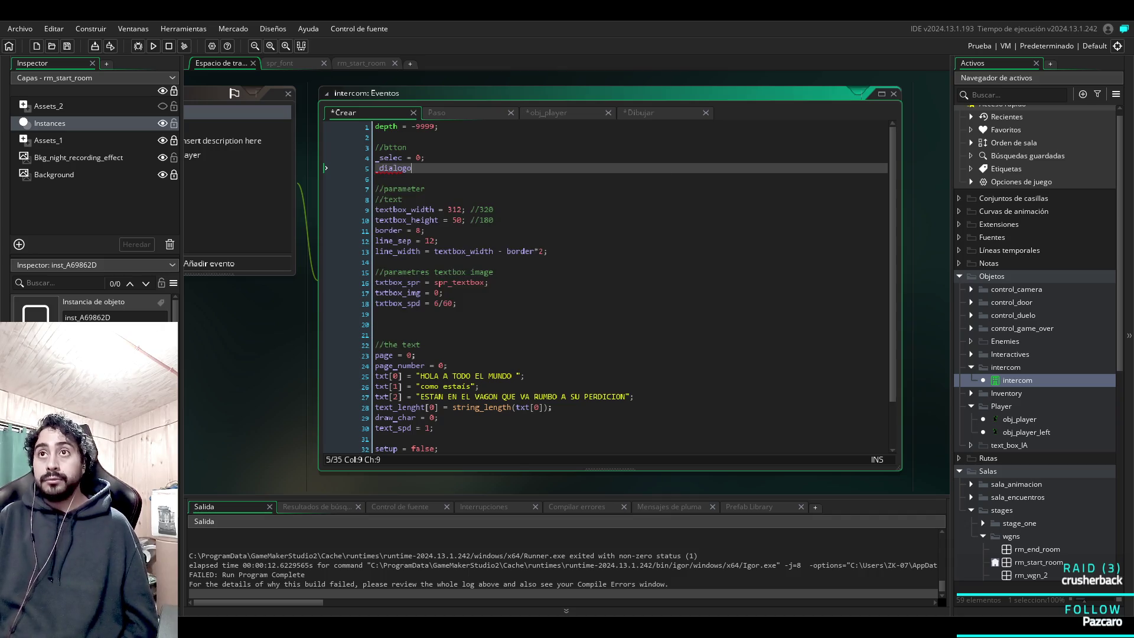
pyautogui.write(' = false;')
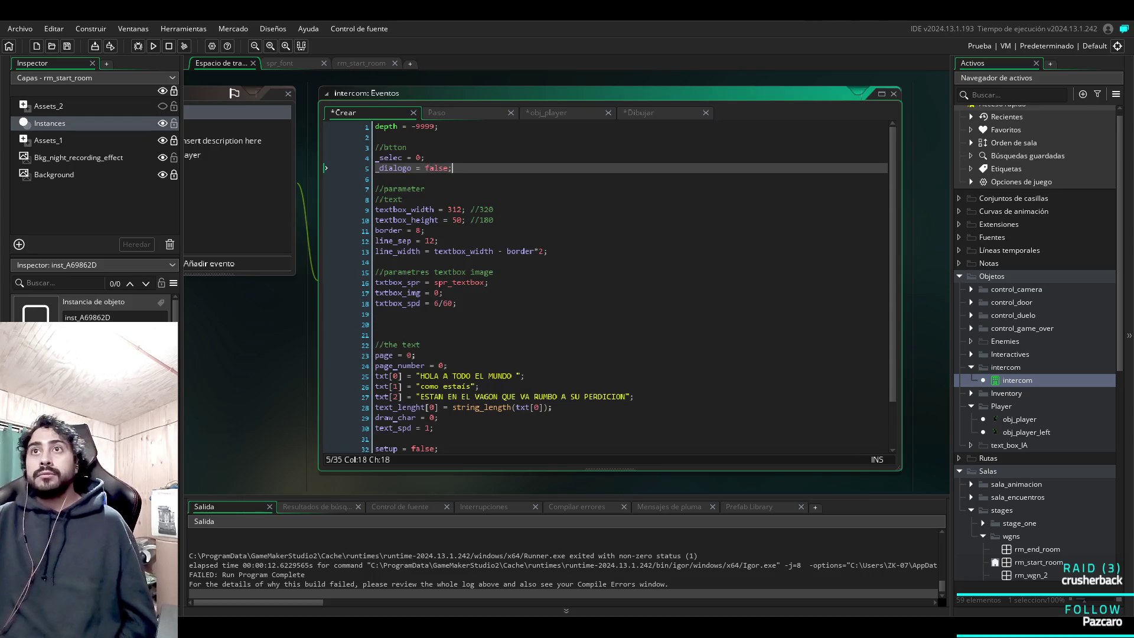
pyautogui.click(437, 113)
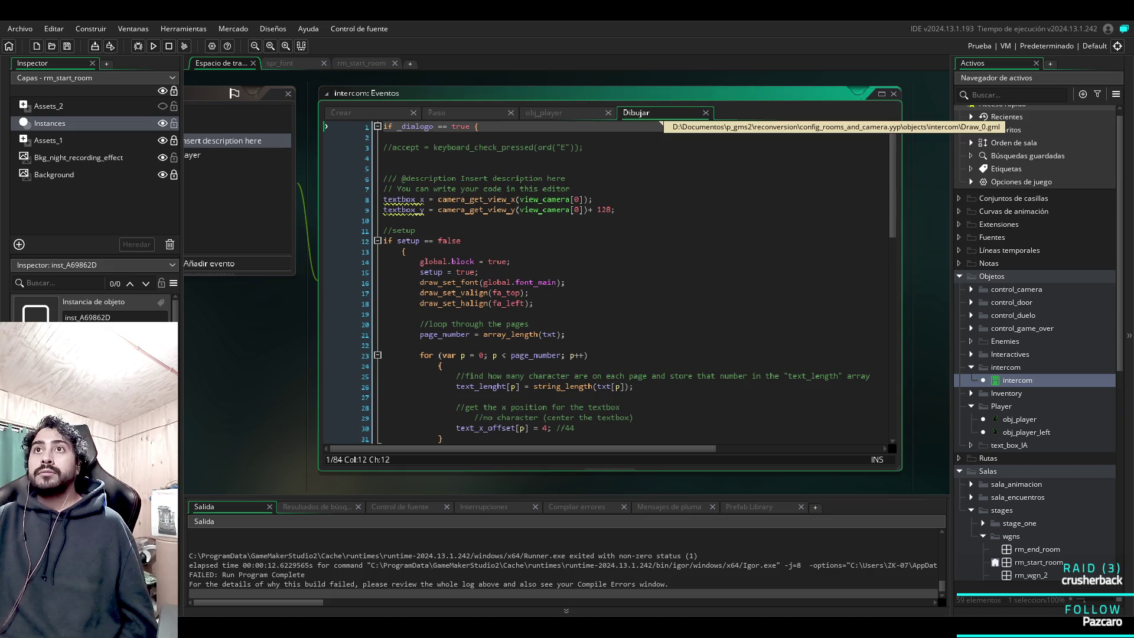
pyautogui.click(544, 113)
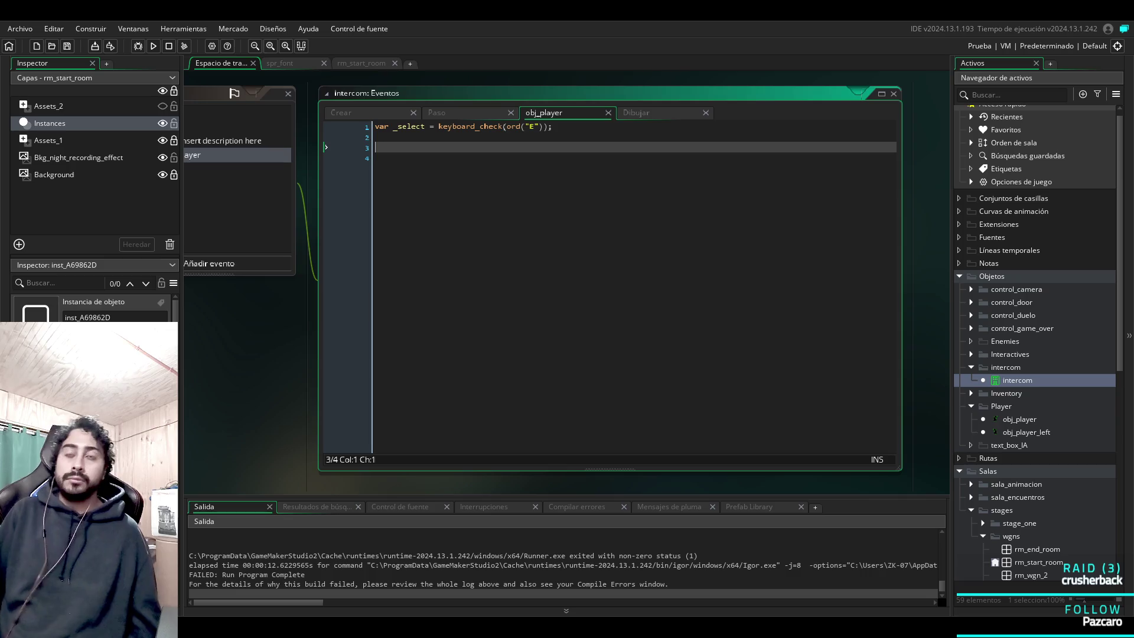
# Add if _select { _dialogo = true; } on collision line 3, then save and run (FAILED).
pyautogui.write('if _se')
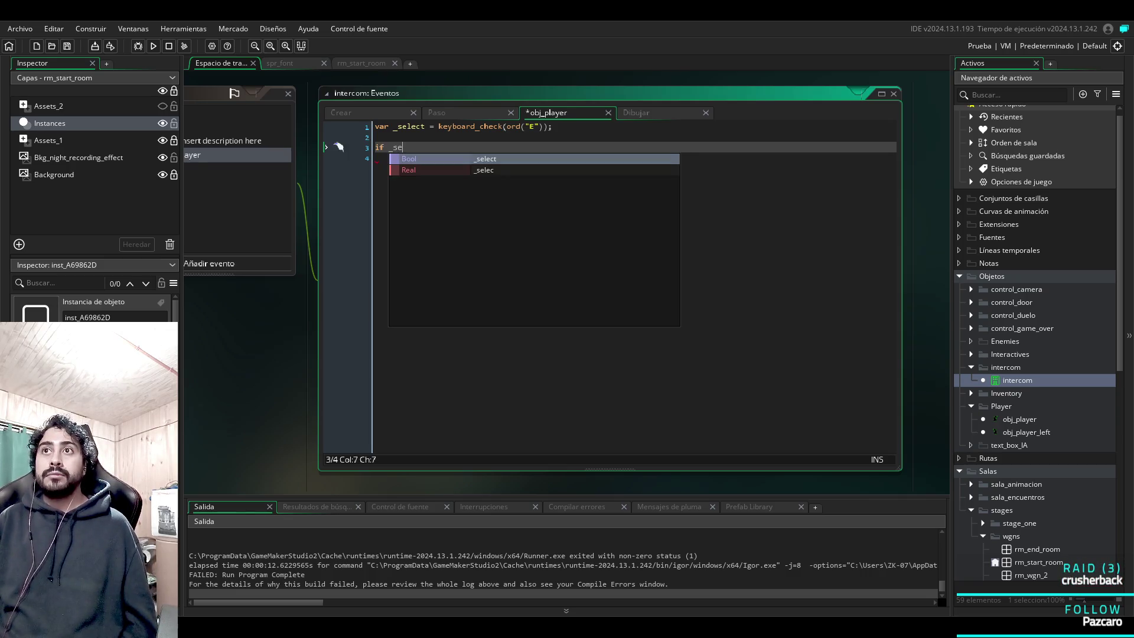
pyautogui.press('Return')
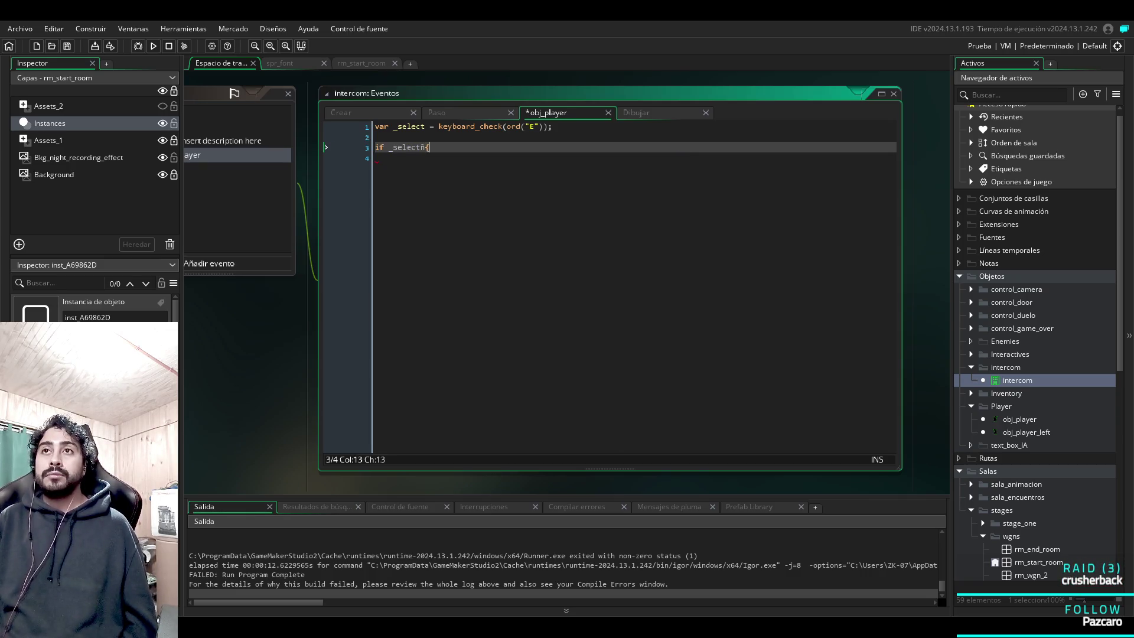
pyautogui.write('(')
pyautogui.write(' dialogo= ')
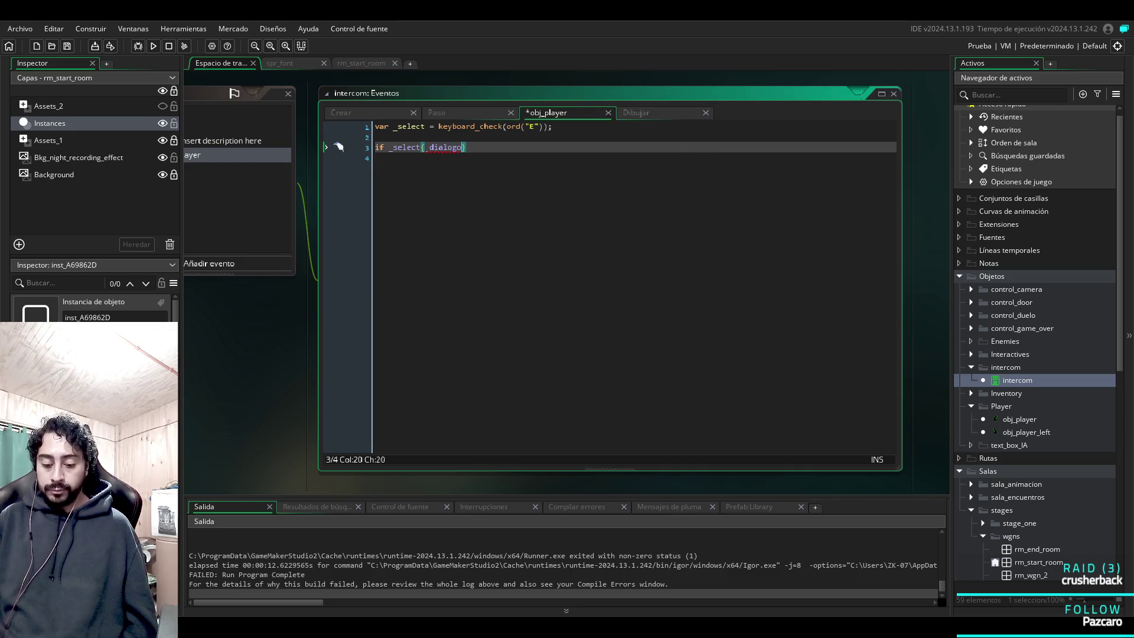
pyautogui.write('true')
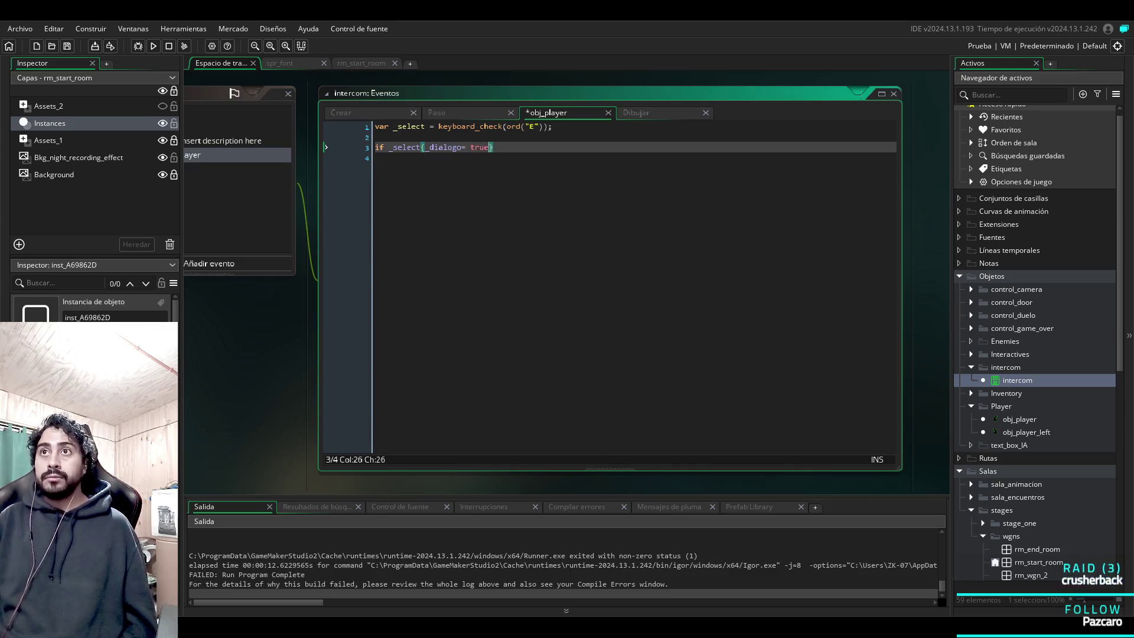
pyautogui.write(';')
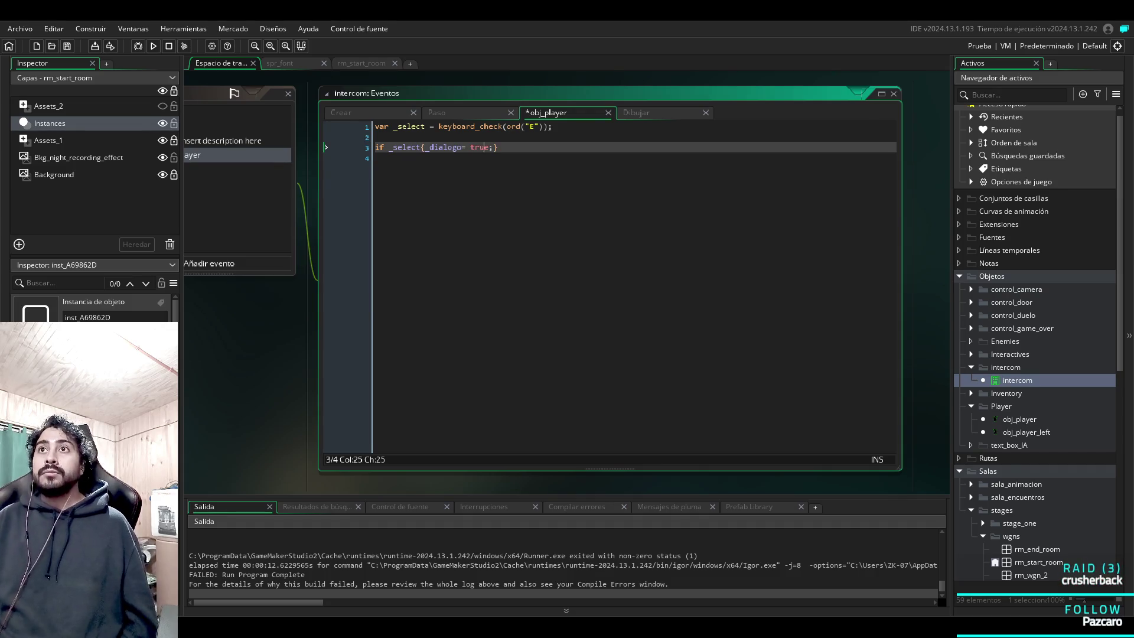
pyautogui.click(462, 147)
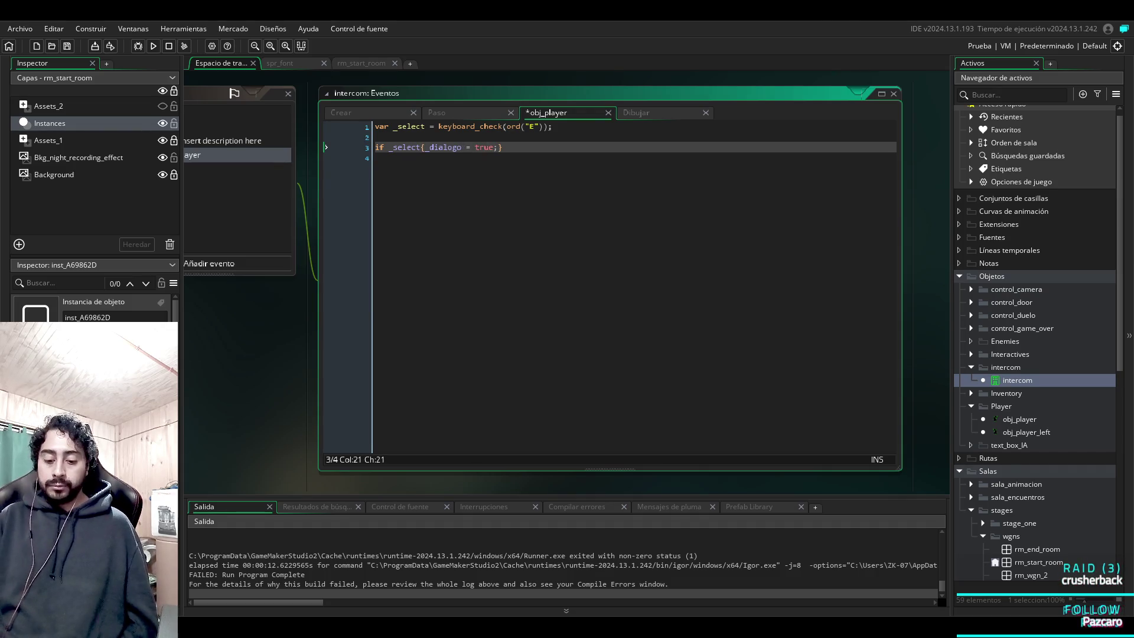
pyautogui.press('F5')
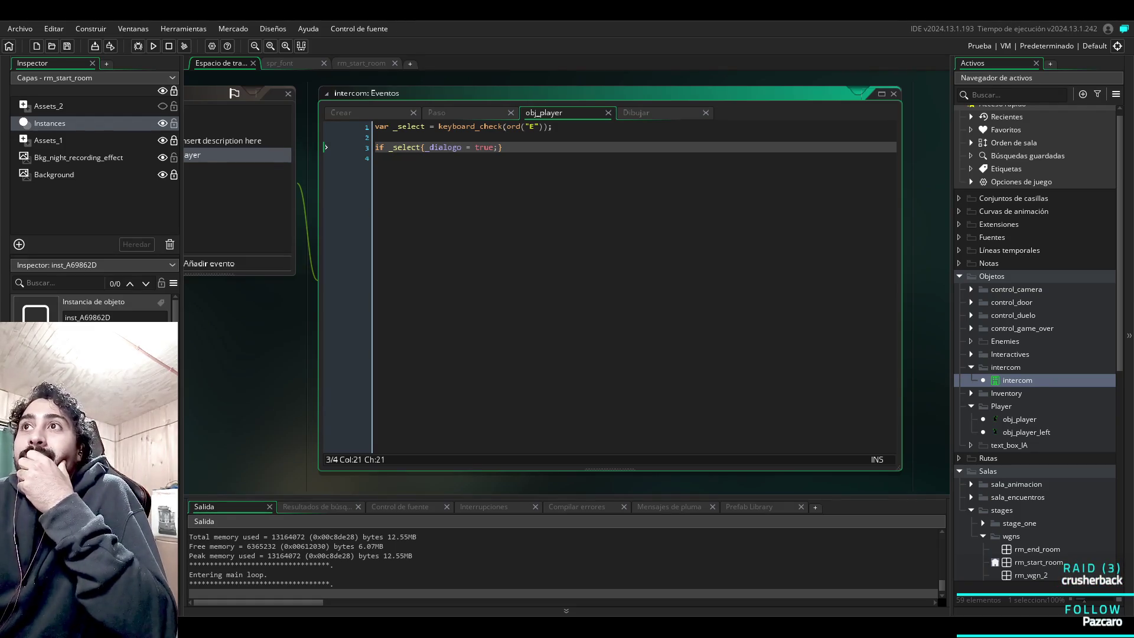
pyautogui.click(652, 113)
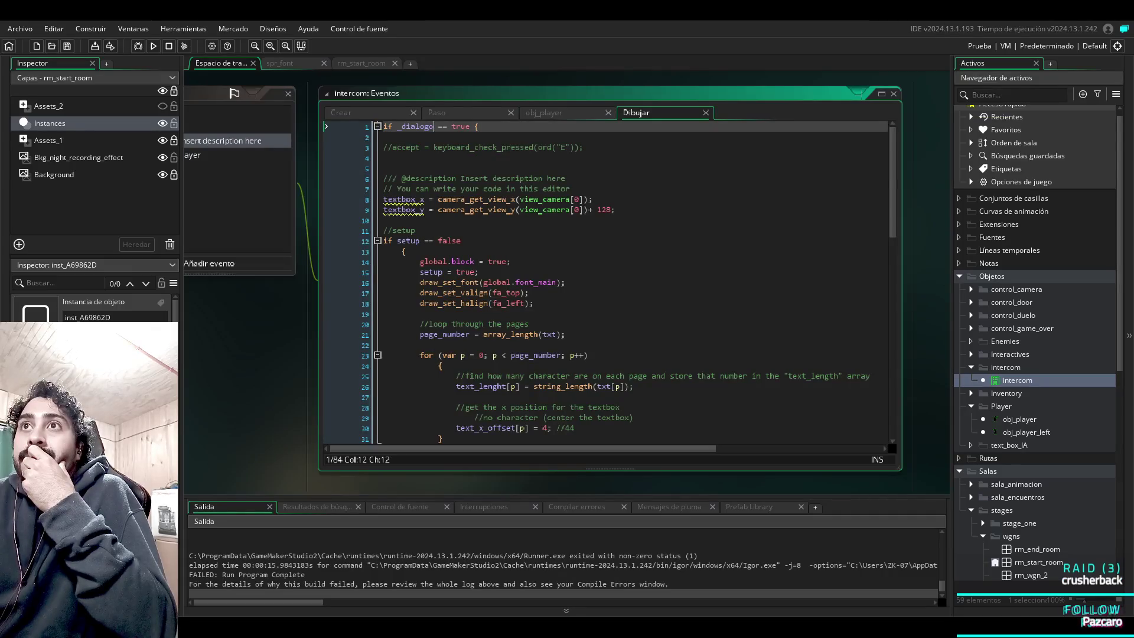
# Swap _select for _dialogo in the Draw event's line-47 page-flipping check, then save and run twice.
pyautogui.scroll(-12, 608, 284)
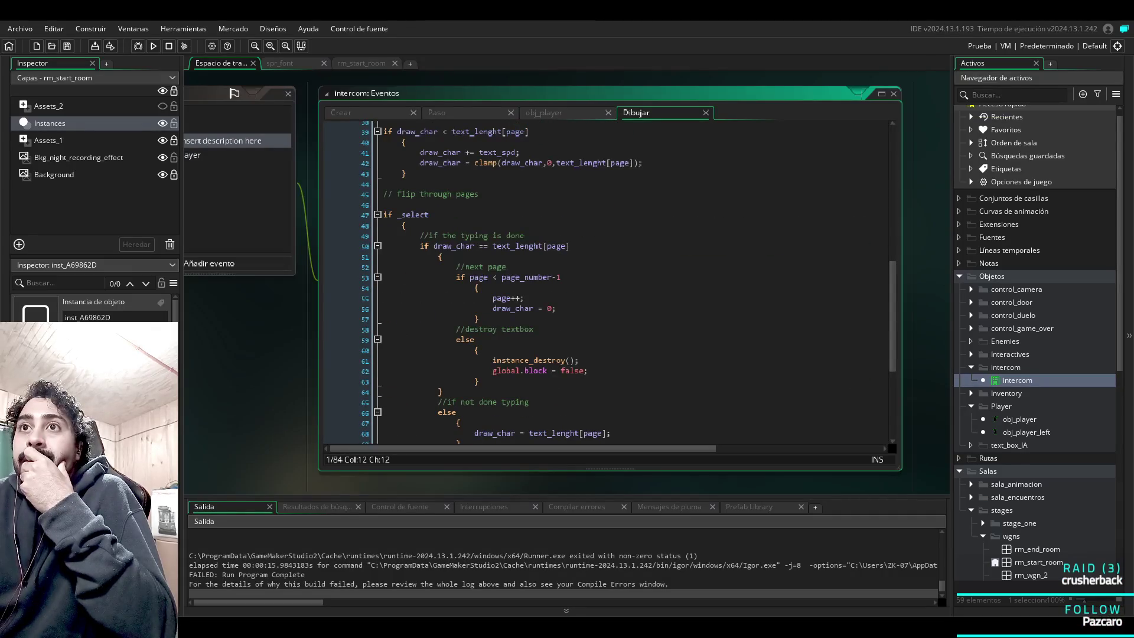
pyautogui.scroll(3, 608, 283)
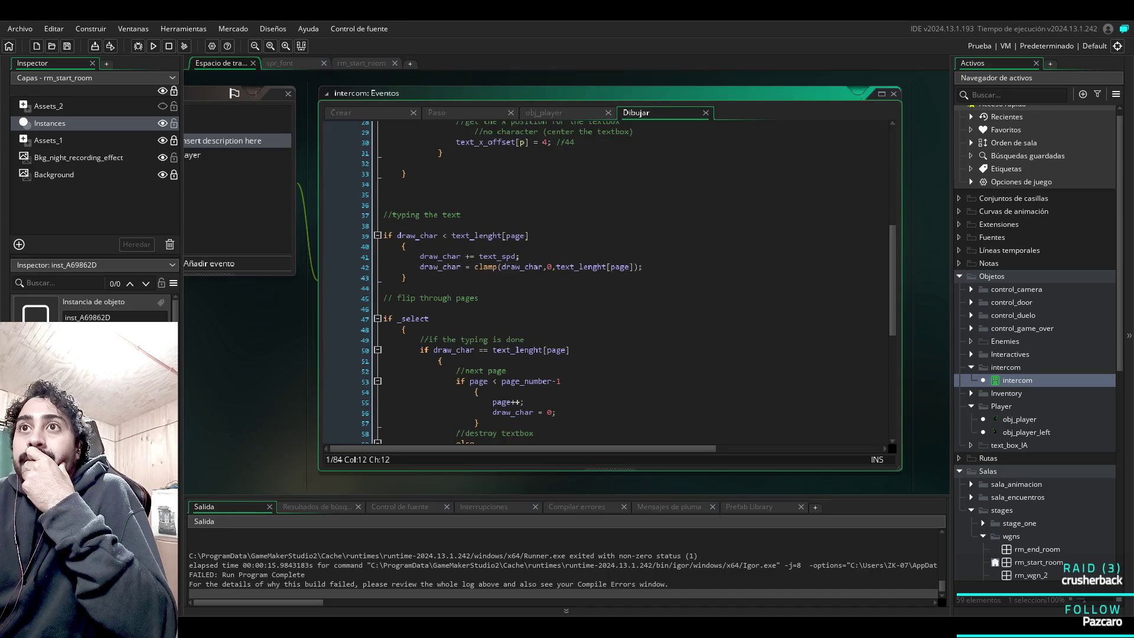
pyautogui.moveTo(429, 319); pyautogui.dragTo(405, 319)
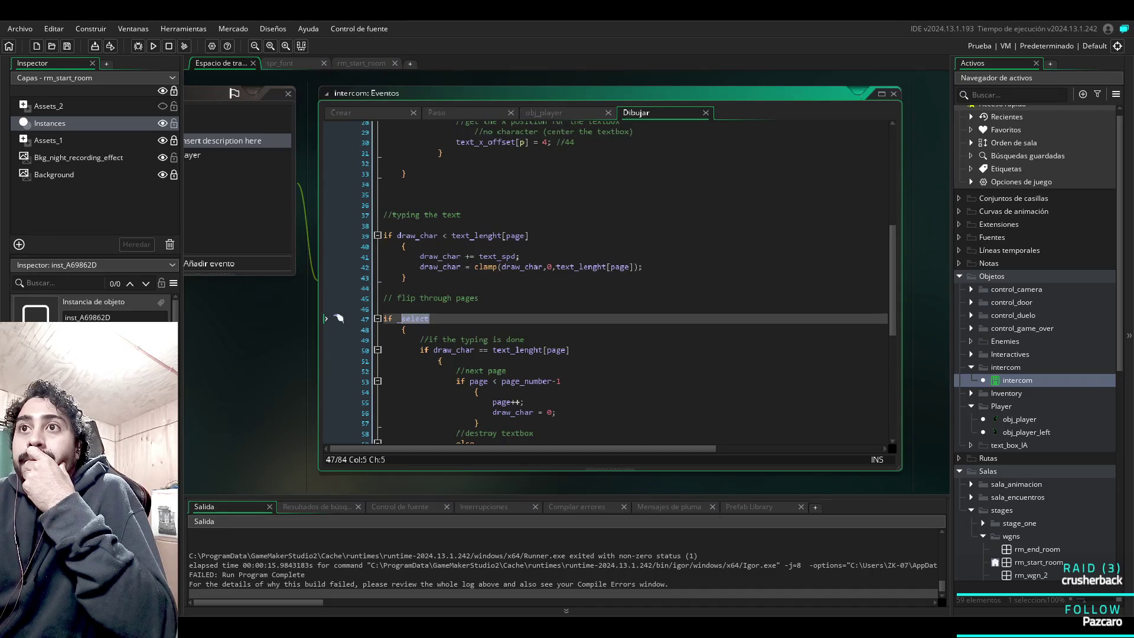
pyautogui.scroll(5, 339, 319)
pyautogui.scroll(-5, 339, 319)
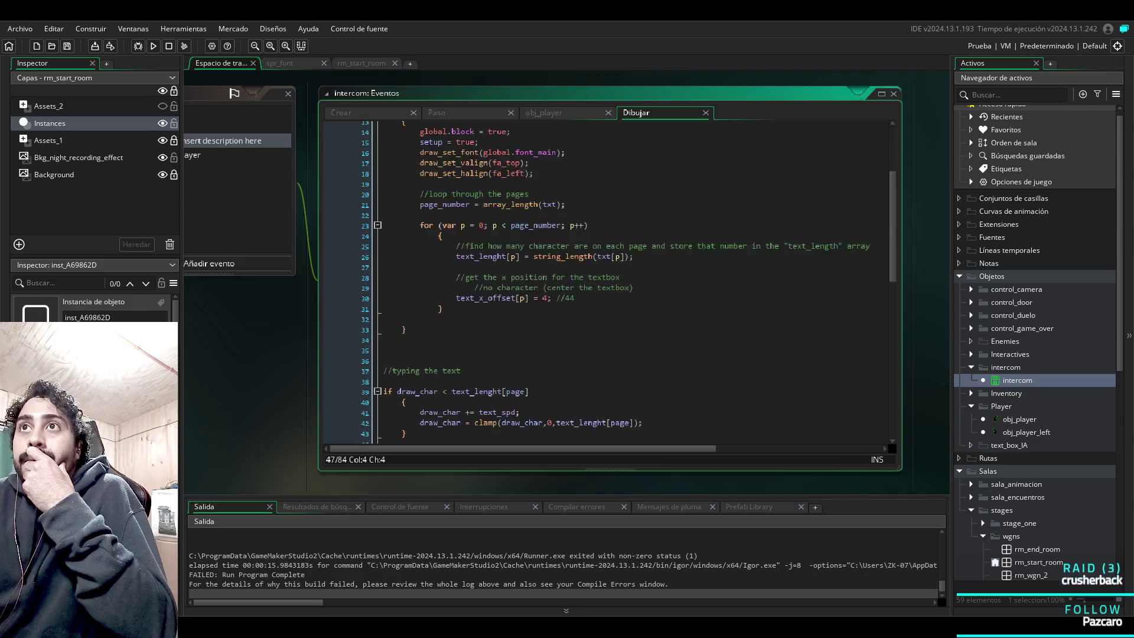
pyautogui.press('End')
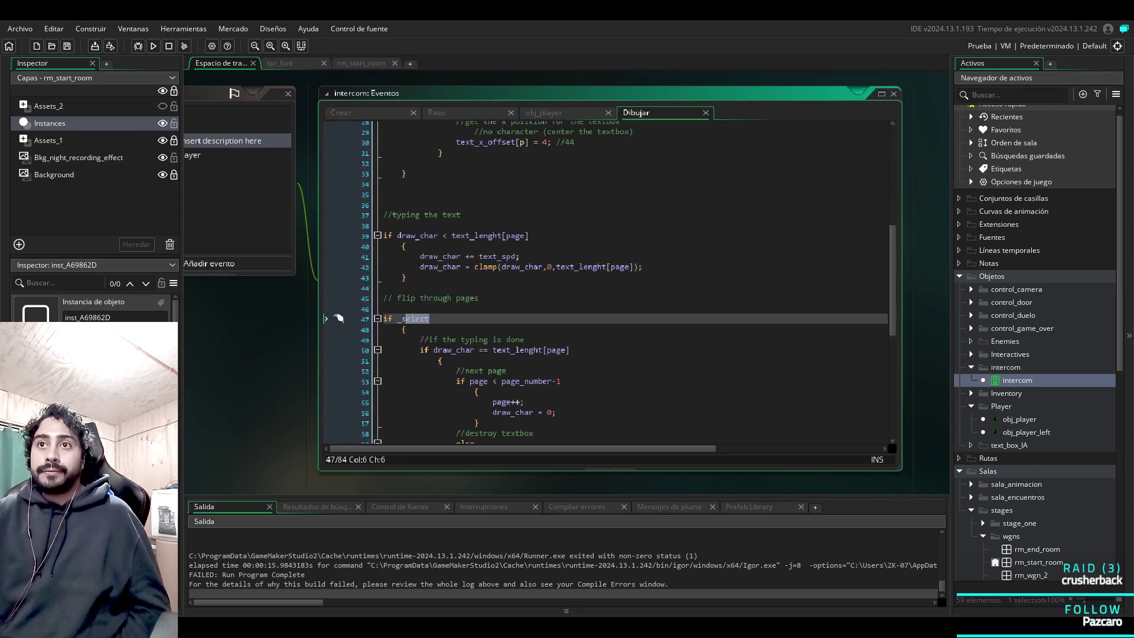
pyautogui.press('BackSpace')
pyautogui.press('BackSpace')
pyautogui.write('dialo')
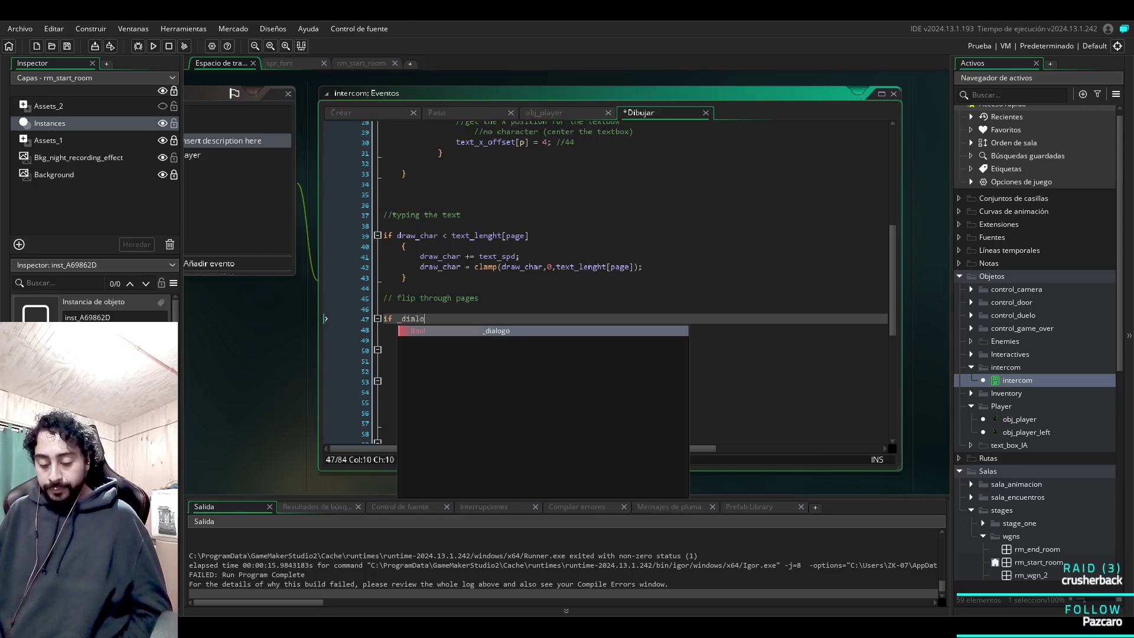
pyautogui.press('Return')
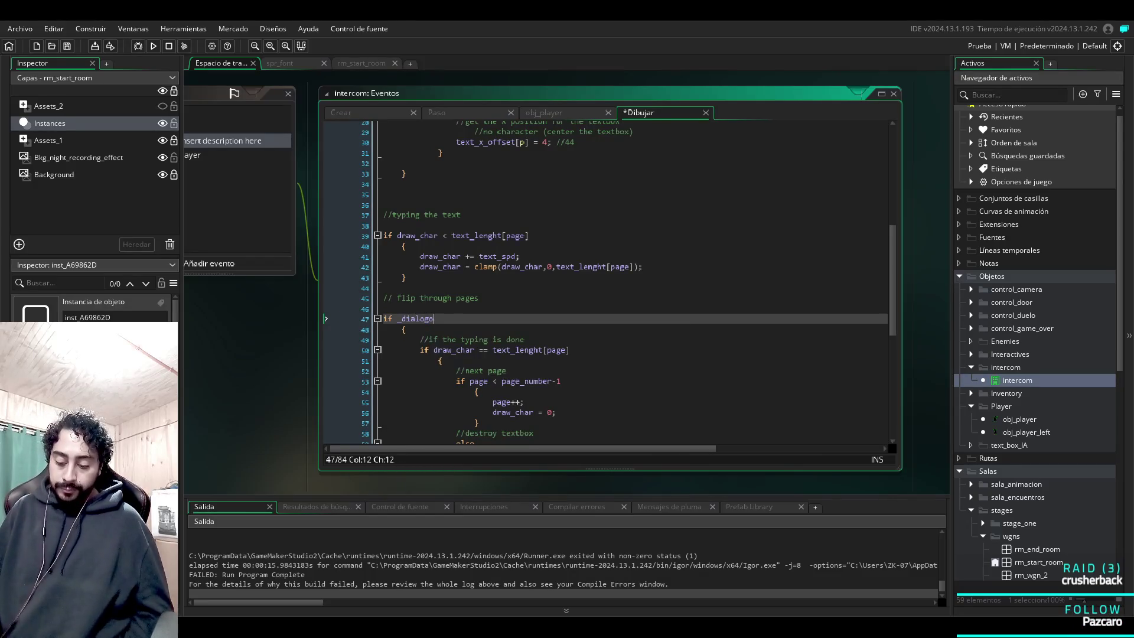
pyautogui.press('F5')
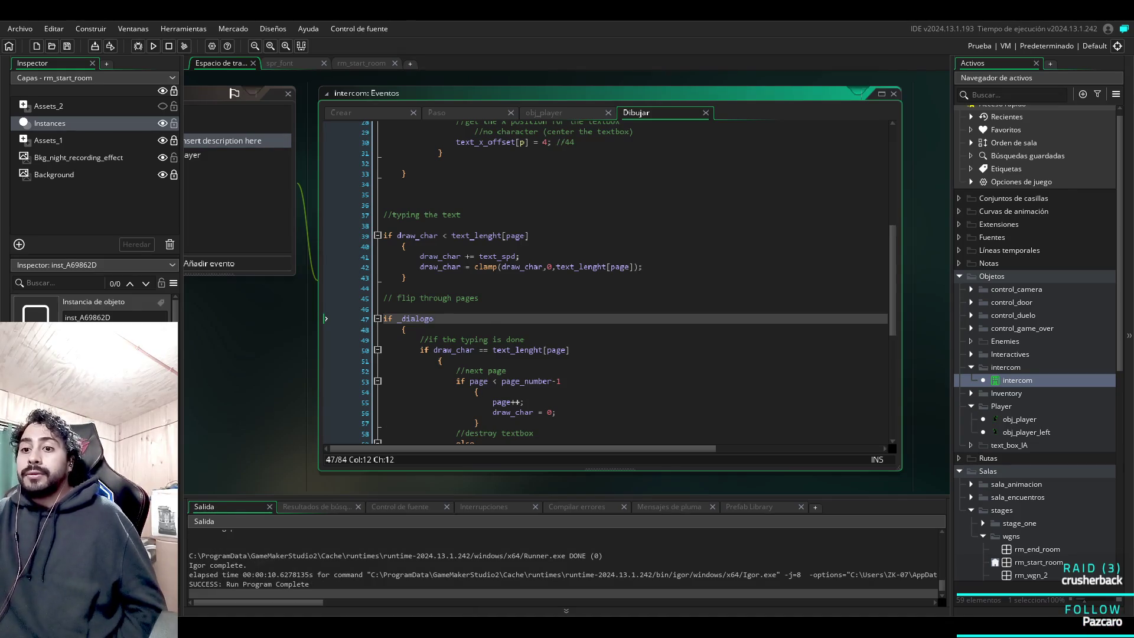
pyautogui.press('F5')
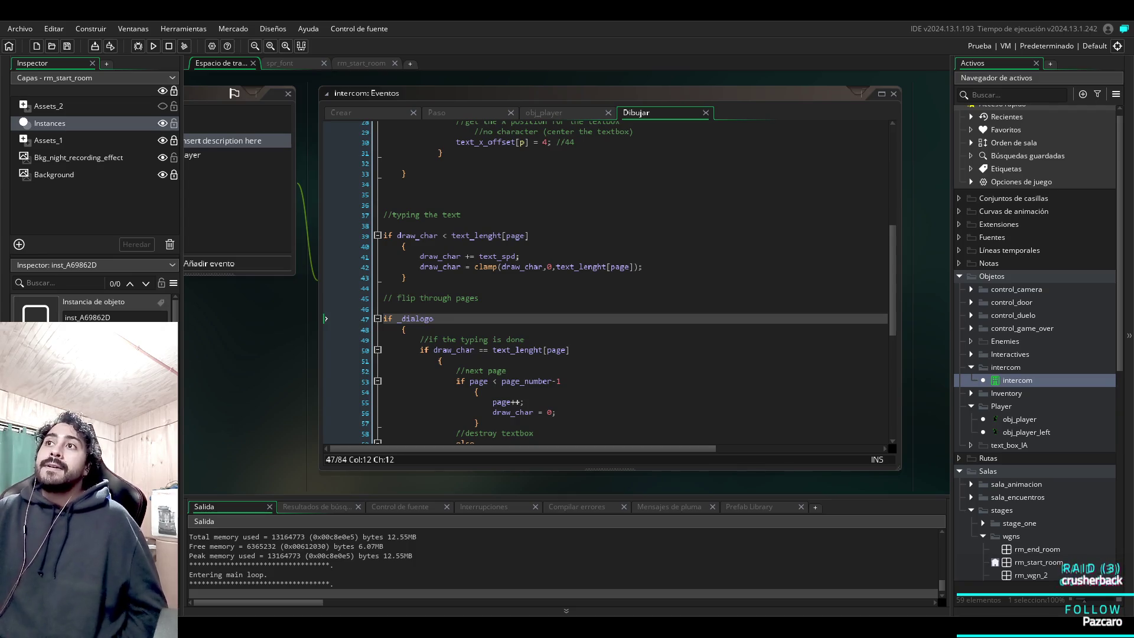
# Relaunch the game, which now completes successfully, and return to the obj_player collision code.
pyautogui.press('F5')
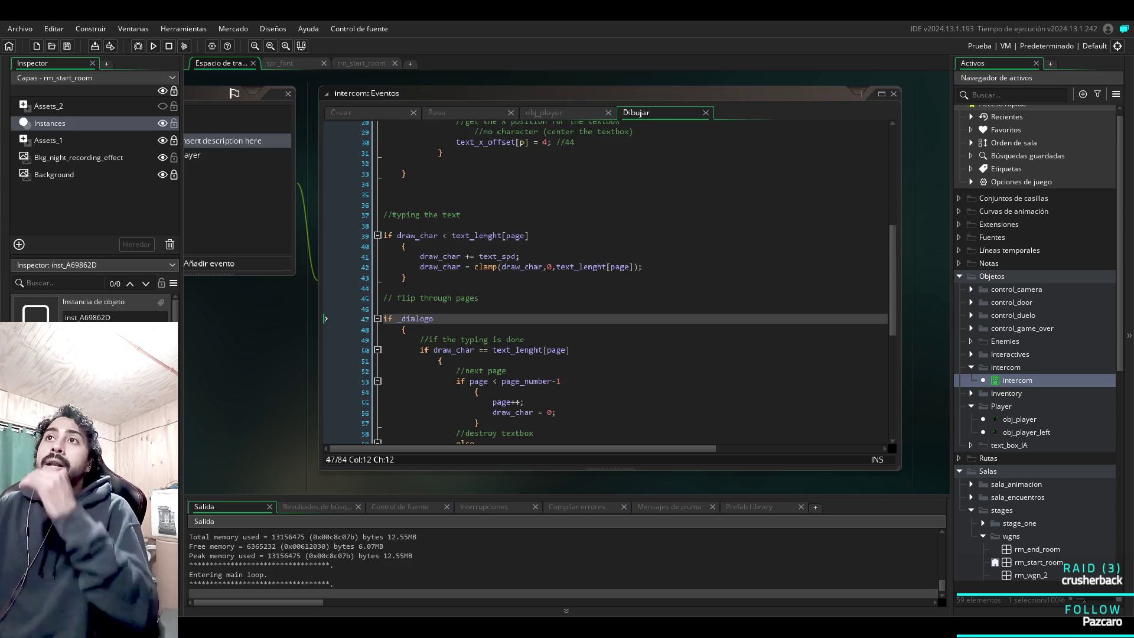
pyautogui.click(544, 113)
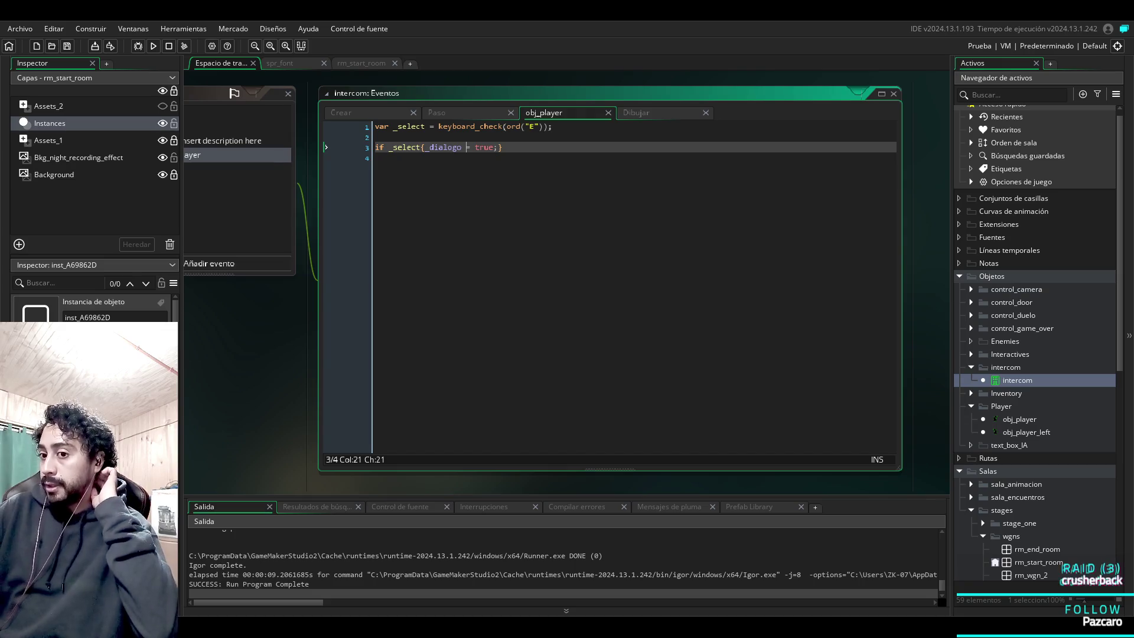
# Review the collision, Create and Draw code, scrolling the Draw event's draw_char and if _dialogo logic.
pyautogui.click(637, 113)
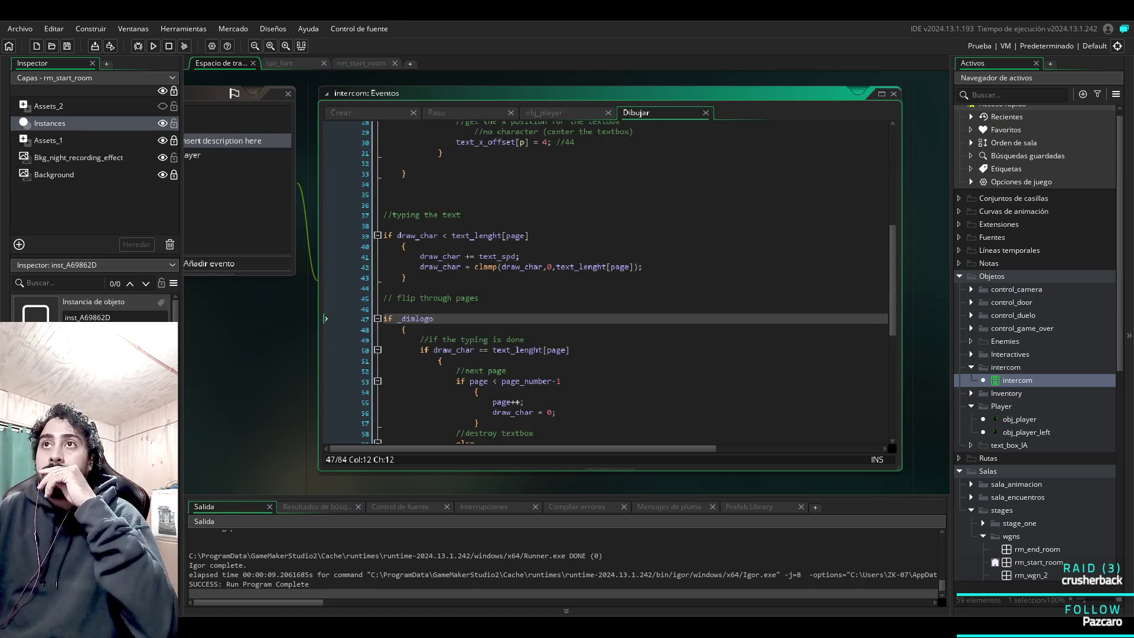
pyautogui.click(543, 112)
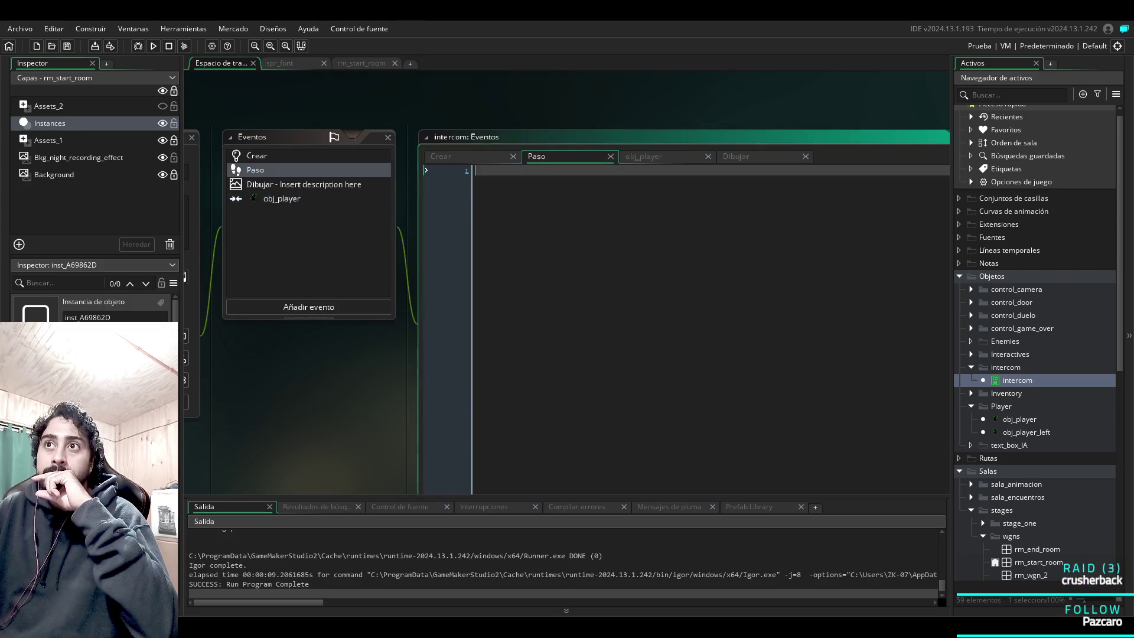
pyautogui.click(441, 156)
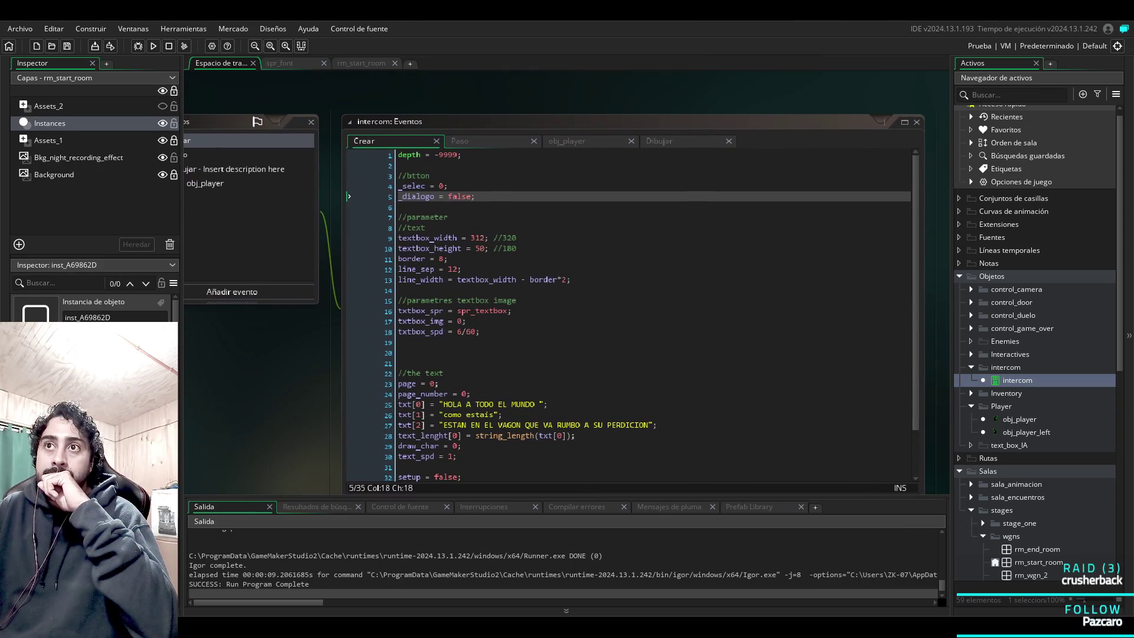
pyautogui.click(281, 151)
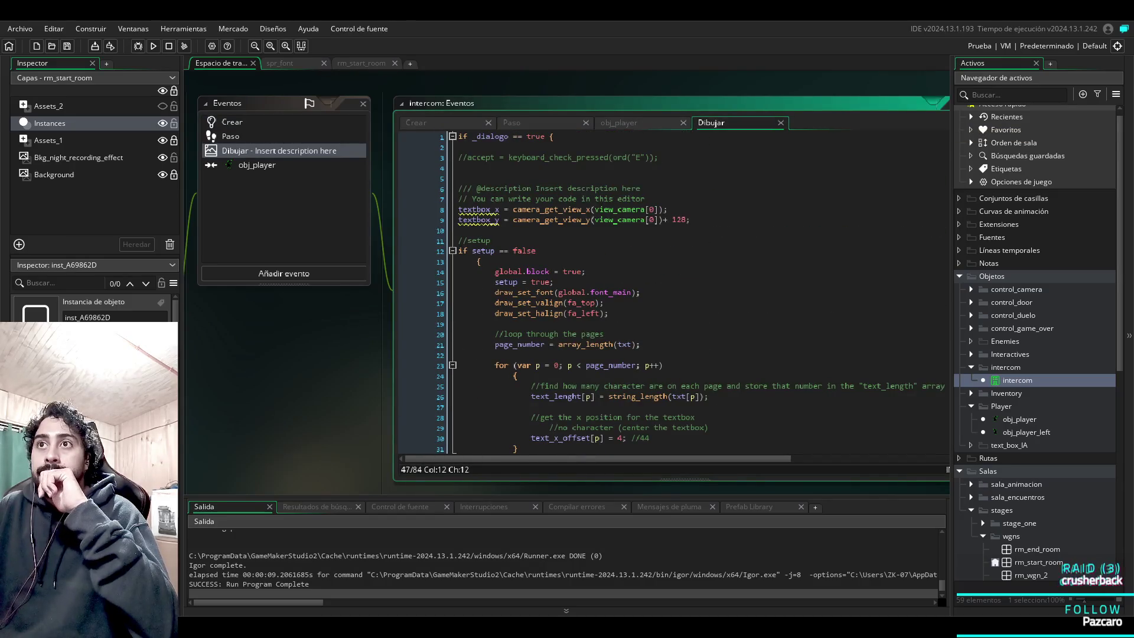
pyautogui.scroll(-3, 690, 293)
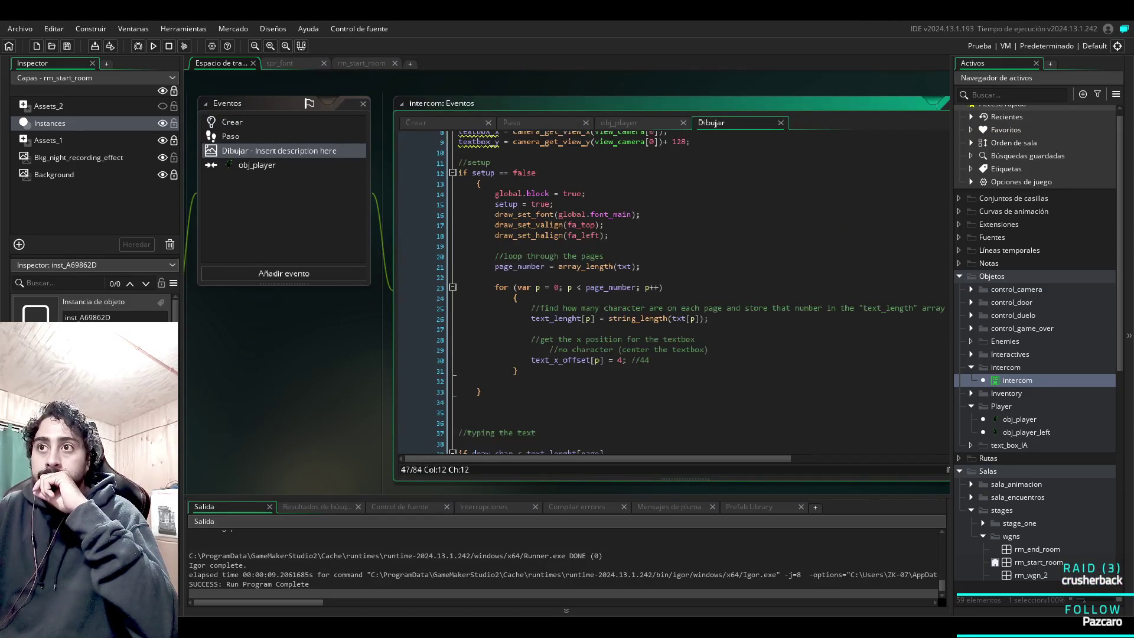
pyautogui.scroll(3, 690, 292)
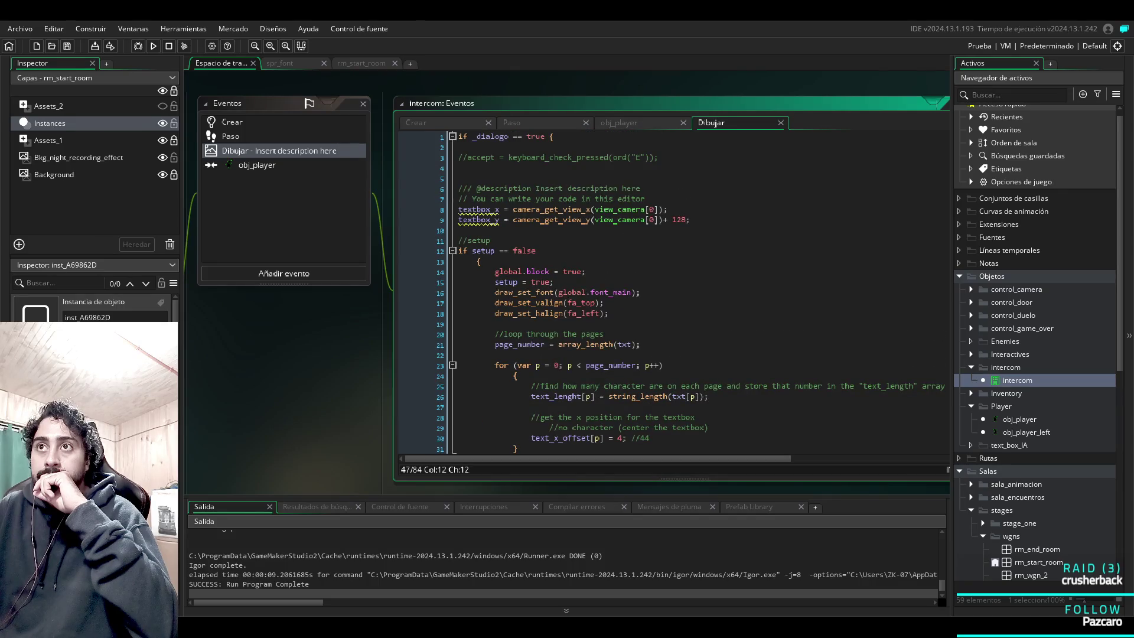
pyautogui.scroll(-5, 690, 293)
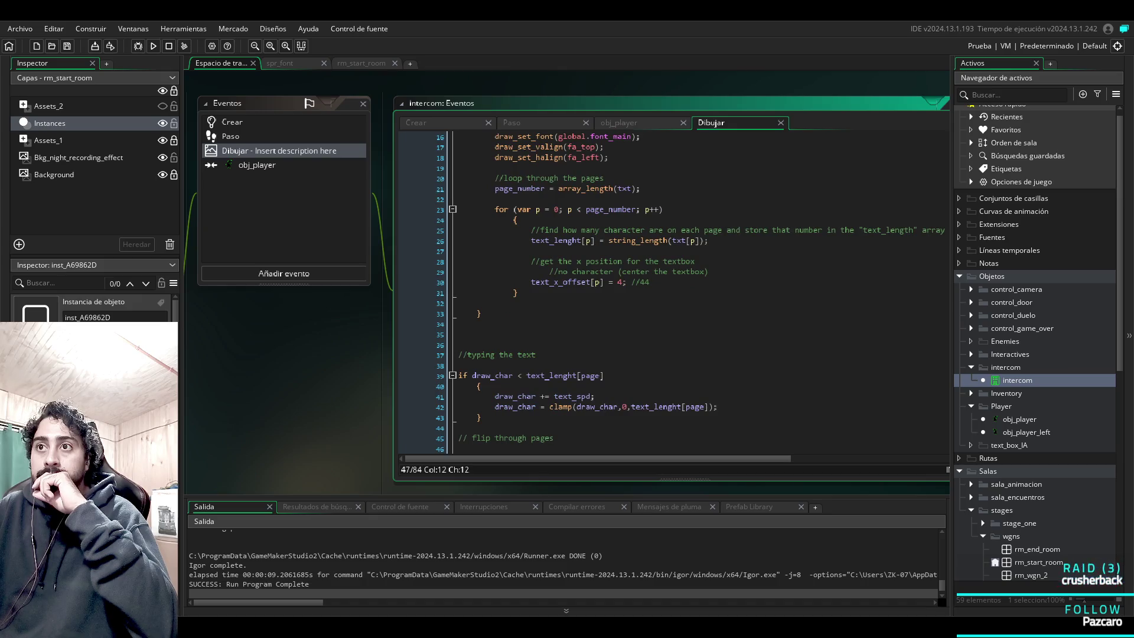
pyautogui.scroll(-7, 690, 293)
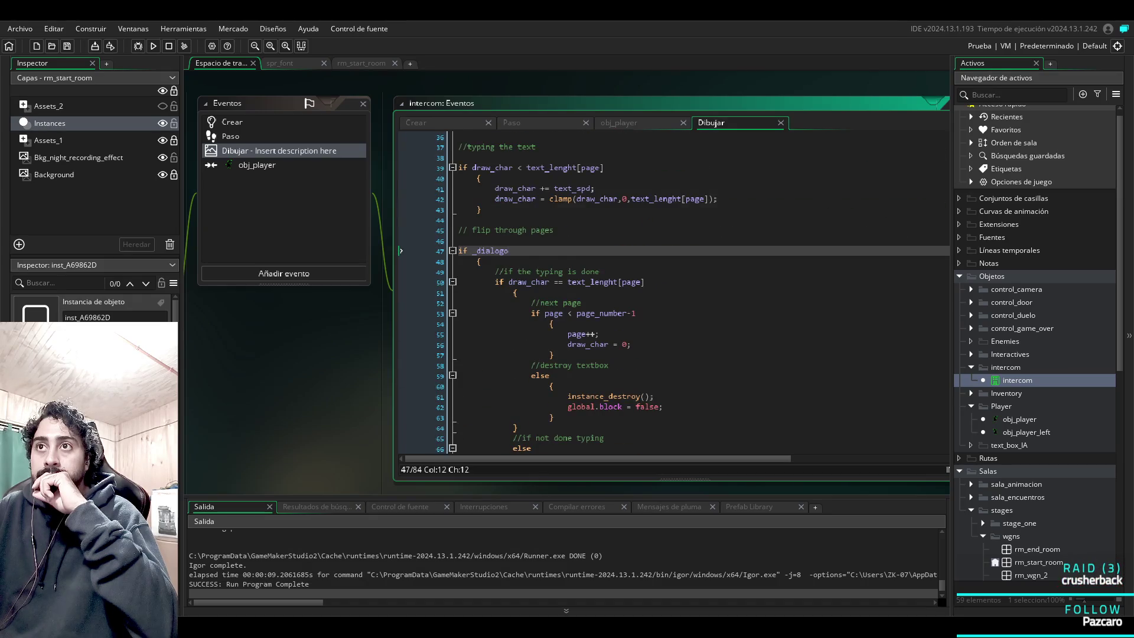
pyautogui.scroll(12, 674, 292)
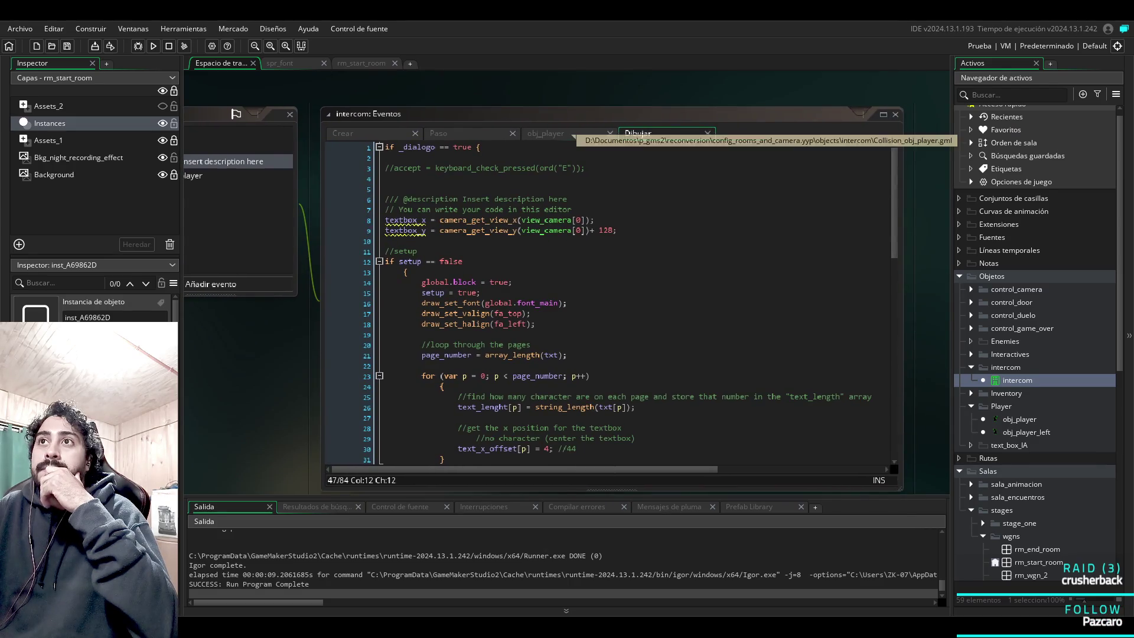
# Cycle through the intercom's obj_player, Create, Draw and Step event code, ending on the collision code.
pyautogui.click(570, 135)
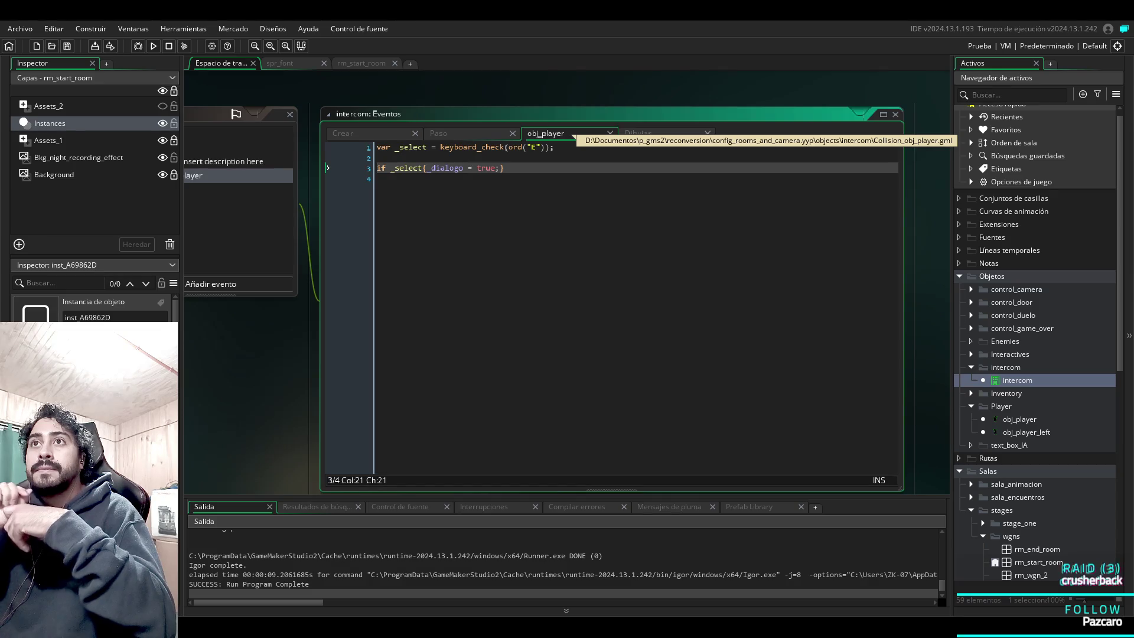
pyautogui.click(391, 135)
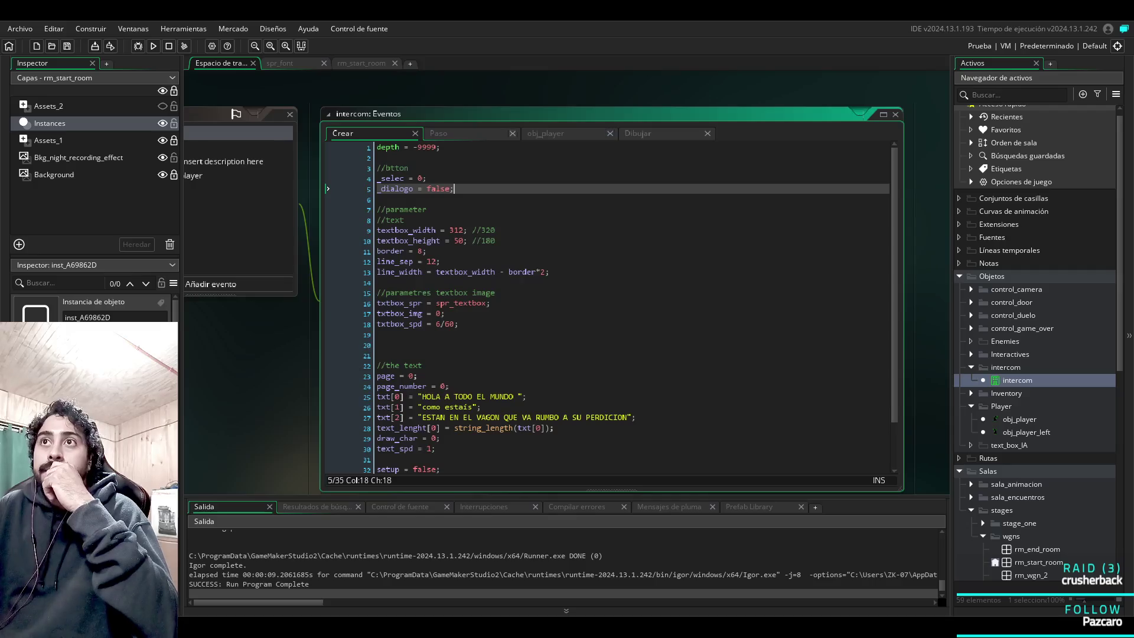
pyautogui.click(562, 135)
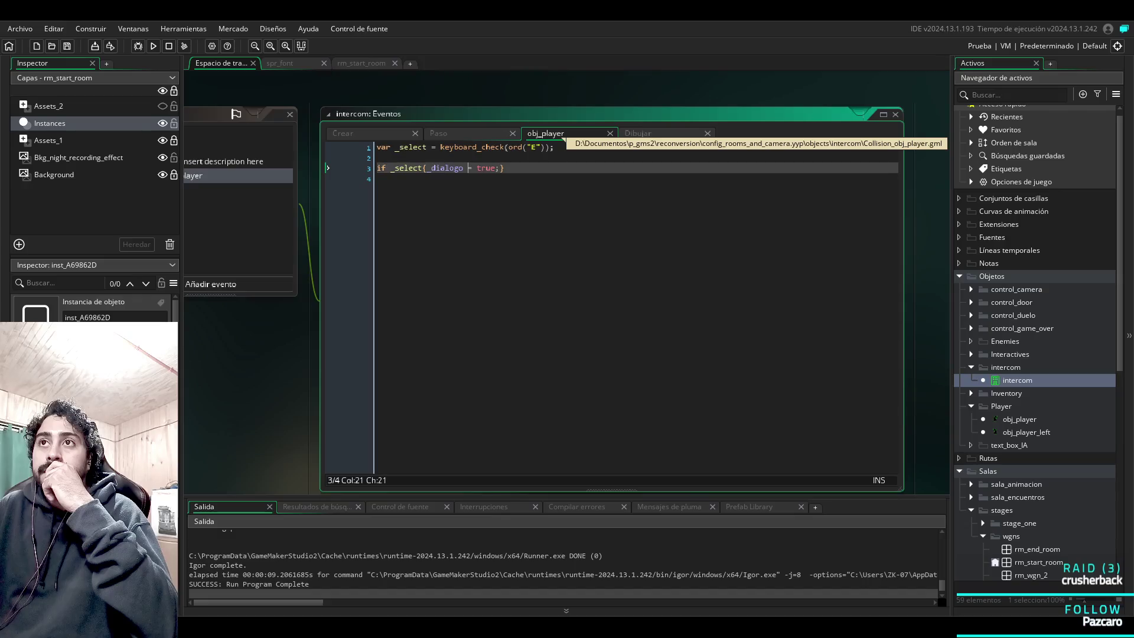
pyautogui.click(638, 133)
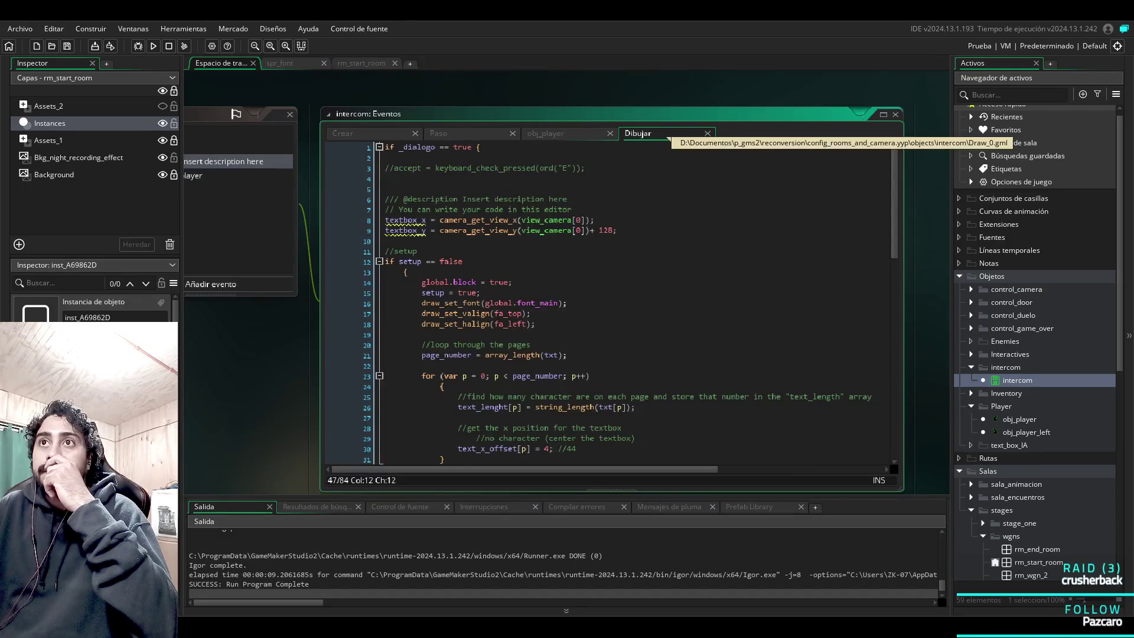
pyautogui.click(588, 134)
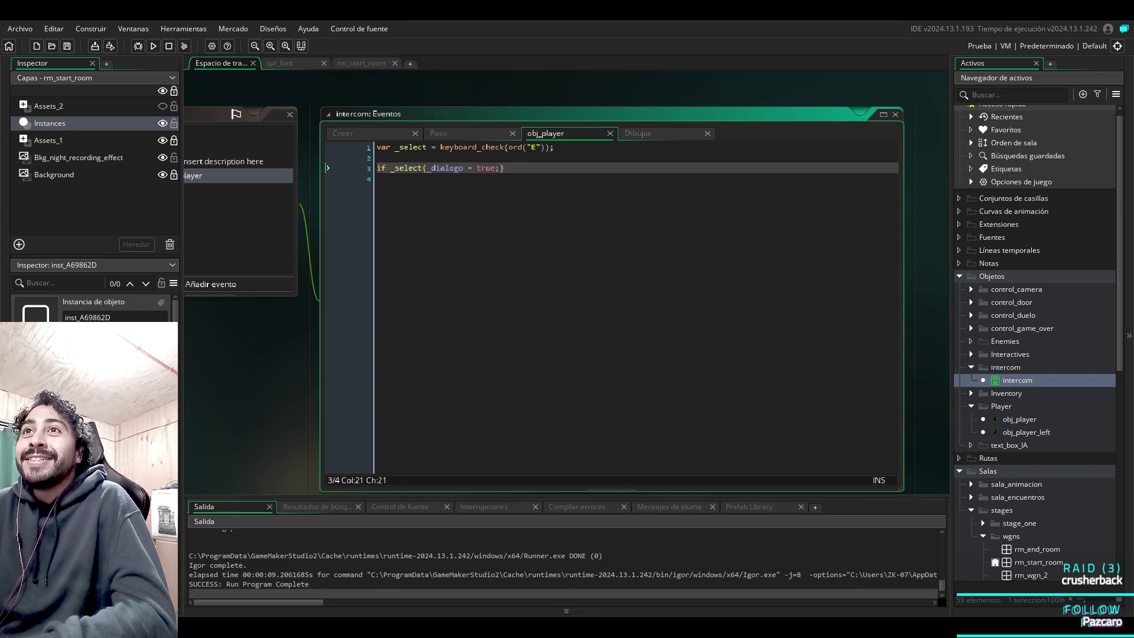
pyautogui.click(354, 133)
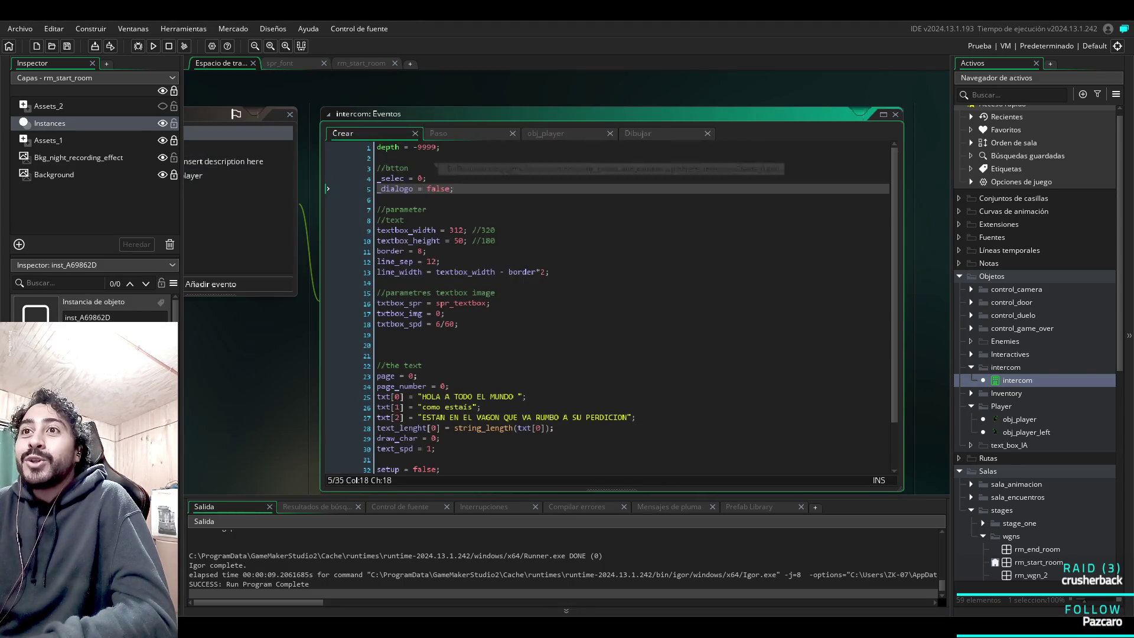
pyautogui.scroll(-2, 609, 307)
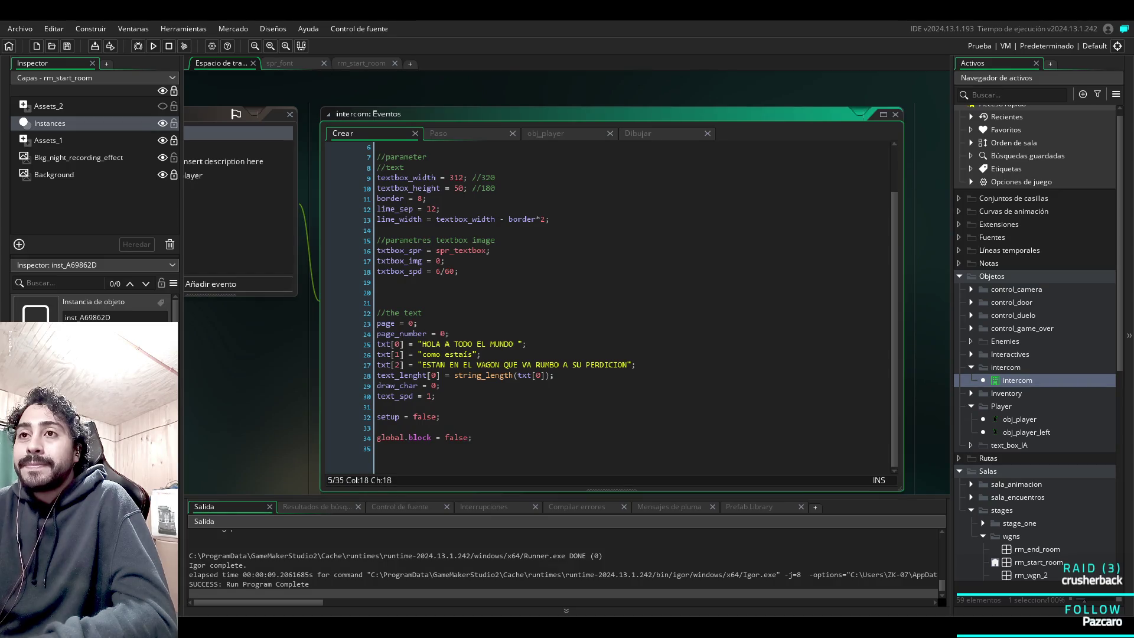
pyautogui.scroll(2, 609, 307)
pyautogui.click(450, 134)
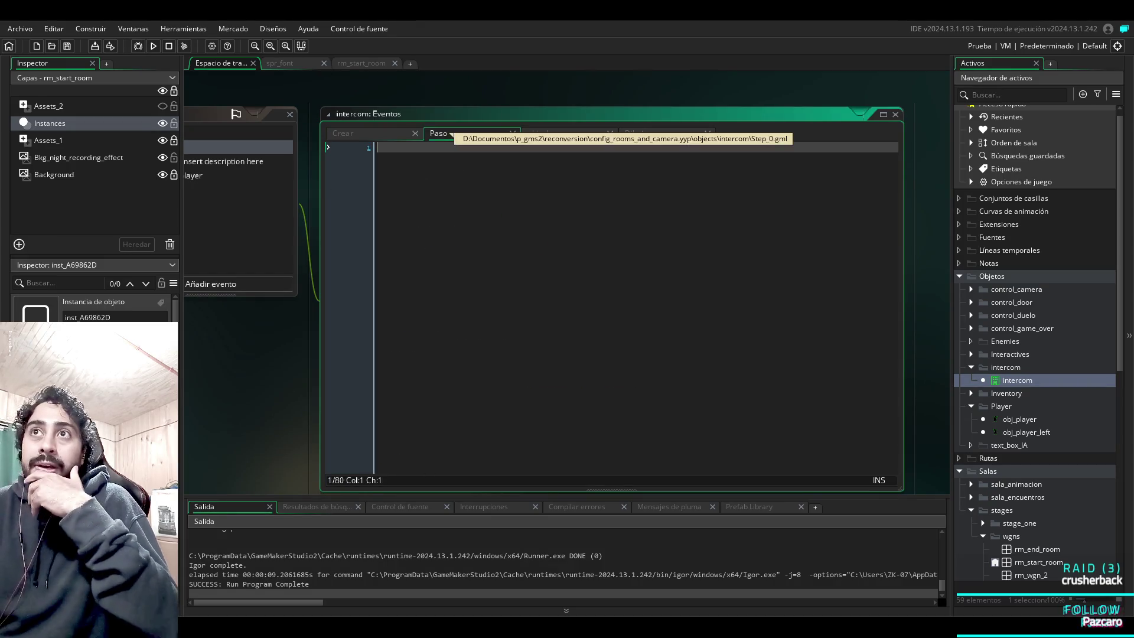
pyautogui.click(561, 133)
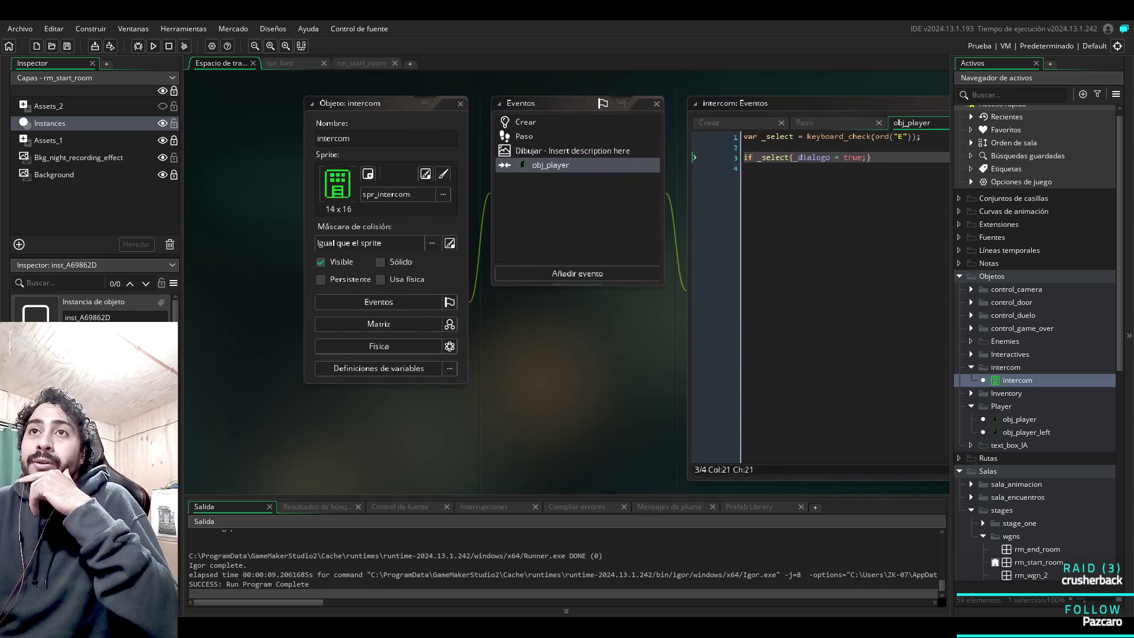
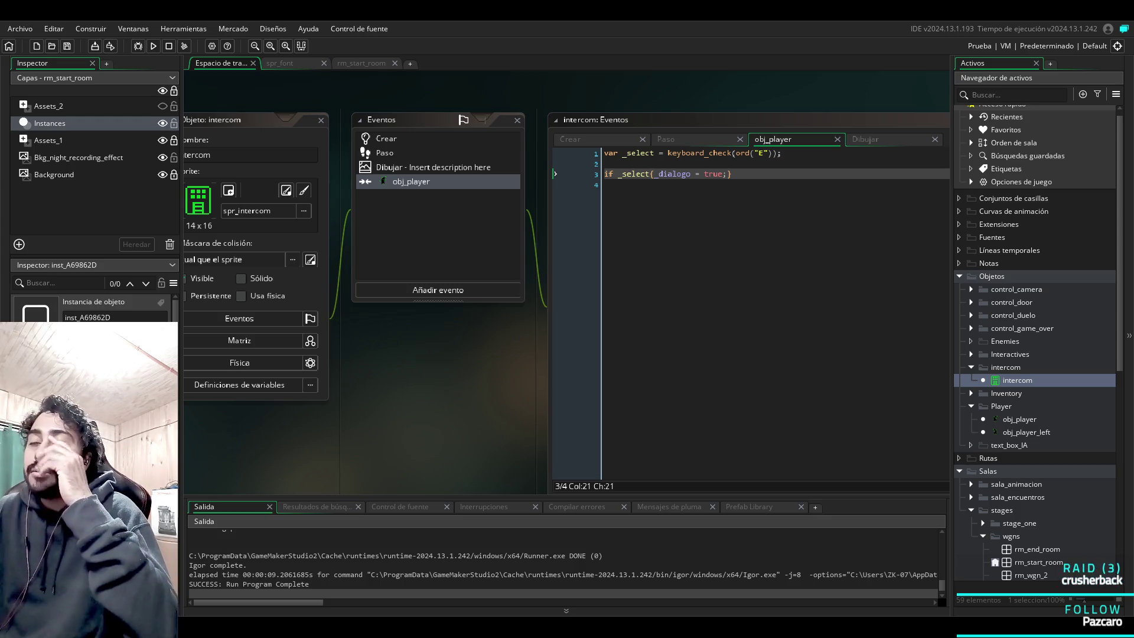
# Review the intercom's Step and Create code and its obj_player collision event.
pyautogui.click(384, 152)
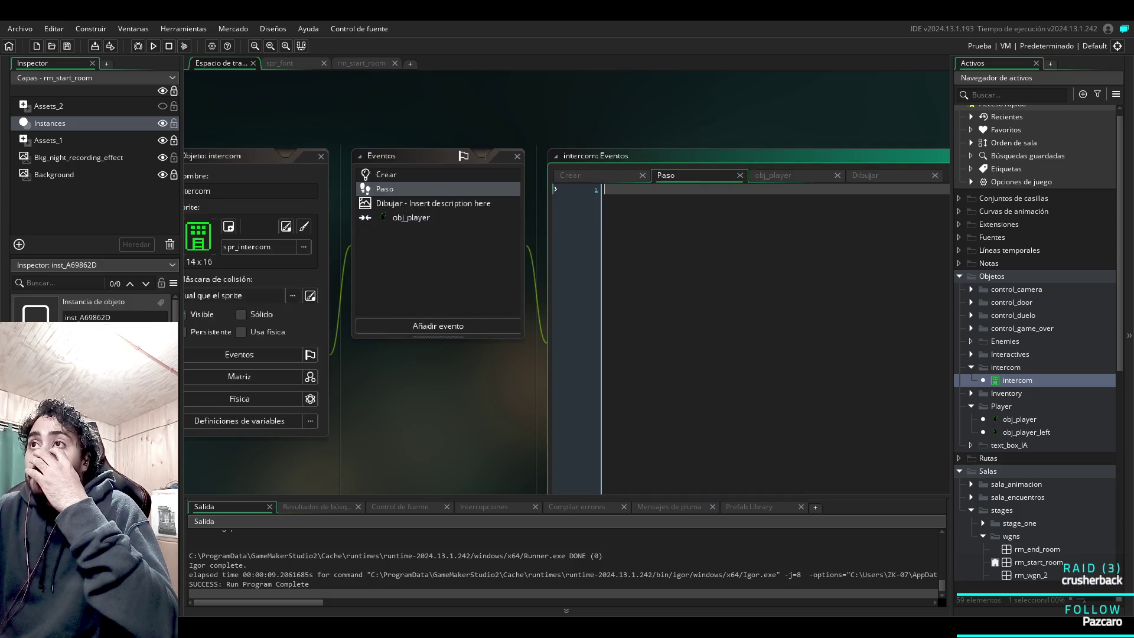
pyautogui.click(387, 174)
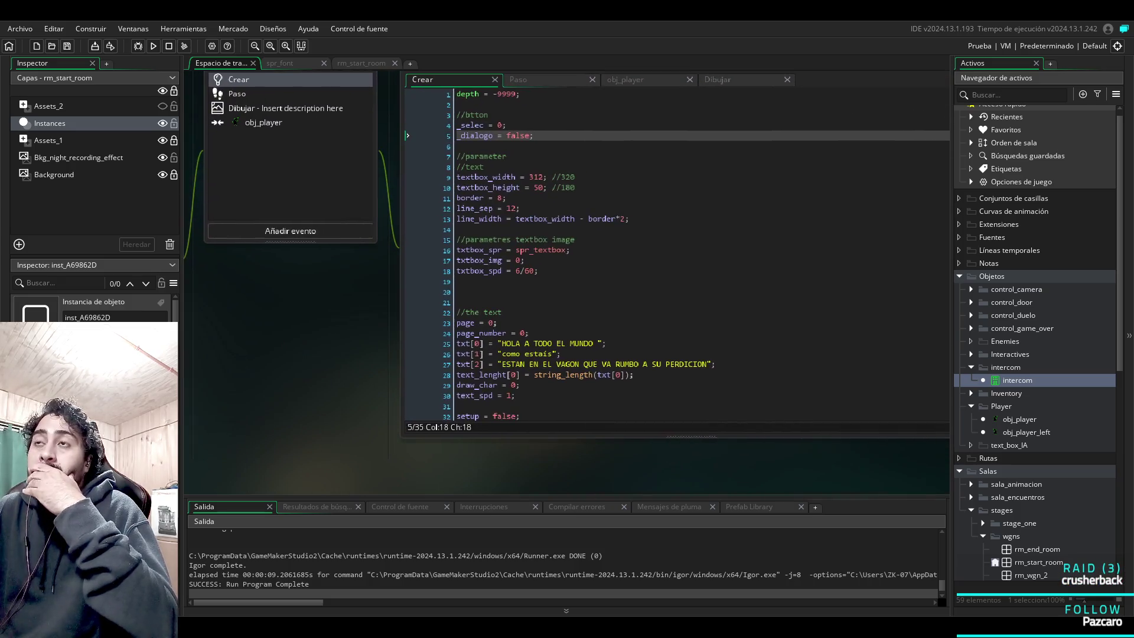
pyautogui.scroll(-2, 638, 325)
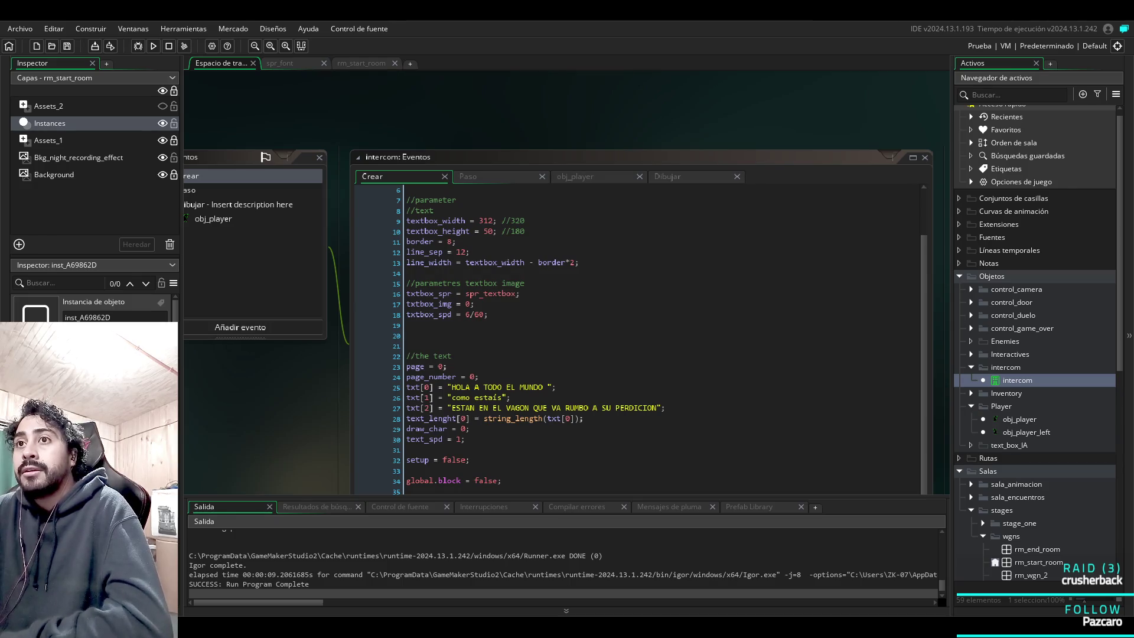
pyautogui.click(423, 397)
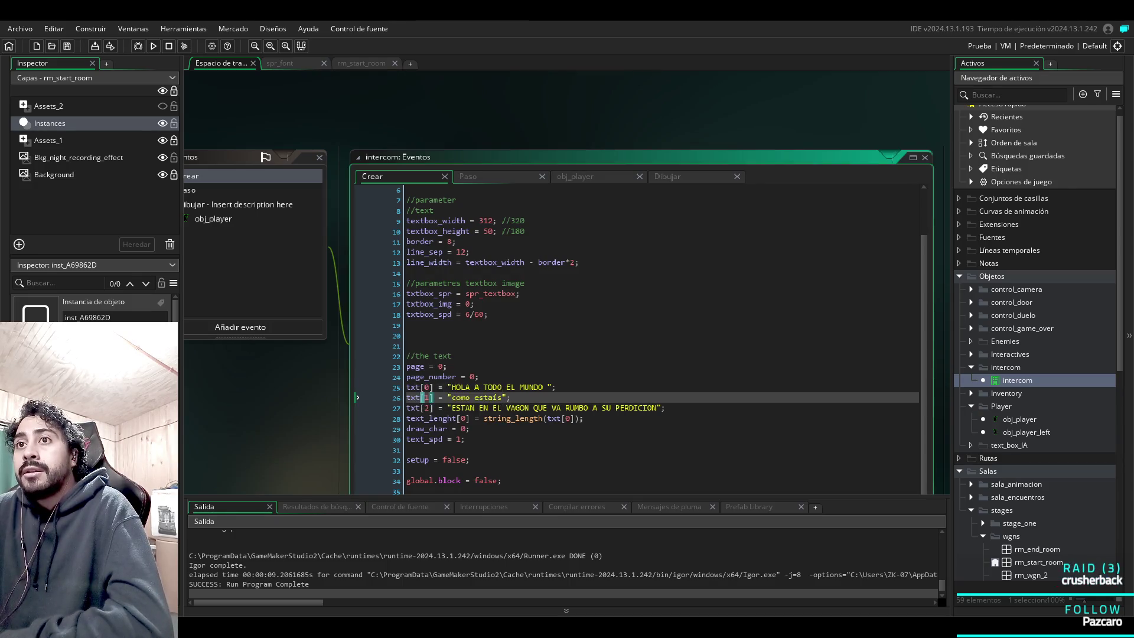
pyautogui.press('Up')
pyautogui.click(452, 356)
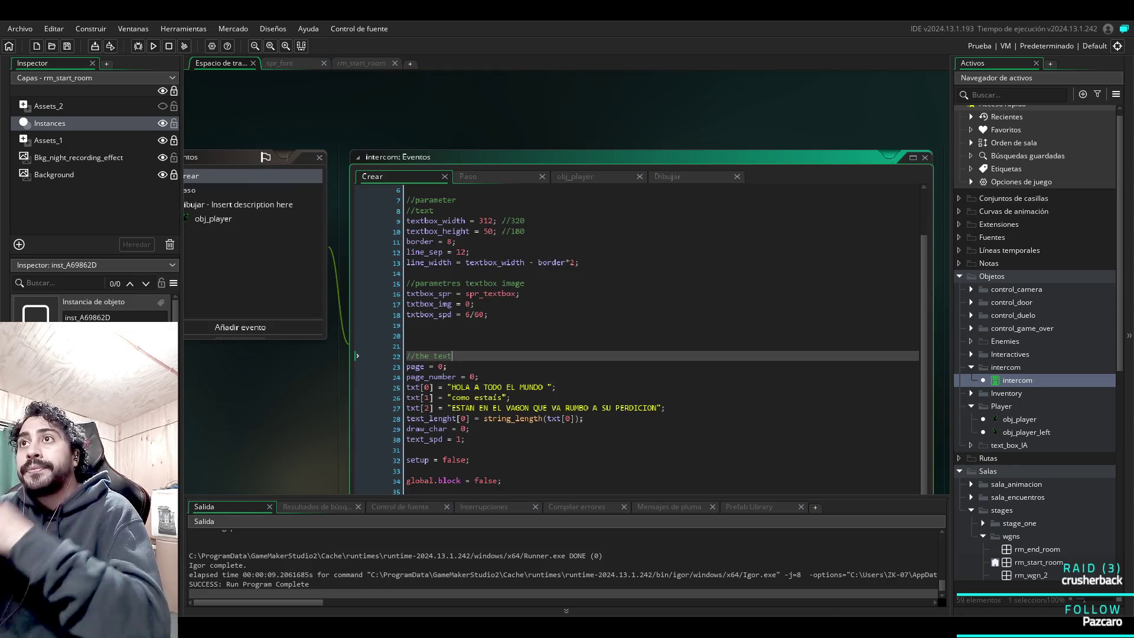
pyautogui.click(213, 219)
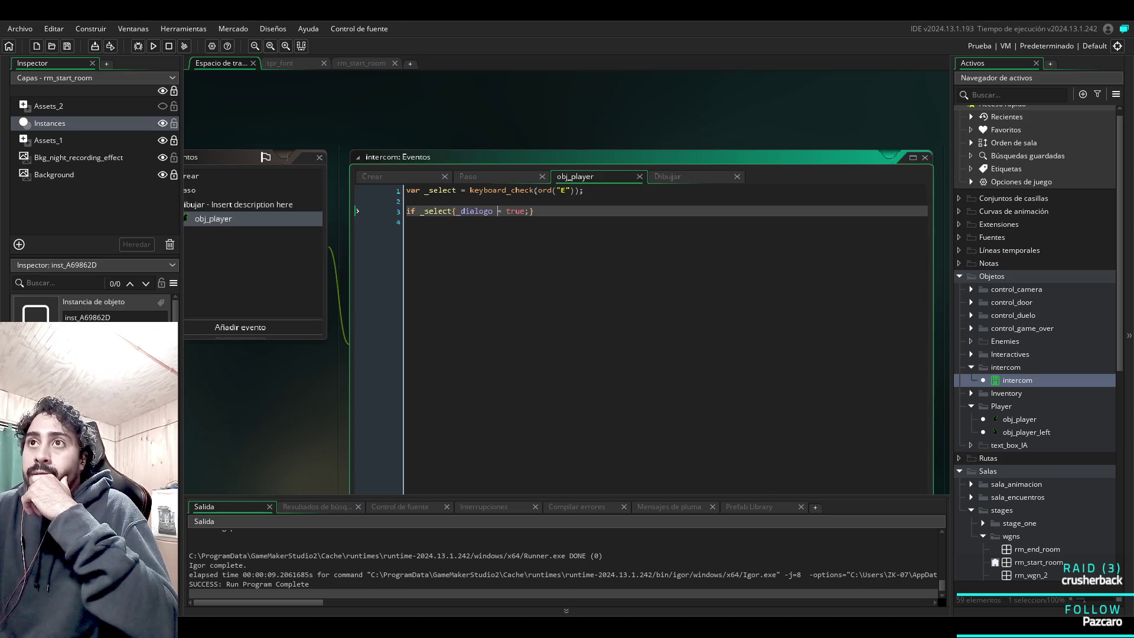
# Comment out instance_destroy() in the intercom's Draw code with Ctrl+K and run the game.
pyautogui.click(668, 176)
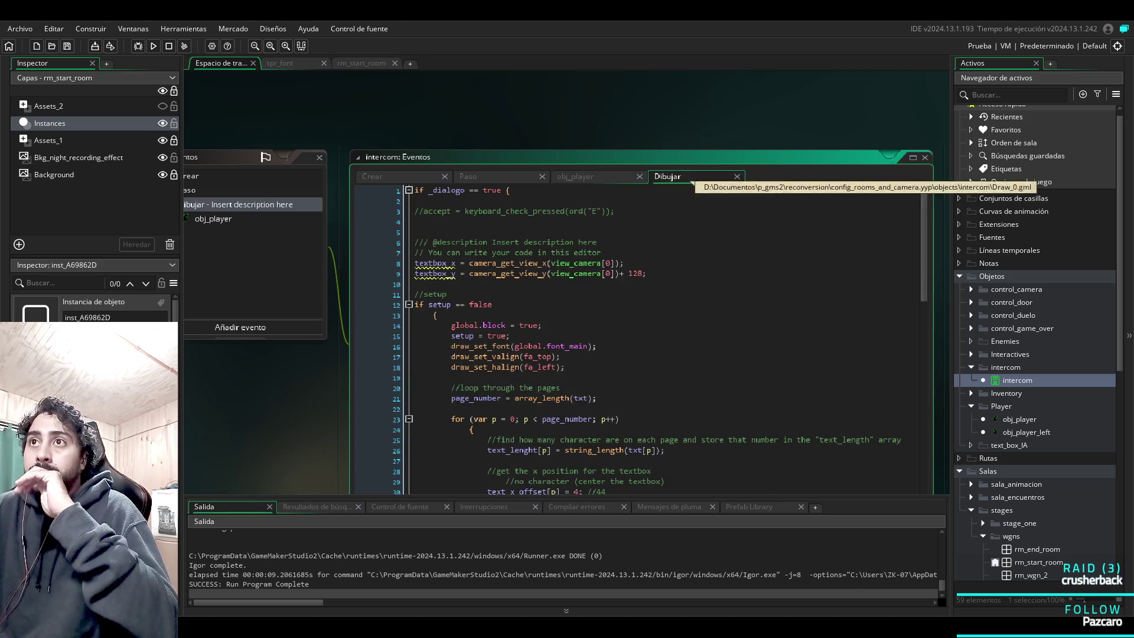
pyautogui.click(447, 190)
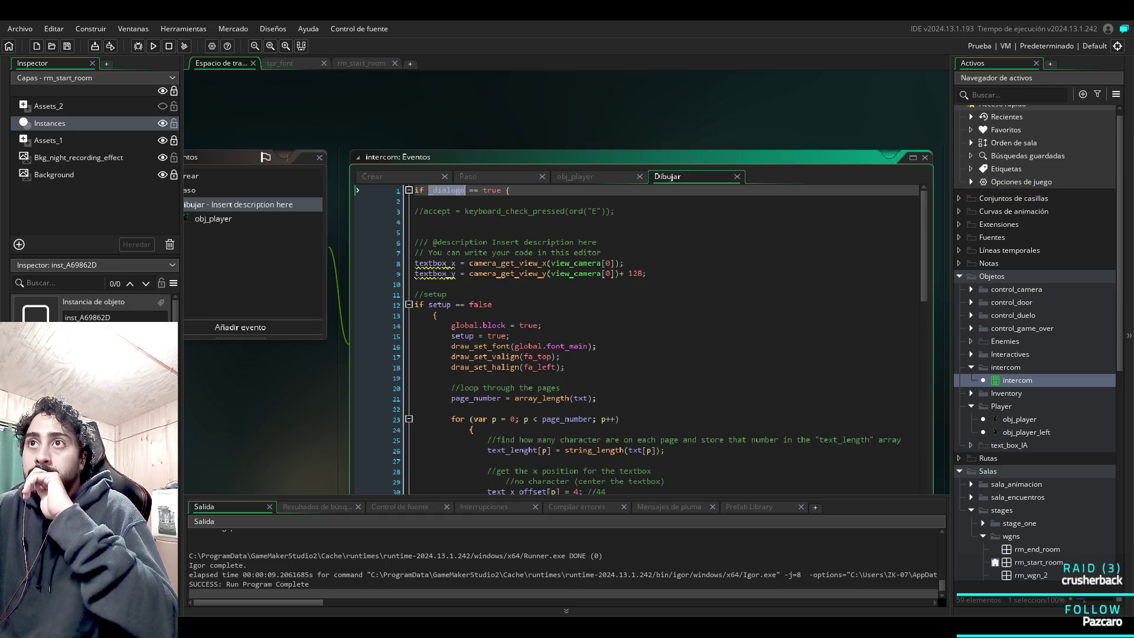
pyautogui.scroll(-18, 638, 337)
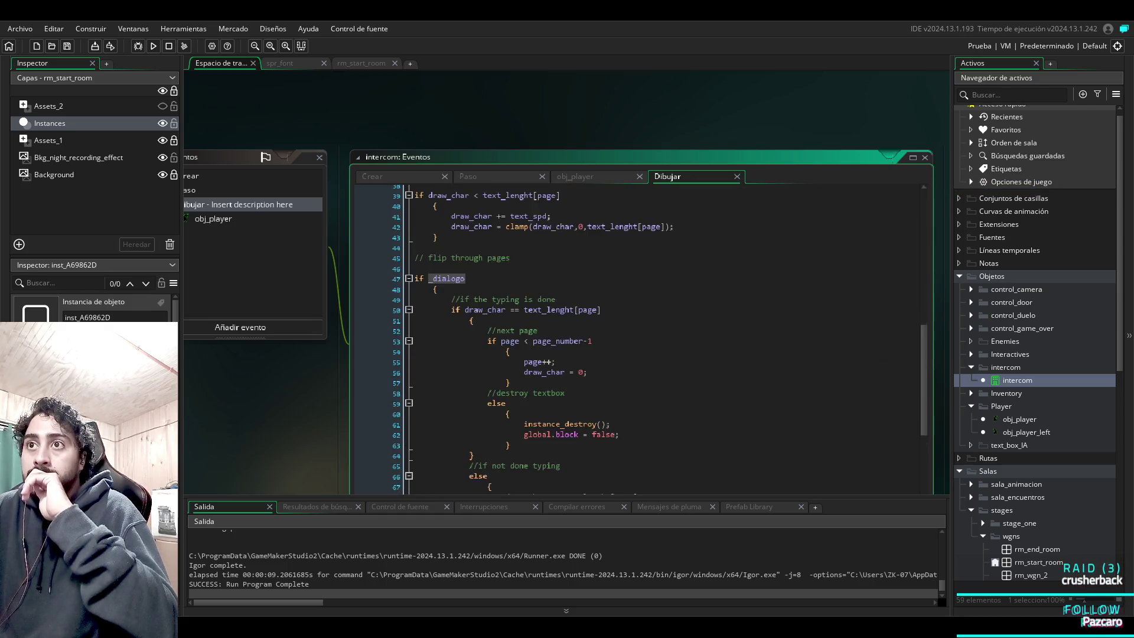
pyautogui.scroll(5, 638, 337)
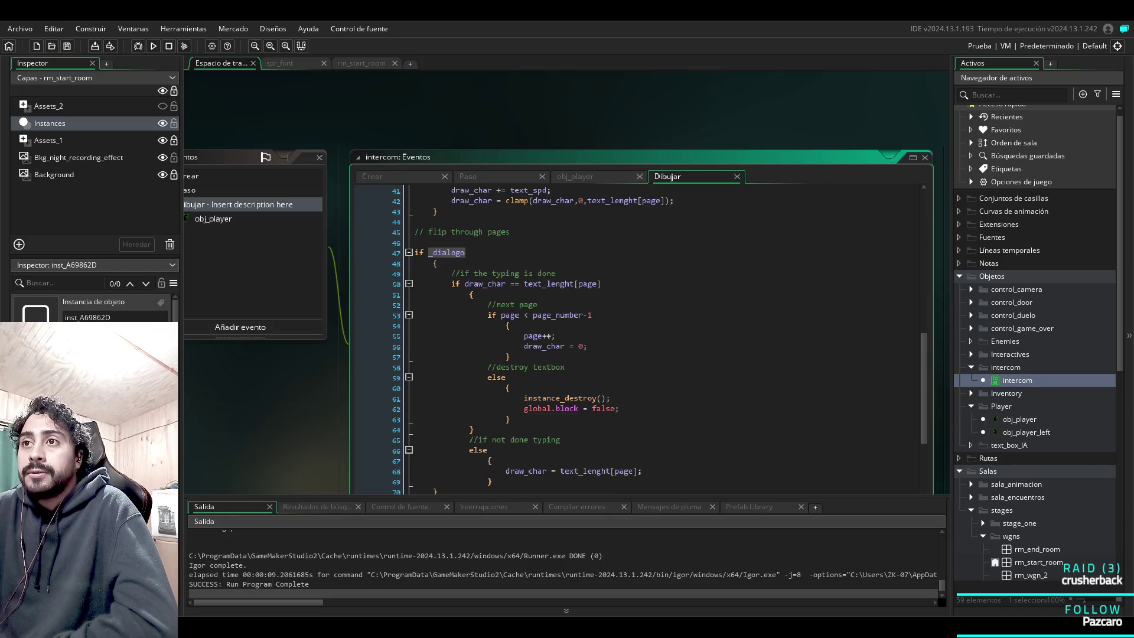
pyautogui.scroll(-3, 638, 337)
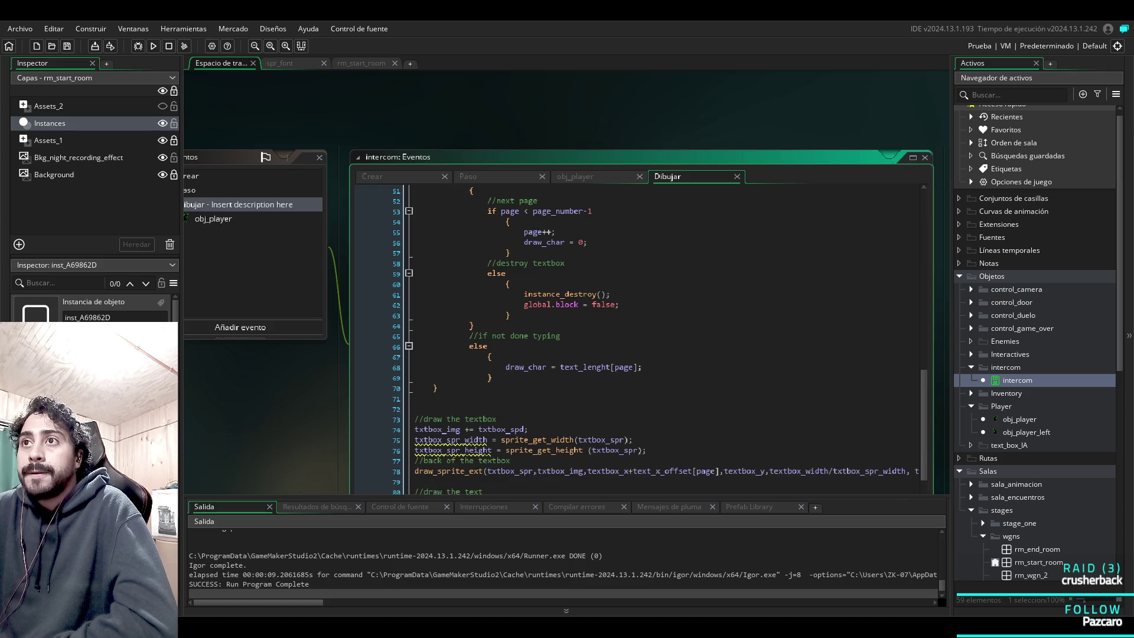
pyautogui.click(524, 294)
pyautogui.hotkey('ctrl', 'k')
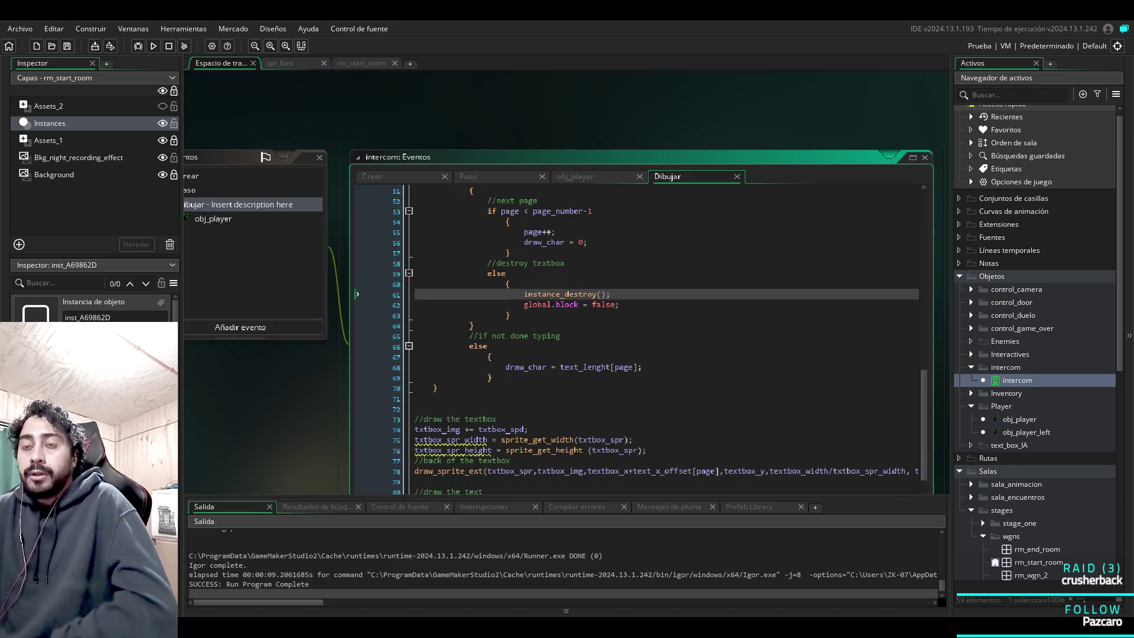
pyautogui.press('F5')
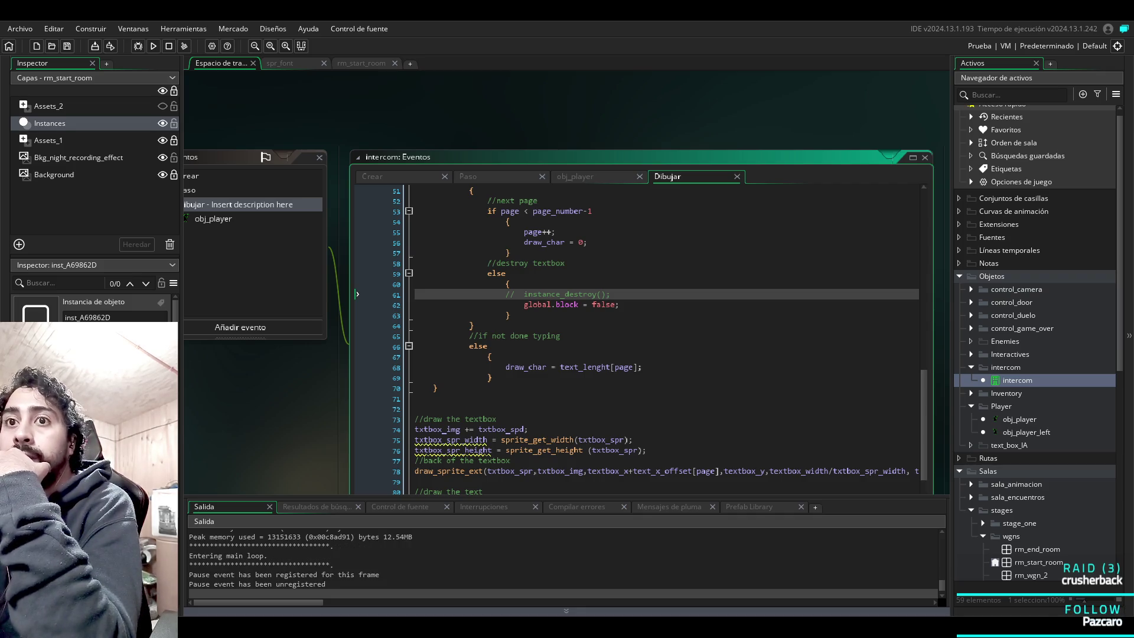
# Bring the running game window forward to check the dialogue box.
pyautogui.hotkey('alt', 'Tab')
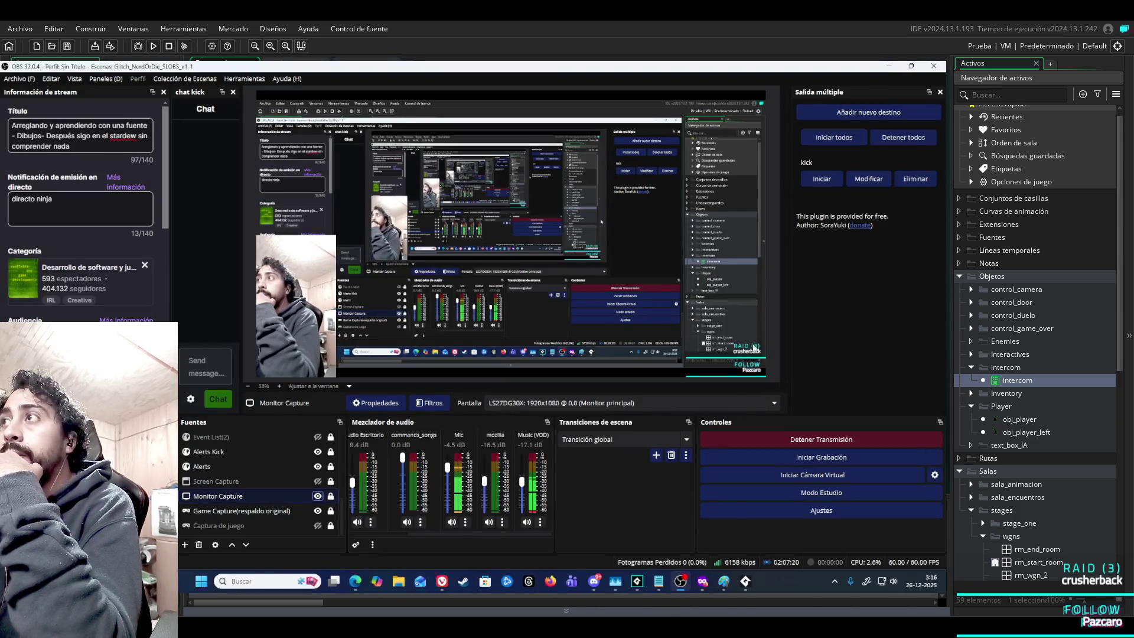
pyautogui.hotkey('alt', 'Tab')
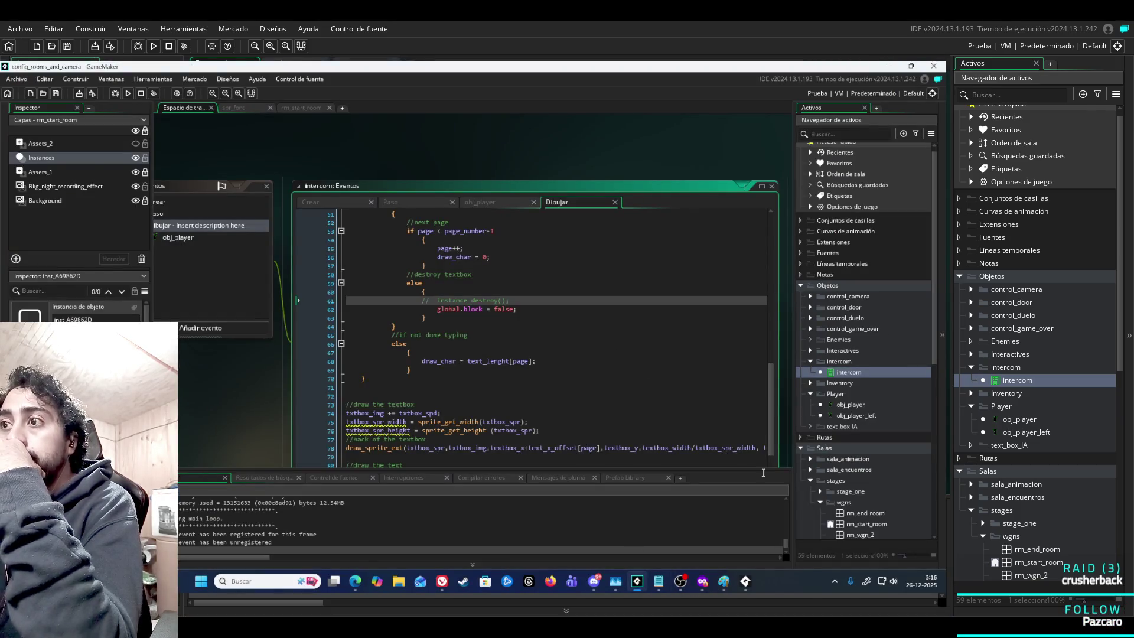
pyautogui.click(746, 581)
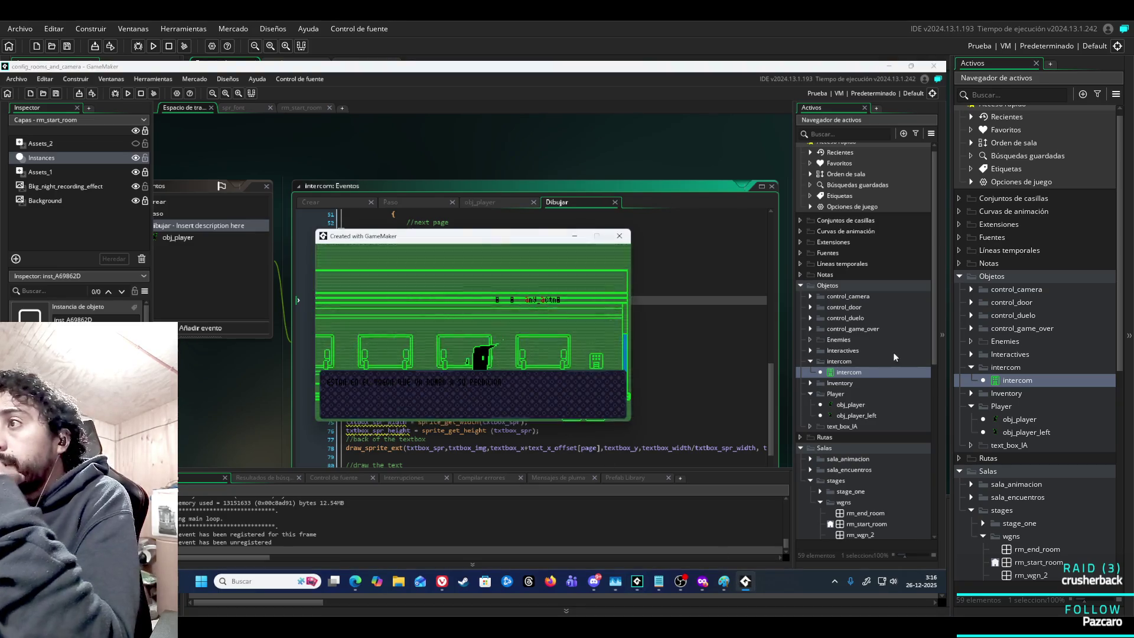
# Select spr_font, spr_main_font, obj_textbox and obj_settings in the txtbox folder.
pyautogui.moveTo(933, 310); pyautogui.dragTo(939, 480)
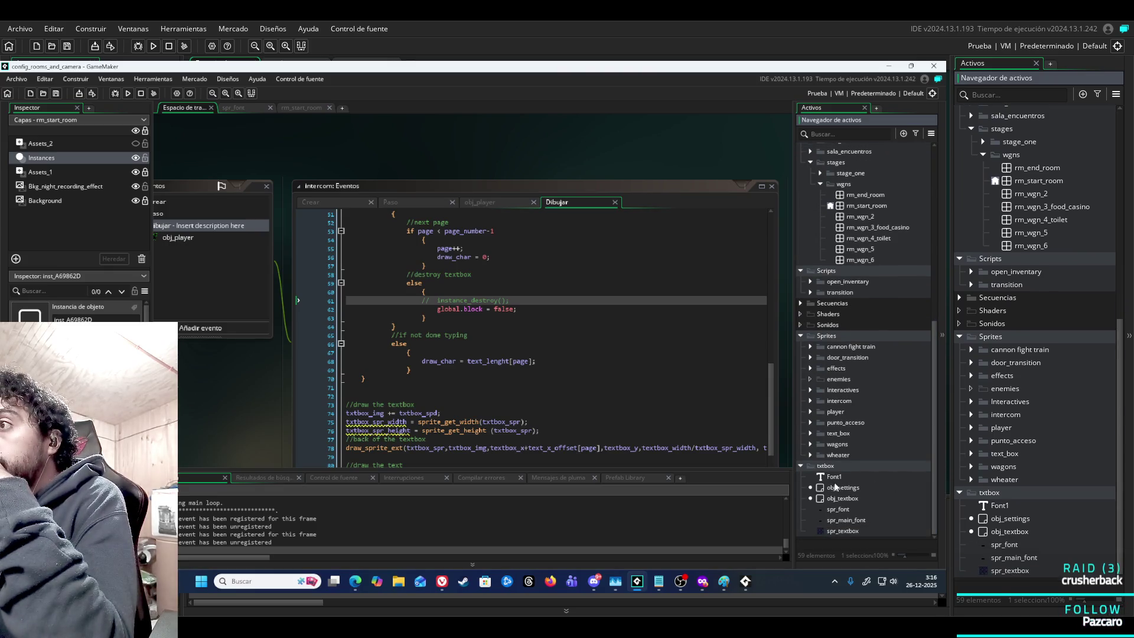
pyautogui.click(850, 511)
pyautogui.click(851, 521)
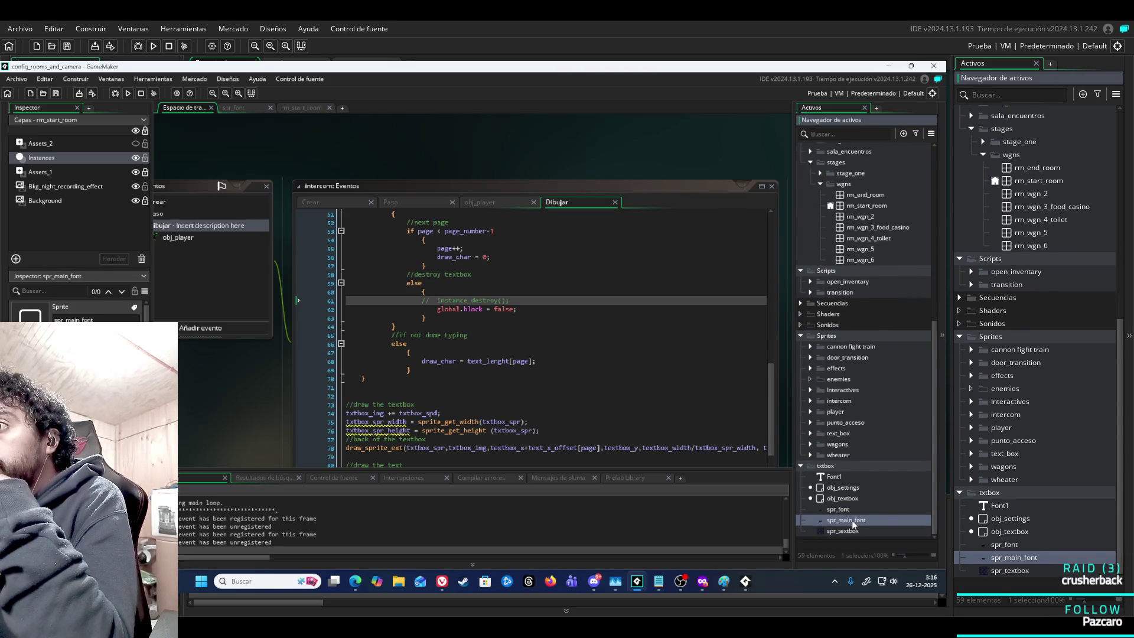
pyautogui.click(850, 511)
pyautogui.click(855, 520)
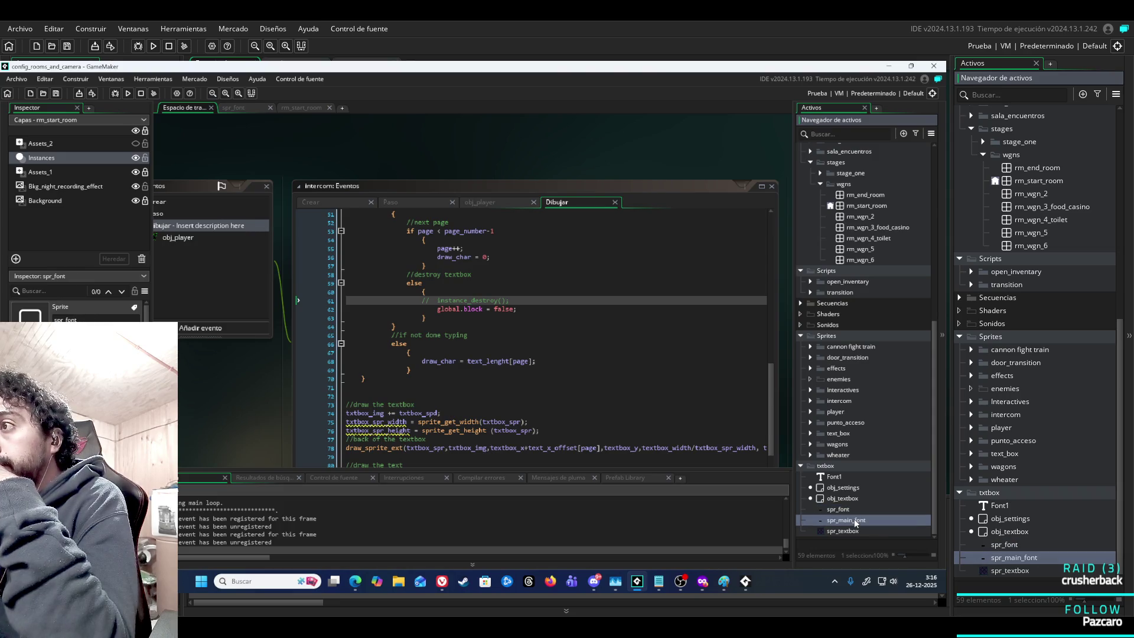
pyautogui.click(852, 499)
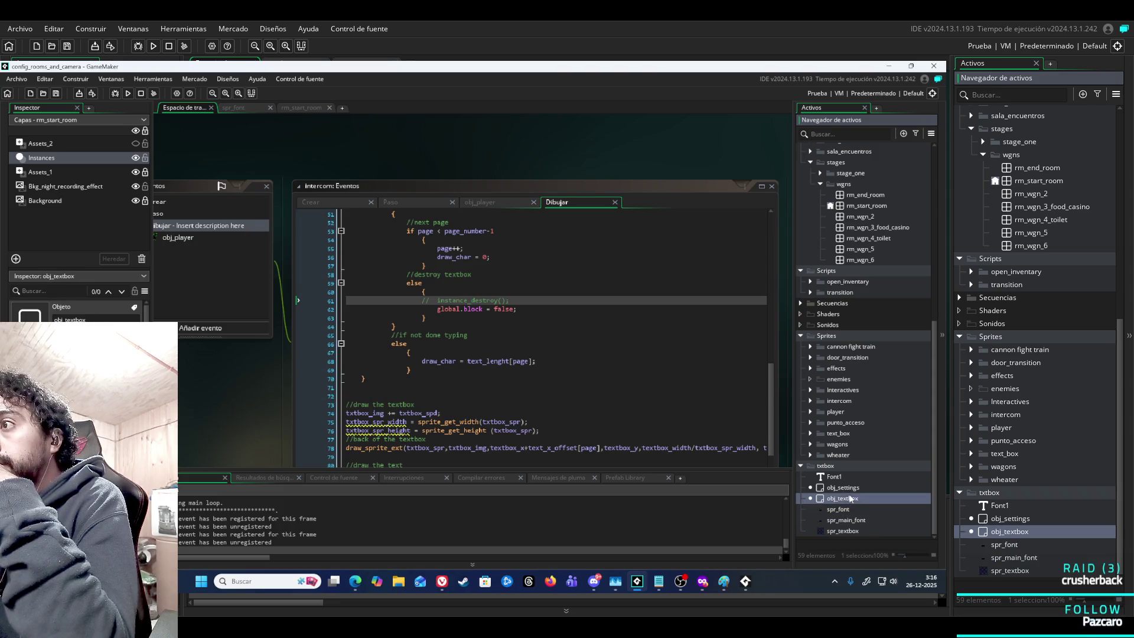
pyautogui.click(852, 489)
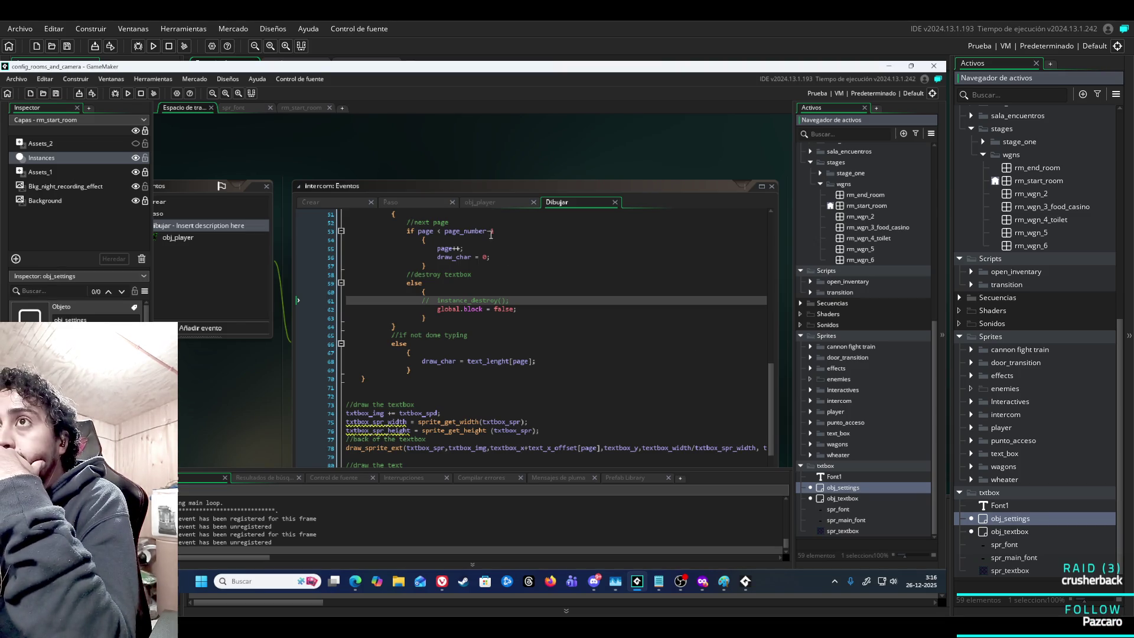
# Open spr_main_font's image editor and fill the dash and ! glyphs white.
pyautogui.doubleClick(853, 520)
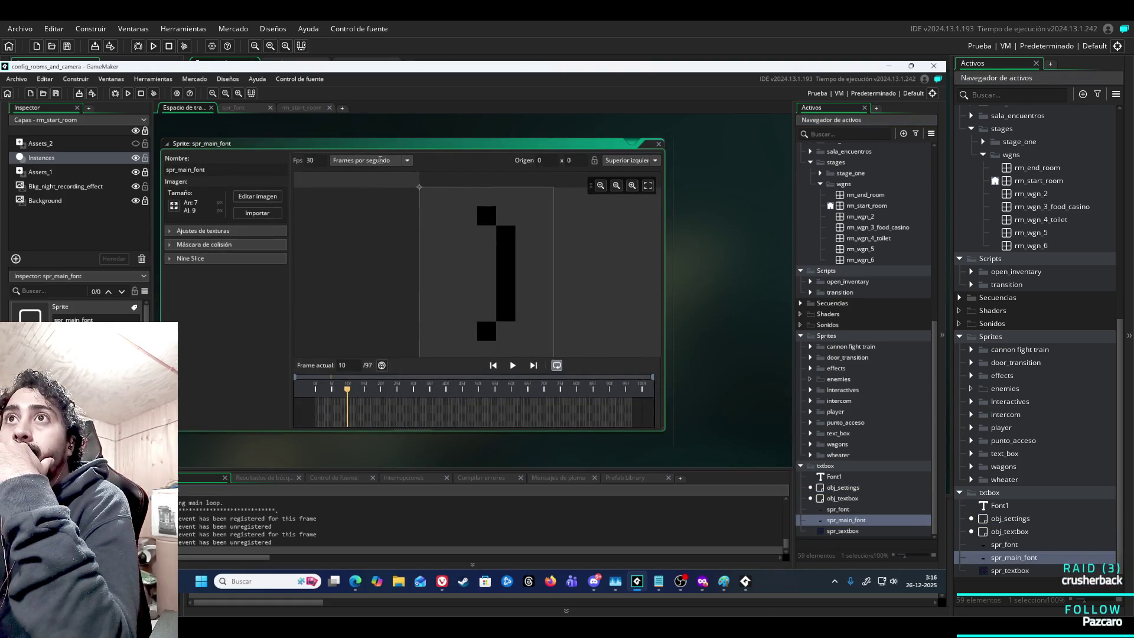
pyautogui.click(264, 198)
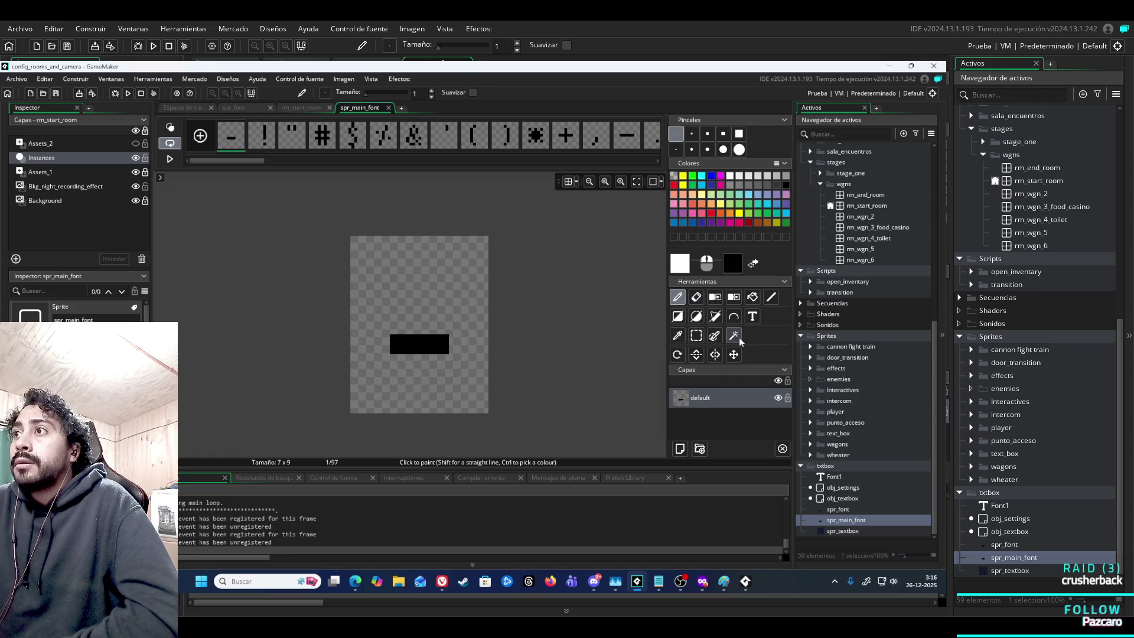
pyautogui.click(753, 297)
pyautogui.click(444, 338)
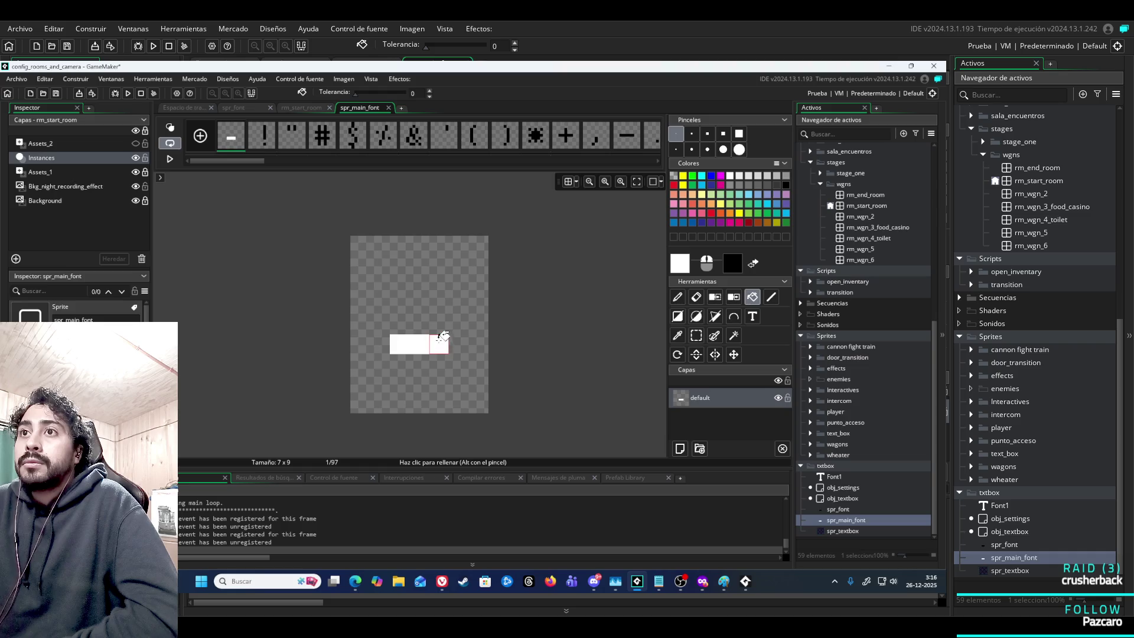
pyautogui.click(263, 151)
pyautogui.click(438, 325)
pyautogui.click(439, 383)
# Fill the double-quote, # and $ glyphs white.
pyautogui.click(291, 136)
pyautogui.click(399, 275)
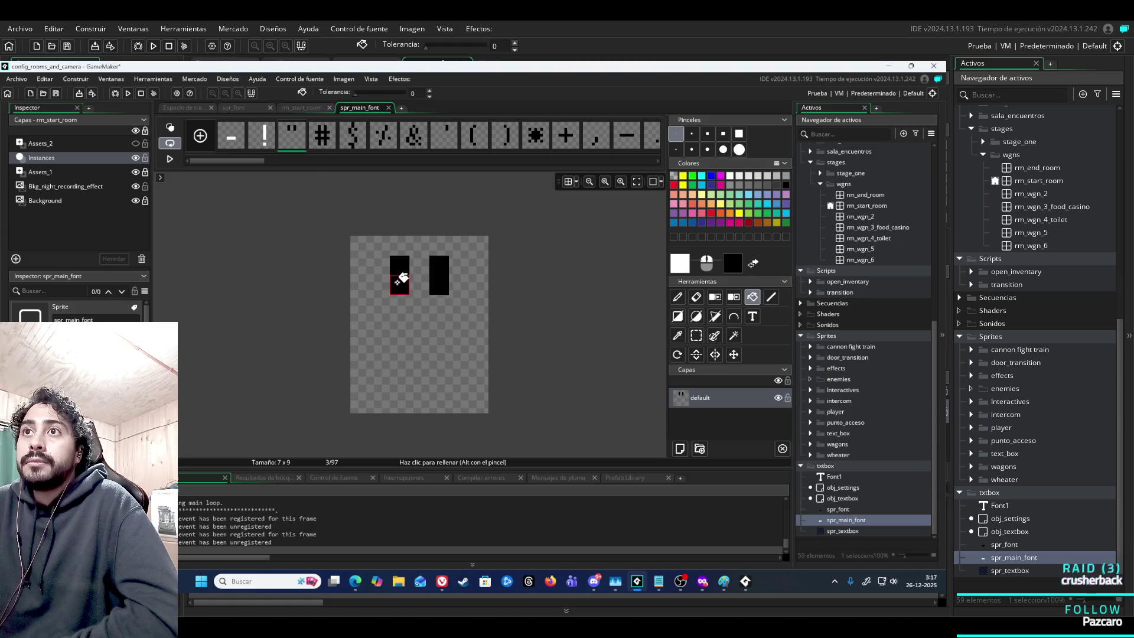
pyautogui.click(439, 276)
pyautogui.click(322, 139)
pyautogui.click(400, 313)
pyautogui.click(353, 137)
pyautogui.click(408, 285)
pyautogui.click(418, 260)
pyautogui.click(439, 285)
pyautogui.click(419, 325)
pyautogui.click(431, 351)
pyautogui.click(419, 393)
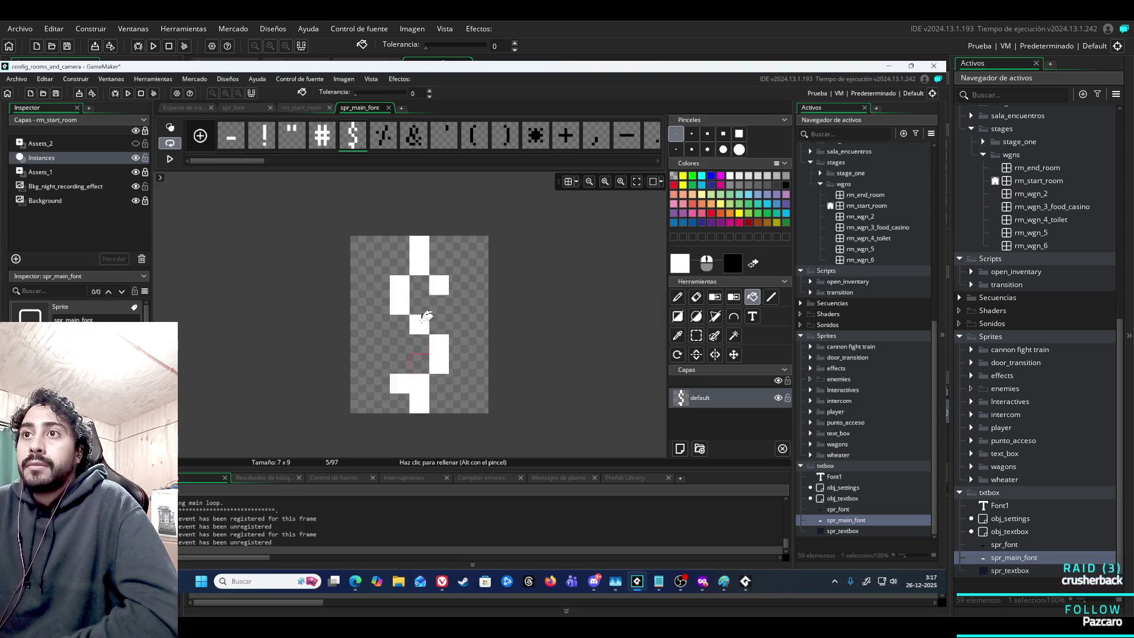
# Fill every piece of the % glyph white and return to the workspace.
pyautogui.click(384, 136)
pyautogui.click(438, 275)
pyautogui.click(424, 317)
pyautogui.click(399, 374)
pyautogui.click(380, 305)
pyautogui.click(459, 344)
pyautogui.scroll(-2, 520, 255)
pyautogui.scroll(2, 525, 299)
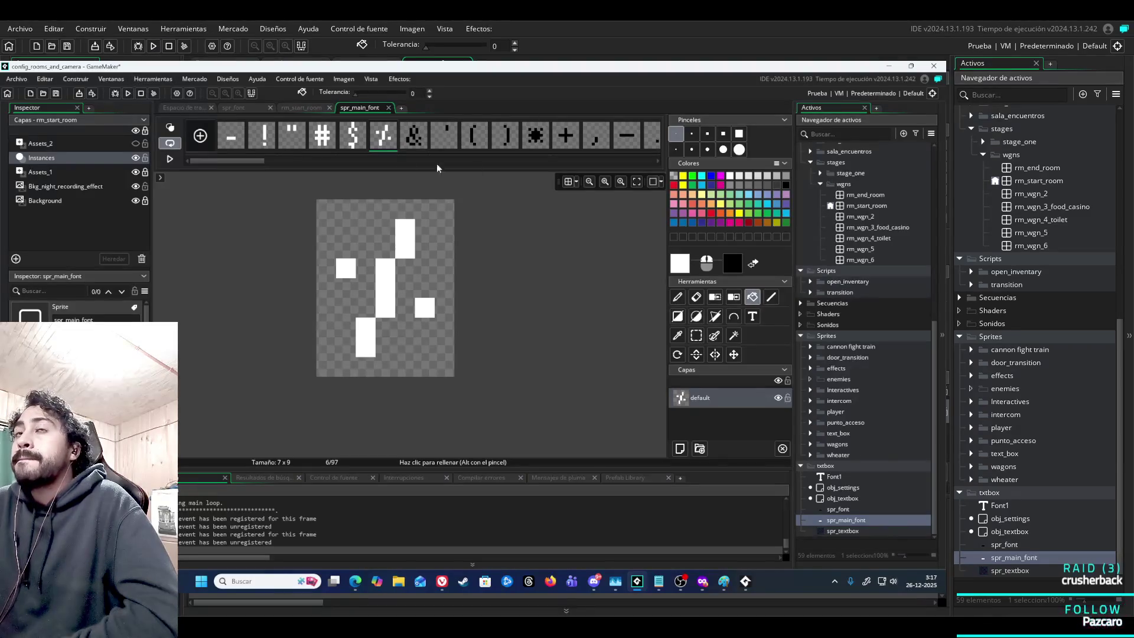
pyautogui.click(183, 108)
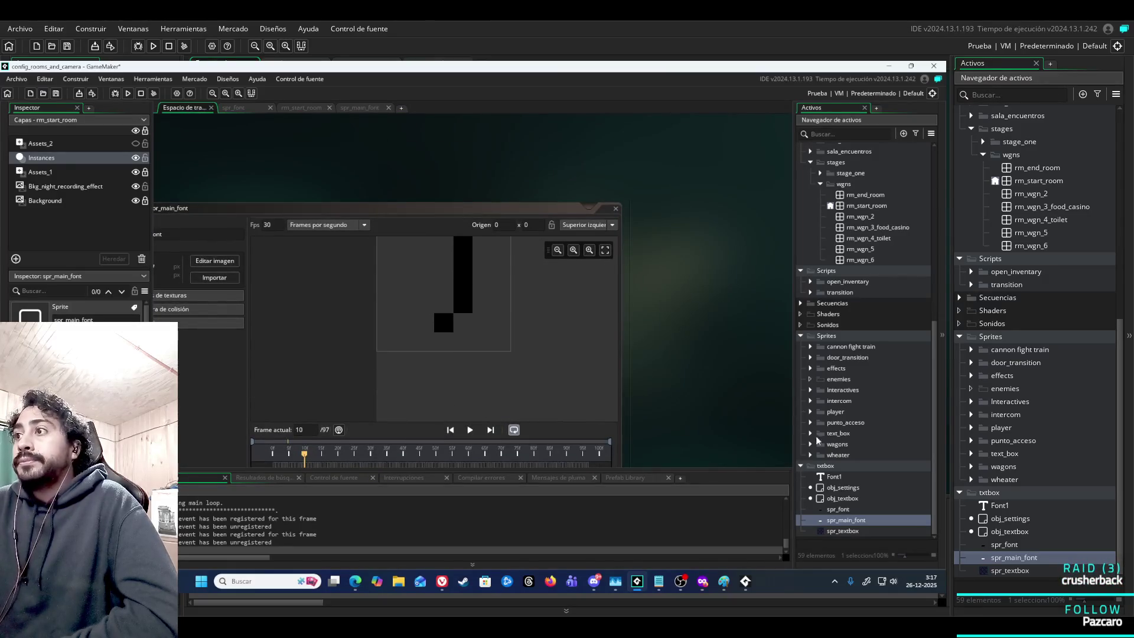
# Replace txt[0]'s greeting in the intercom's Create code with '##' and run the game.
pyautogui.scroll(6, 846, 470)
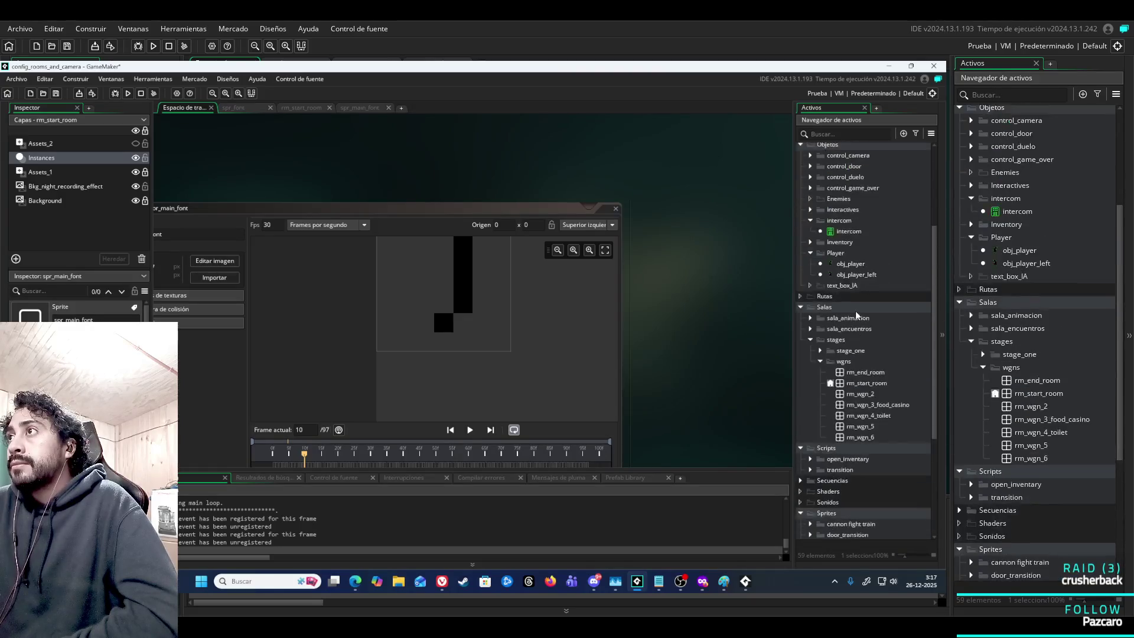
pyautogui.click(849, 286)
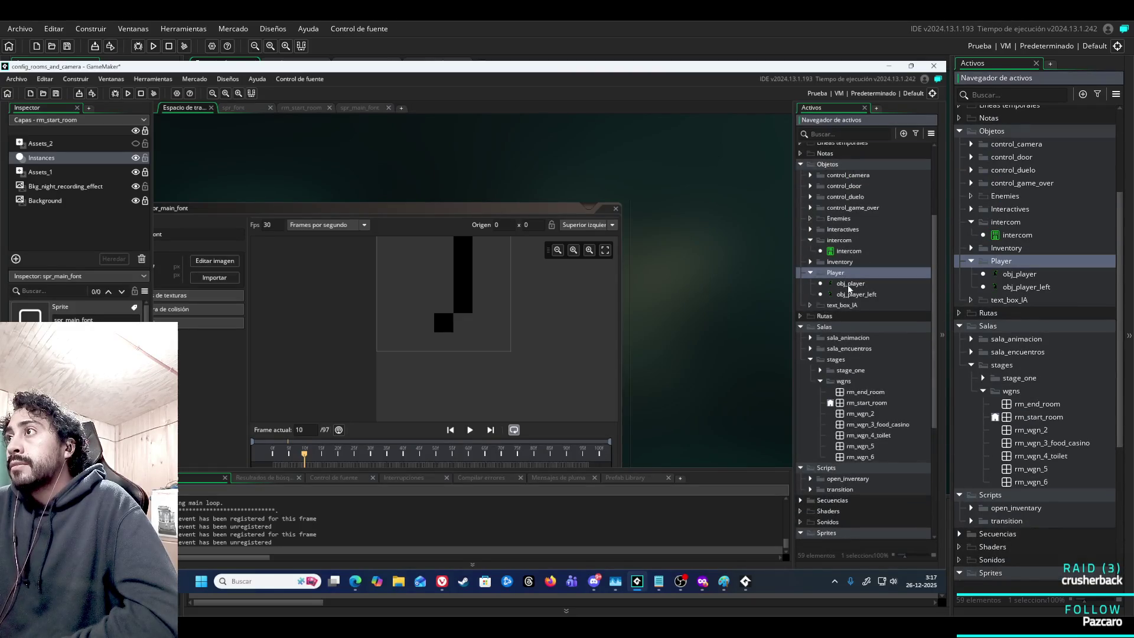
pyautogui.doubleClick(849, 252)
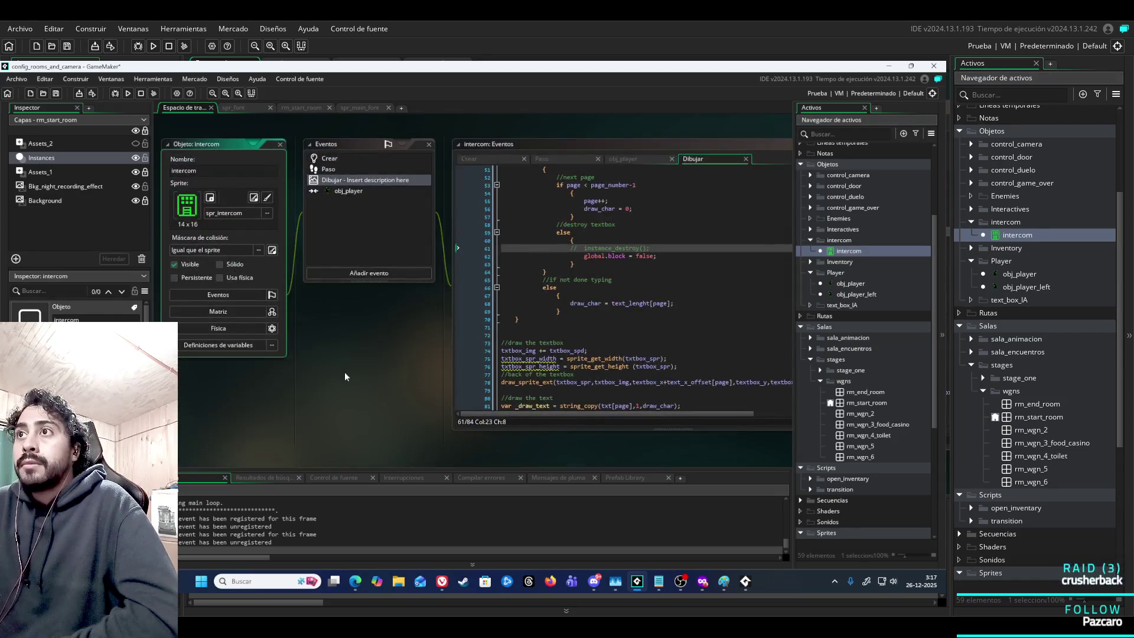
pyautogui.click(344, 203)
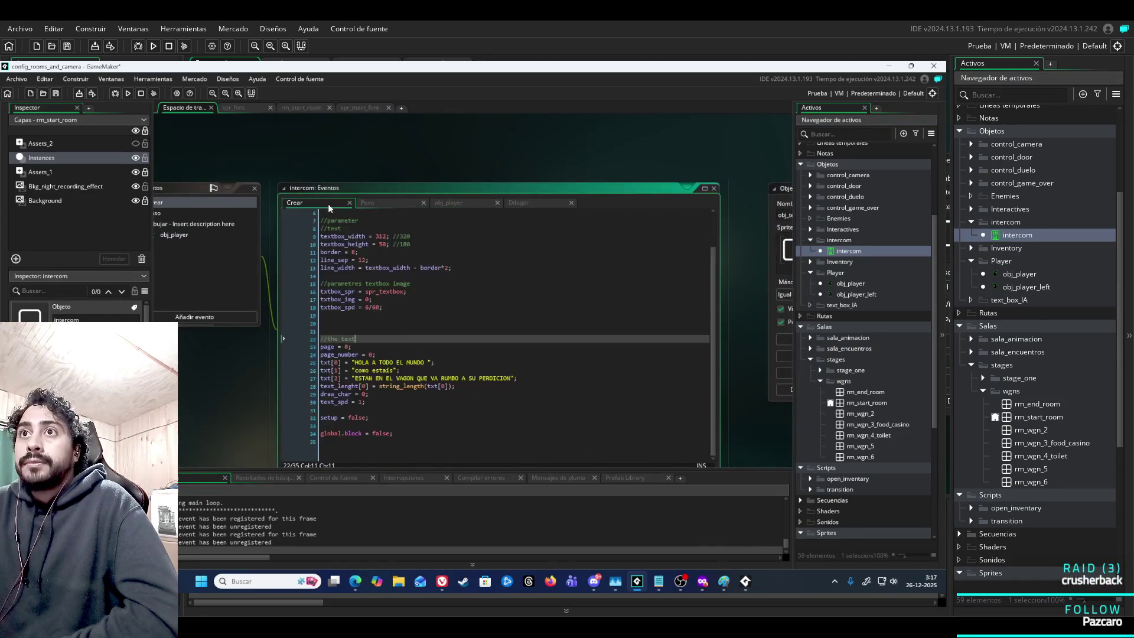
pyautogui.moveTo(355, 363); pyautogui.dragTo(393, 363)
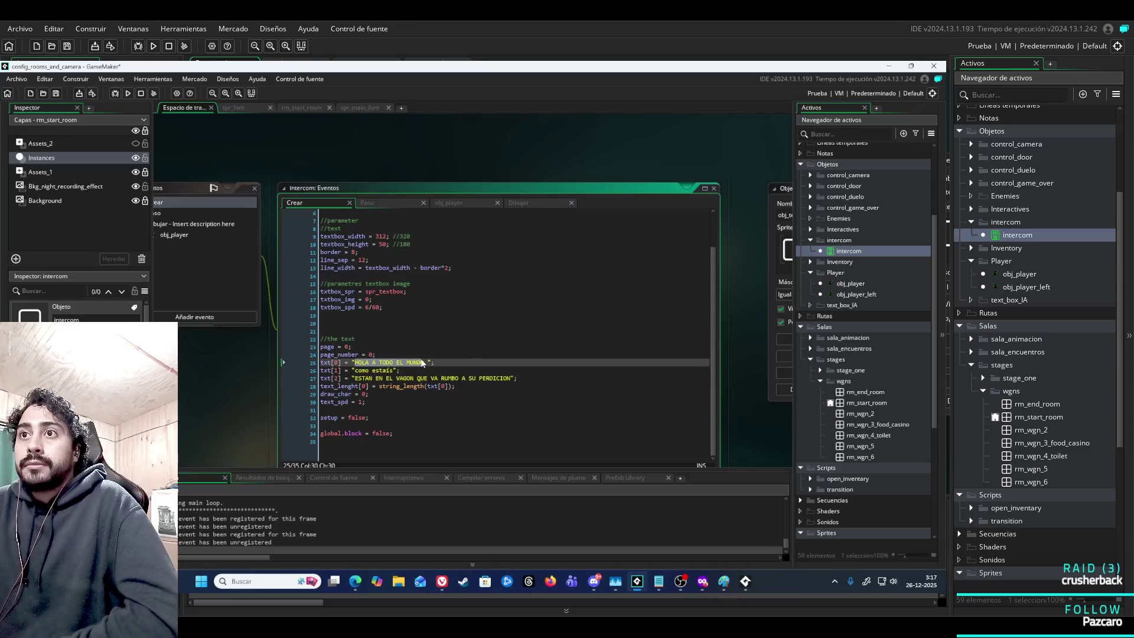
pyautogui.write('##################')
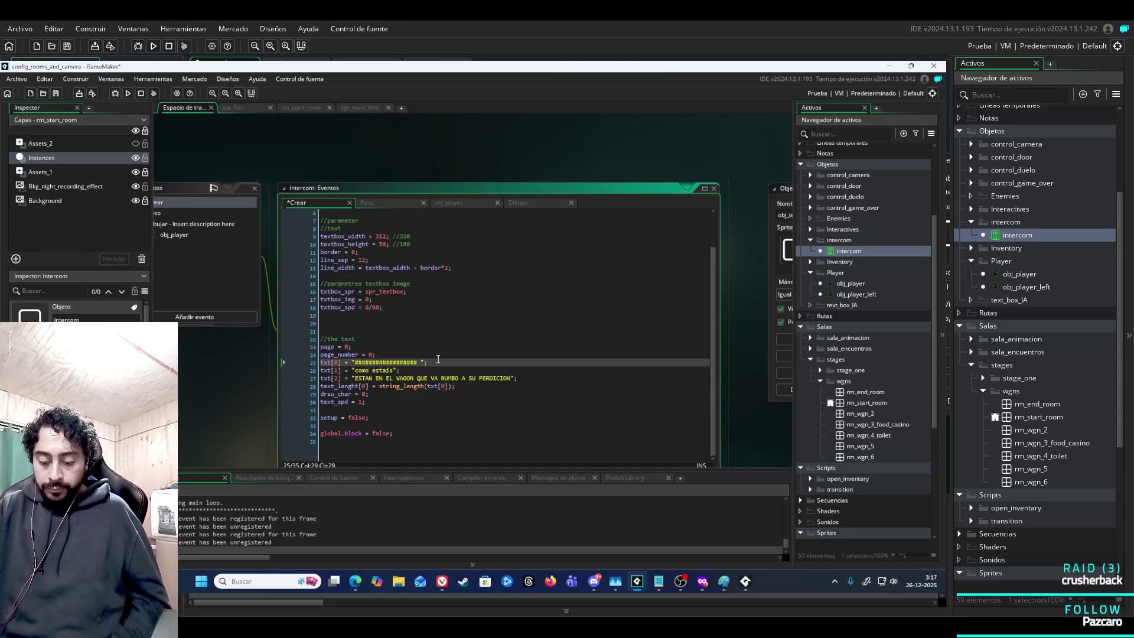
pyautogui.press('F5')
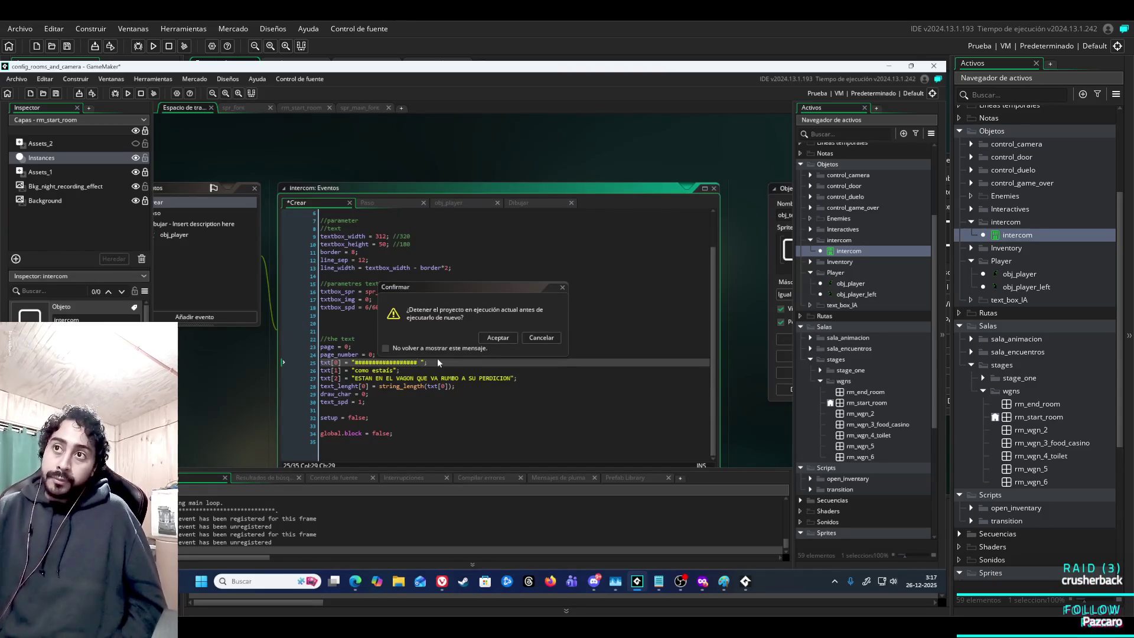
# Confirm the rerun, walk the player through the wagon until the dialogue box appears, then close the game.
pyautogui.click(499, 337)
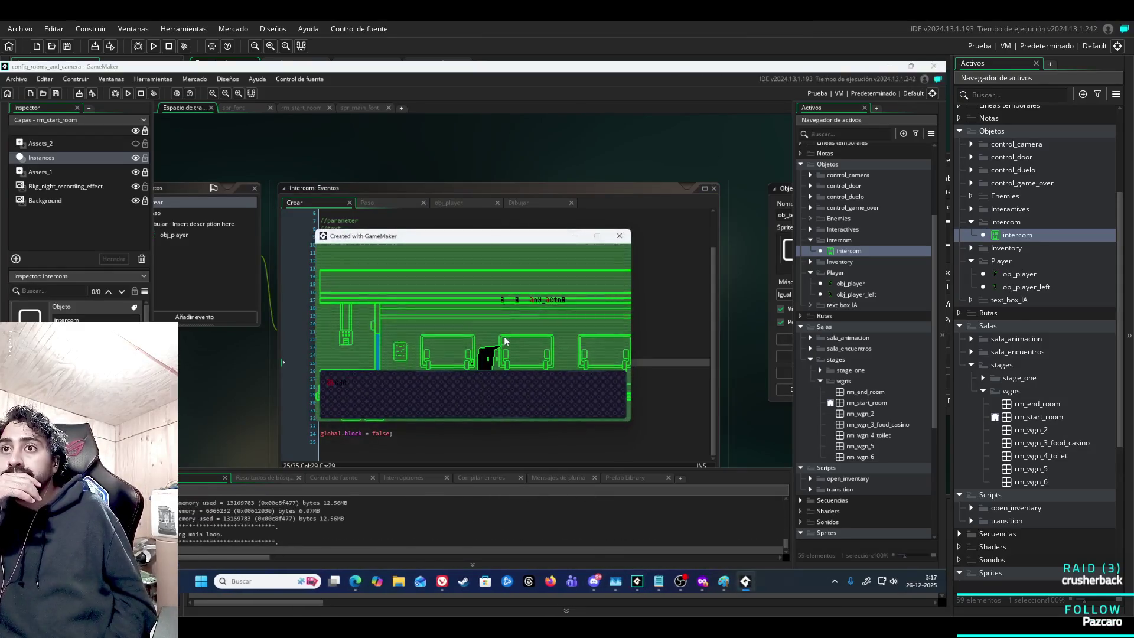
pyautogui.press('Right')
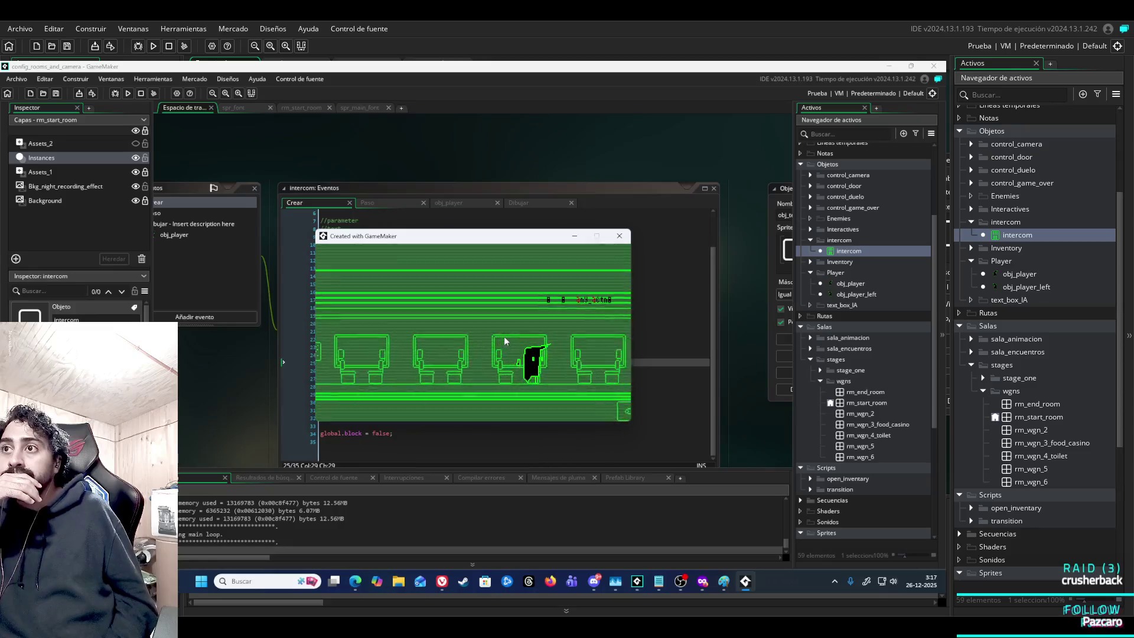
pyautogui.press('Right')
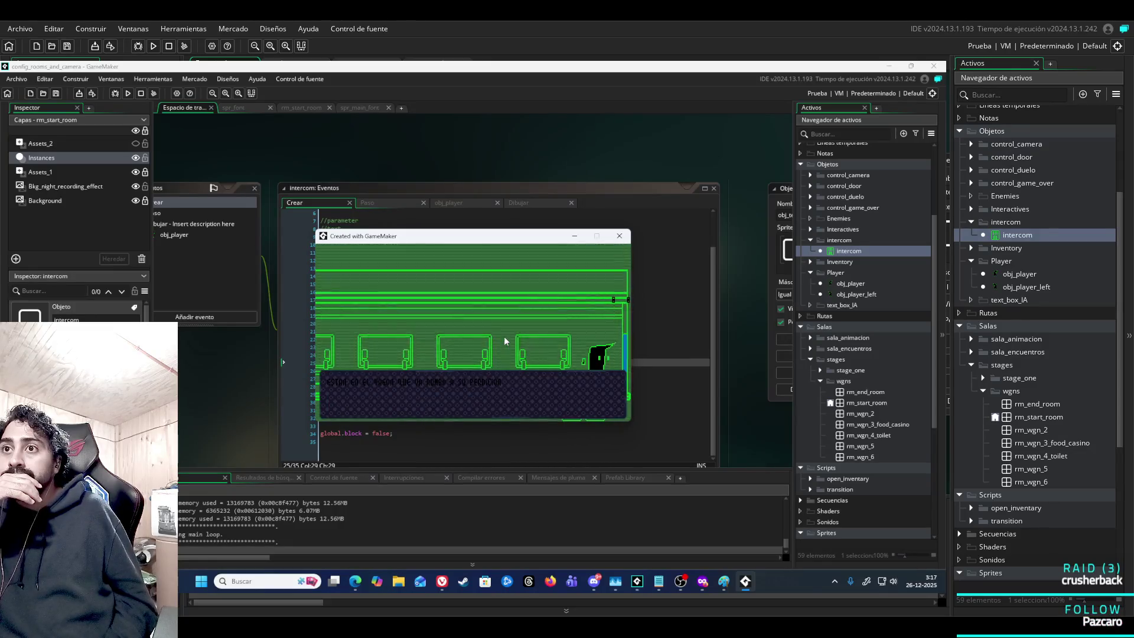
pyautogui.press('Left')
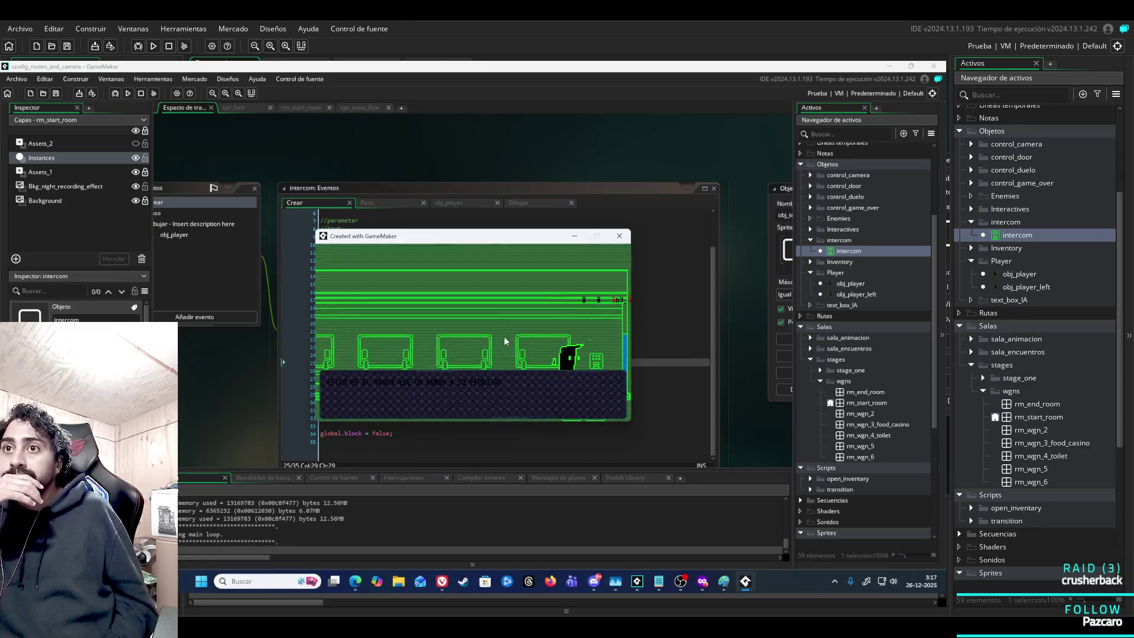
pyautogui.press('Right')
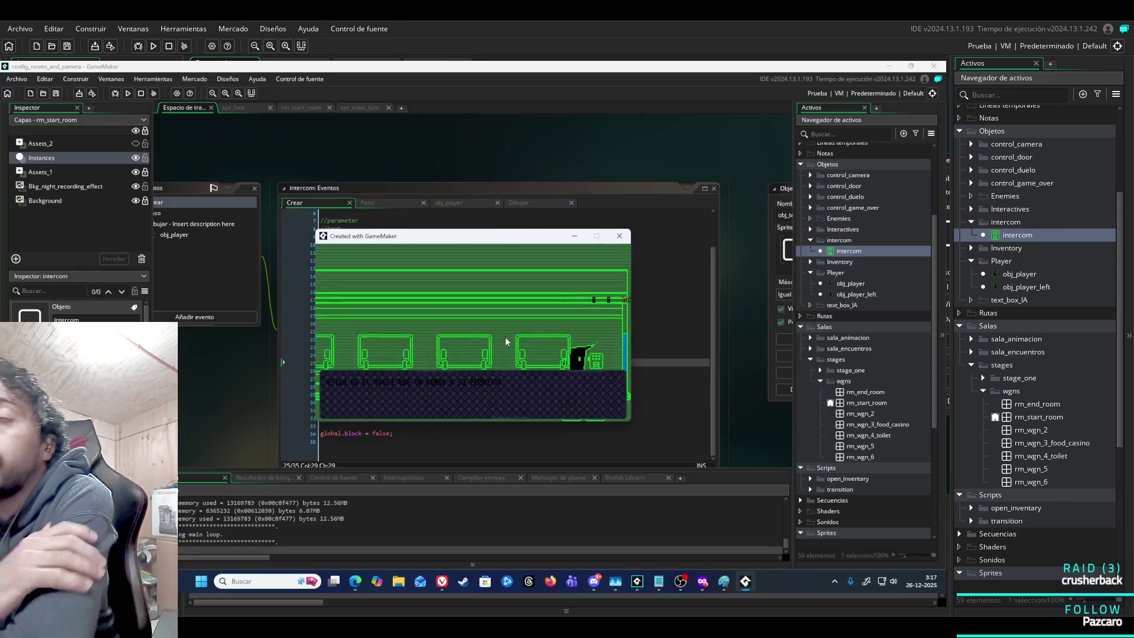
pyautogui.click(619, 236)
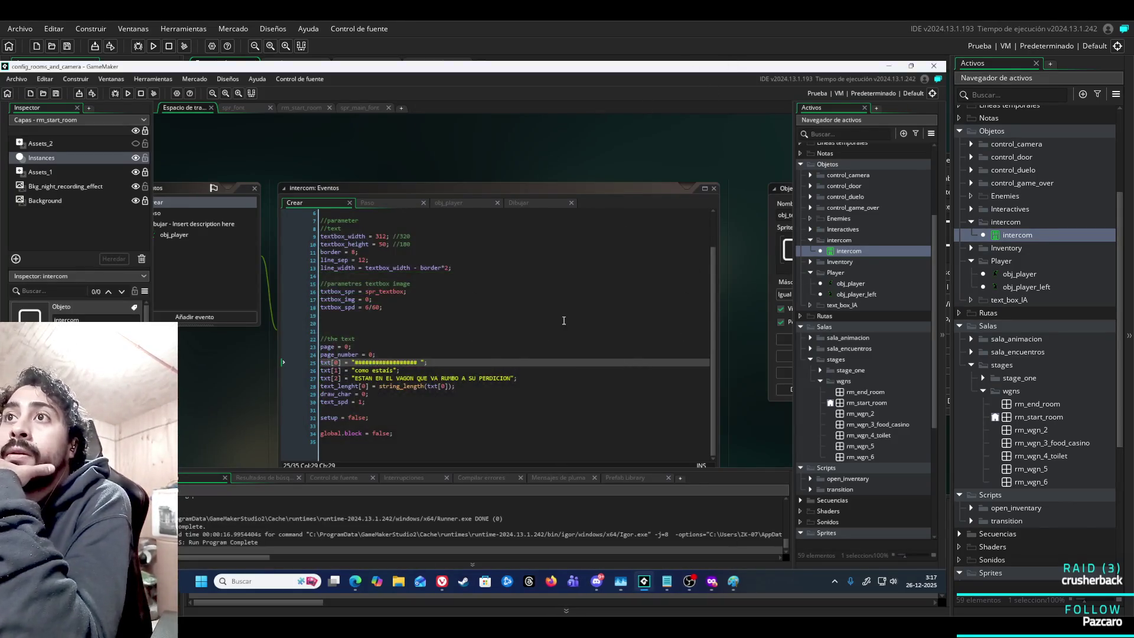
pyautogui.click(366, 378)
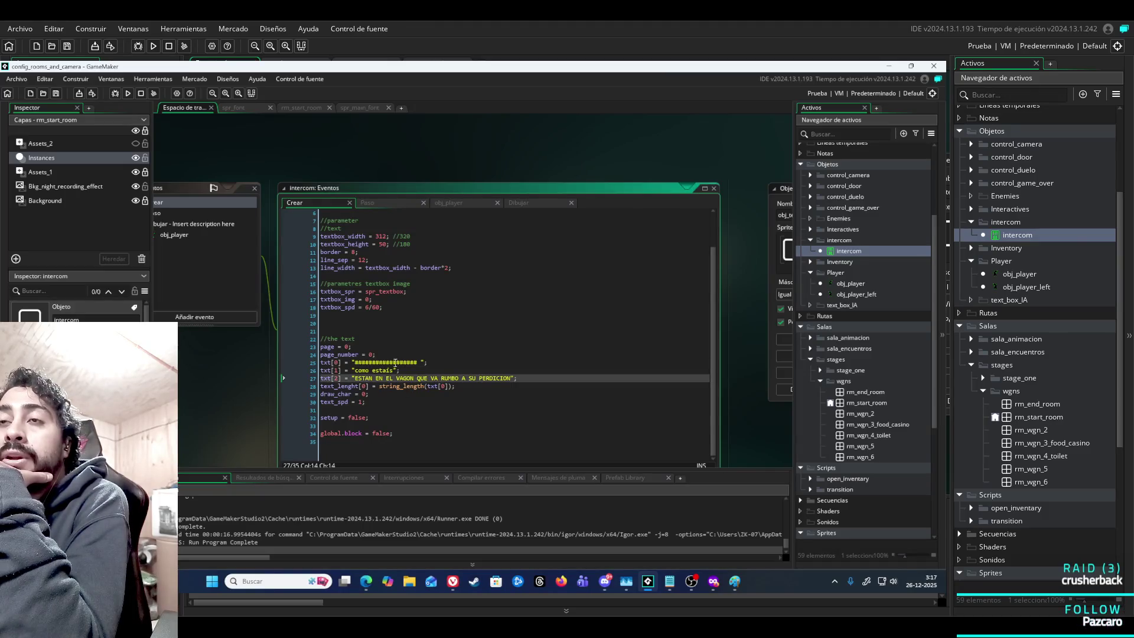
pyautogui.click(369, 370)
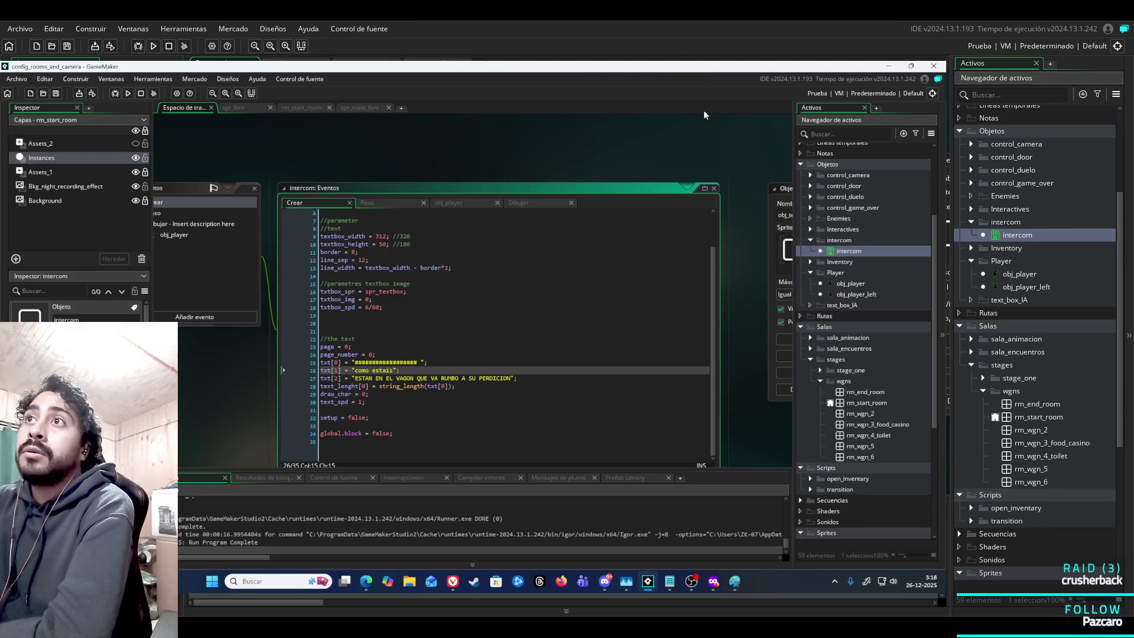
# Review the intercom's Draw code, including the _dialogo check and text_lenght[page] reference.
pyautogui.click(555, 203)
pyautogui.scroll(9, 490, 360)
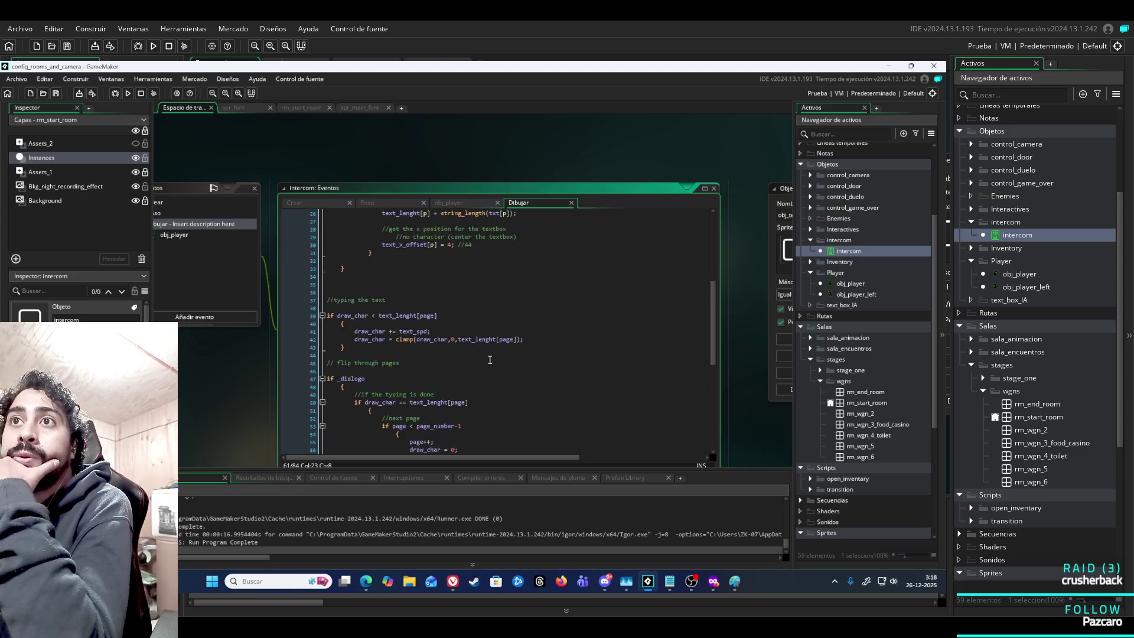
pyautogui.scroll(8, 490, 360)
pyautogui.doubleClick(354, 213)
pyautogui.scroll(-10, 413, 289)
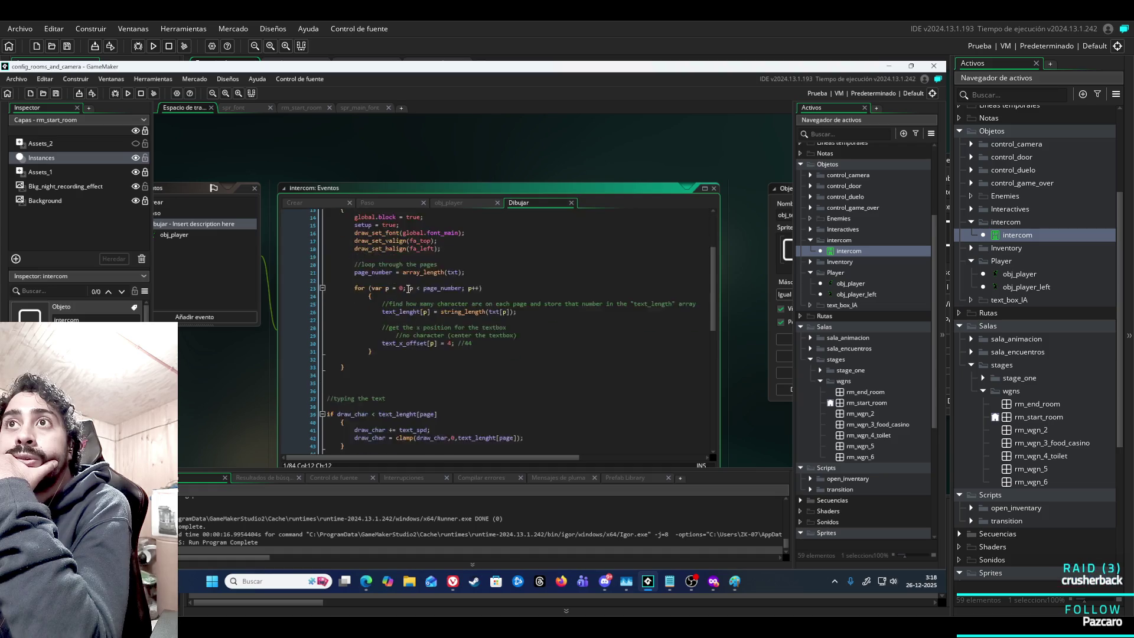
pyautogui.click(460, 363)
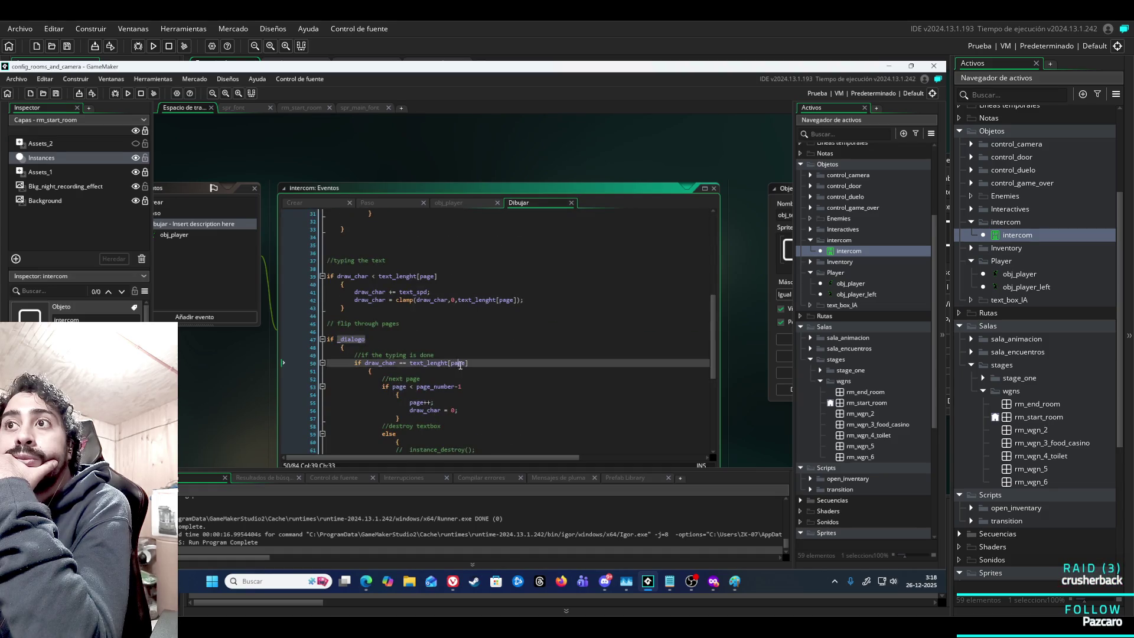
pyautogui.click(397, 278)
pyautogui.scroll(-9, 474, 325)
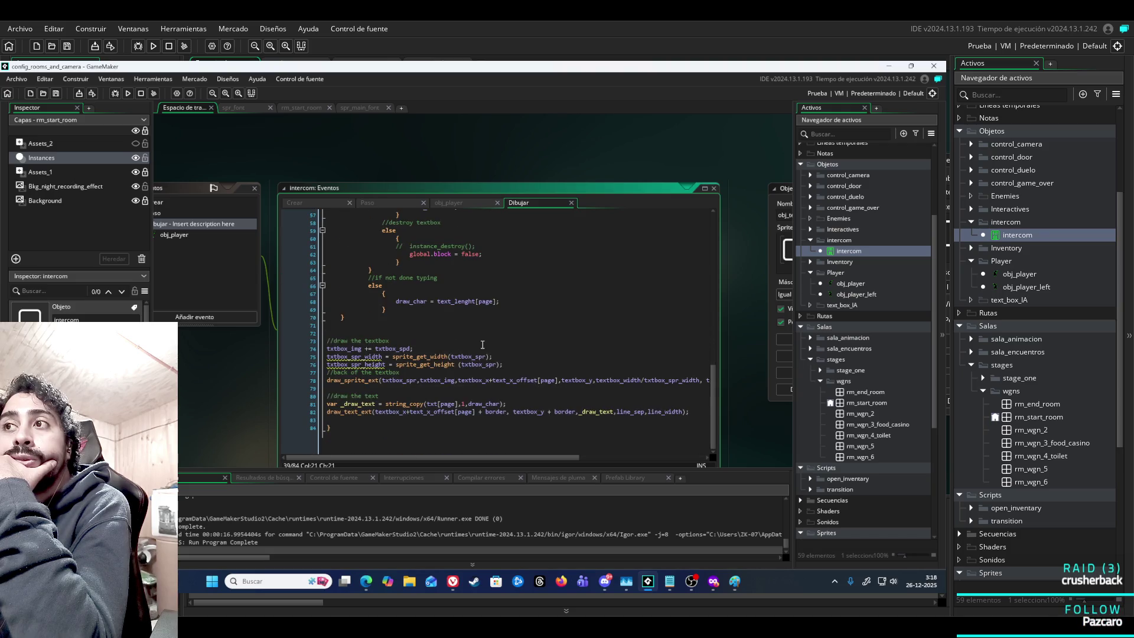
pyautogui.scroll(18, 482, 345)
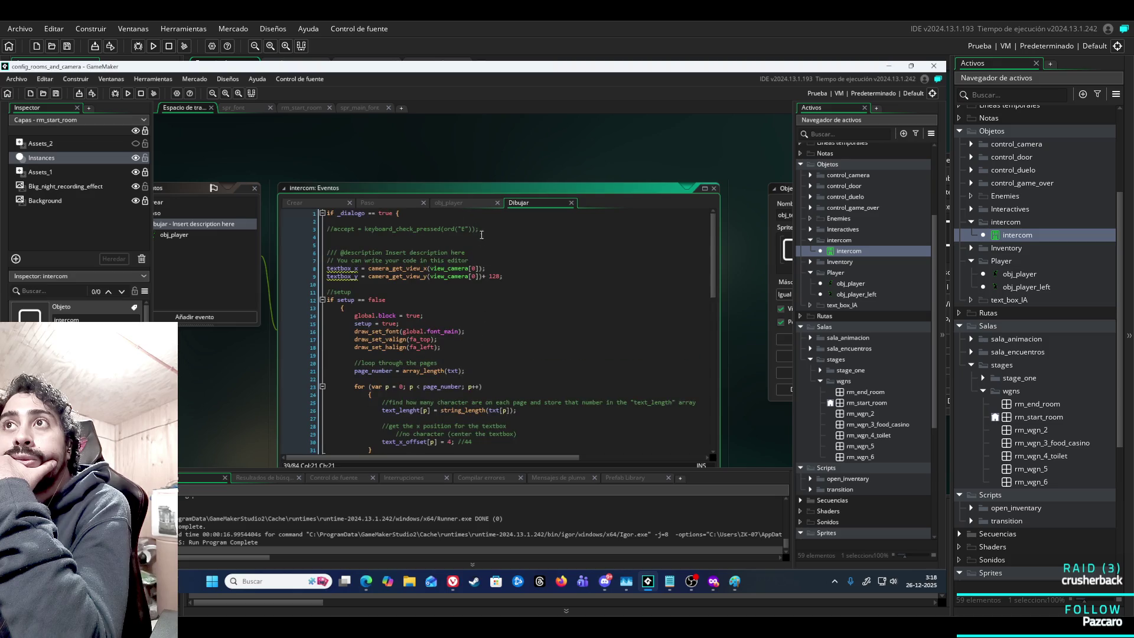
# Check the empty Step event and return to the obj_player collision code.
pyautogui.click(474, 205)
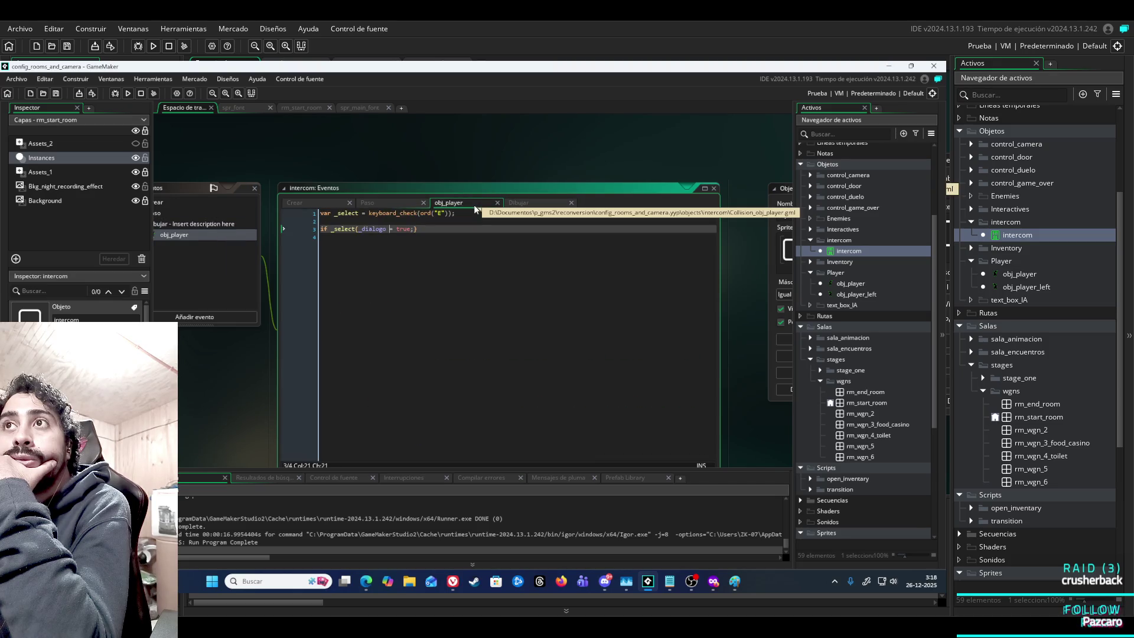
pyautogui.click(401, 204)
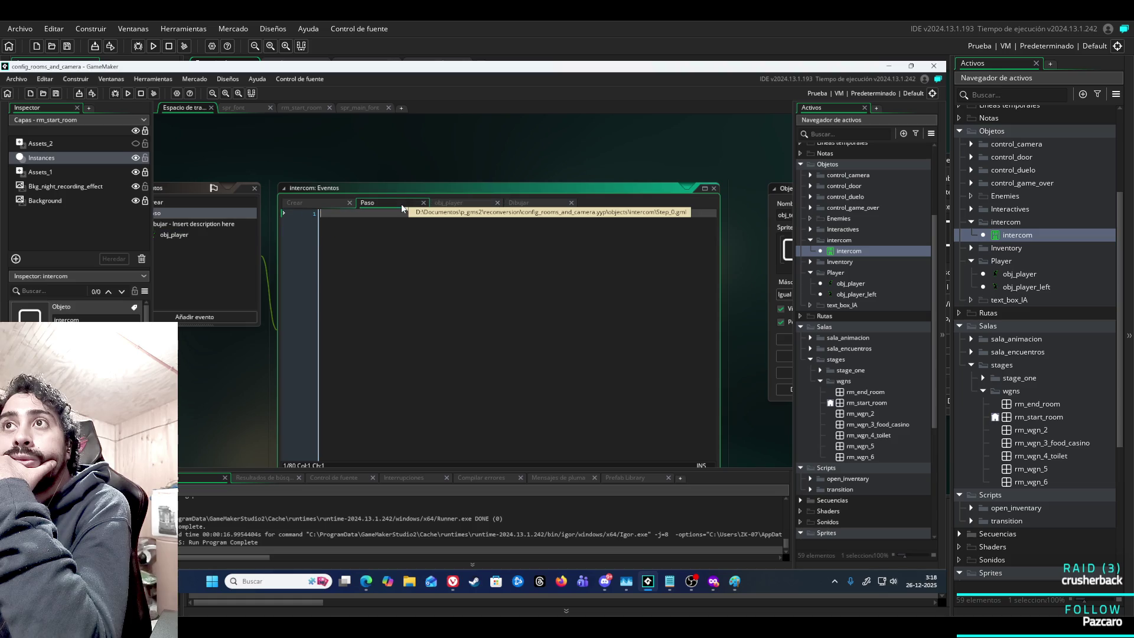
pyautogui.click(437, 203)
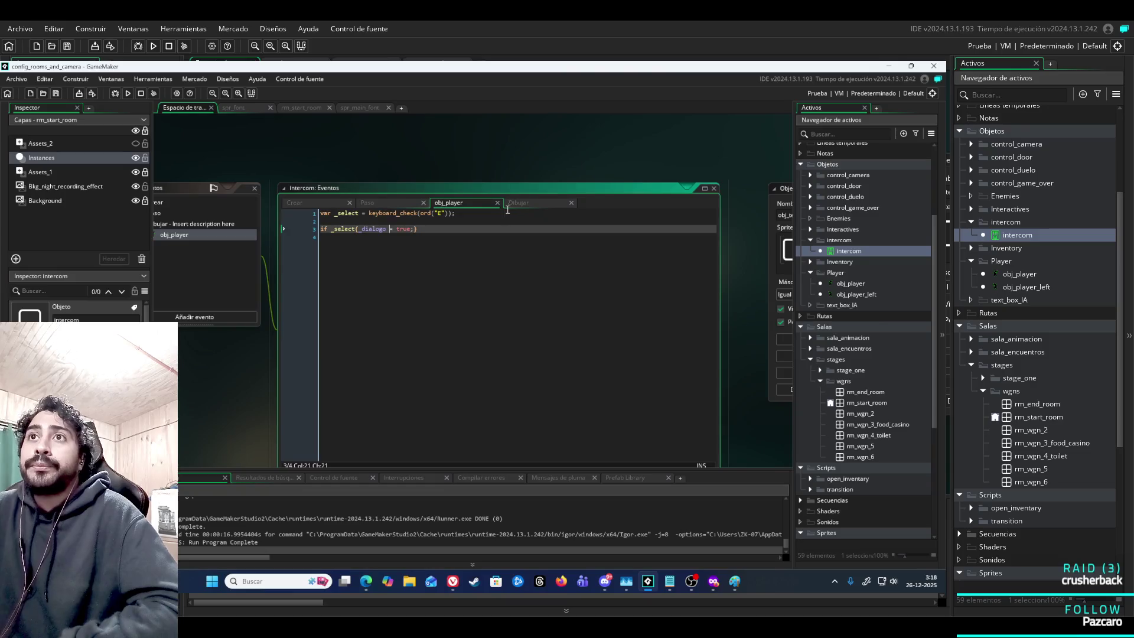
# Add a /* line above the collision code, run the game, and close it.
pyautogui.moveTo(429, 232); pyautogui.dragTo(208, 181)
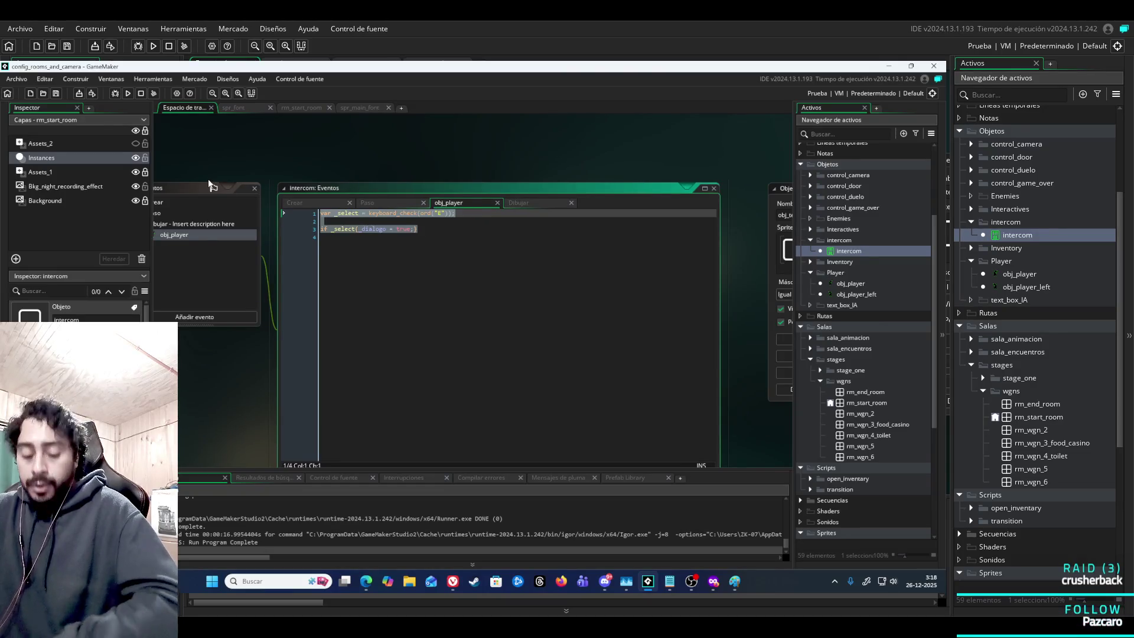
pyautogui.press('Left')
pyautogui.press('Return')
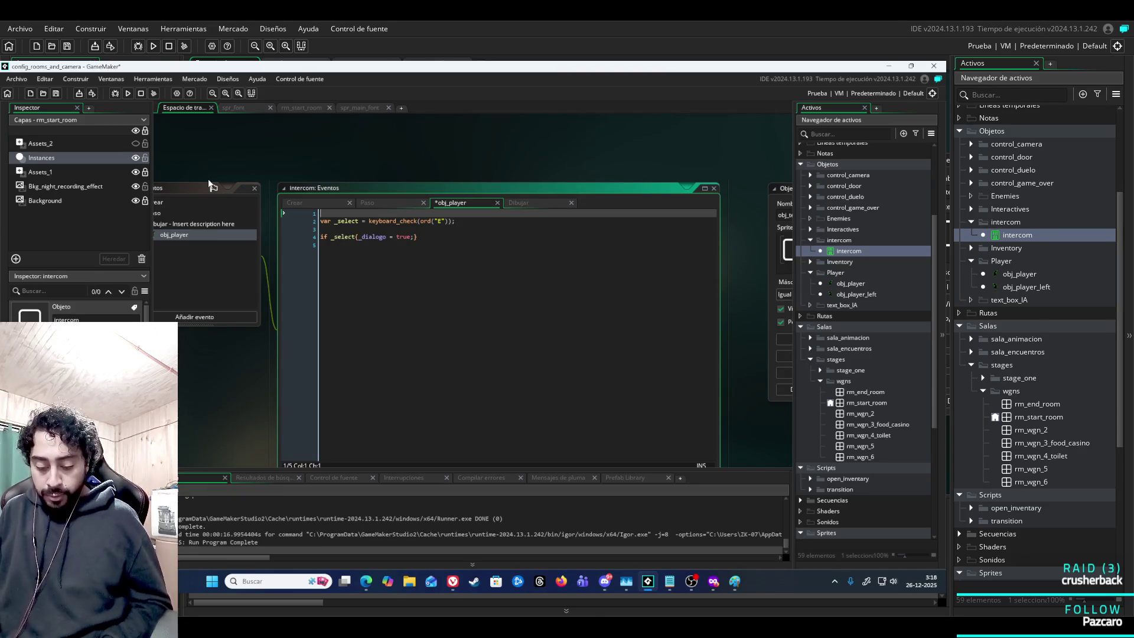
pyautogui.write('*')
pyautogui.press('F5')
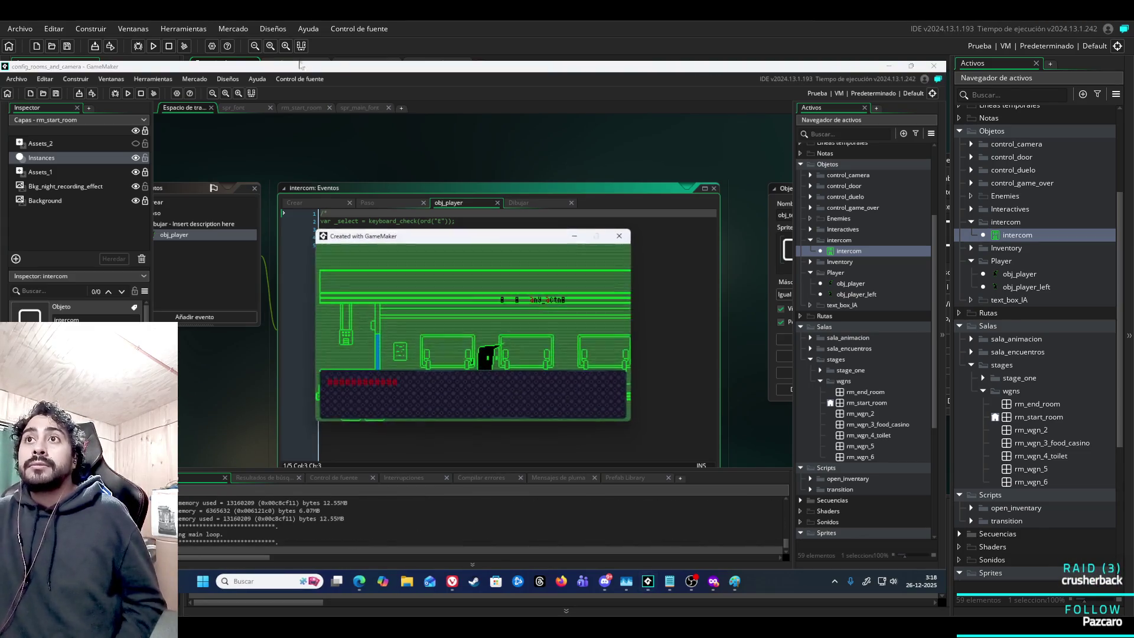
pyautogui.click(619, 236)
# Browse the Draw, Create and Step events and add a blank line after the collision code.
pyautogui.click(535, 202)
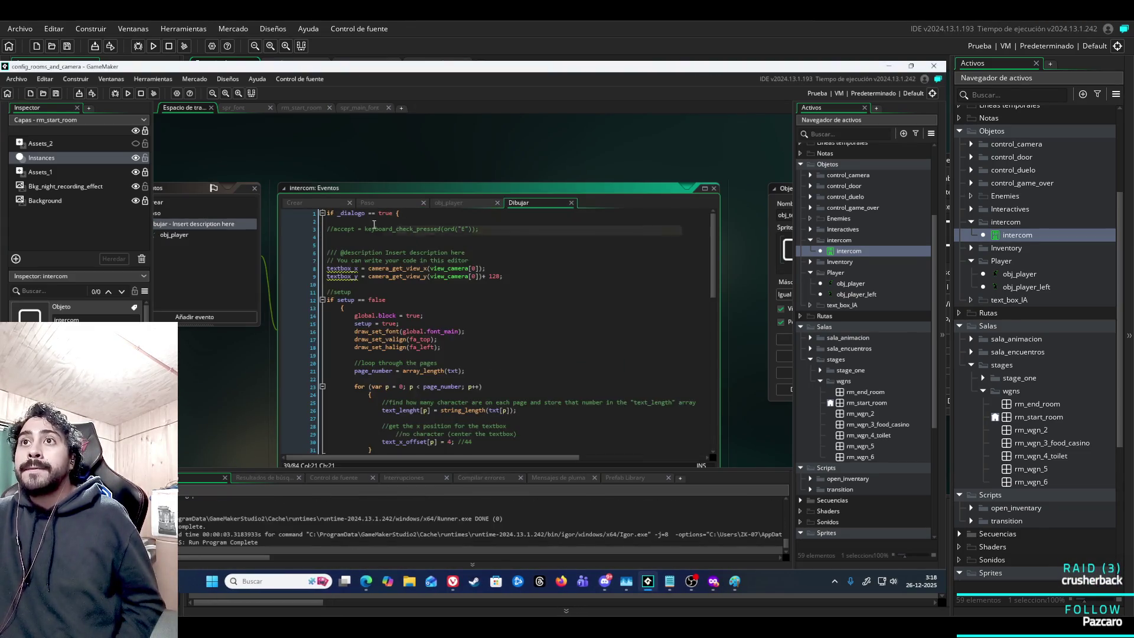
pyautogui.click(377, 221)
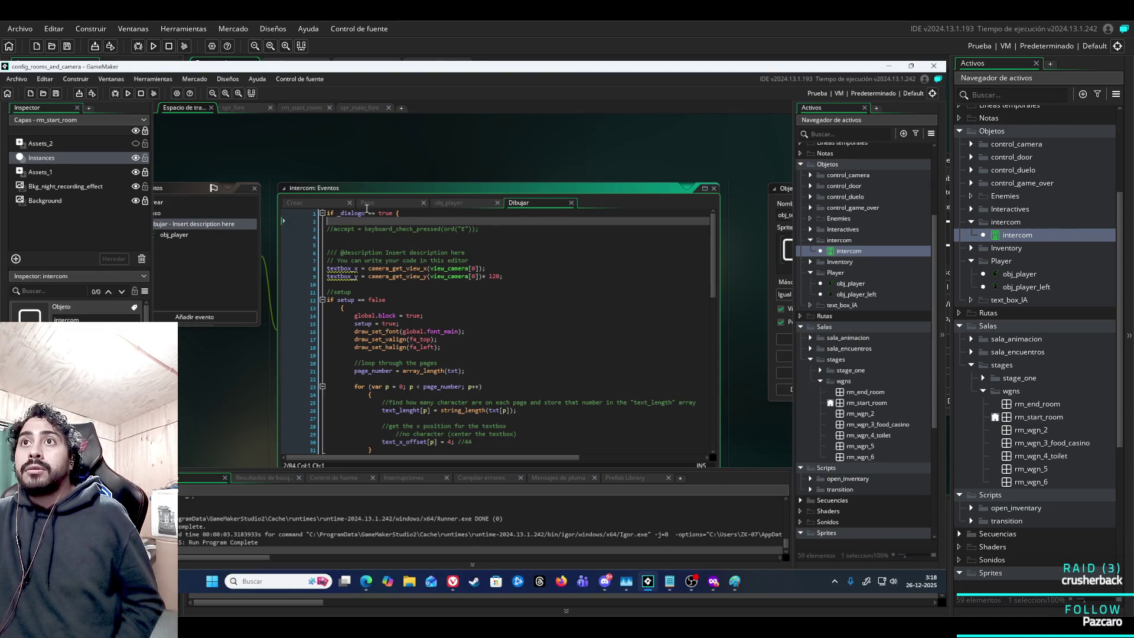
pyautogui.click(453, 203)
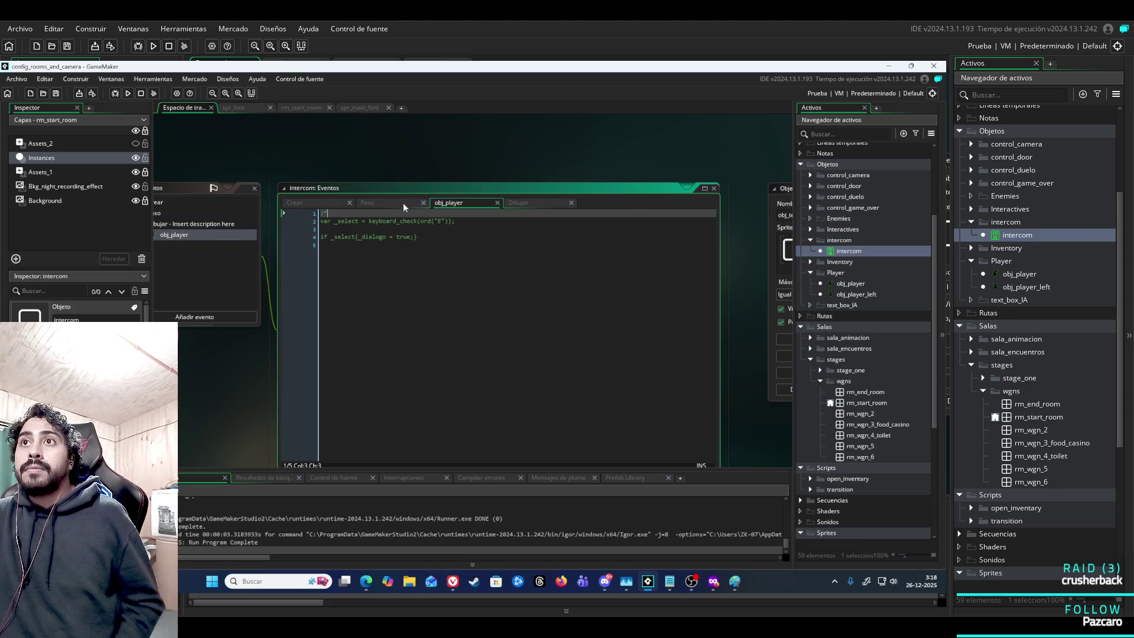
pyautogui.click(329, 203)
pyautogui.click(373, 204)
pyautogui.click(448, 202)
pyautogui.click(464, 244)
pyautogui.press('Return')
pyautogui.press('Return')
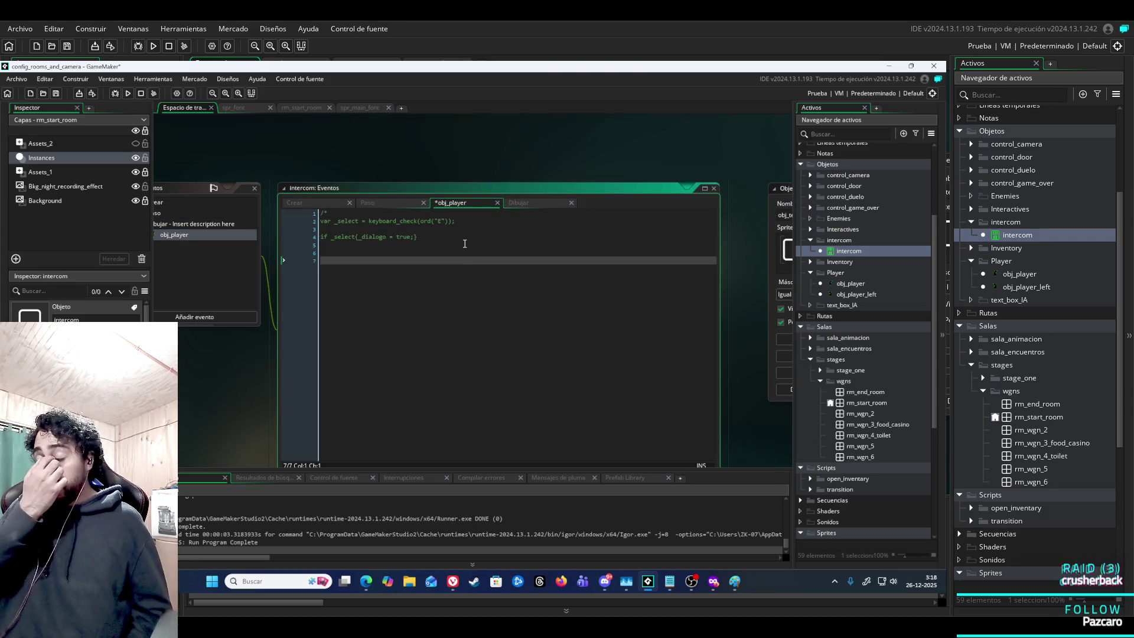
pyautogui.click(520, 202)
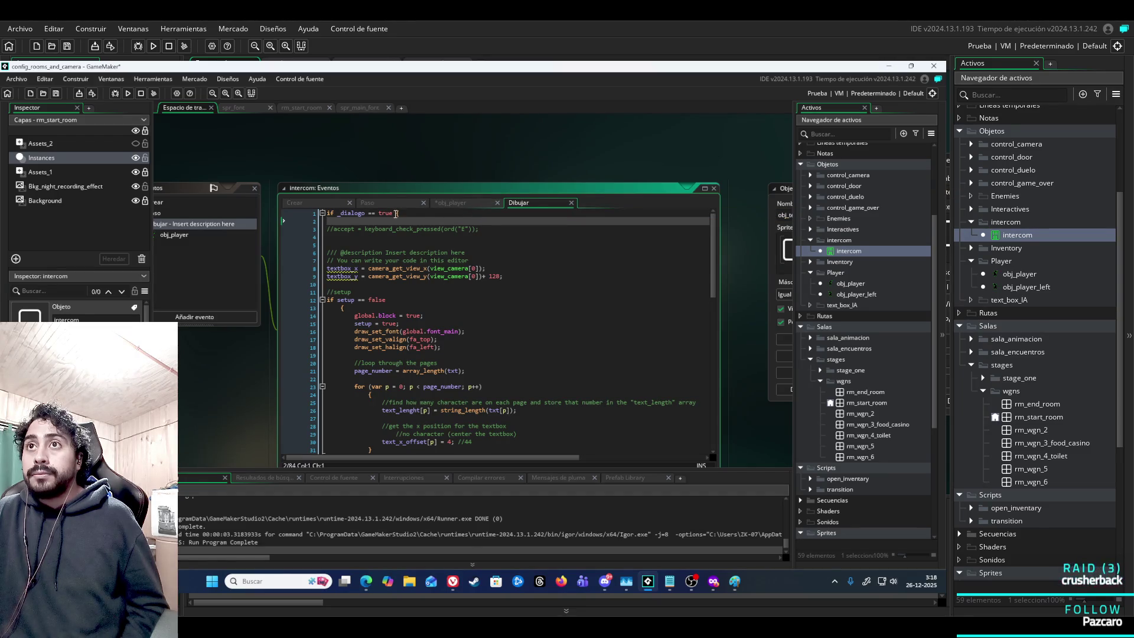
# Add // comments at the first line and after the final brace of the Draw code.
pyautogui.click(330, 214)
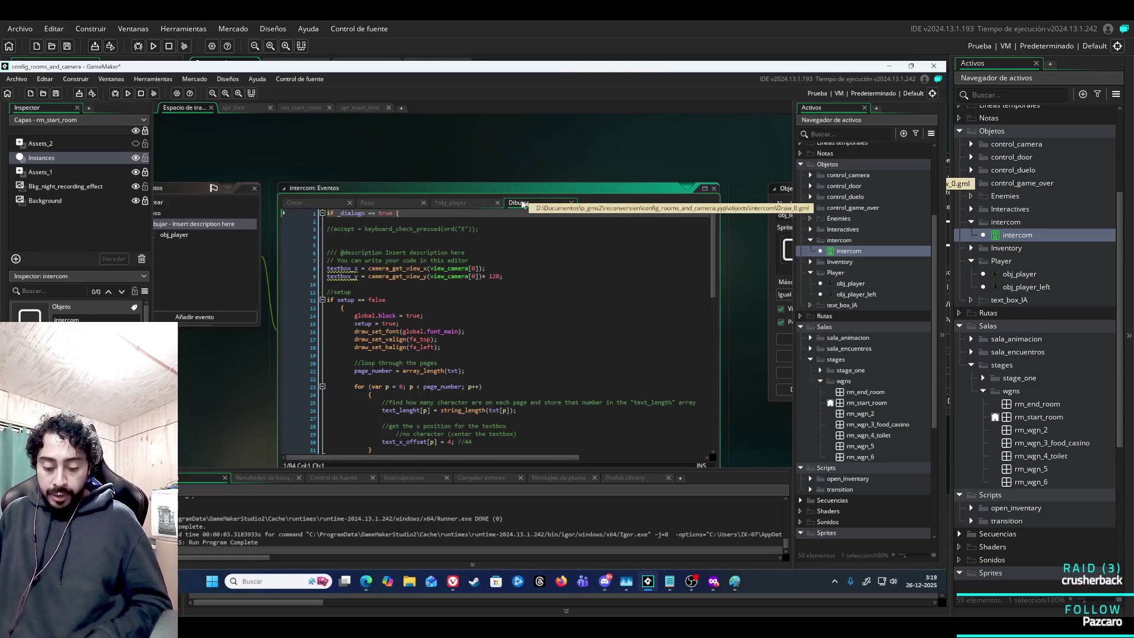
pyautogui.write('//')
pyautogui.press('Down')
pyautogui.press('Down')
pyautogui.press('Down')
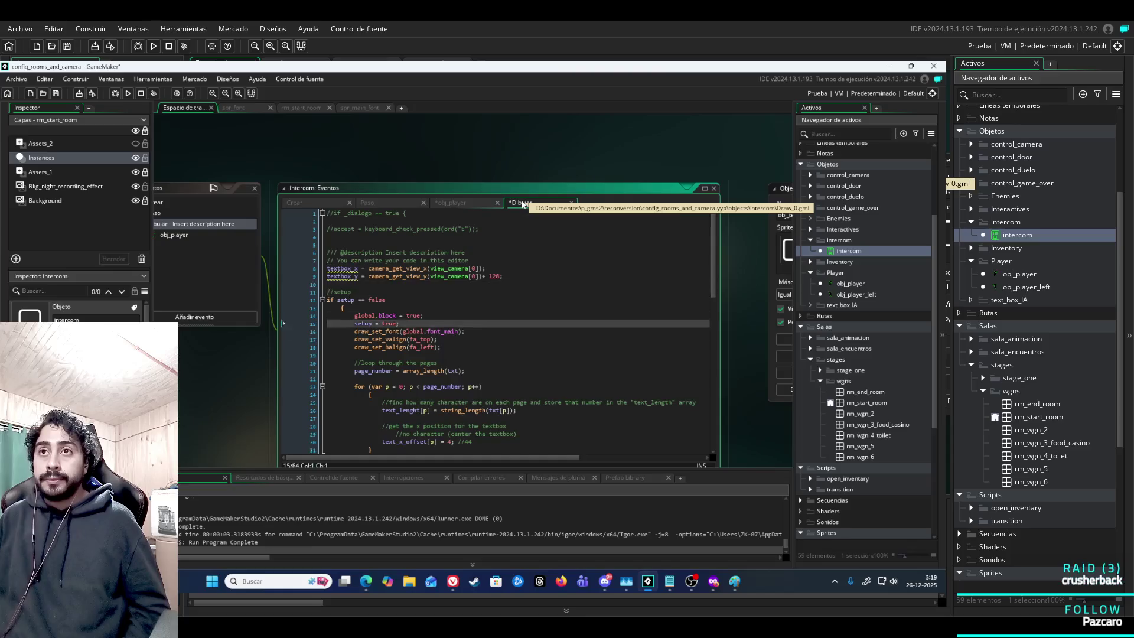
pyautogui.press('Down')
pyautogui.press('Down')
pyautogui.press('Down')
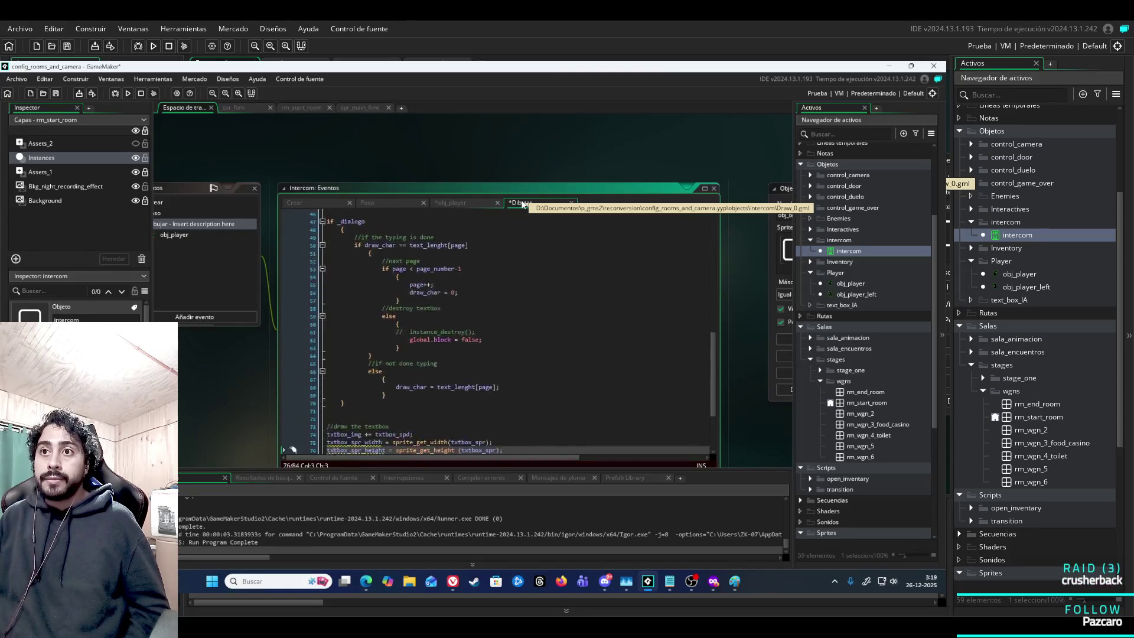
pyautogui.press('Down')
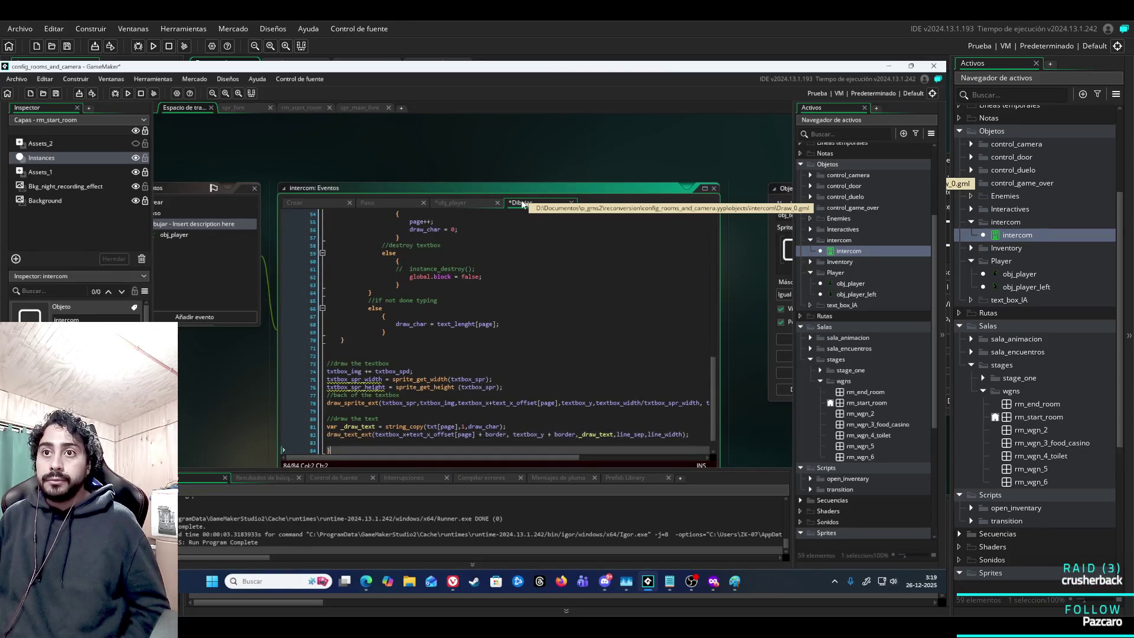
pyautogui.write('//')
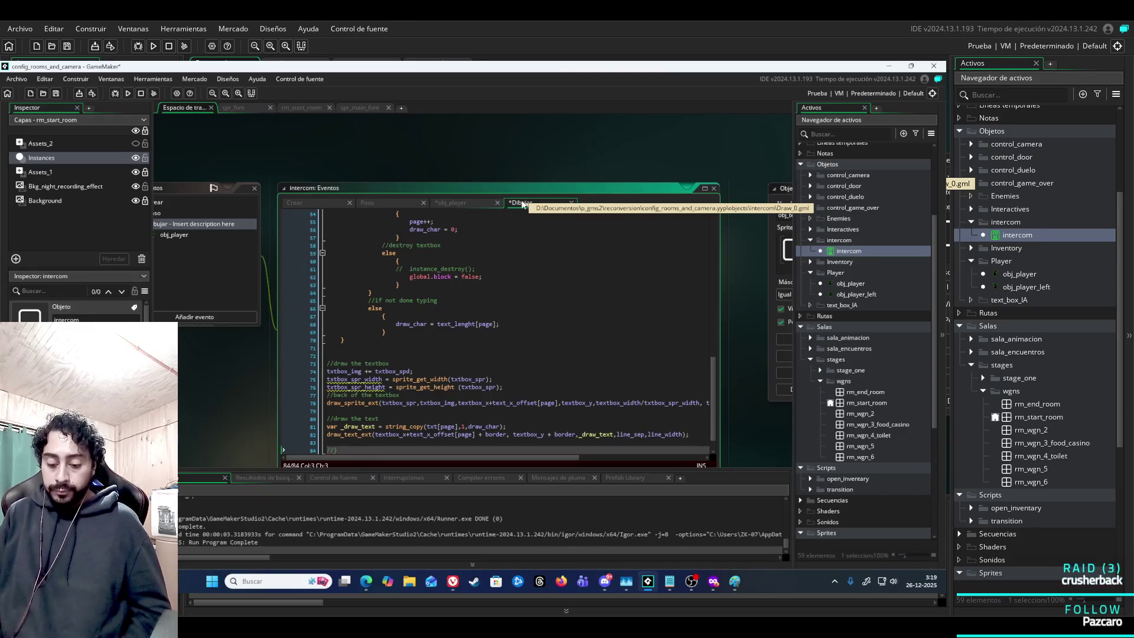
# Run the game, walk the player back and forth, close it, and view the collision code.
pyautogui.press('F5')
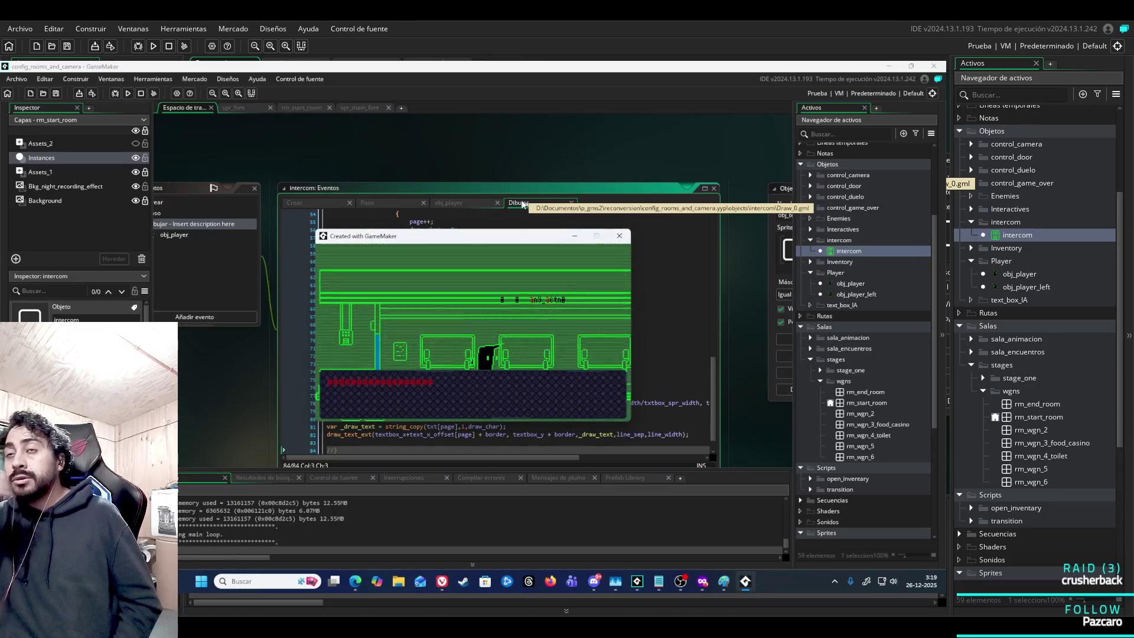
pyautogui.press('Right')
pyautogui.press('Left')
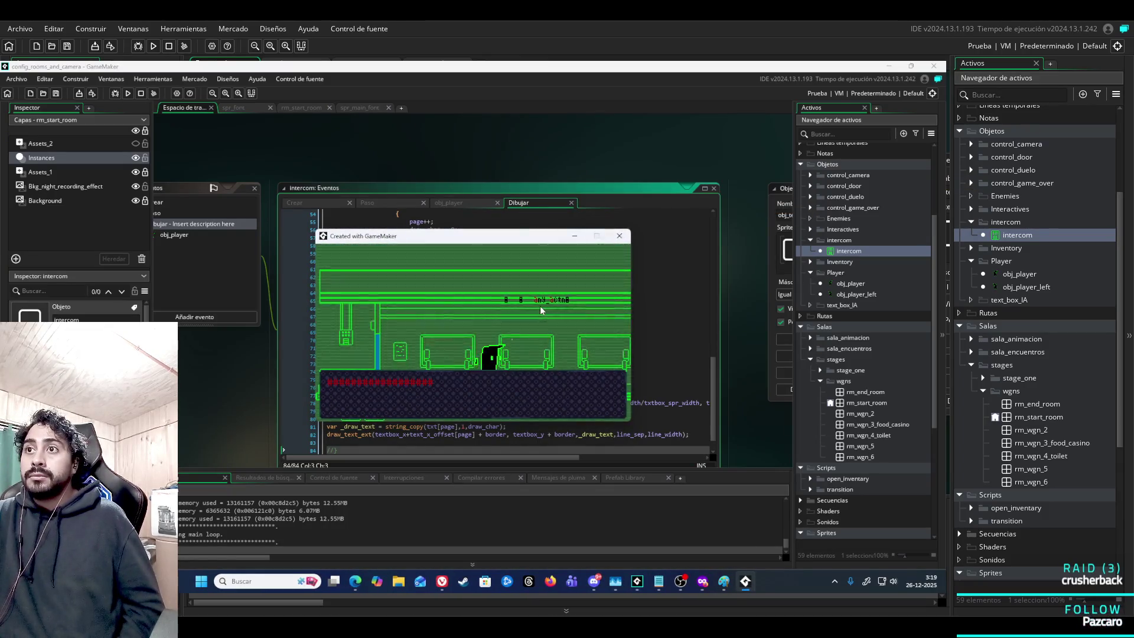
pyautogui.press('Right')
pyautogui.press('Left')
pyautogui.press('Right')
pyautogui.click(617, 239)
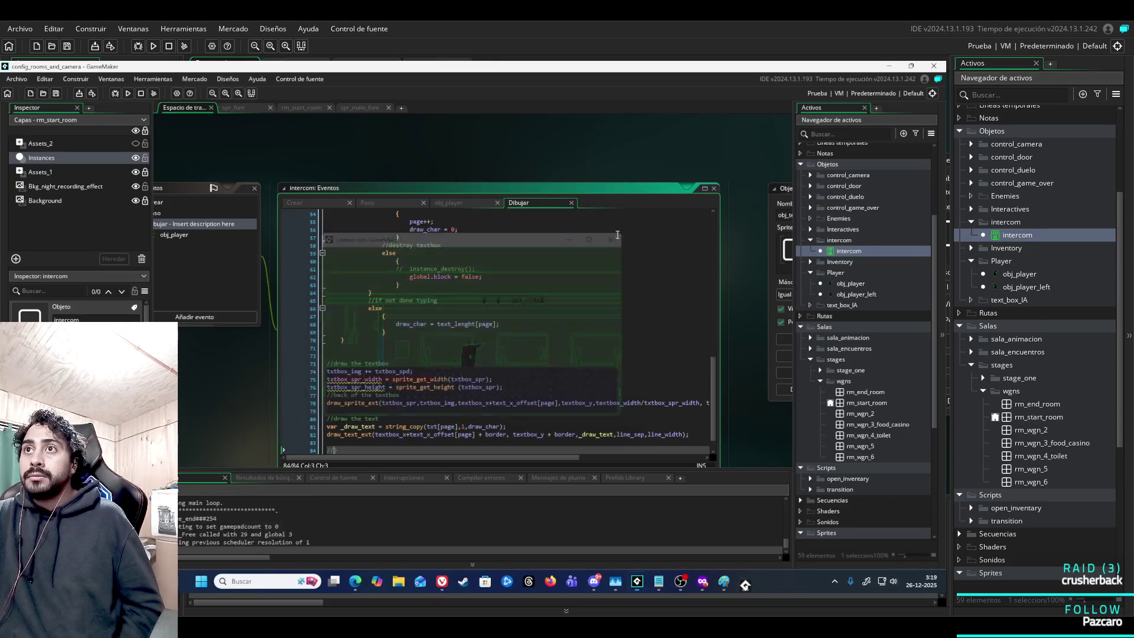
pyautogui.click(467, 205)
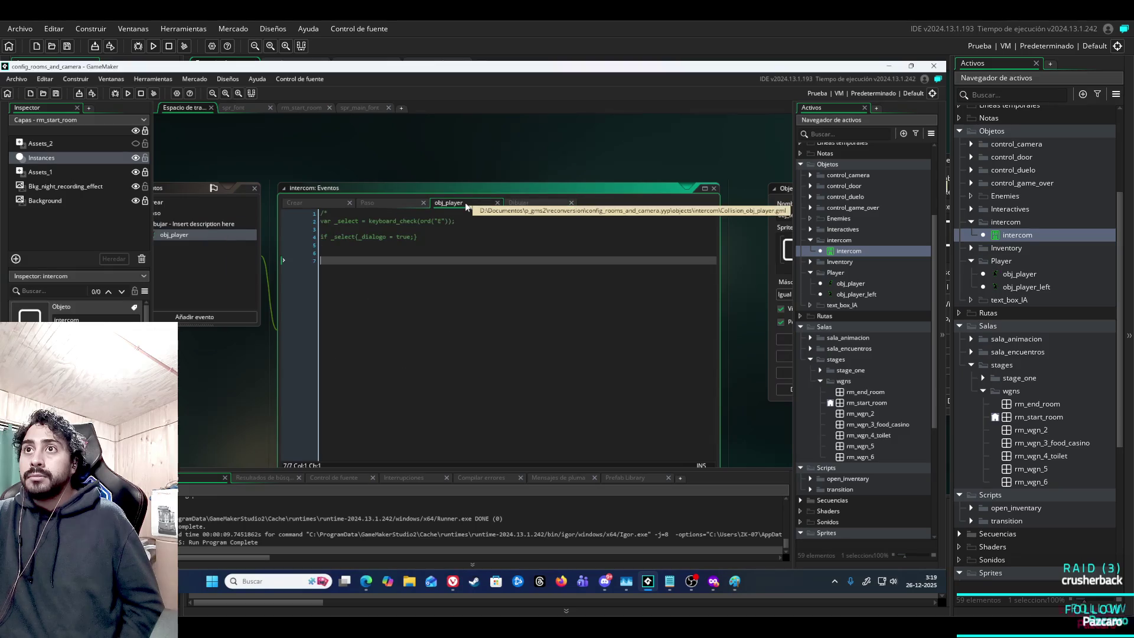
# Look over the intercom's Step, Create and Draw events, then open obj_player's events.
pyautogui.click(396, 203)
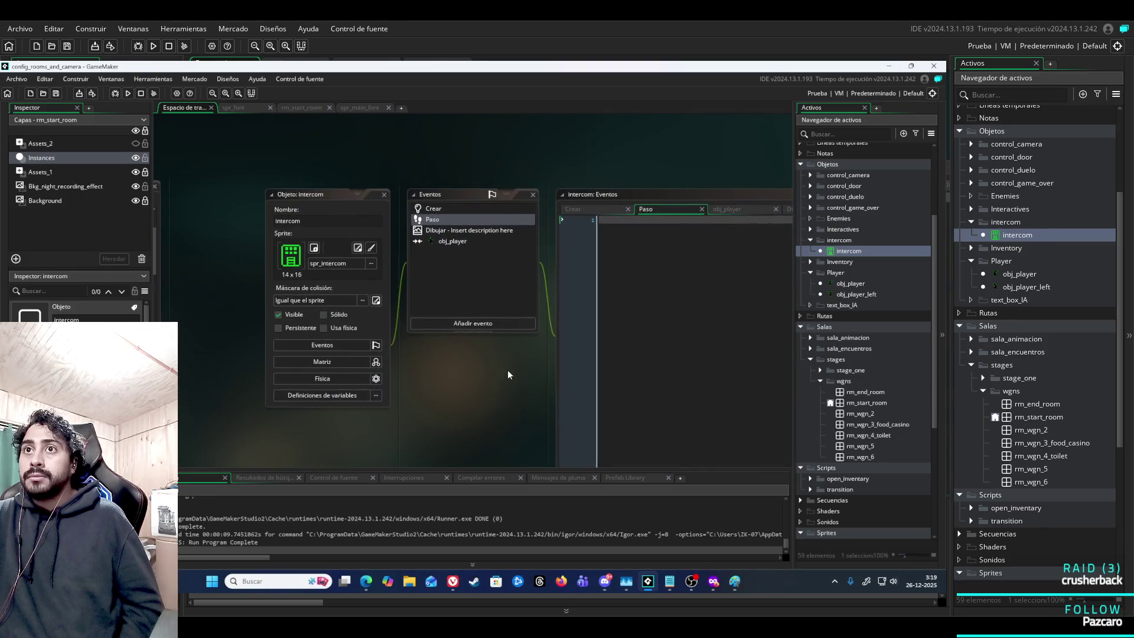
pyautogui.moveTo(507, 370); pyautogui.dragTo(359, 352)
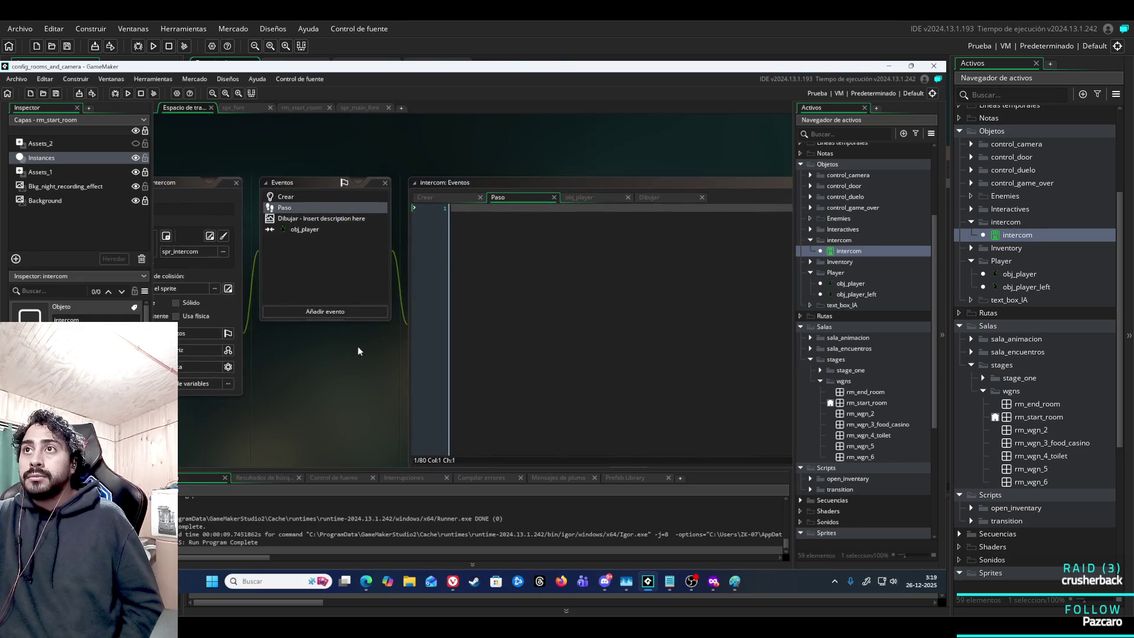
pyautogui.click(458, 201)
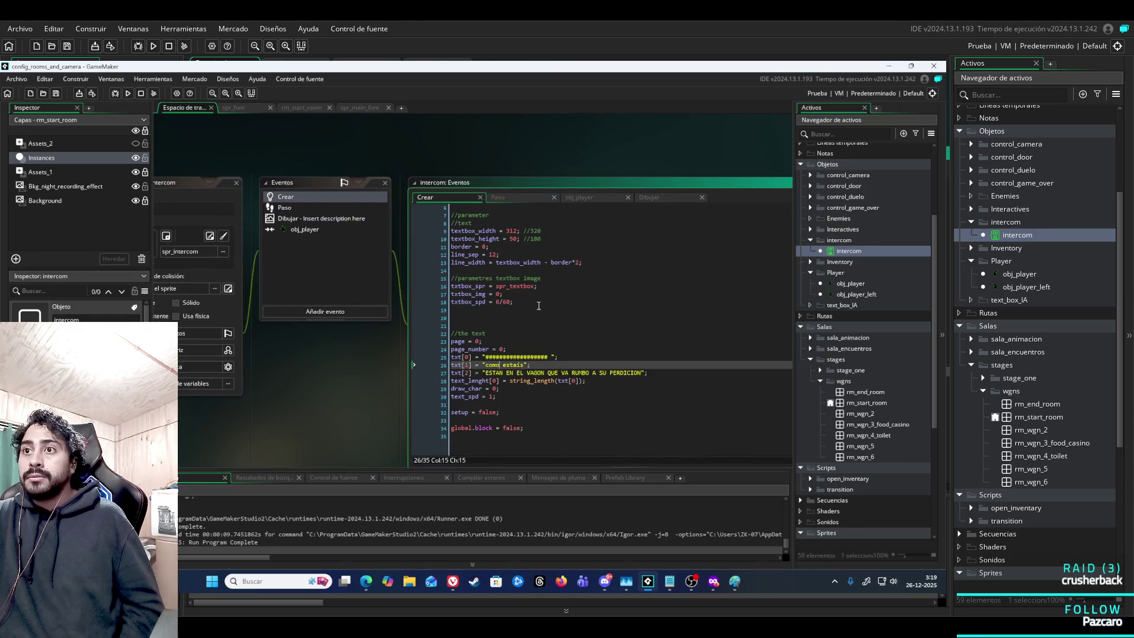
pyautogui.click(526, 199)
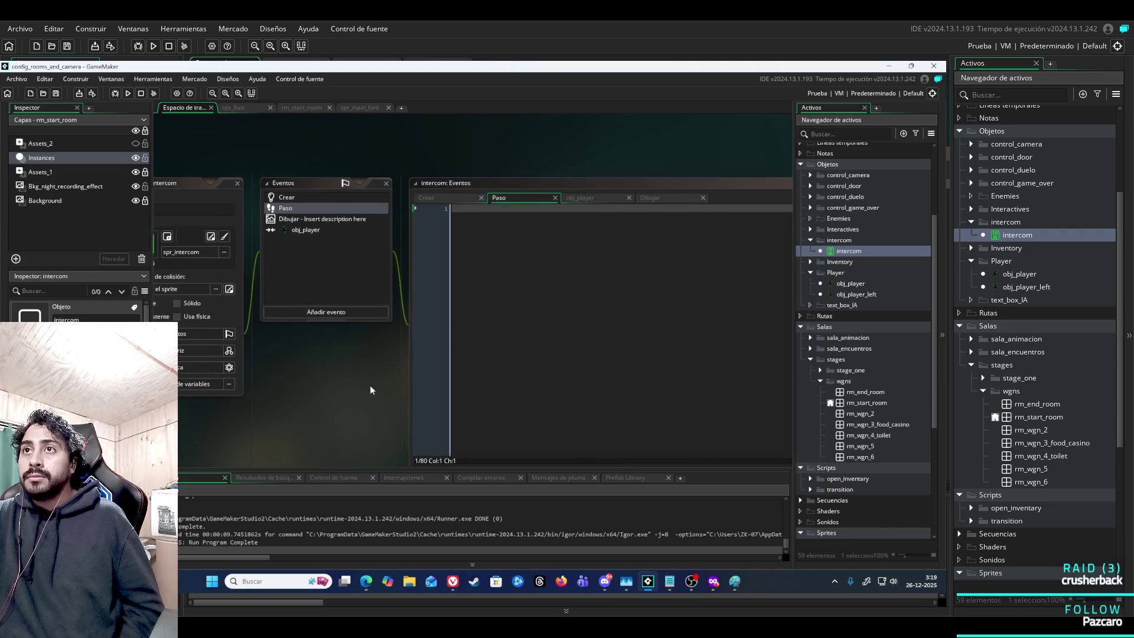
pyautogui.click(477, 198)
pyautogui.click(551, 199)
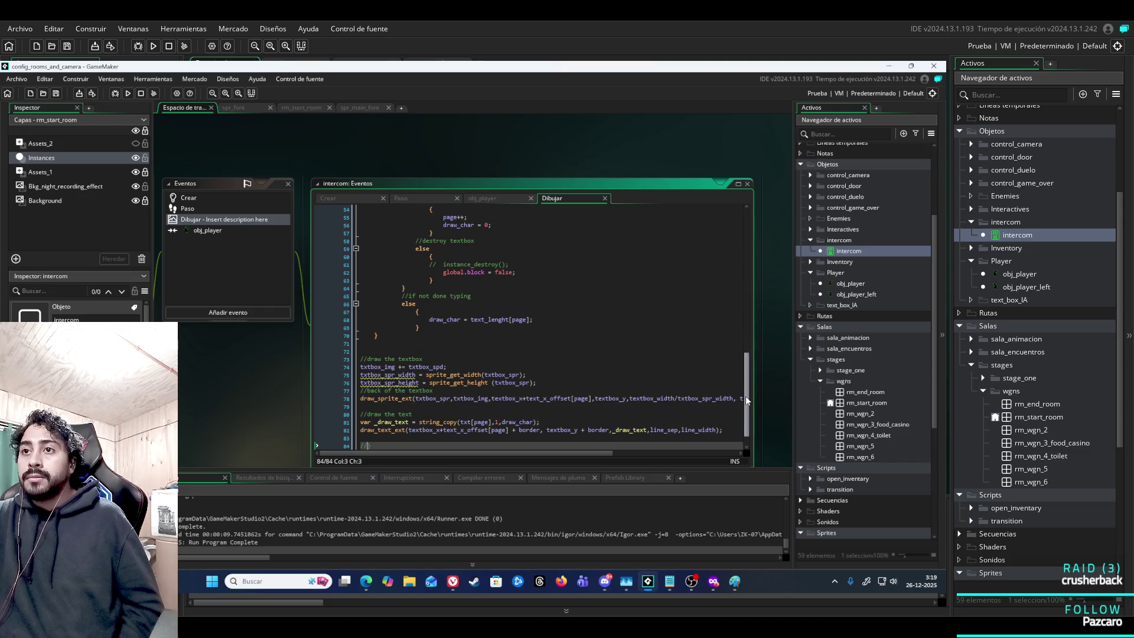
pyautogui.scroll(-1, 745, 402)
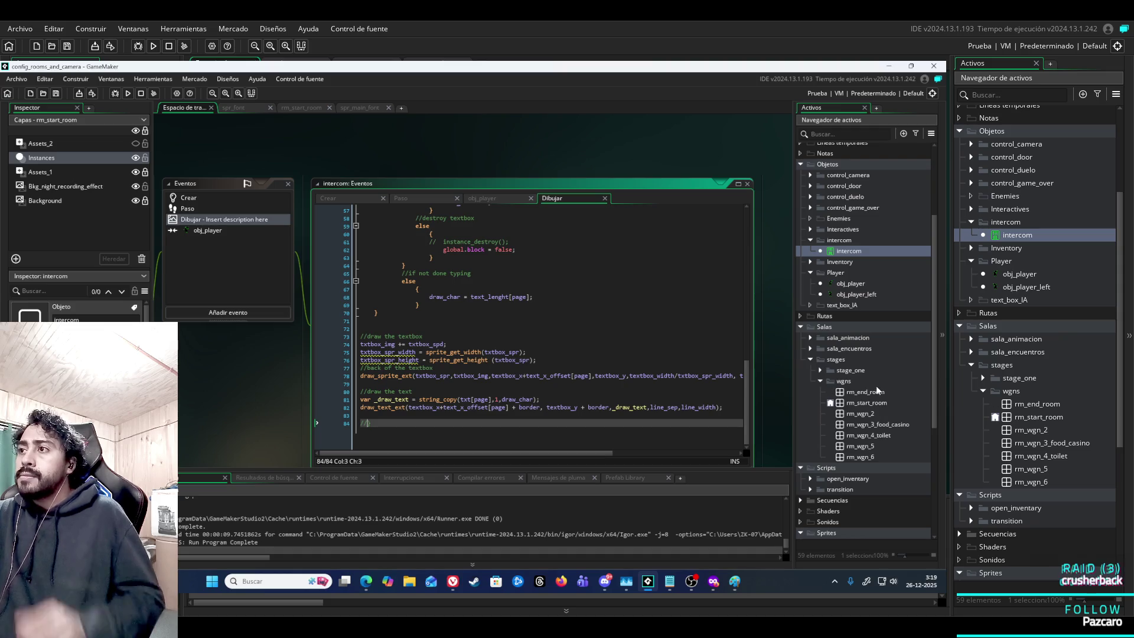
pyautogui.doubleClick(856, 285)
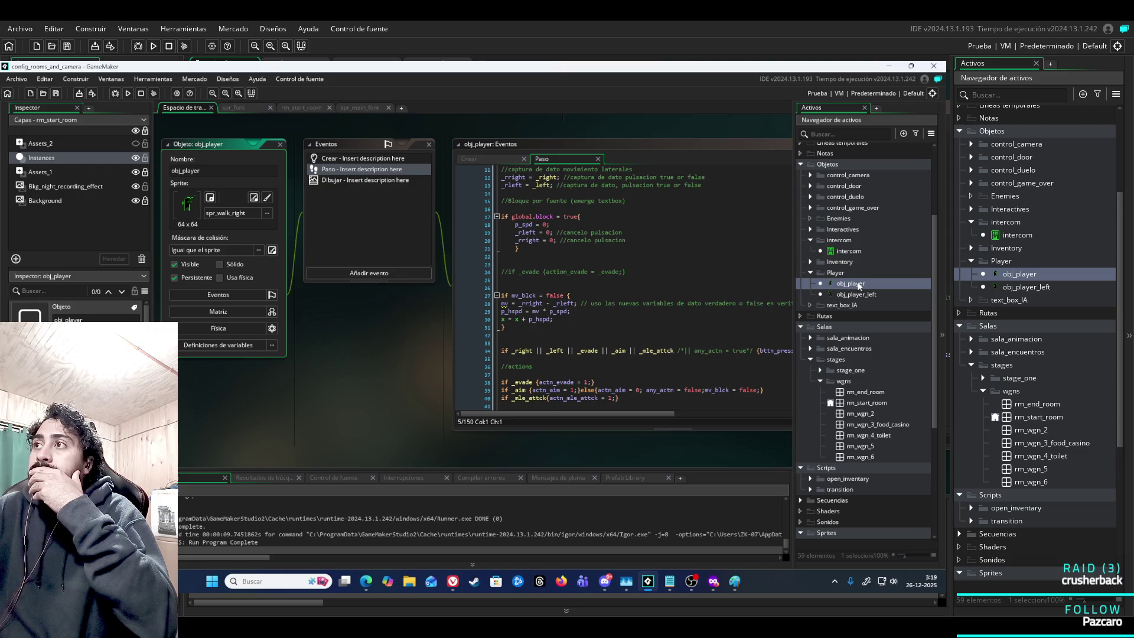
# Open obj_settings and obj_textbox to compare their code with the intercom.
pyautogui.scroll(-8, 845, 425)
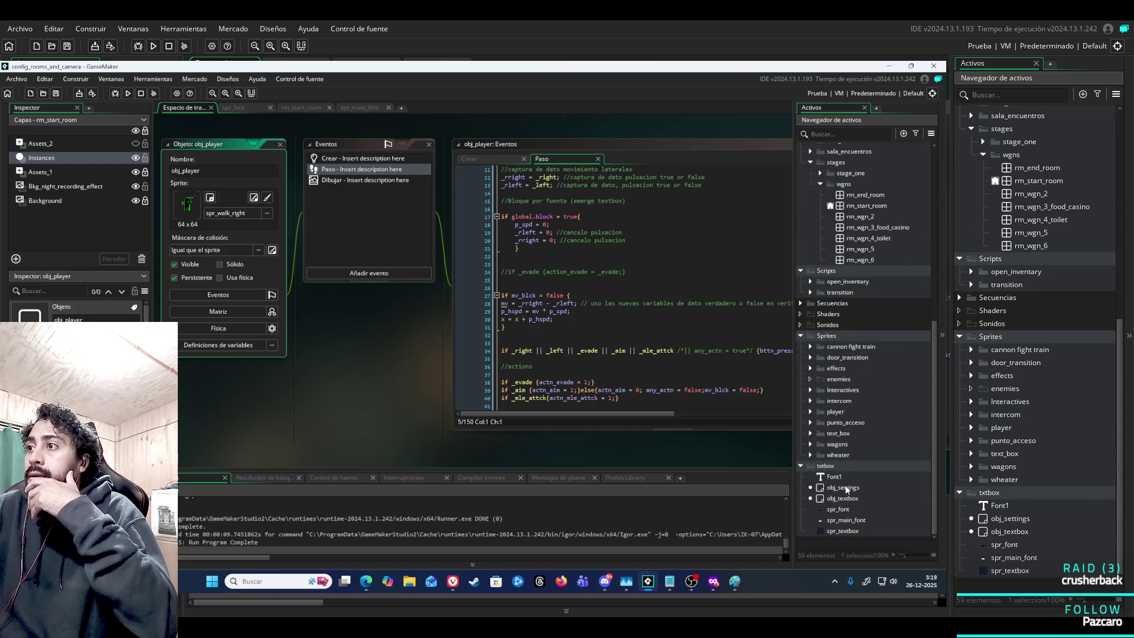
pyautogui.doubleClick(845, 488)
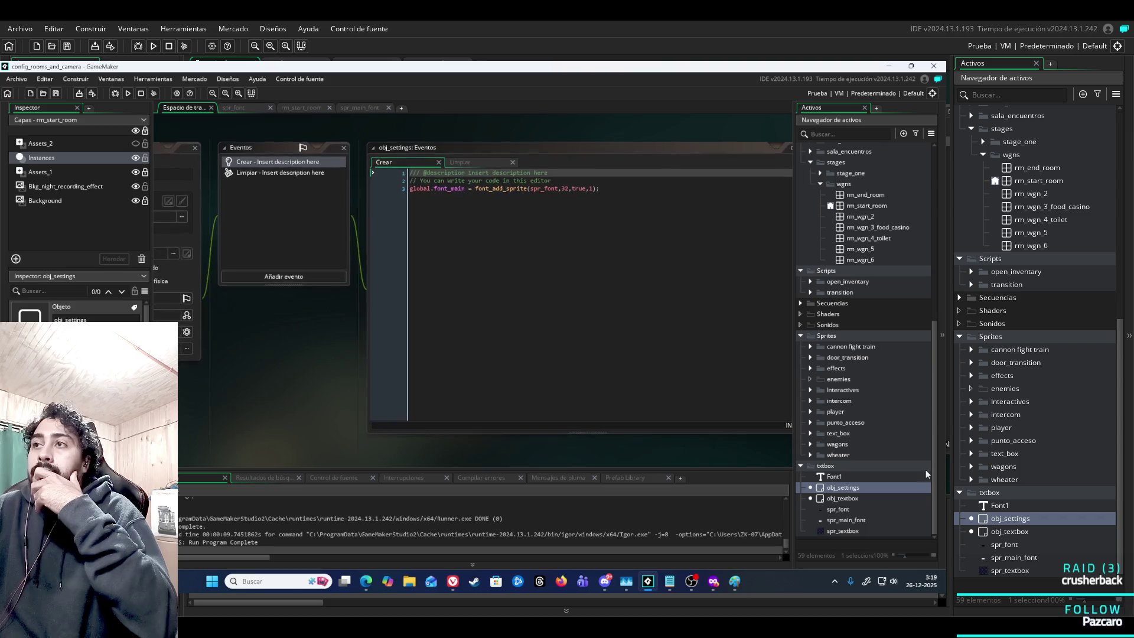
pyautogui.doubleClick(850, 498)
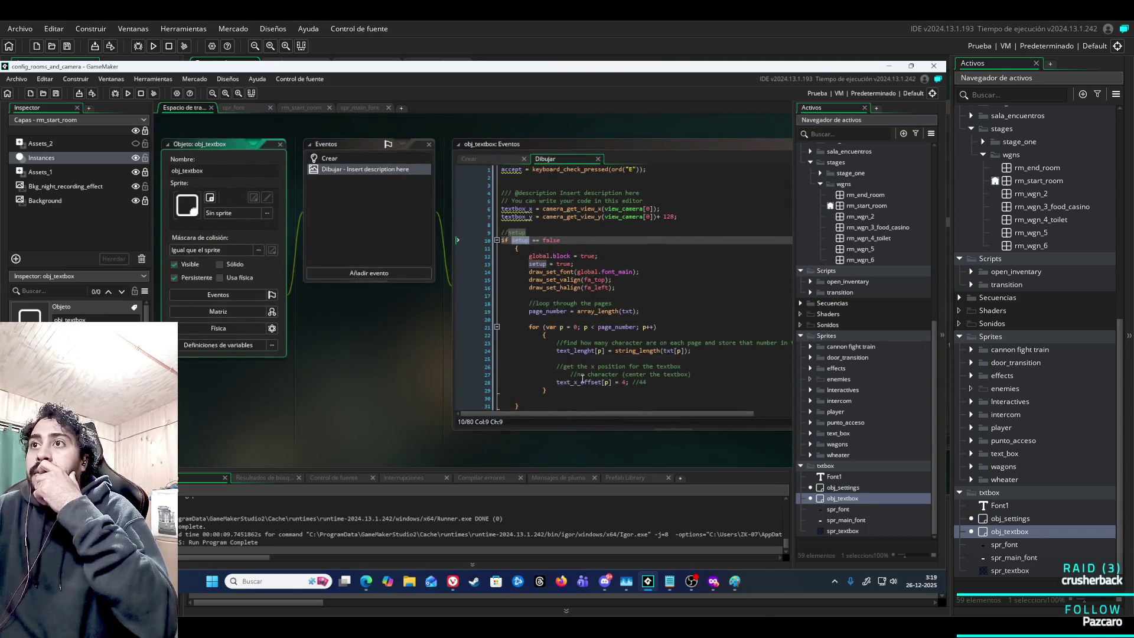
pyautogui.click(476, 289)
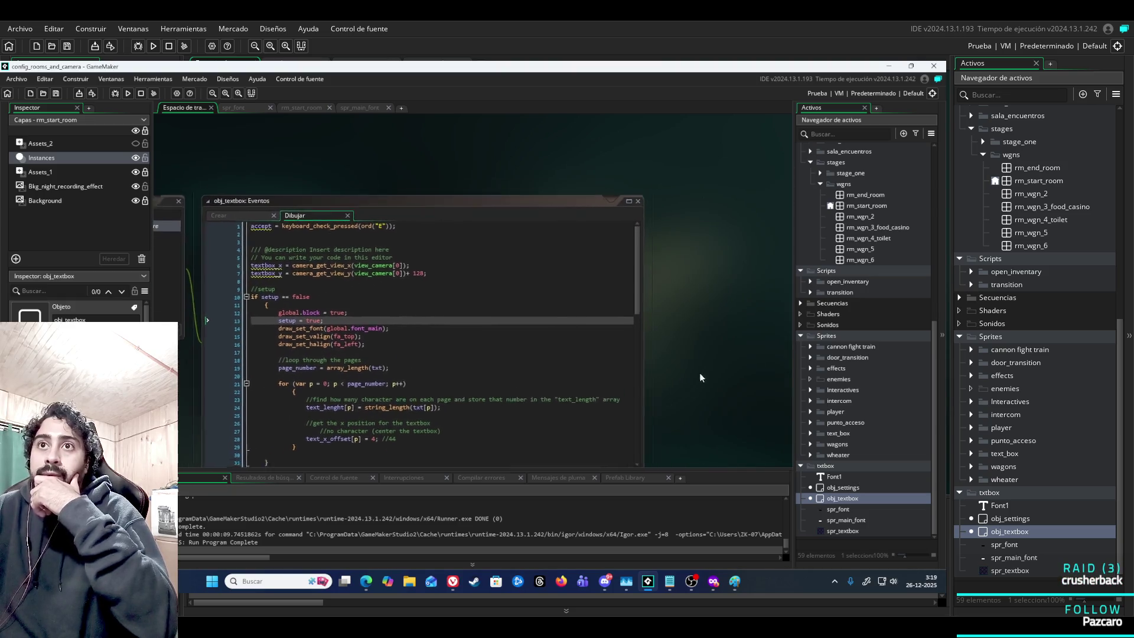
pyautogui.moveTo(218, 339); pyautogui.dragTo(324, 374)
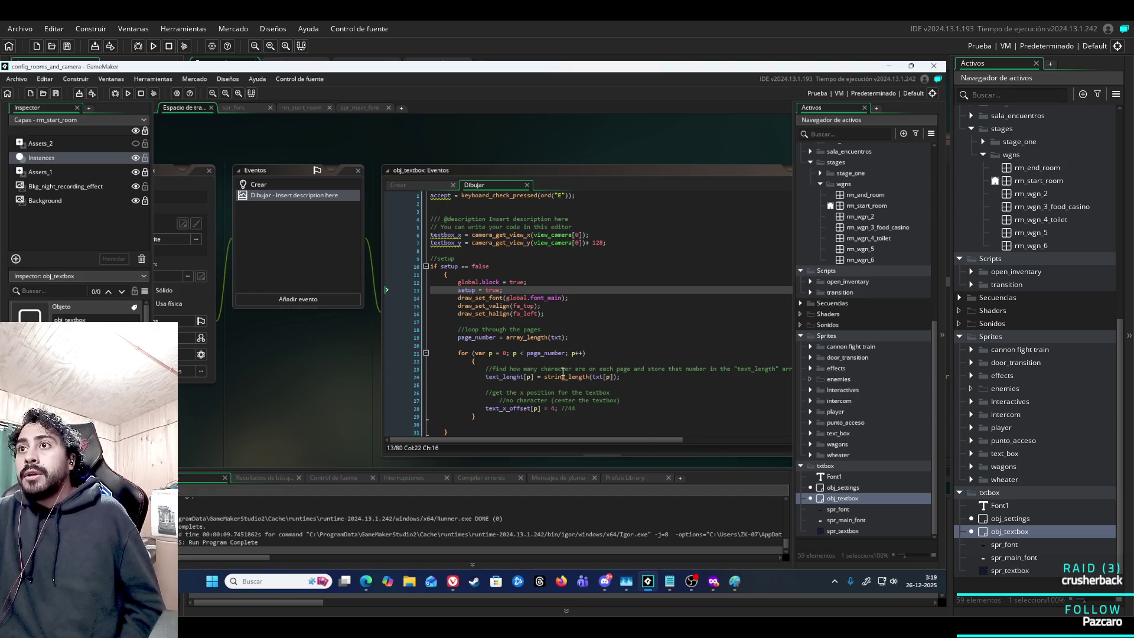
pyautogui.moveTo(342, 382); pyautogui.dragTo(584, 387)
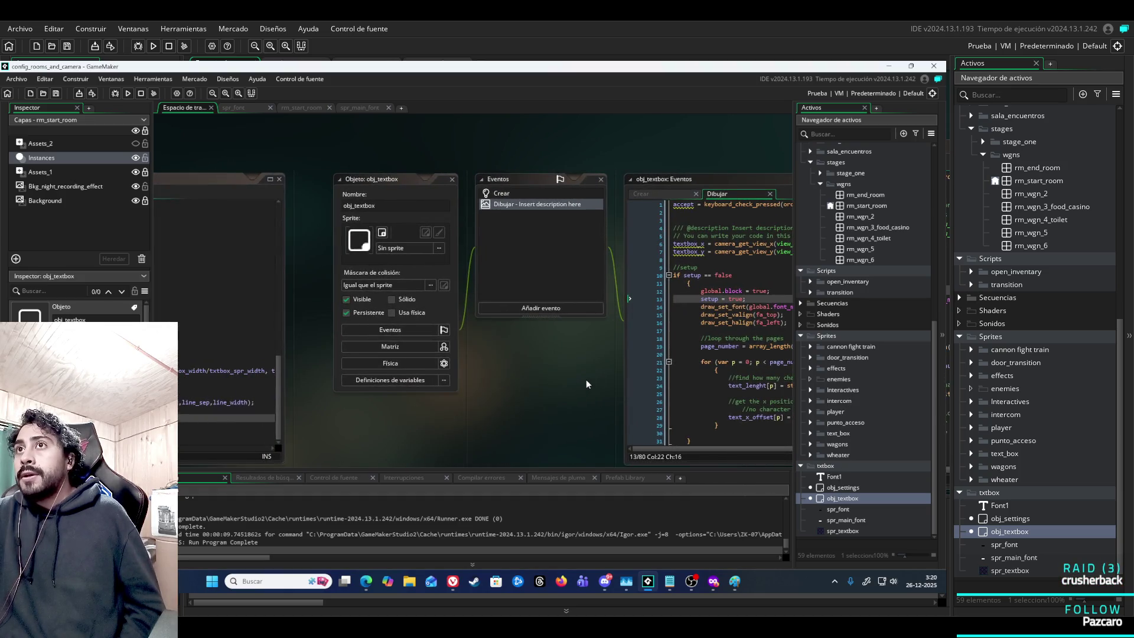
pyautogui.scroll(8, 867, 413)
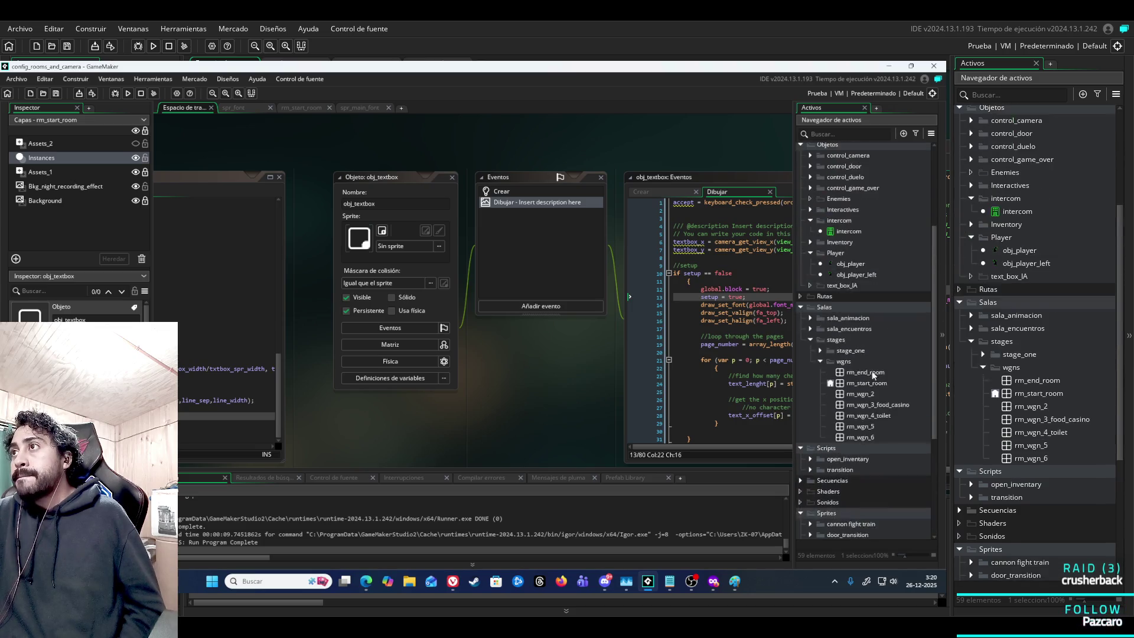
# Reopen the intercom and uncomment instance_destroy() on line 61 of its Draw code.
pyautogui.doubleClick(849, 290)
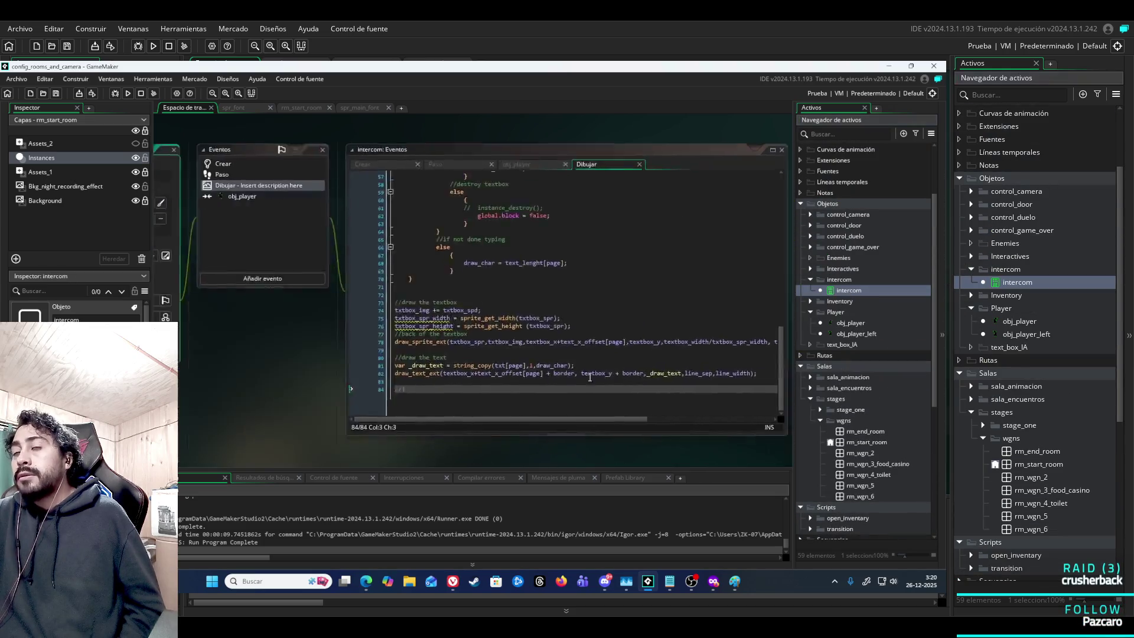
pyautogui.click(527, 186)
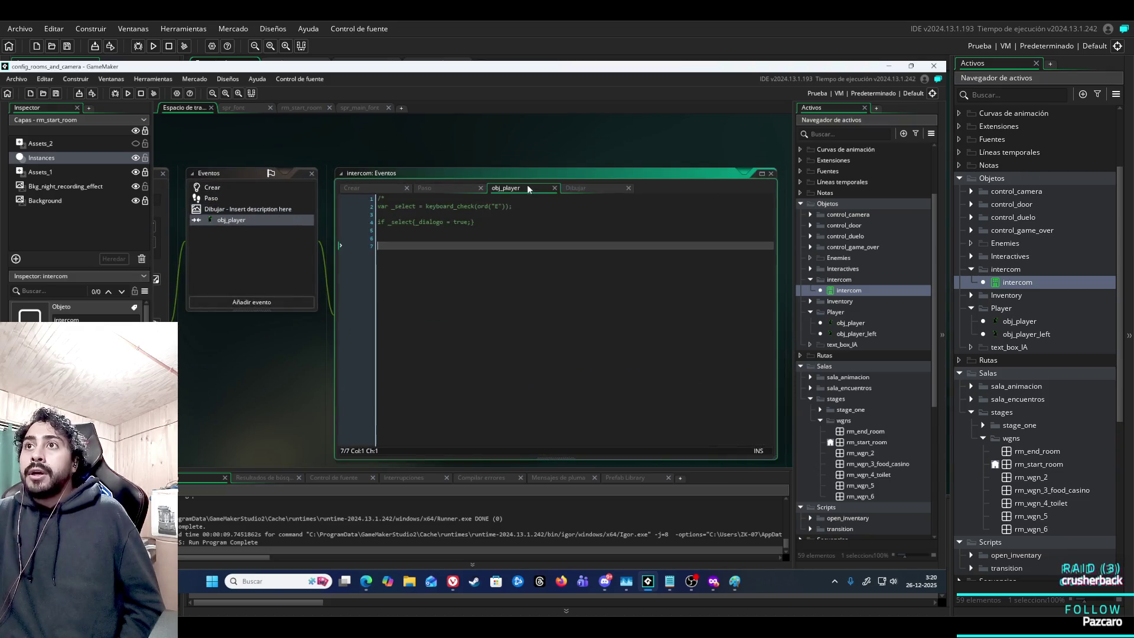
pyautogui.click(585, 188)
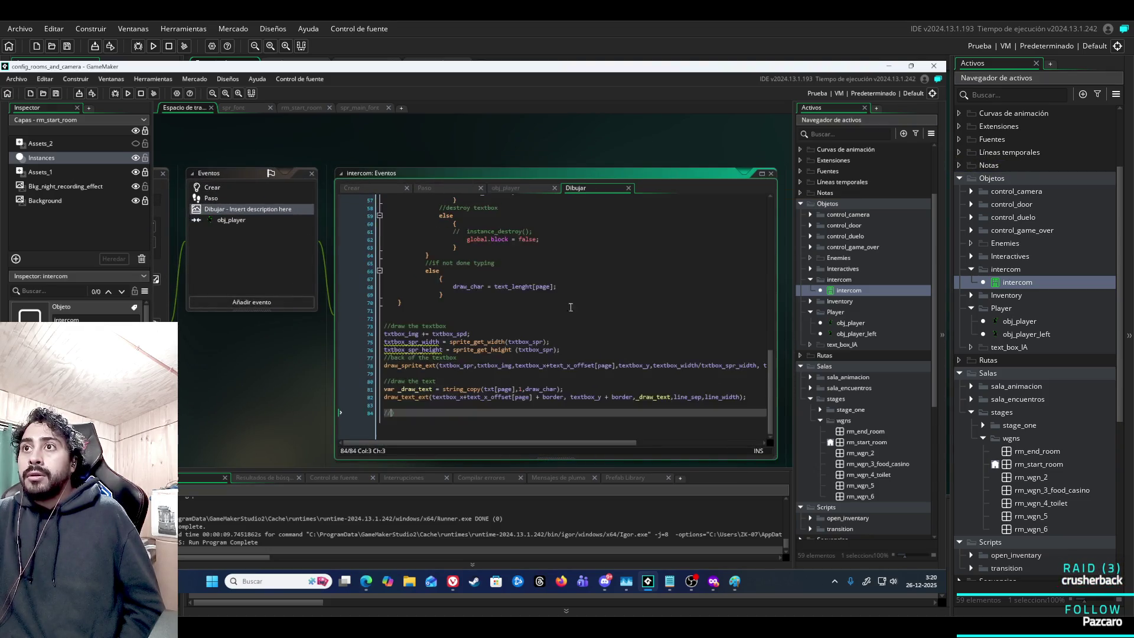
pyautogui.scroll(2, 532, 325)
pyautogui.click(460, 312)
pyautogui.press('BackSpace')
pyautogui.press('BackSpace')
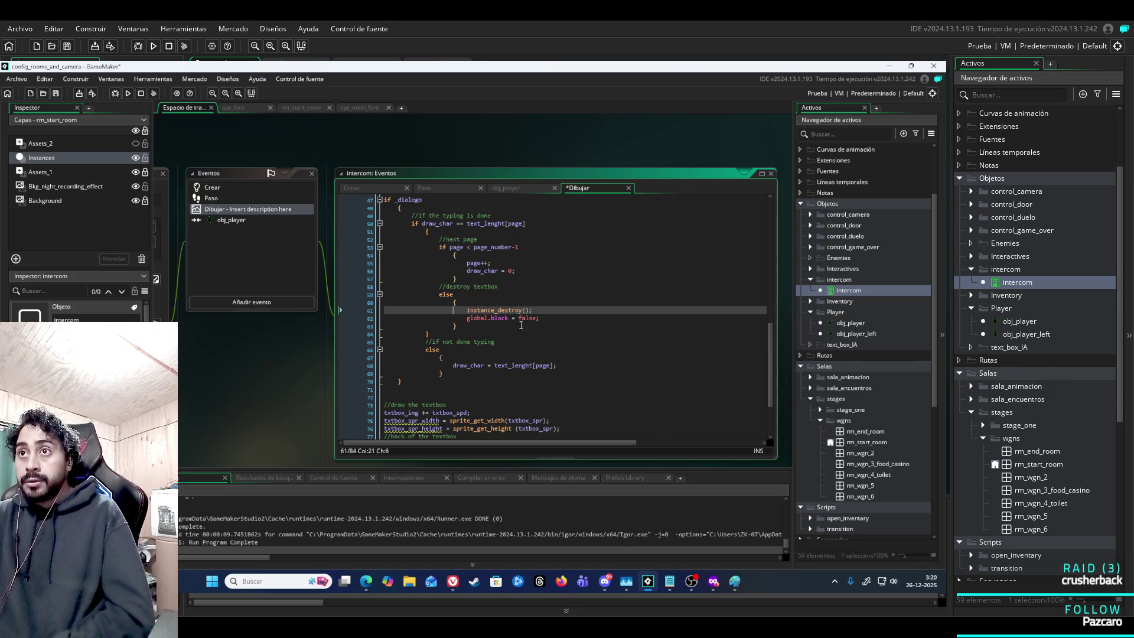
# Playtest the game with instance_destroy() restored, walking the player left and right.
pyautogui.press('F5')
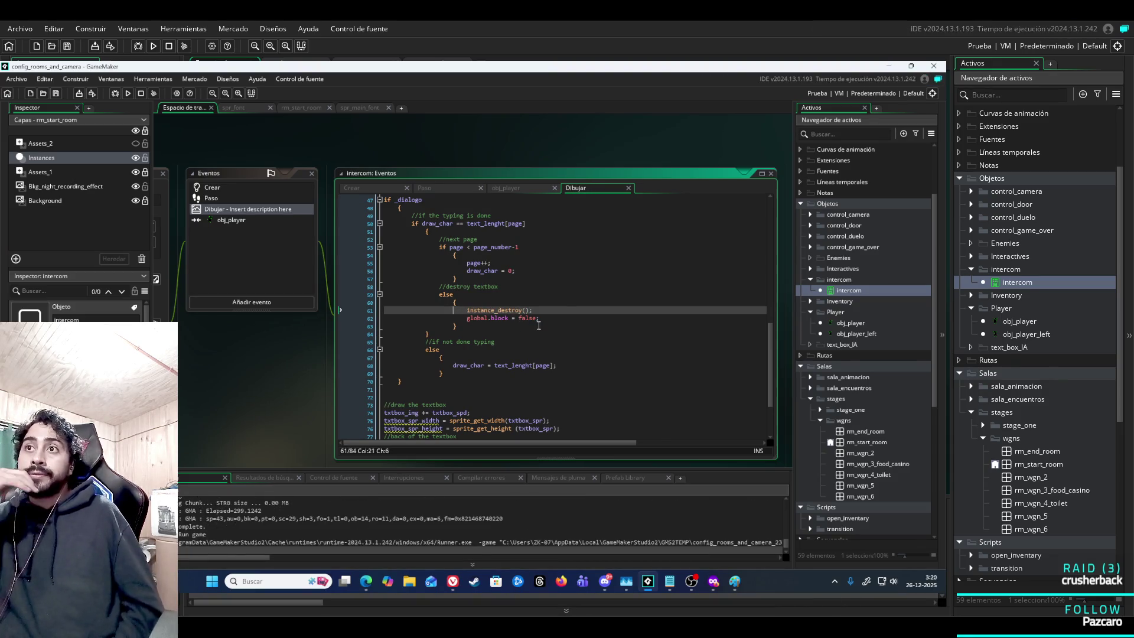
pyautogui.press('Left')
pyautogui.press('Right')
pyautogui.press('Left')
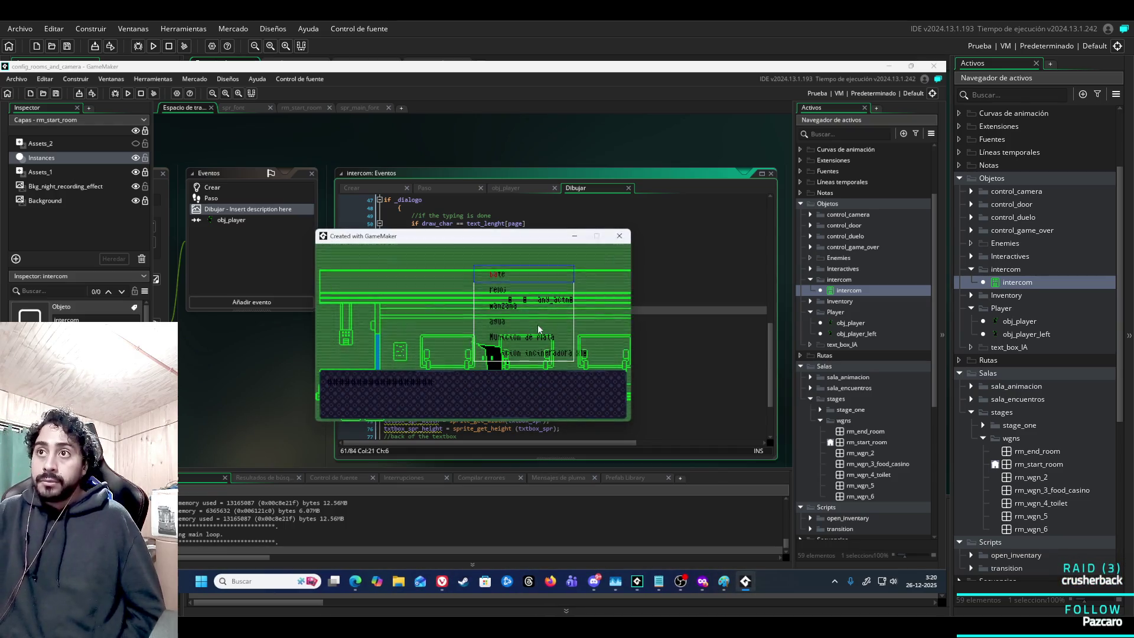
pyautogui.press('Right')
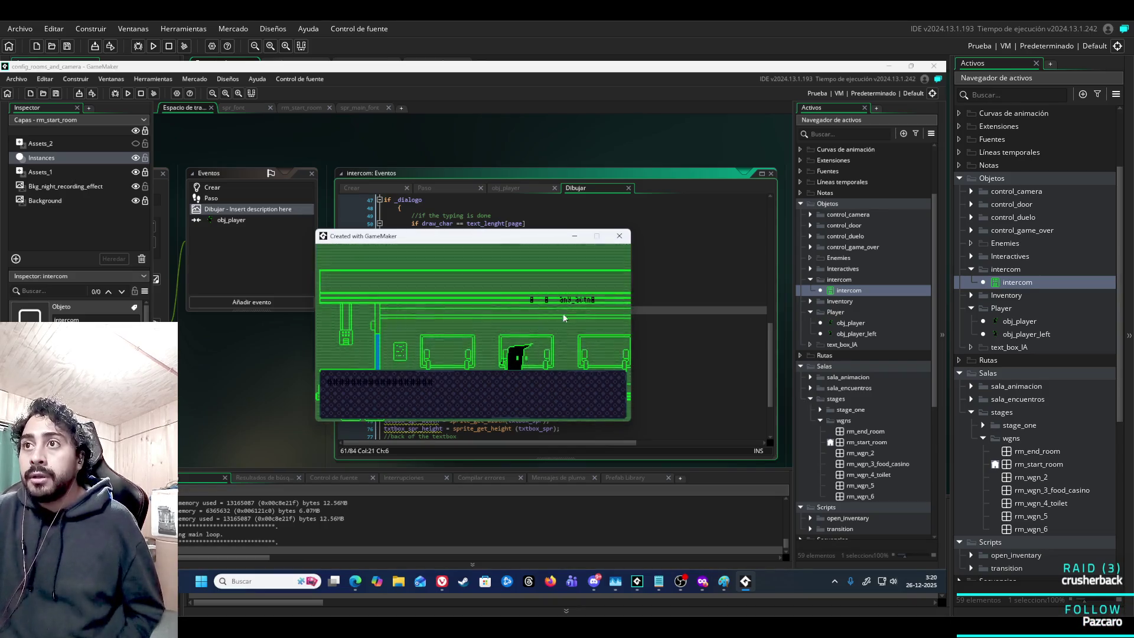
pyautogui.click(619, 236)
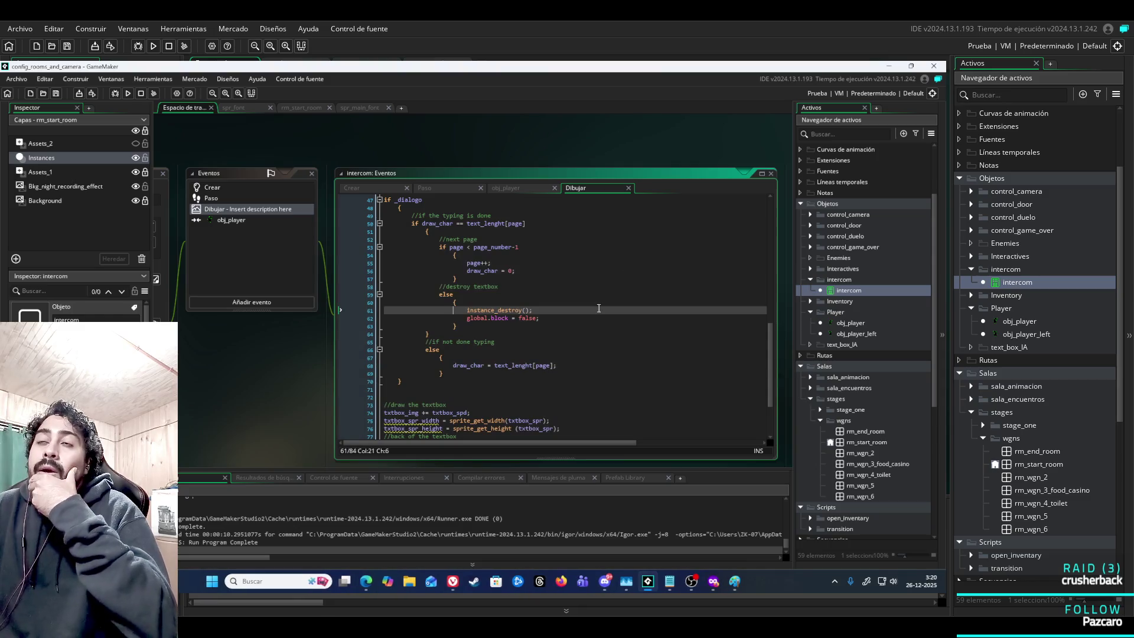
# Return to line 1 of the Draw code and edit the commented _dialogo == true condition.
pyautogui.scroll(-3, 598, 310)
pyautogui.scroll(15, 600, 320)
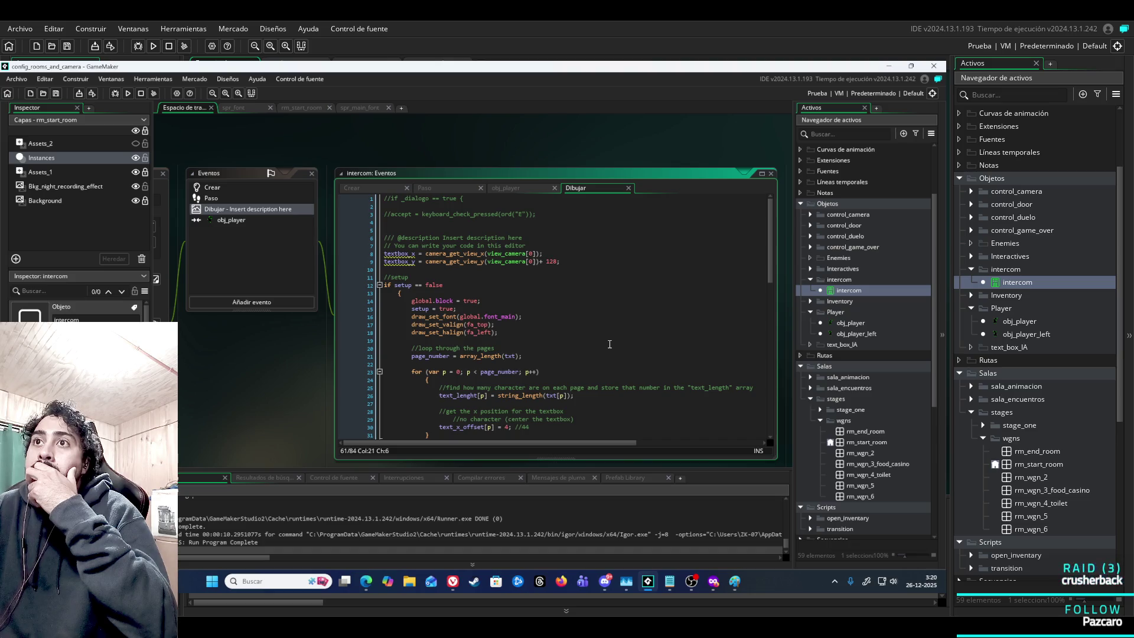
pyautogui.scroll(-2, 612, 342)
pyautogui.scroll(2, 612, 342)
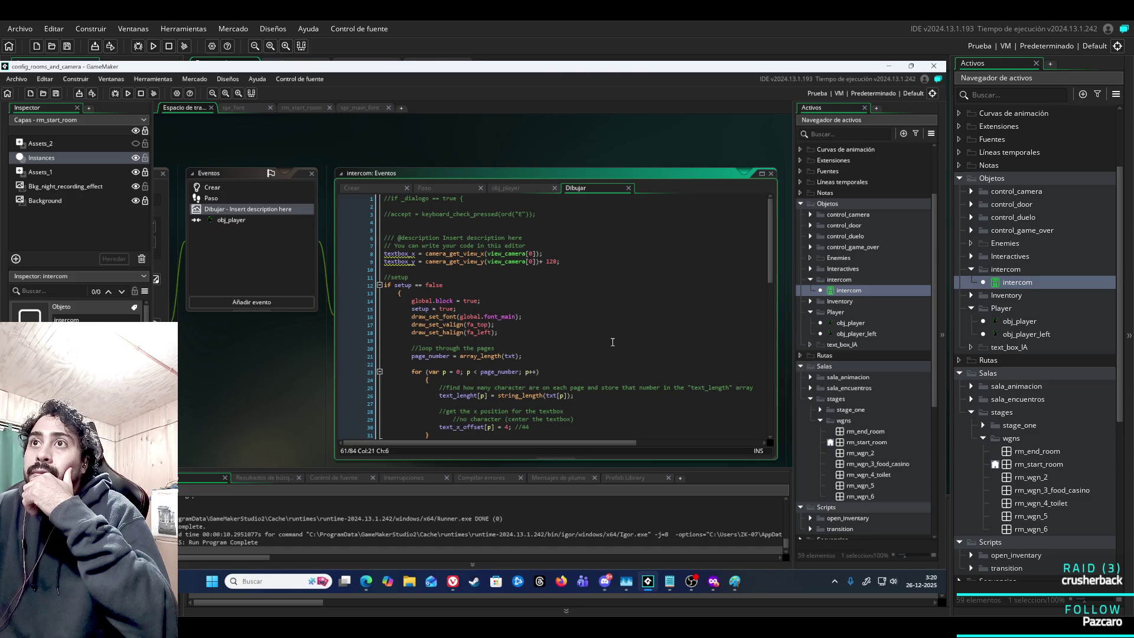
pyautogui.scroll(-6, 613, 342)
pyautogui.scroll(6, 612, 342)
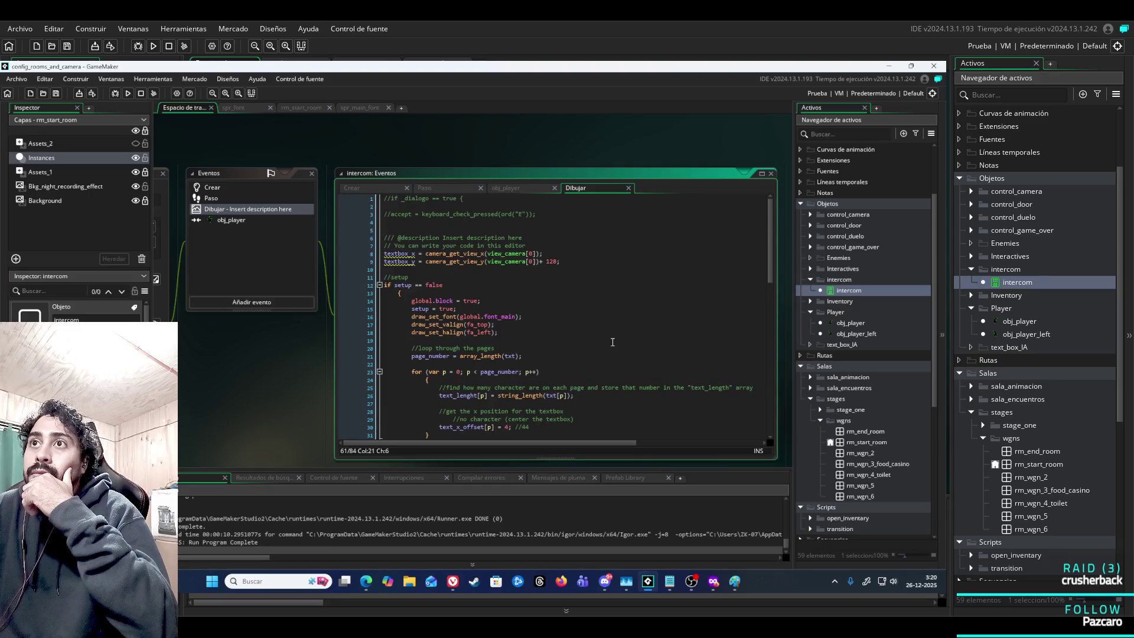
pyautogui.scroll(-6, 612, 342)
pyautogui.scroll(6, 613, 342)
pyautogui.click(402, 200)
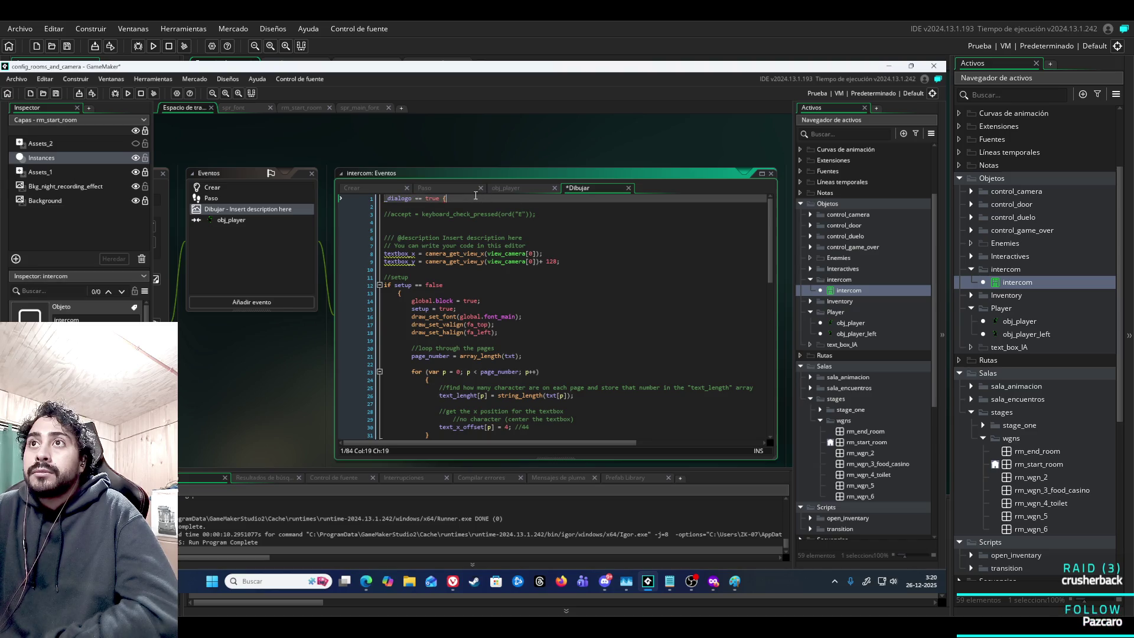
# Remove the opening brace from line 1 and rebuild the intercom code.
pyautogui.press('BackSpace')
pyautogui.scroll(-15, 488, 358)
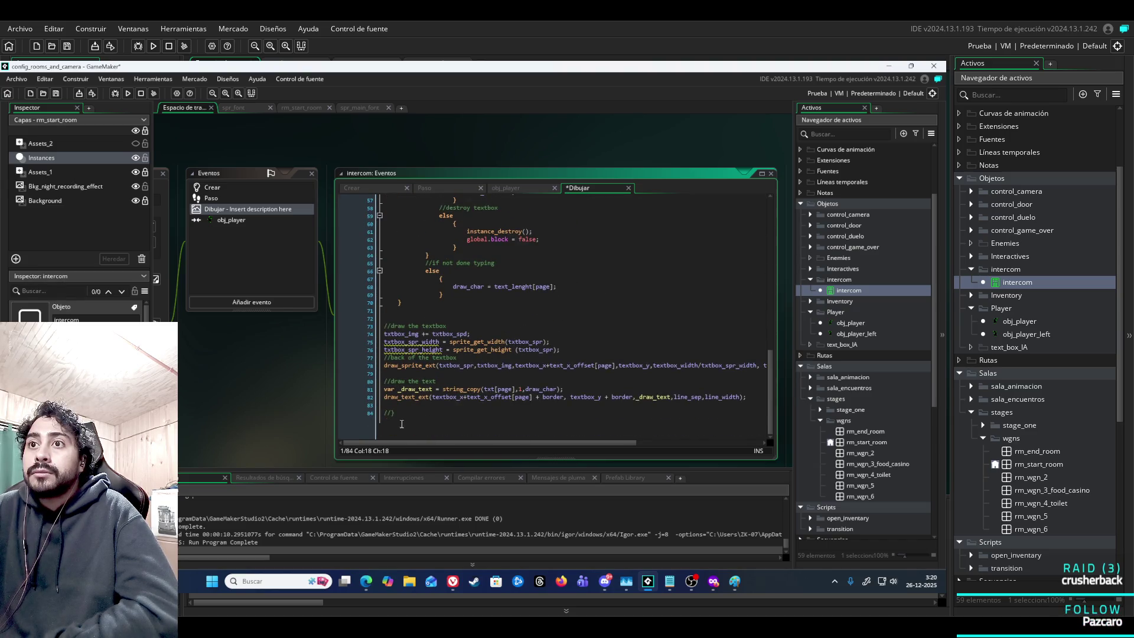
pyautogui.moveTo(402, 426); pyautogui.dragTo(385, 411)
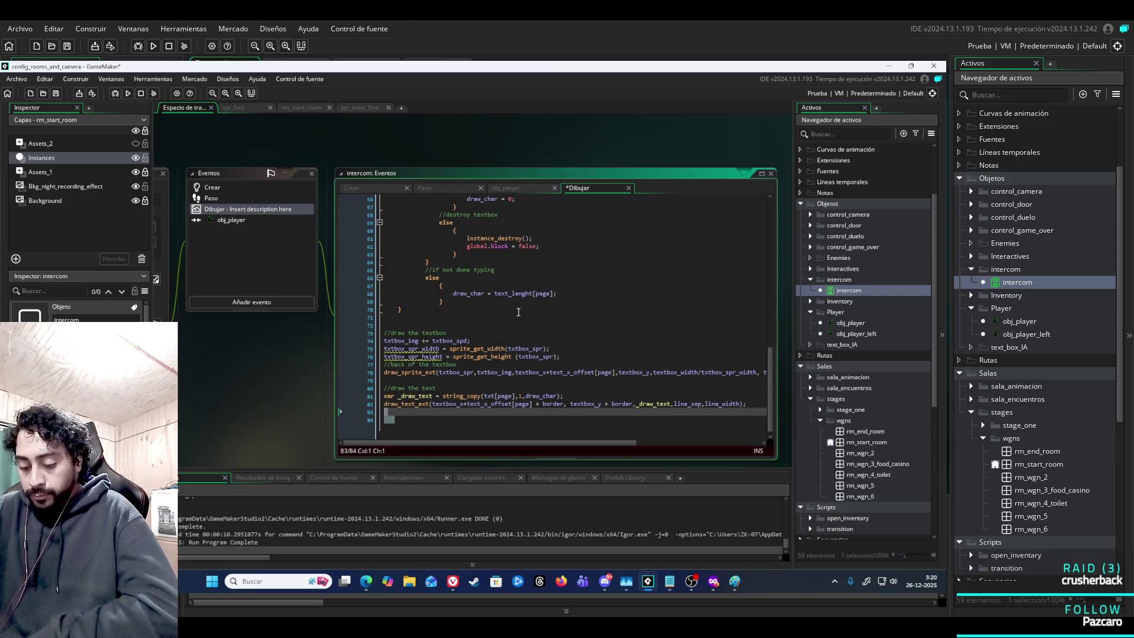
pyautogui.press('F5')
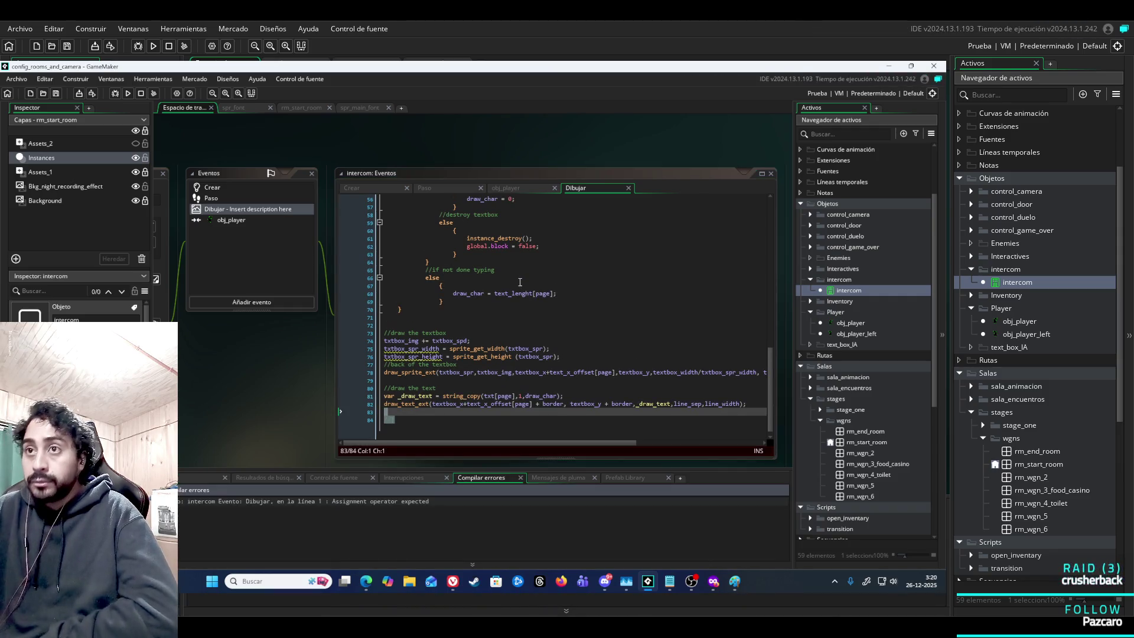
# Turn line 1 into the assignment '_dialogo = true' and run the game.
pyautogui.scroll(15, 602, 340)
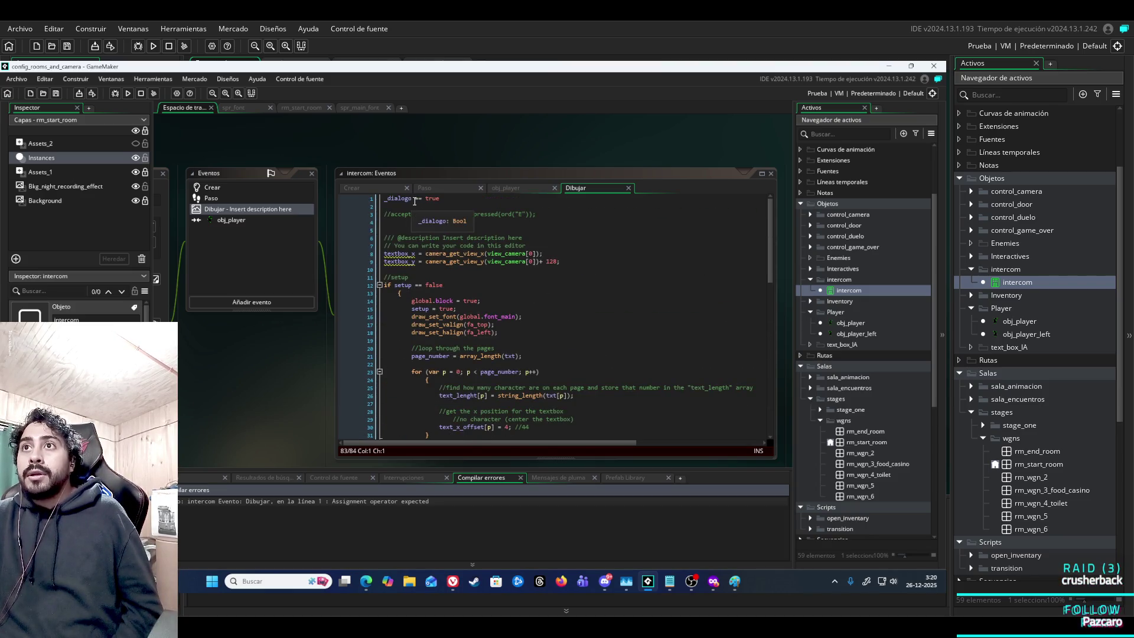
pyautogui.click(422, 199)
pyautogui.press('BackSpace')
pyautogui.press('F5')
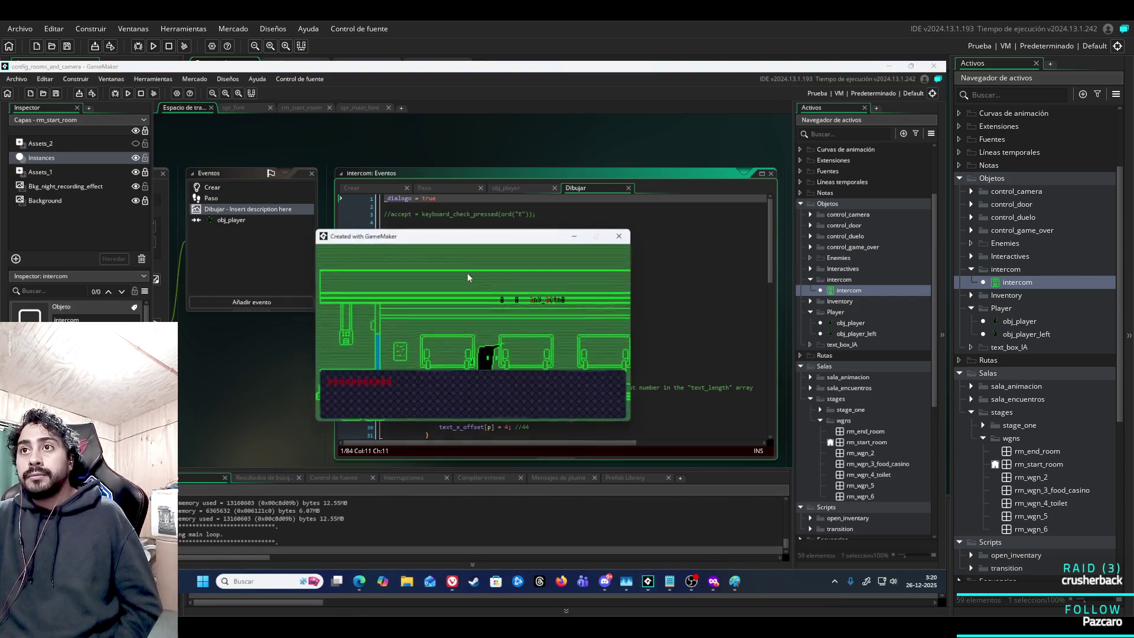
# Walk the player through the train car to the intercom, then close the game.
pyautogui.press('Right')
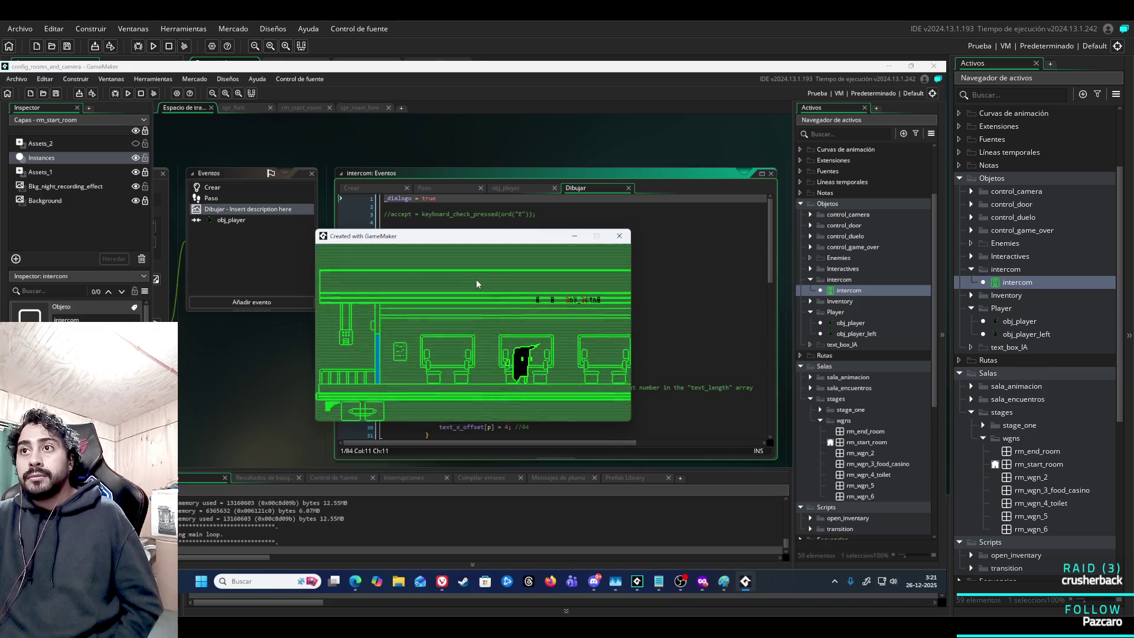
pyautogui.press('Right')
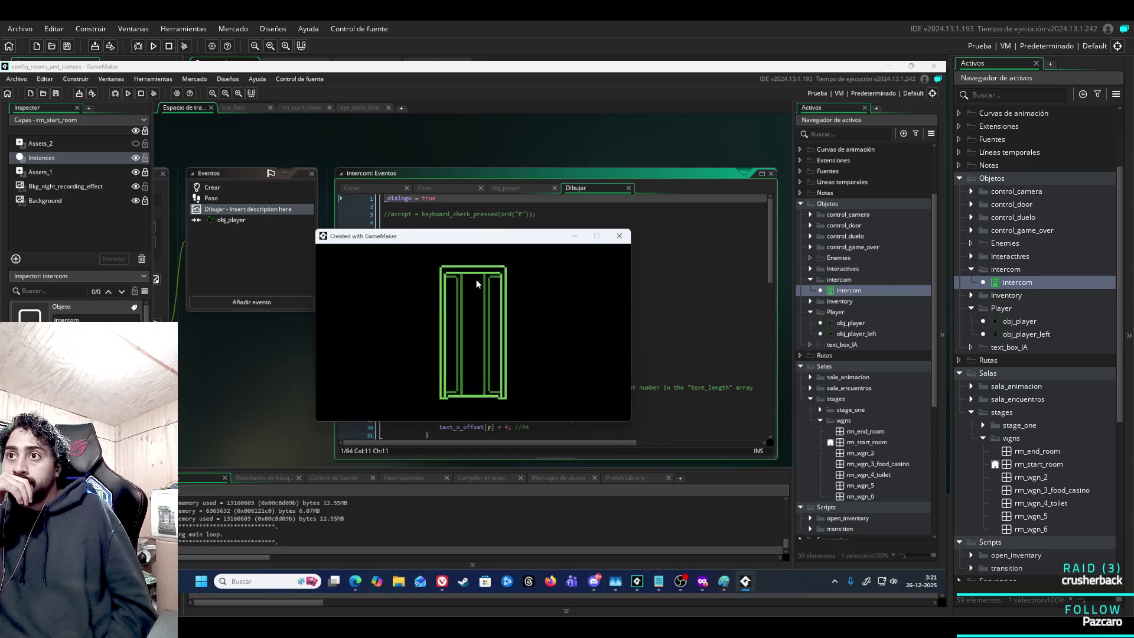
pyautogui.press('Left')
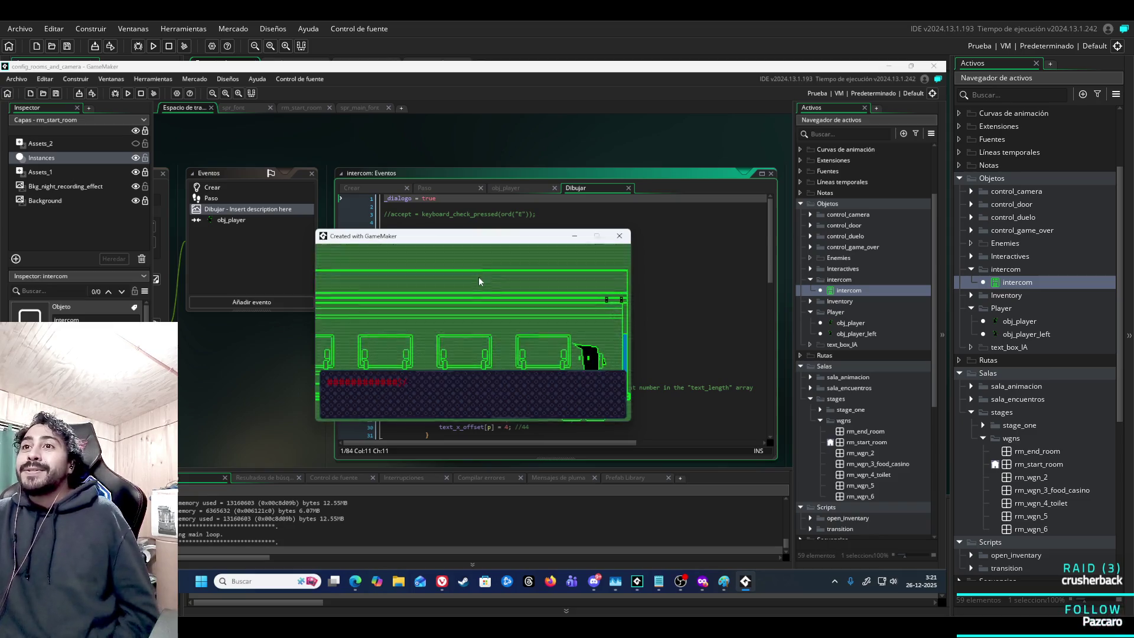
pyautogui.press('Left')
pyautogui.press('Right')
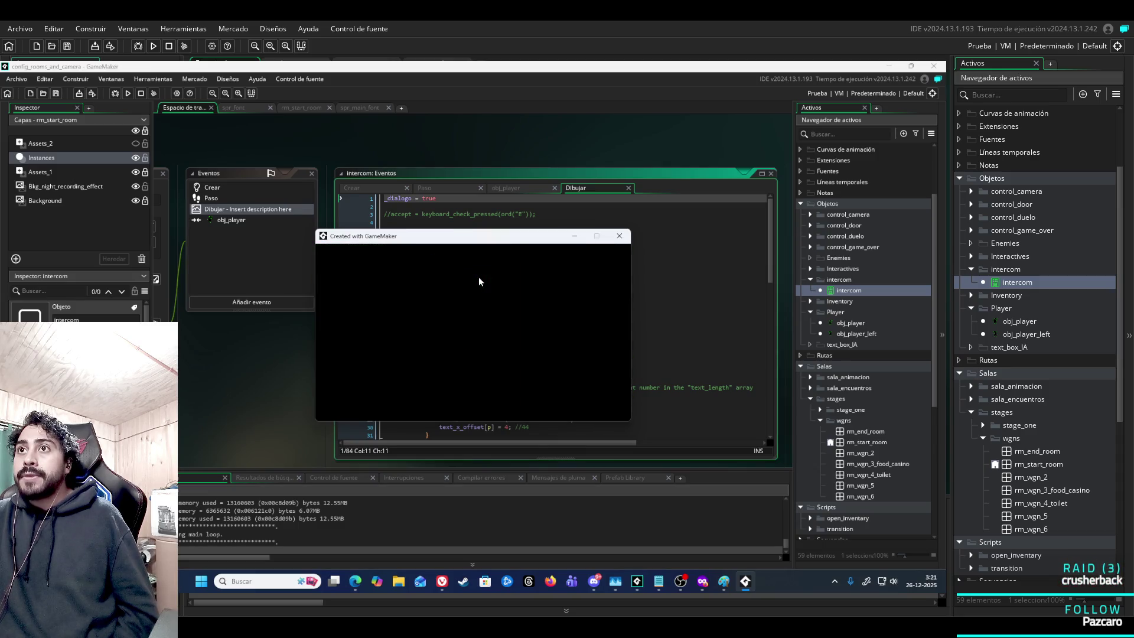
pyautogui.press('Left')
pyautogui.press('Right')
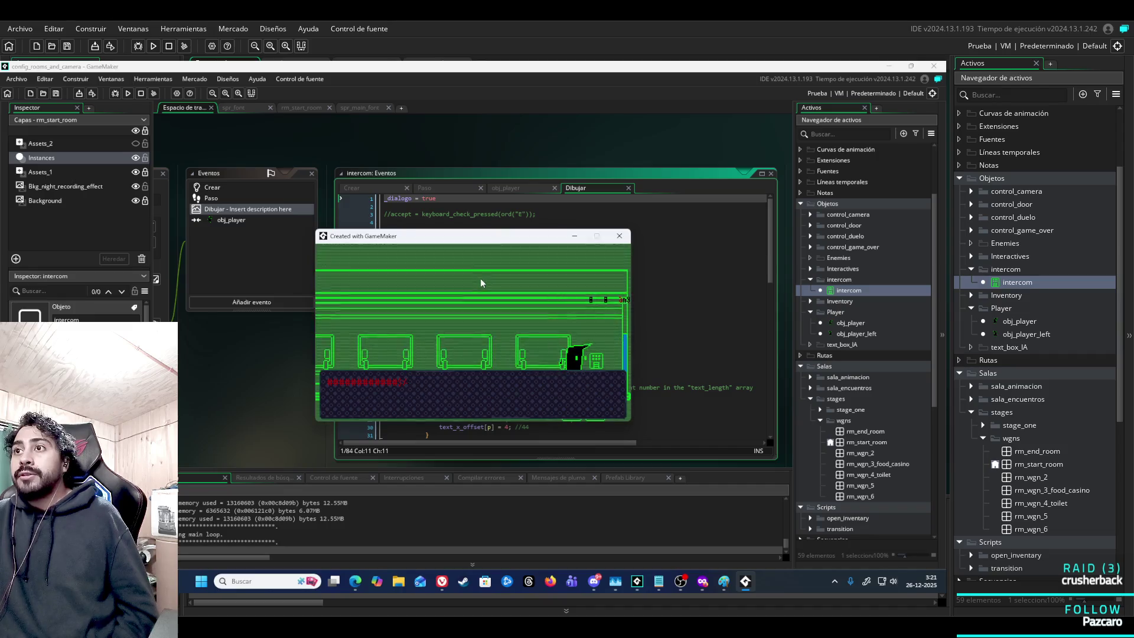
pyautogui.click(623, 241)
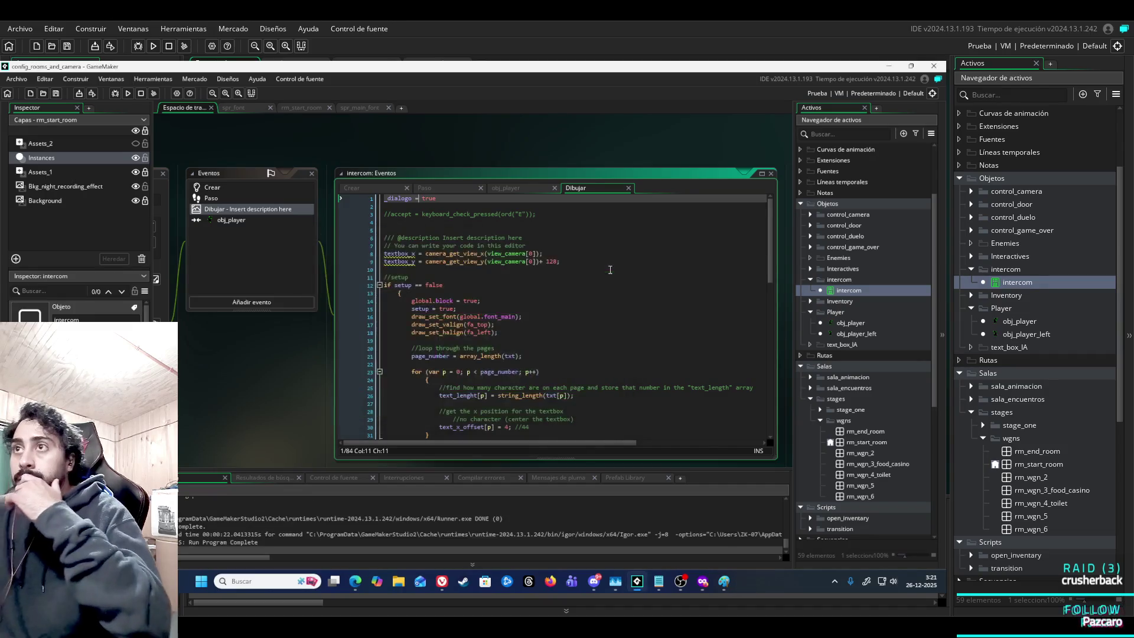
# Cut all code from the intercom's Dibujar and obj_player collision events.
pyautogui.scroll(-15, 661, 331)
pyautogui.scroll(15, 661, 330)
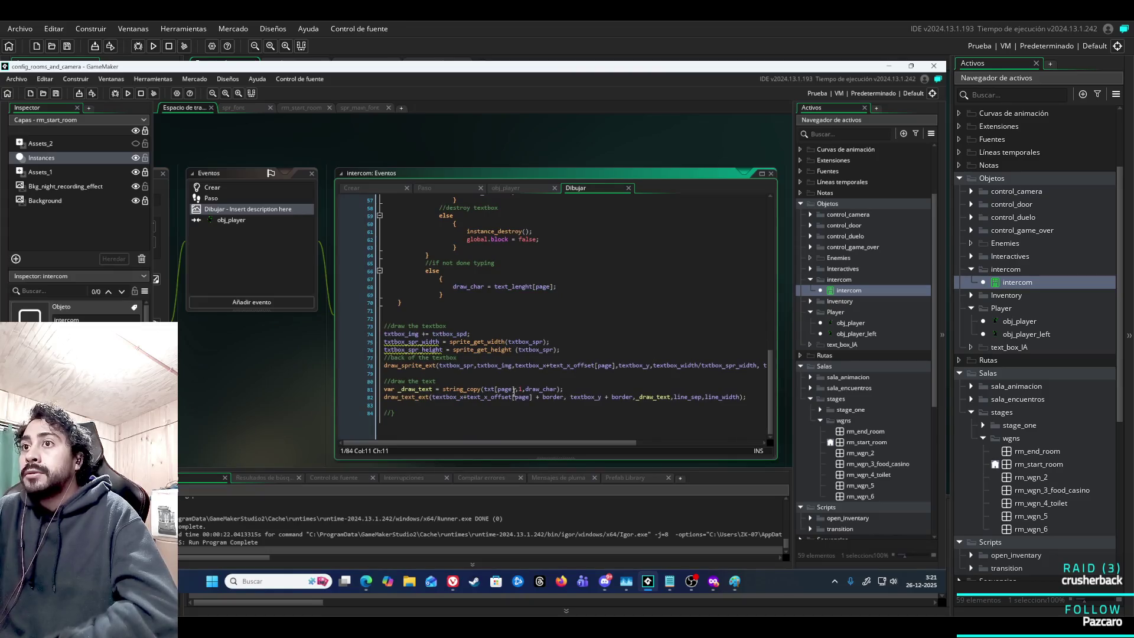
pyautogui.hotkey('ctrl', 'a')
pyautogui.hotkey('ctrl', 'x')
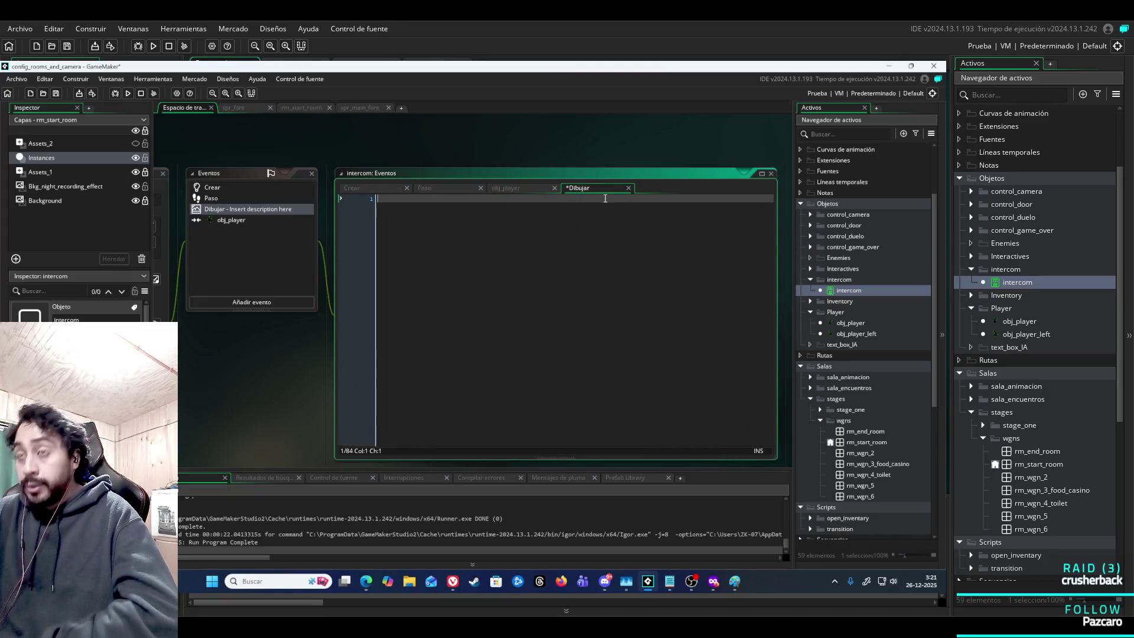
pyautogui.click(231, 220)
pyautogui.hotkey('ctrl', 'a')
pyautogui.hotkey('ctrl', 'x')
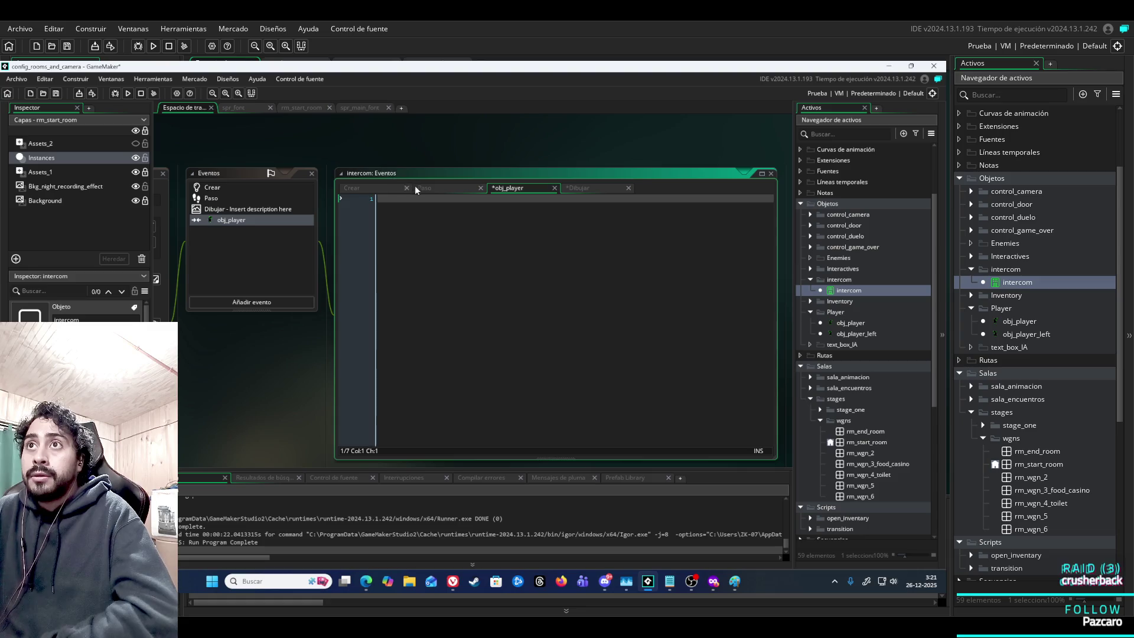
# Cut all of the code out of the Crear event.
pyautogui.click(383, 189)
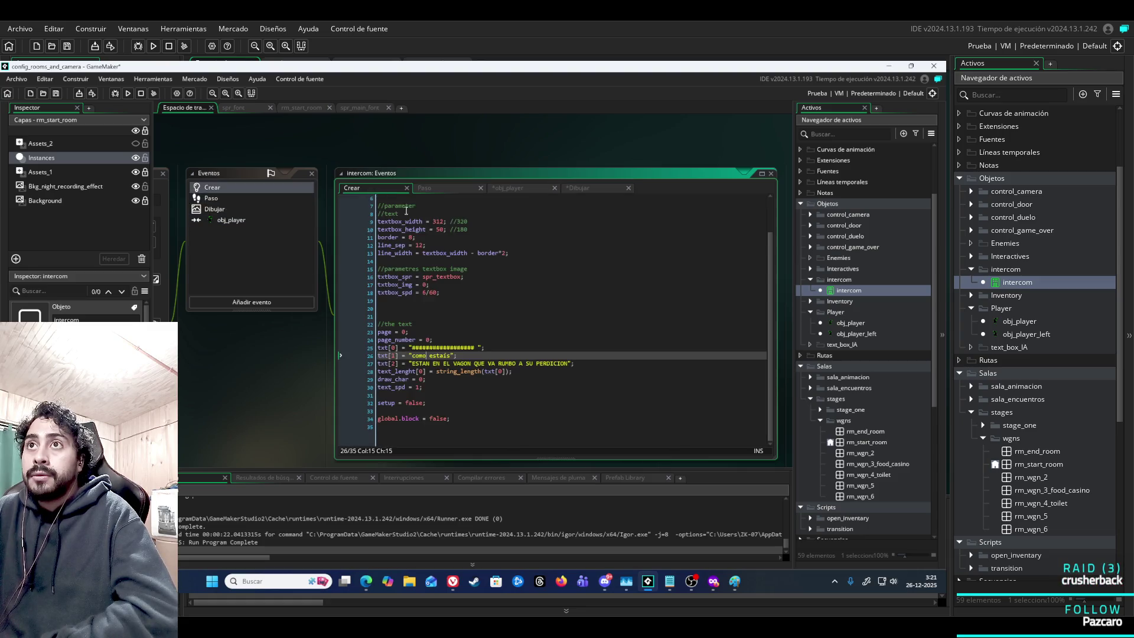
pyautogui.click(491, 427)
pyautogui.hotkey('ctrl', 'a')
pyautogui.hotkey('ctrl', 'x')
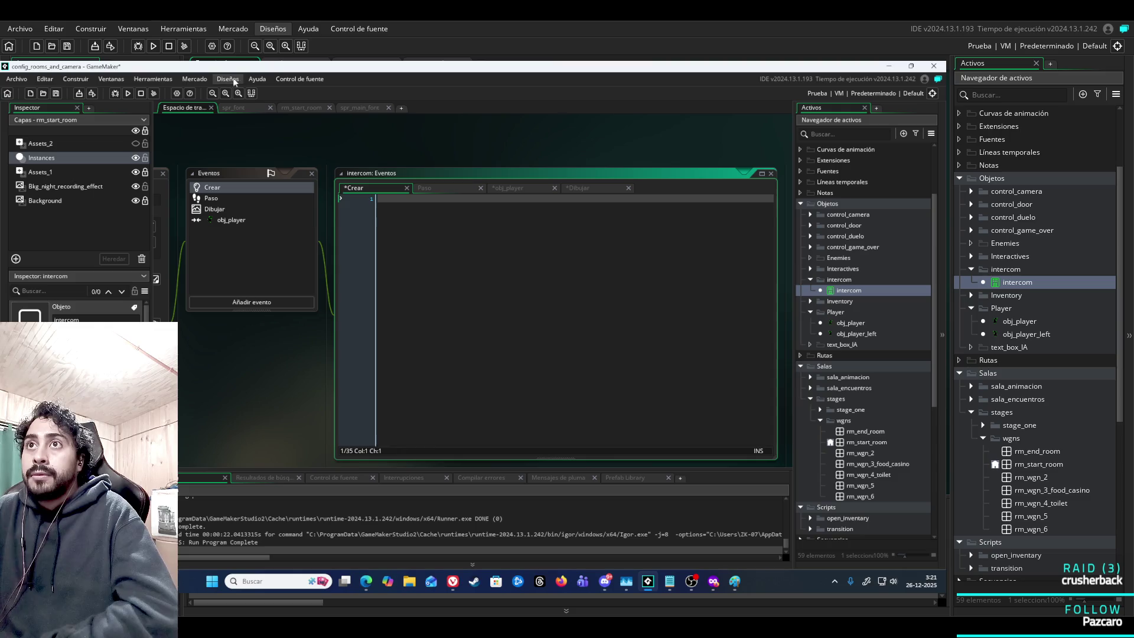
# Playtest the game with the emptied events, walking right and back left.
pyautogui.press('F5')
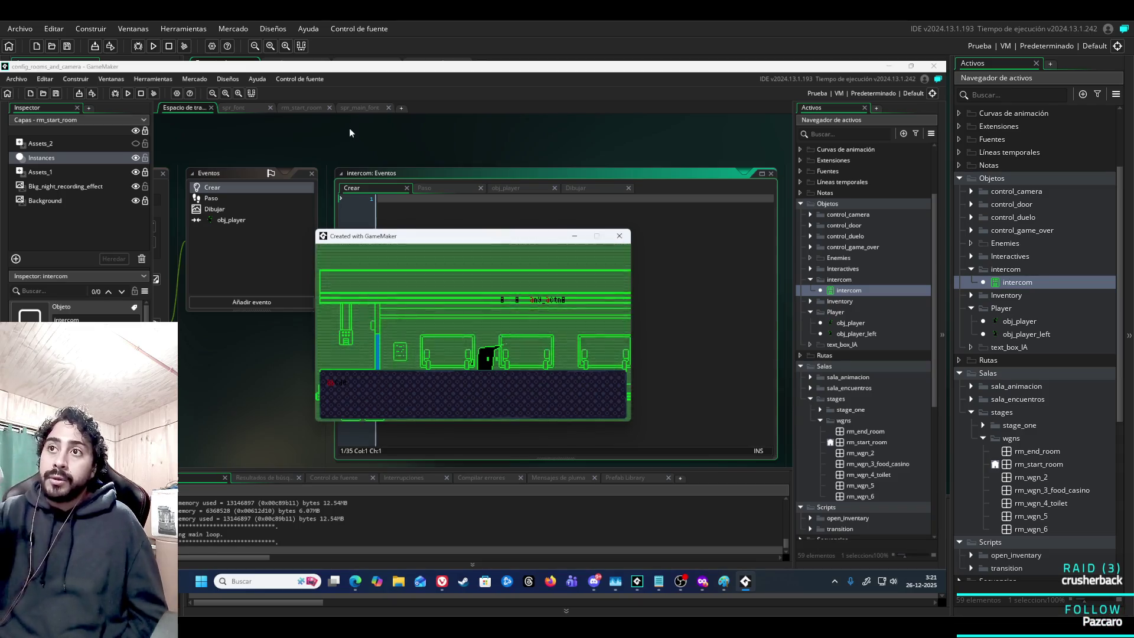
pyautogui.press('Right')
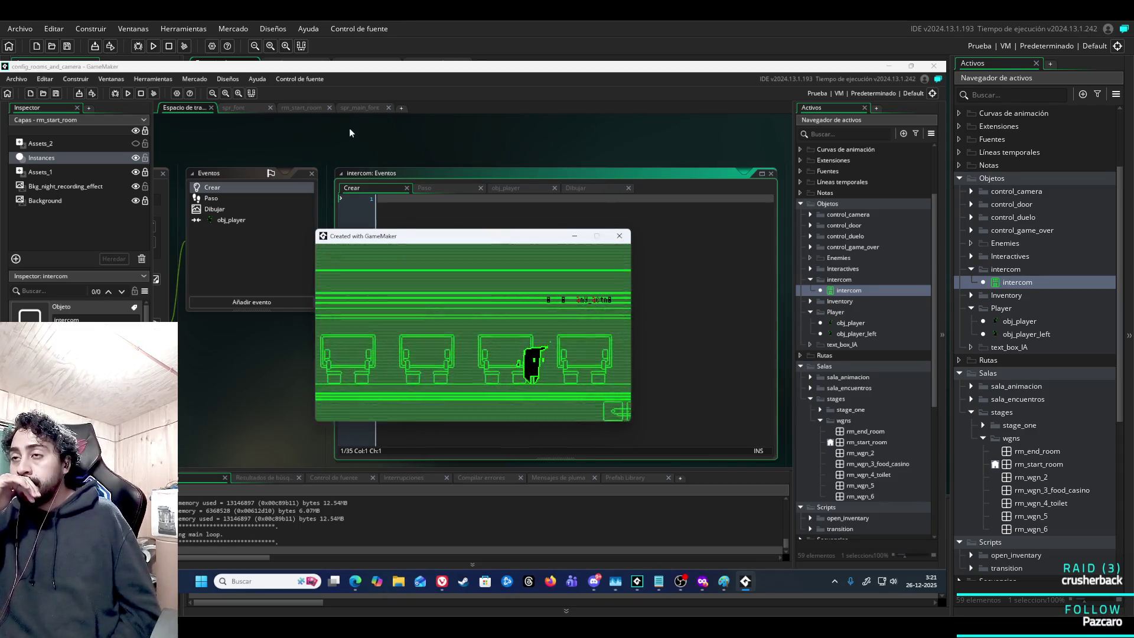
pyautogui.press('Right')
pyautogui.press('Left')
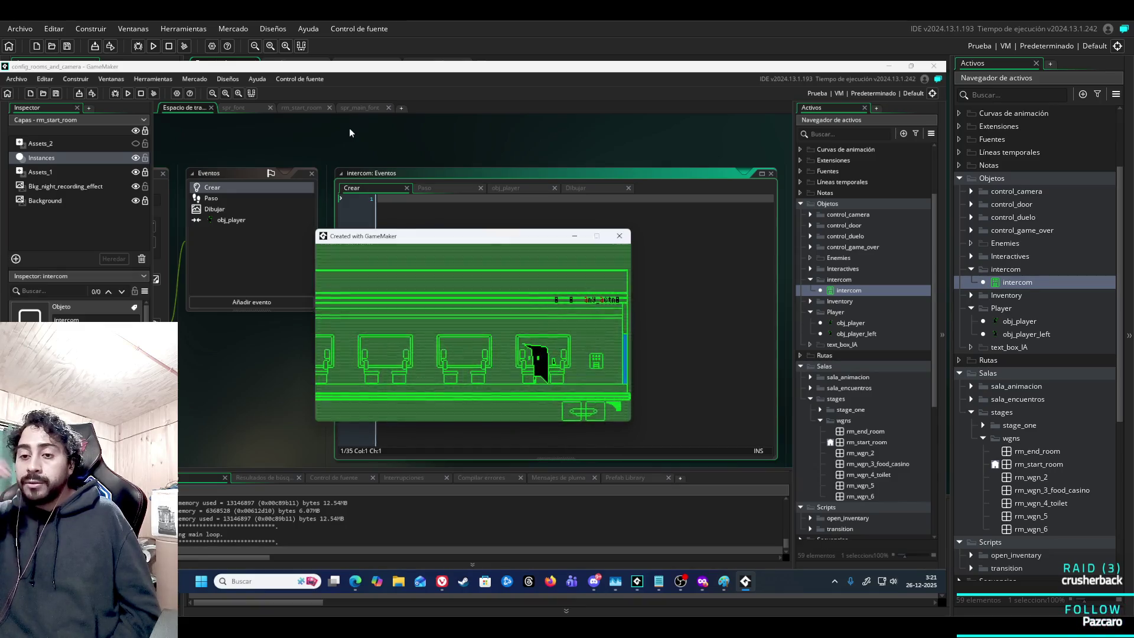
pyautogui.click(619, 236)
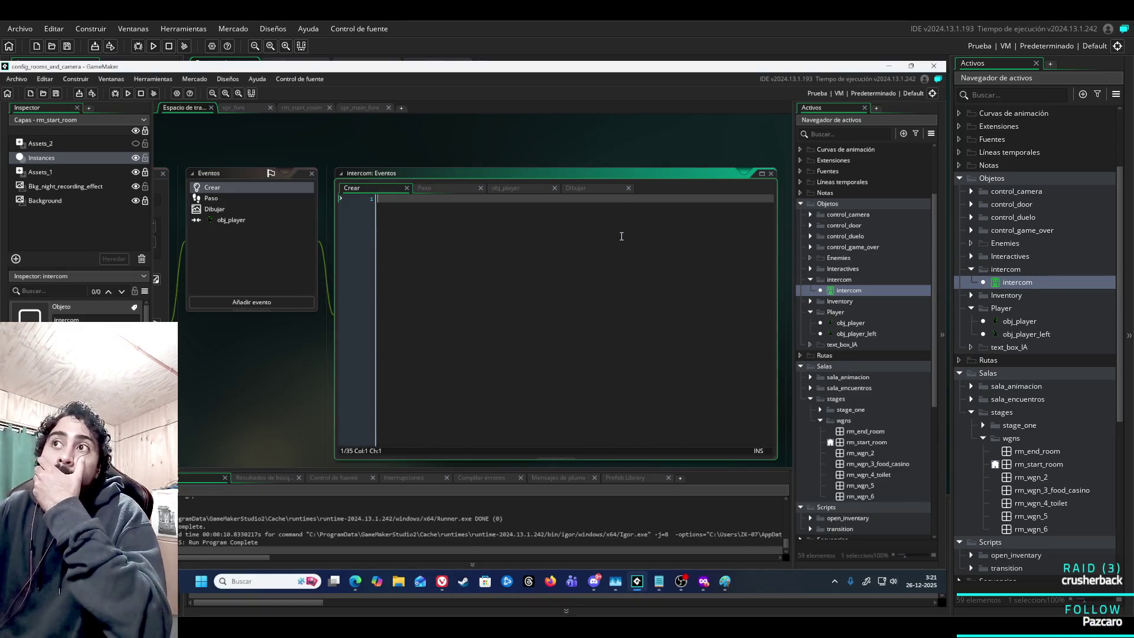
# Close the intercom's Crear code tab, leaving the object panel fully visible.
pyautogui.moveTo(302, 334)
pyautogui.mouseDown()
pyautogui.moveTo(430, 338)
pyautogui.moveTo(350, 347)
pyautogui.mouseUp()
pyautogui.click(569, 190)
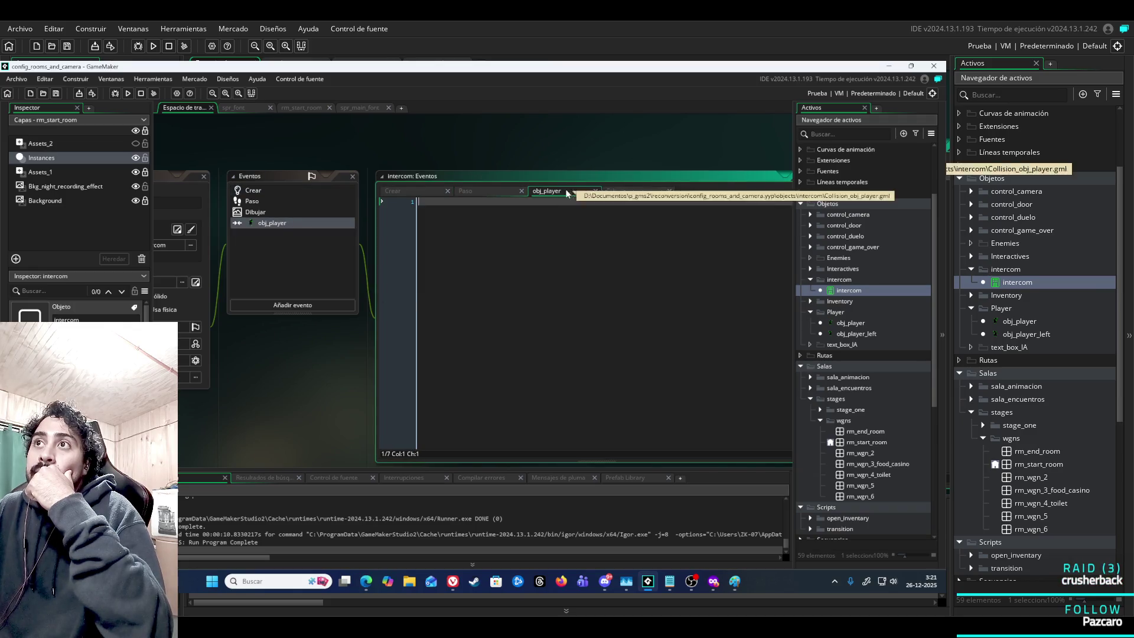
pyautogui.click(417, 192)
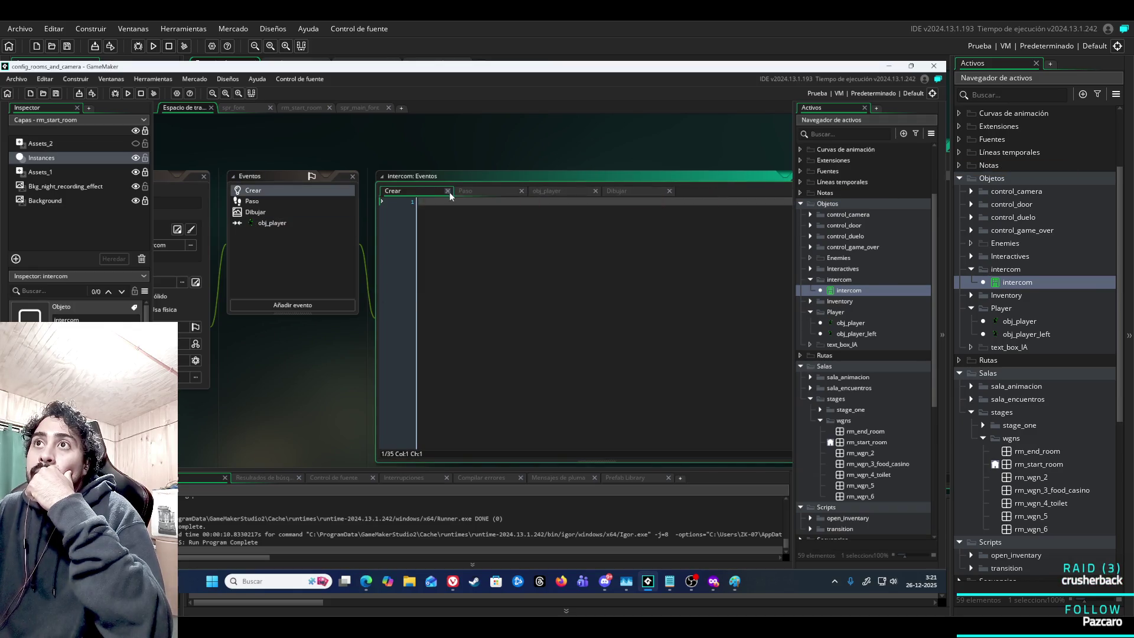
pyautogui.click(448, 190)
pyautogui.moveTo(254, 359)
pyautogui.mouseDown()
pyautogui.moveTo(444, 363)
pyautogui.moveTo(342, 361)
pyautogui.mouseUp()
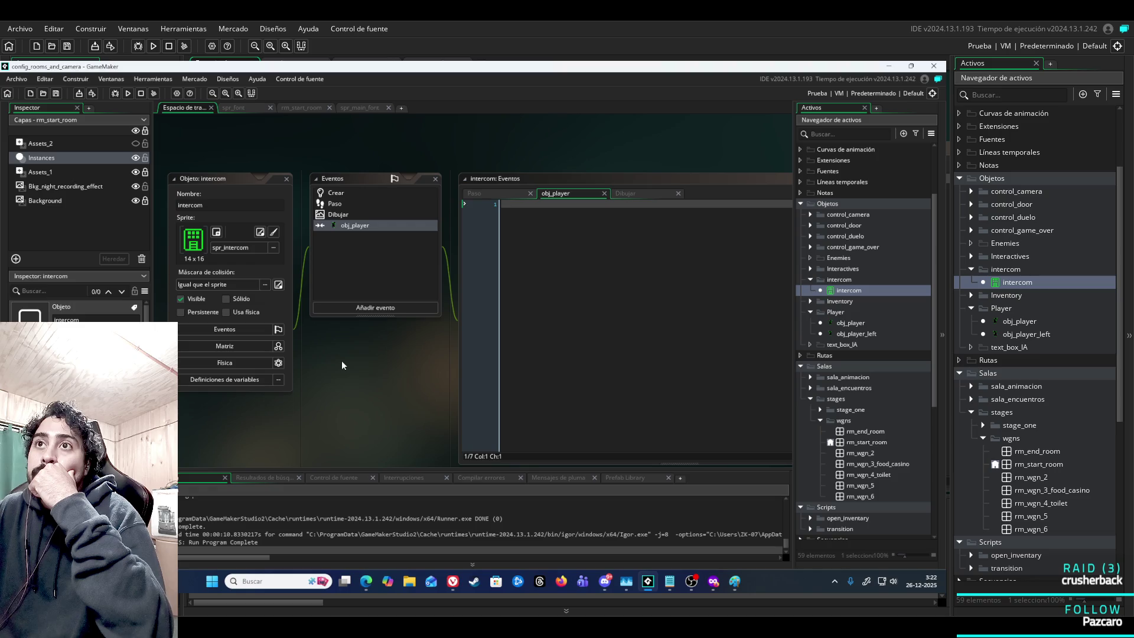
# Playtest the game again, walking the player right through the car.
pyautogui.scroll(-2, 414, 401)
pyautogui.hscroll(2, 413, 401)
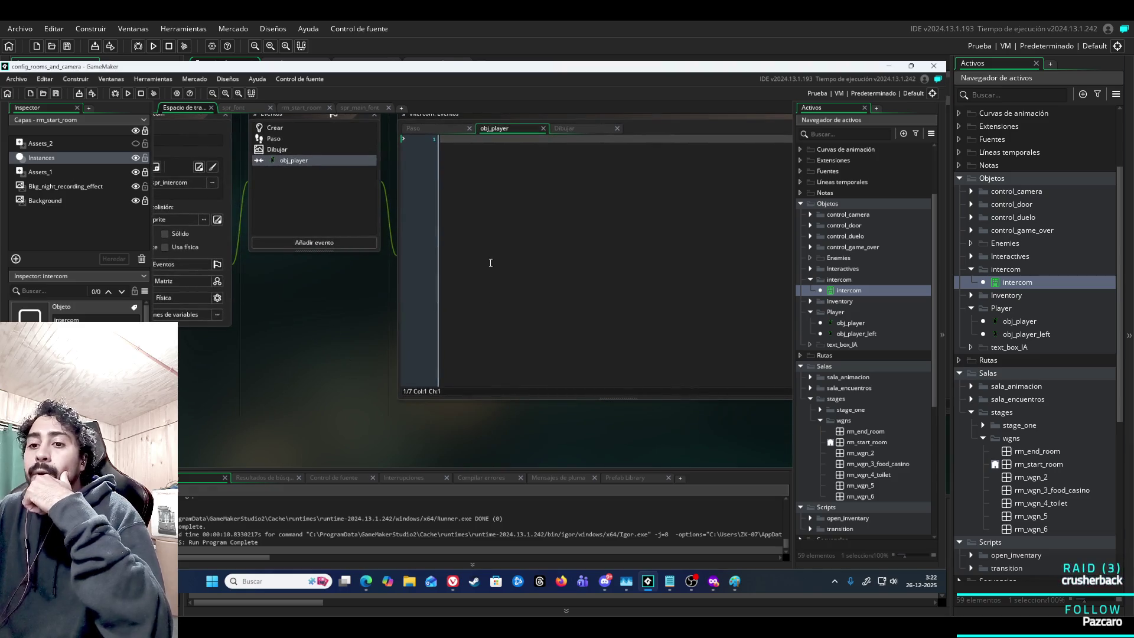
pyautogui.press('F5')
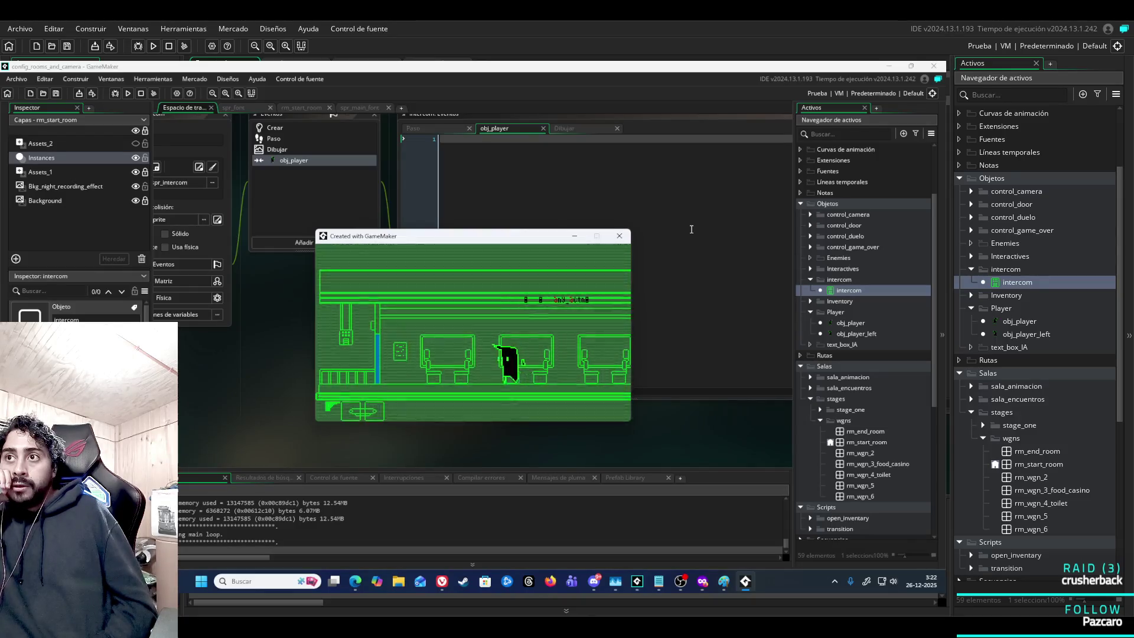
pyautogui.press('Right')
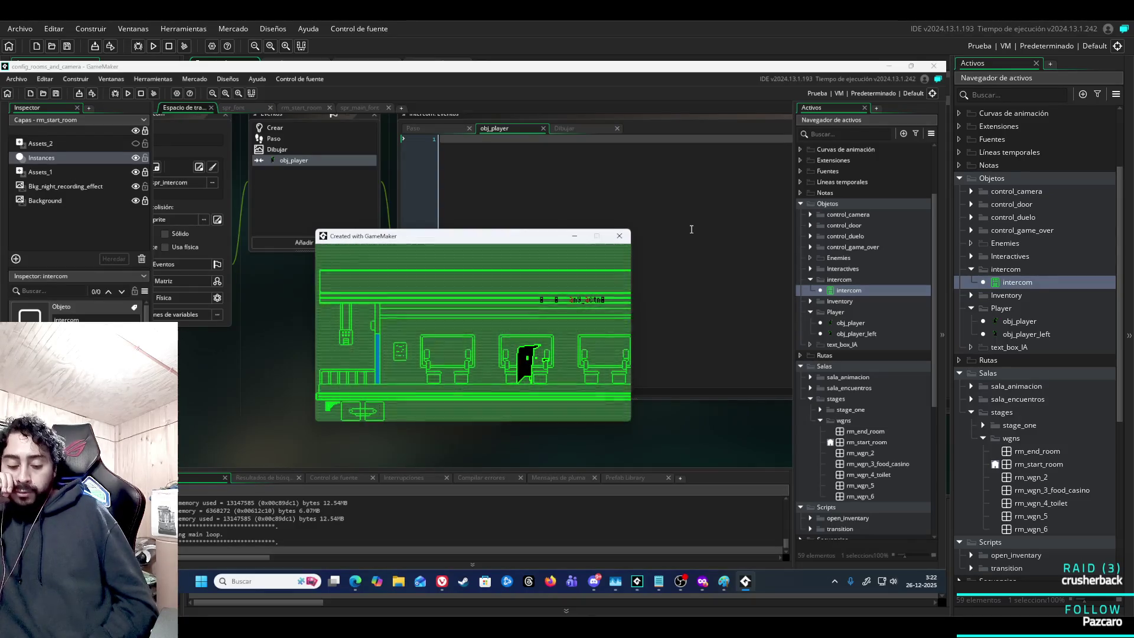
pyautogui.press('Right')
pyautogui.press('Right')
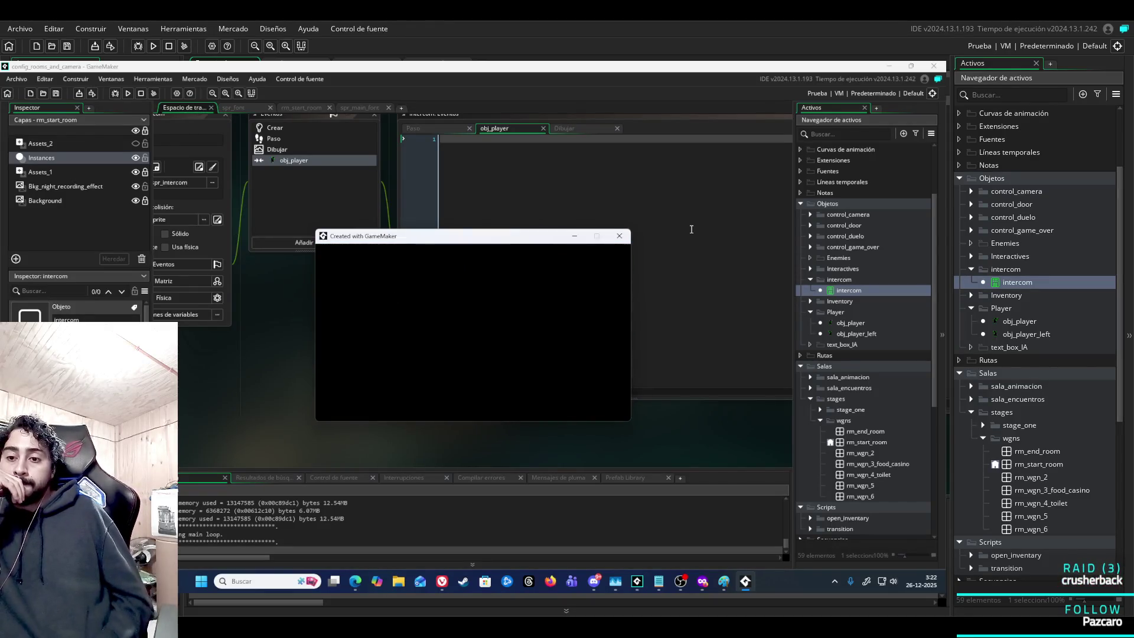
pyautogui.click(619, 237)
pyautogui.moveTo(296, 322); pyautogui.dragTo(445, 370)
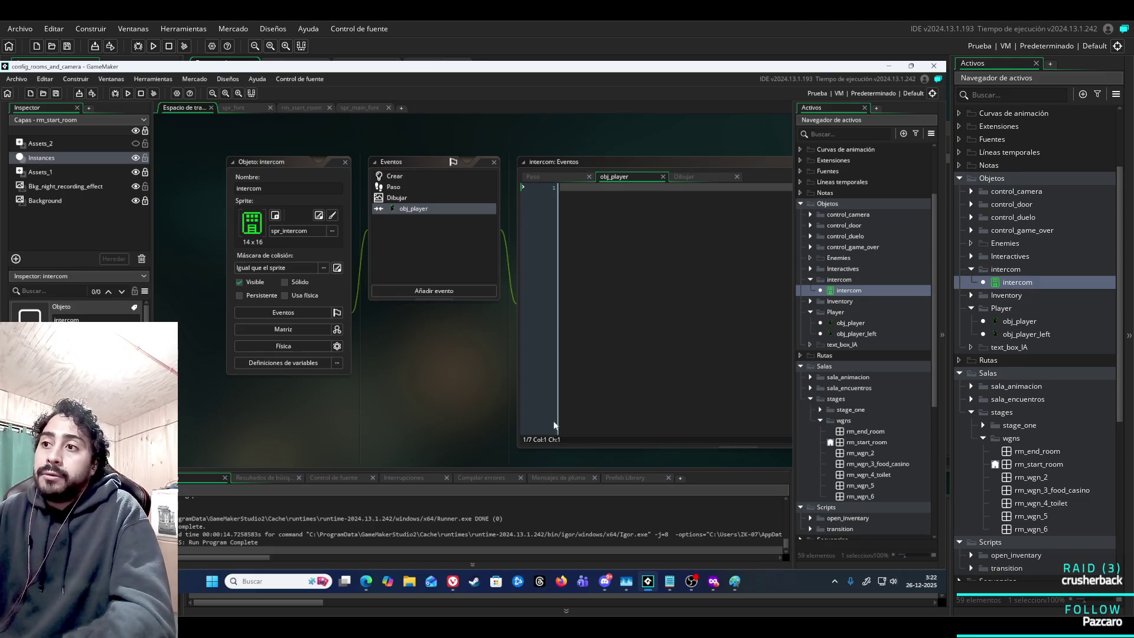
# Set OBS's Game Capture (respaldo original) window to '[mspaint.exe]: Sin título - Paint'.
pyautogui.moveTo(695, 586)
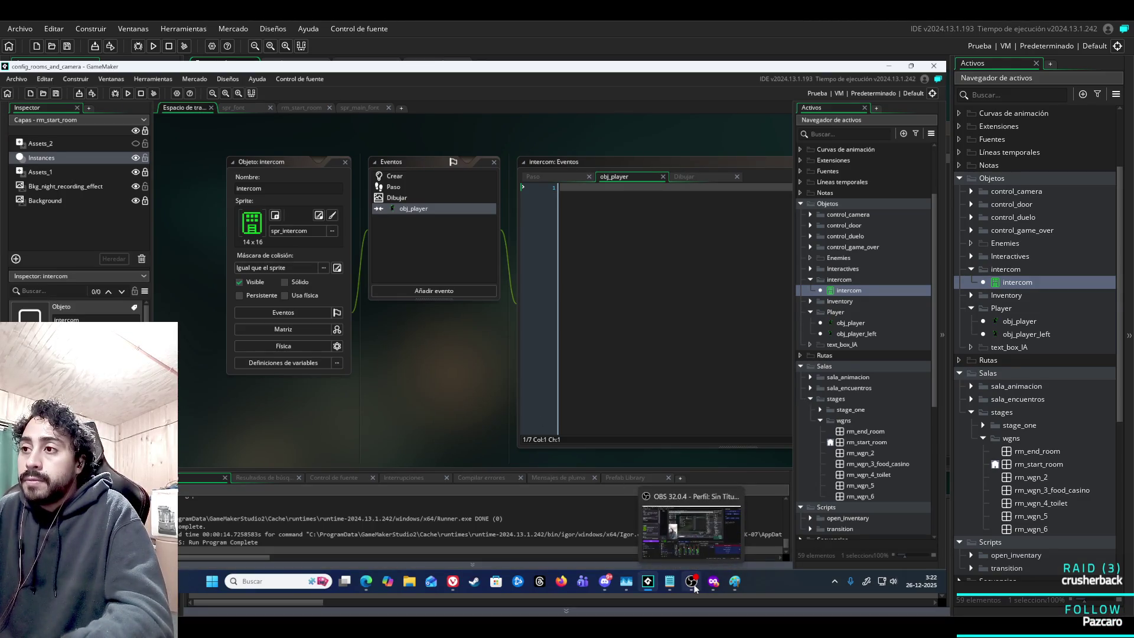
pyautogui.click(695, 587)
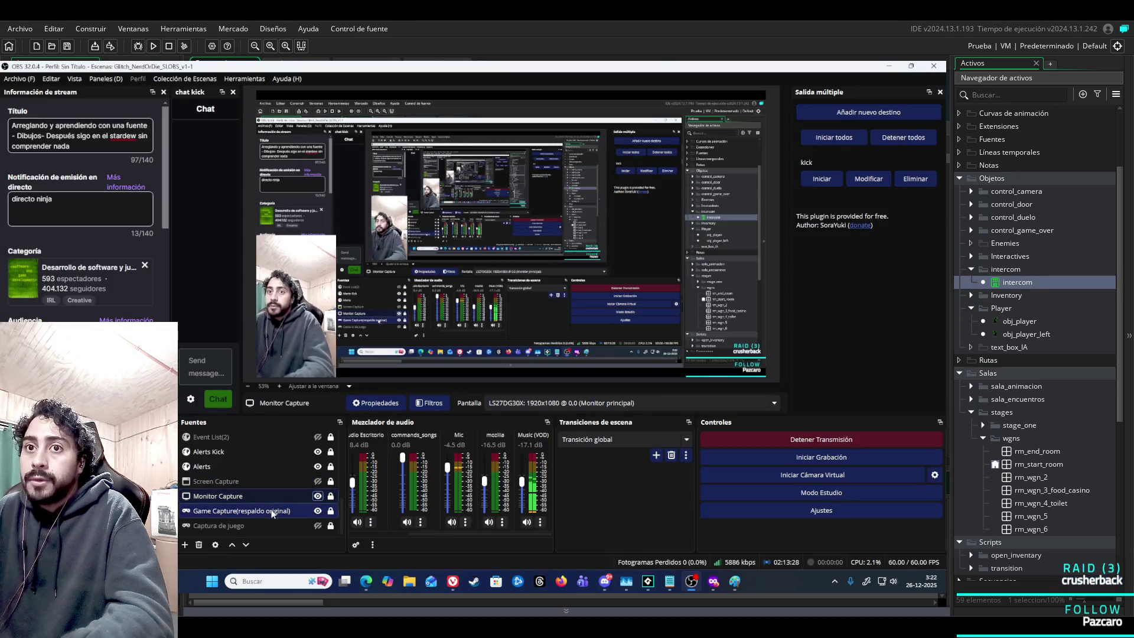
pyautogui.click(290, 495)
pyautogui.click(278, 511)
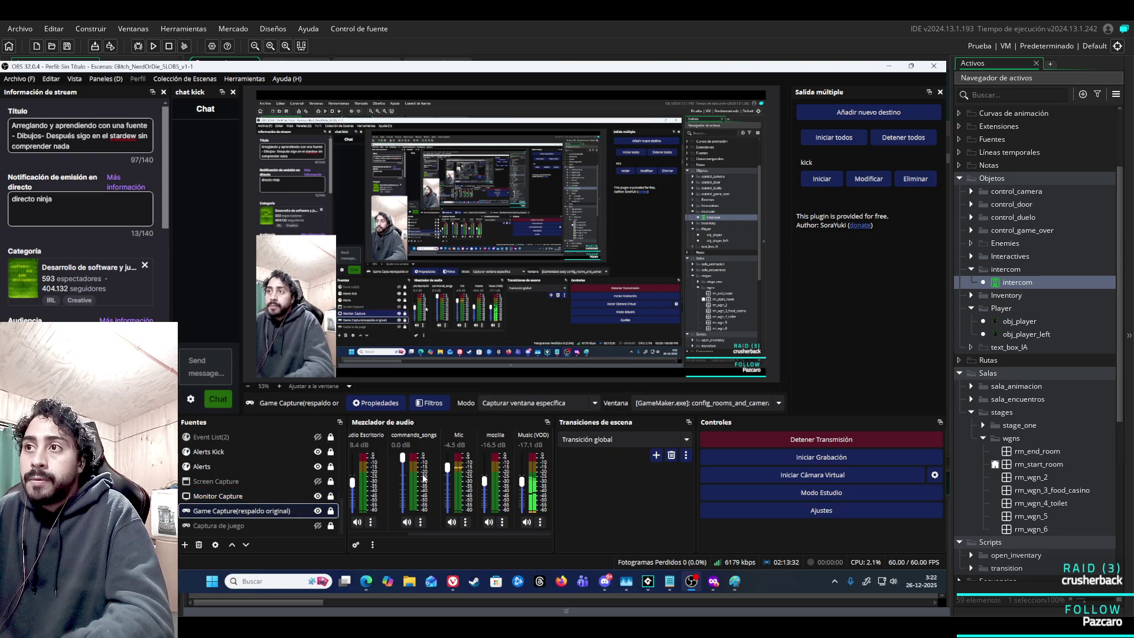
pyautogui.click(692, 406)
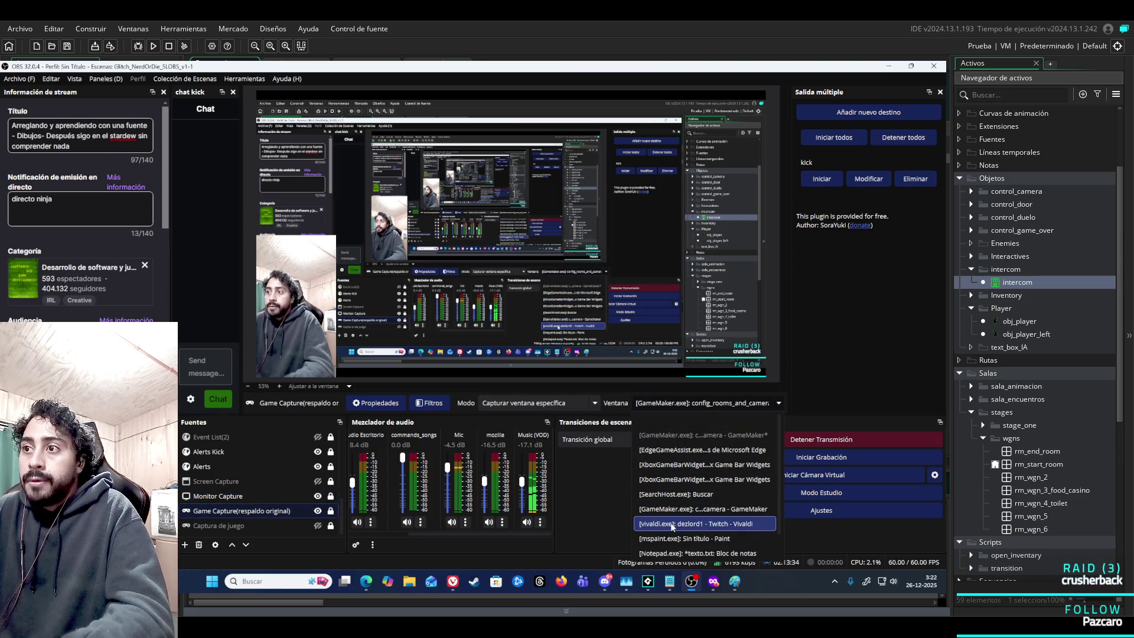
pyautogui.scroll(-1, 694, 484)
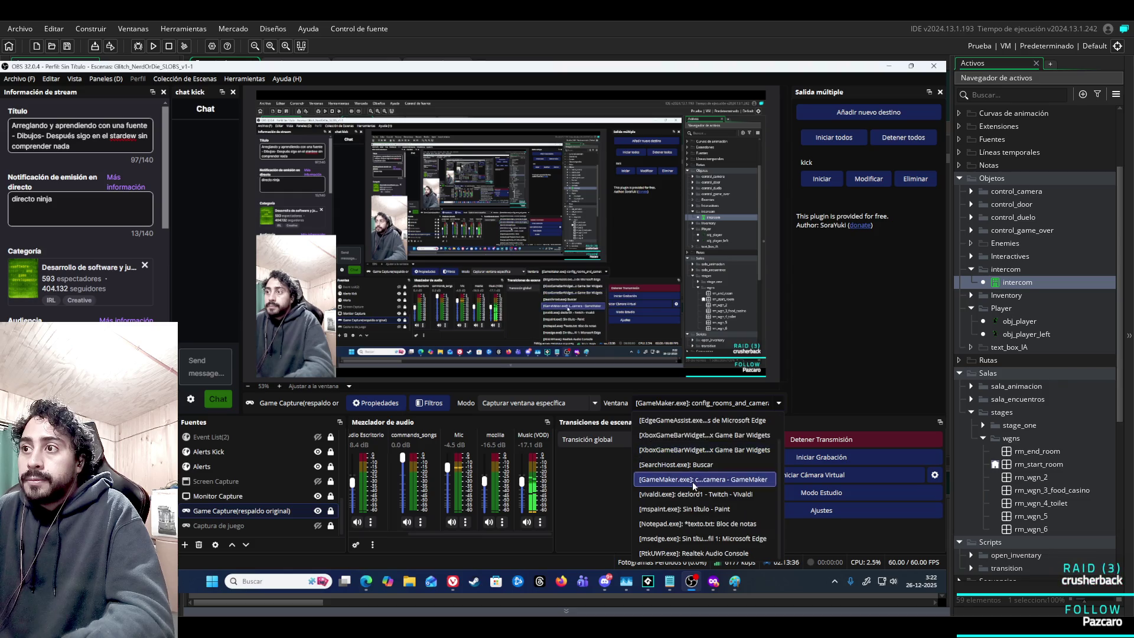
pyautogui.scroll(1, 691, 531)
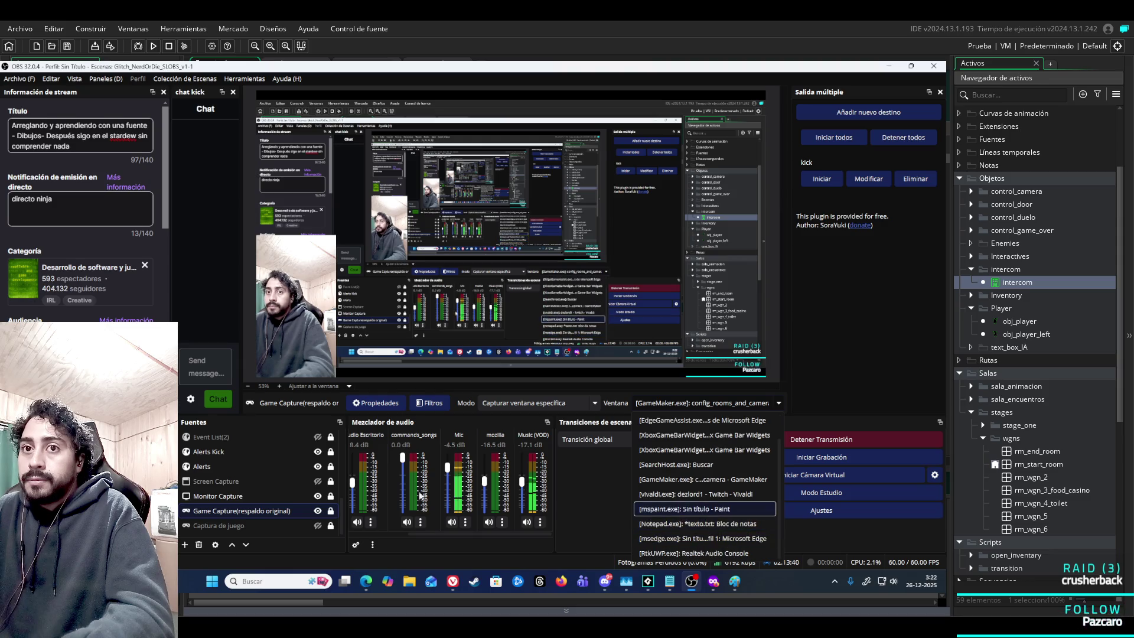
pyautogui.click(689, 508)
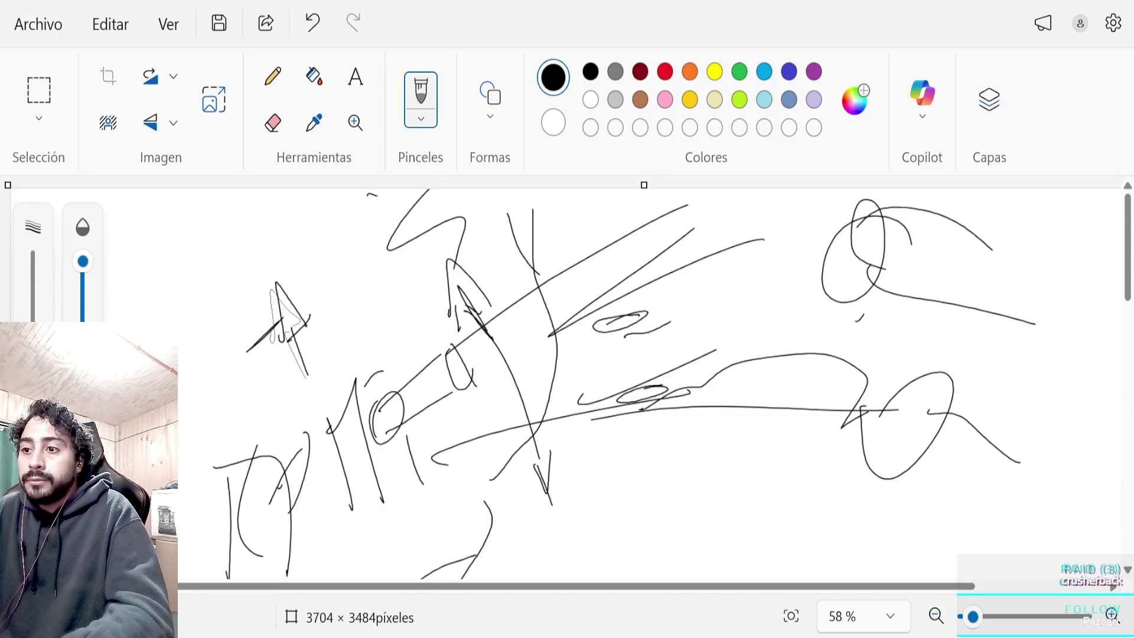
# Draw a box on blank canvas with handwritten '-Dialogo chat' notes beside it.
pyautogui.scroll(-15, 719, 279)
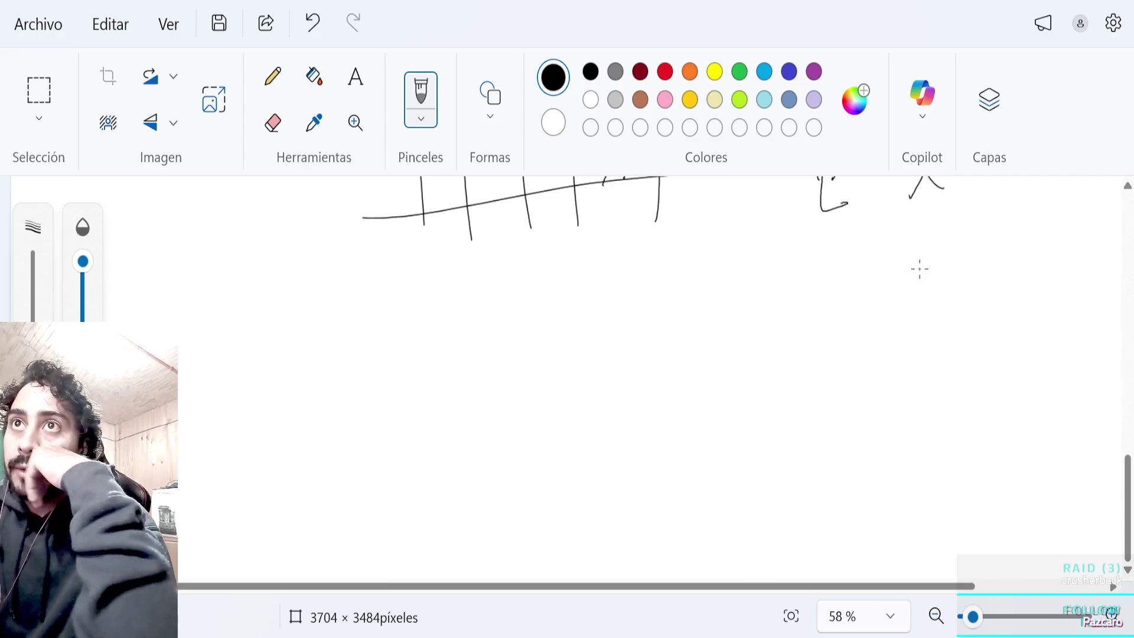
pyautogui.moveTo(349, 502)
pyautogui.mouseDown()
pyautogui.moveTo(337, 424)
pyautogui.moveTo(390, 492)
pyautogui.mouseUp()
pyautogui.moveTo(358, 501); pyautogui.dragTo(393, 476)
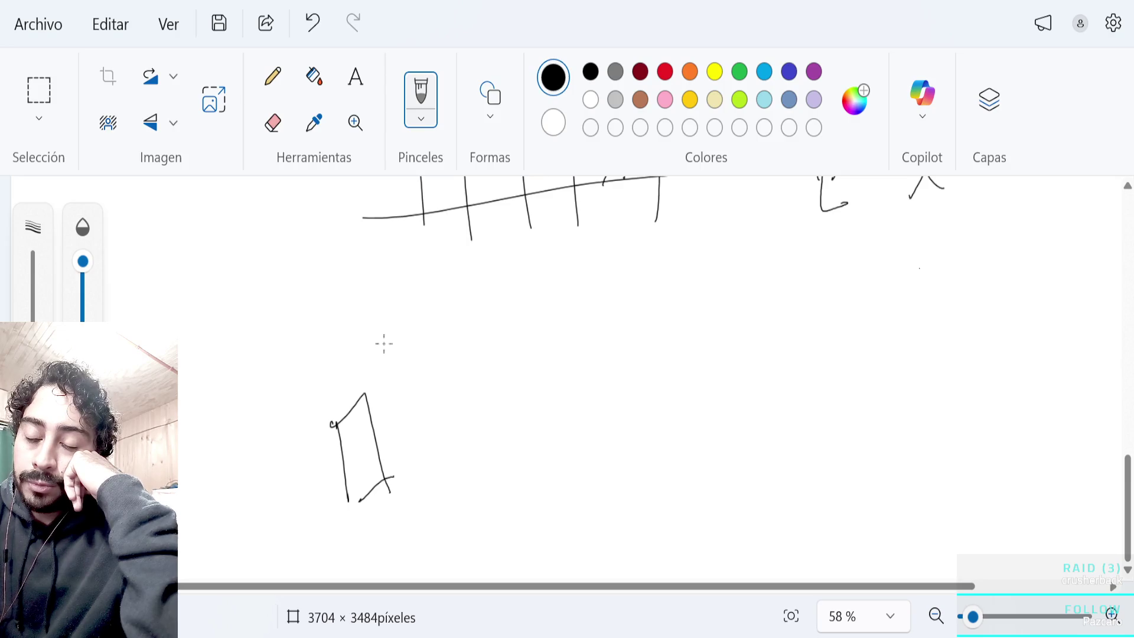
pyautogui.moveTo(387, 350)
pyautogui.mouseDown()
pyautogui.moveTo(377, 354)
pyautogui.moveTo(400, 363)
pyautogui.moveTo(466, 293)
pyautogui.mouseUp()
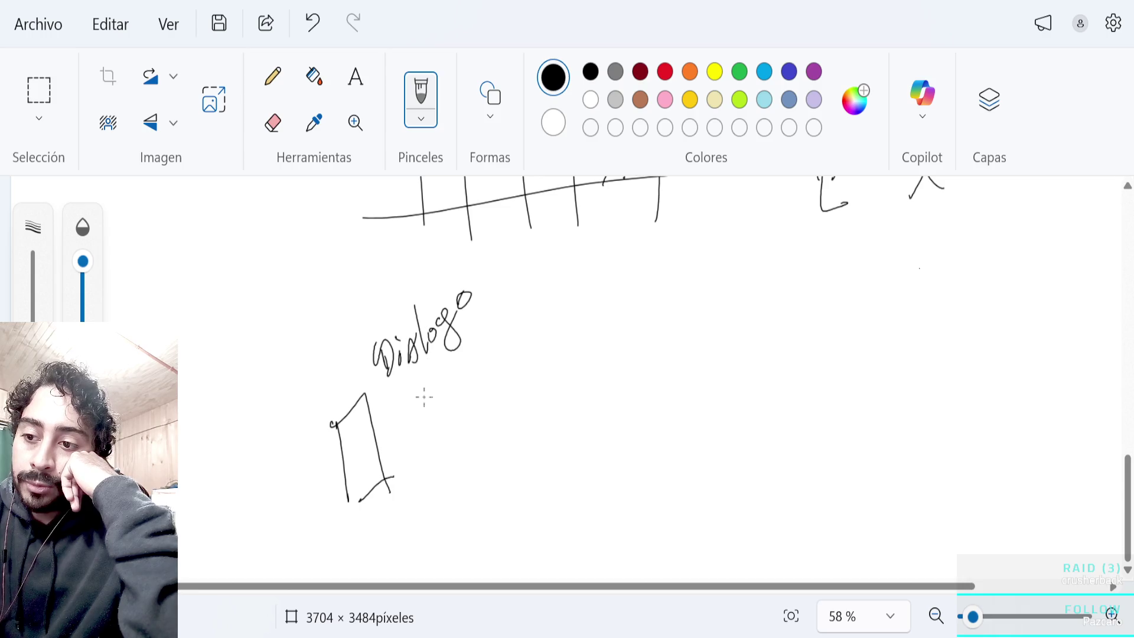
pyautogui.moveTo(369, 382); pyautogui.dragTo(373, 378)
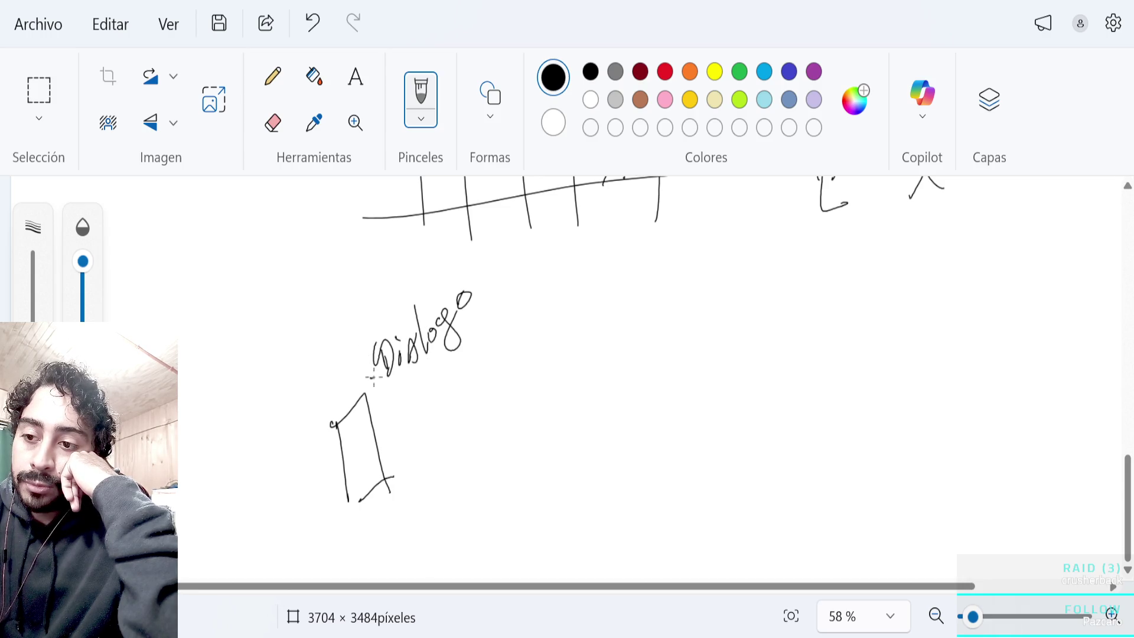
pyautogui.moveTo(488, 268)
pyautogui.mouseDown()
pyautogui.moveTo(543, 251)
pyautogui.moveTo(553, 236)
pyautogui.mouseUp()
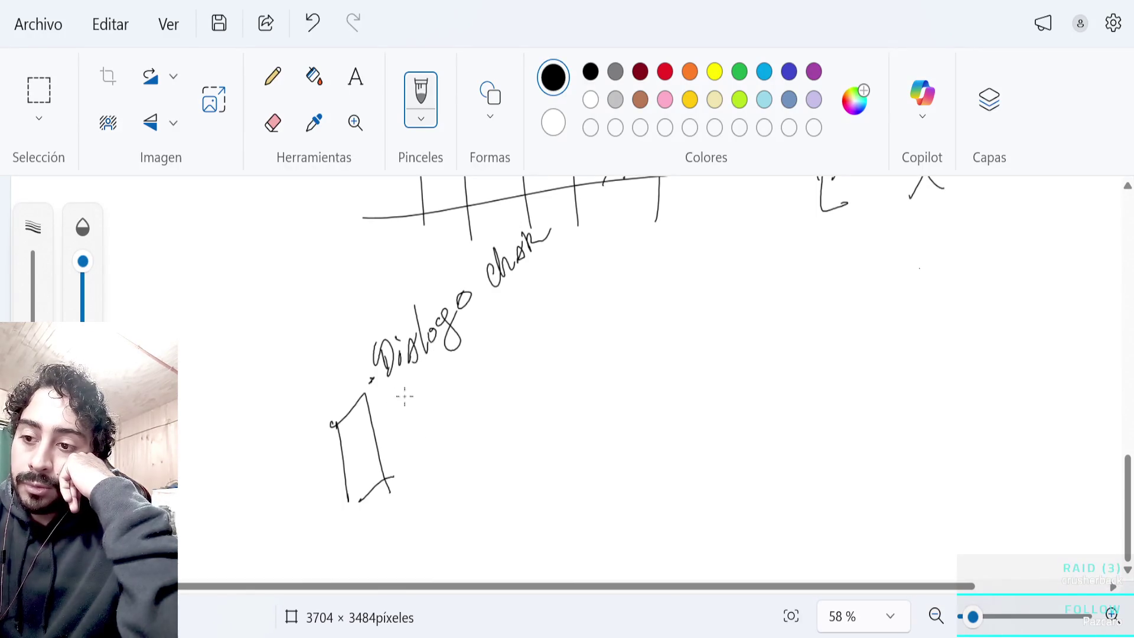
pyautogui.moveTo(414, 417); pyautogui.dragTo(471, 360)
pyautogui.click(477, 354)
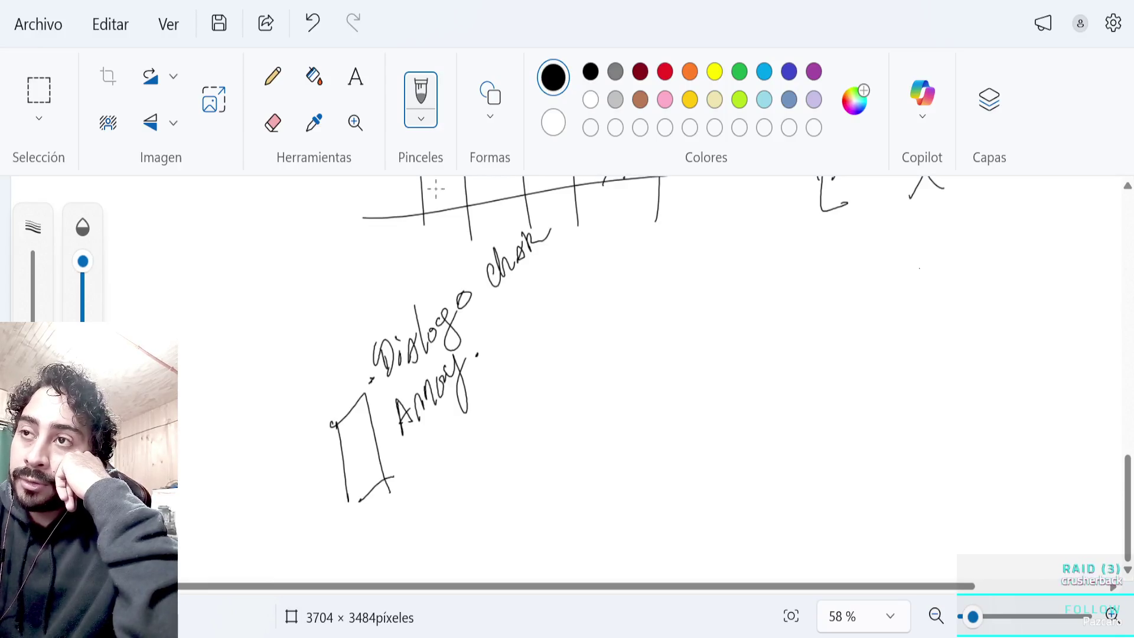
# Draw a long arrow leading right with a word written at its end.
pyautogui.moveTo(673, 321)
pyautogui.mouseDown()
pyautogui.moveTo(526, 373)
pyautogui.moveTo(564, 381)
pyautogui.mouseUp()
pyautogui.moveTo(686, 285); pyautogui.dragTo(708, 336)
pyautogui.moveTo(671, 295)
pyautogui.mouseDown()
pyautogui.moveTo(707, 288)
pyautogui.moveTo(761, 237)
pyautogui.moveTo(817, 236)
pyautogui.mouseUp()
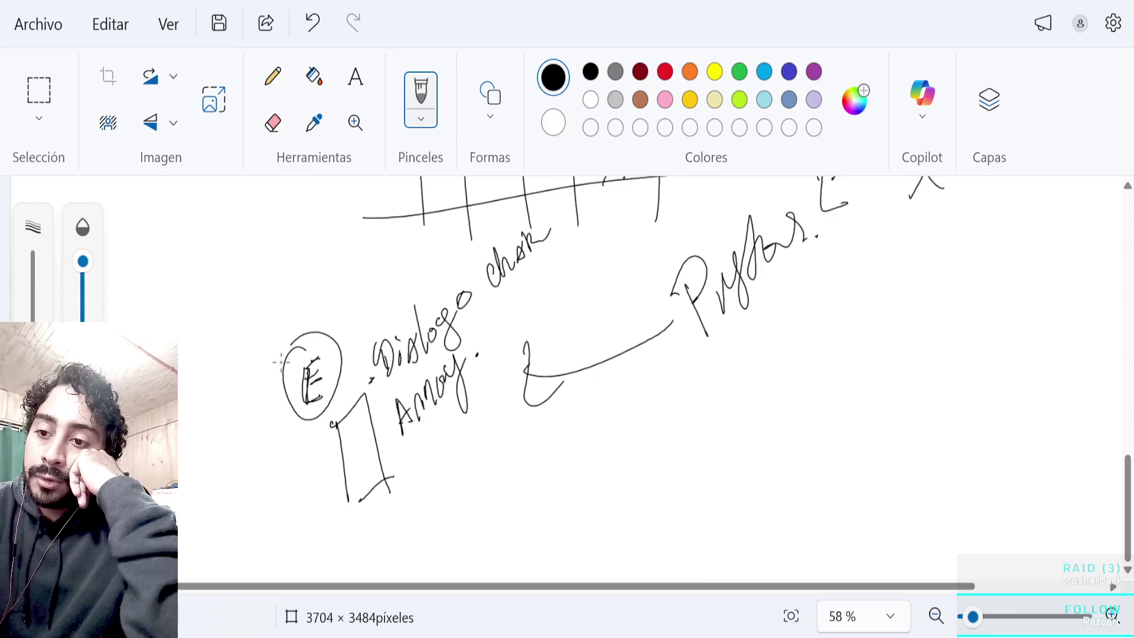
# Sketch a box-shaped character with face and limbs beside an oval character.
pyautogui.moveTo(346, 470); pyautogui.dragTo(369, 453)
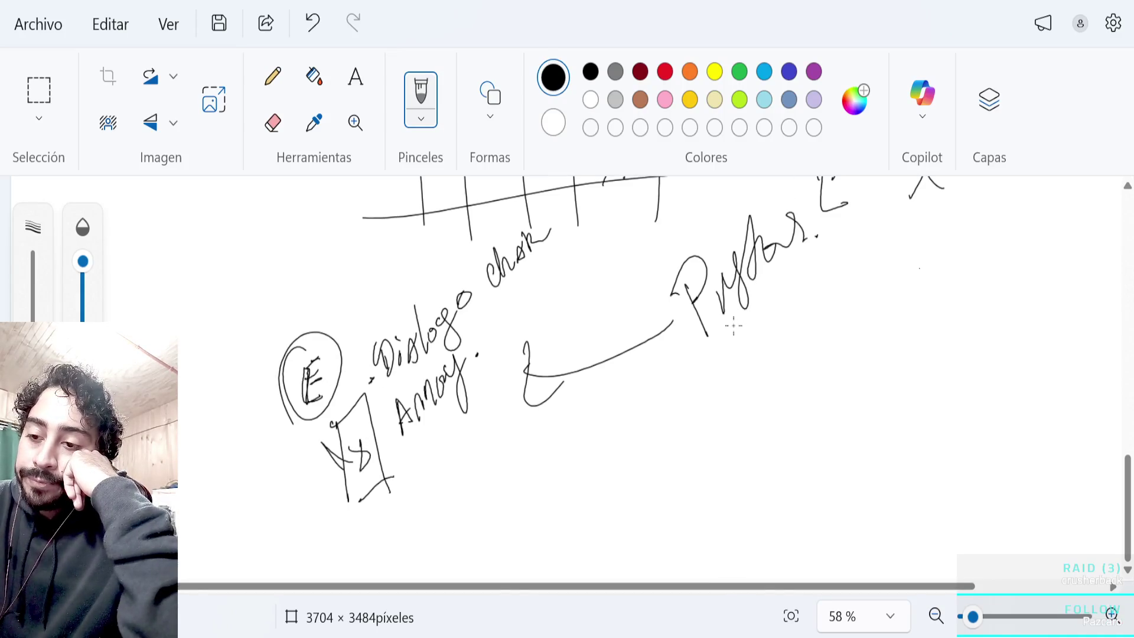
pyautogui.moveTo(684, 489)
pyautogui.mouseDown()
pyautogui.moveTo(679, 414)
pyautogui.moveTo(739, 517)
pyautogui.mouseUp()
pyautogui.moveTo(706, 428)
pyautogui.mouseDown()
pyautogui.moveTo(699, 467)
pyautogui.moveTo(716, 508)
pyautogui.mouseUp()
pyautogui.moveTo(679, 443)
pyautogui.mouseDown()
pyautogui.moveTo(686, 489)
pyautogui.moveTo(748, 484)
pyautogui.mouseUp()
pyautogui.moveTo(683, 503)
pyautogui.mouseDown()
pyautogui.moveTo(685, 541)
pyautogui.moveTo(725, 540)
pyautogui.moveTo(735, 493)
pyautogui.mouseUp()
pyautogui.moveTo(608, 417)
pyautogui.mouseDown()
pyautogui.moveTo(628, 489)
pyautogui.moveTo(605, 419)
pyautogui.mouseUp()
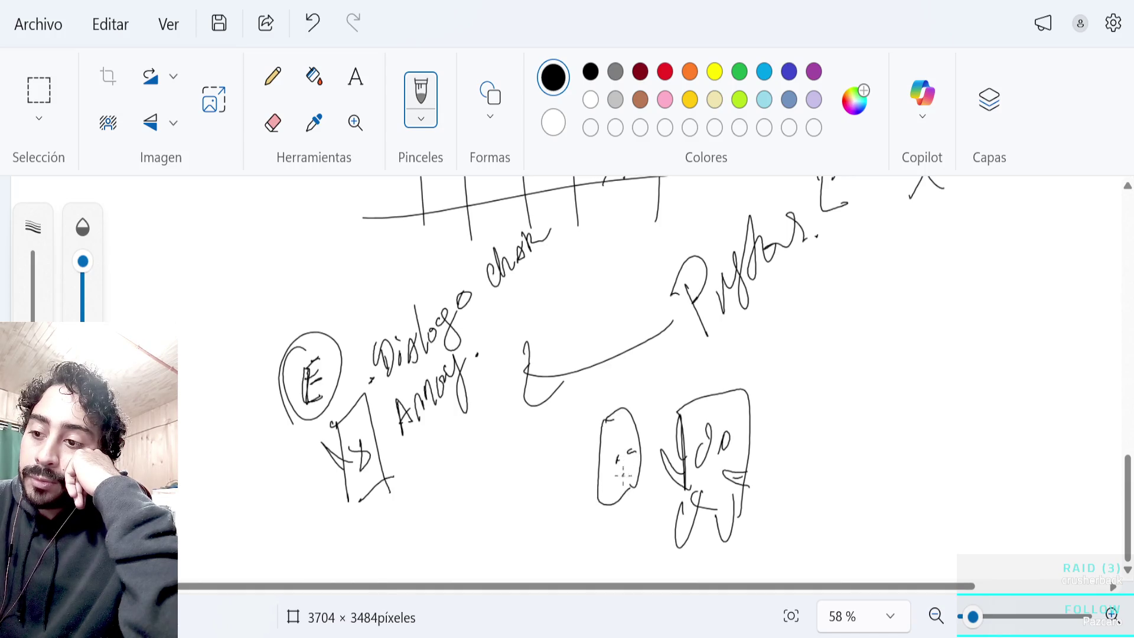
pyautogui.click(648, 442)
pyautogui.click(657, 514)
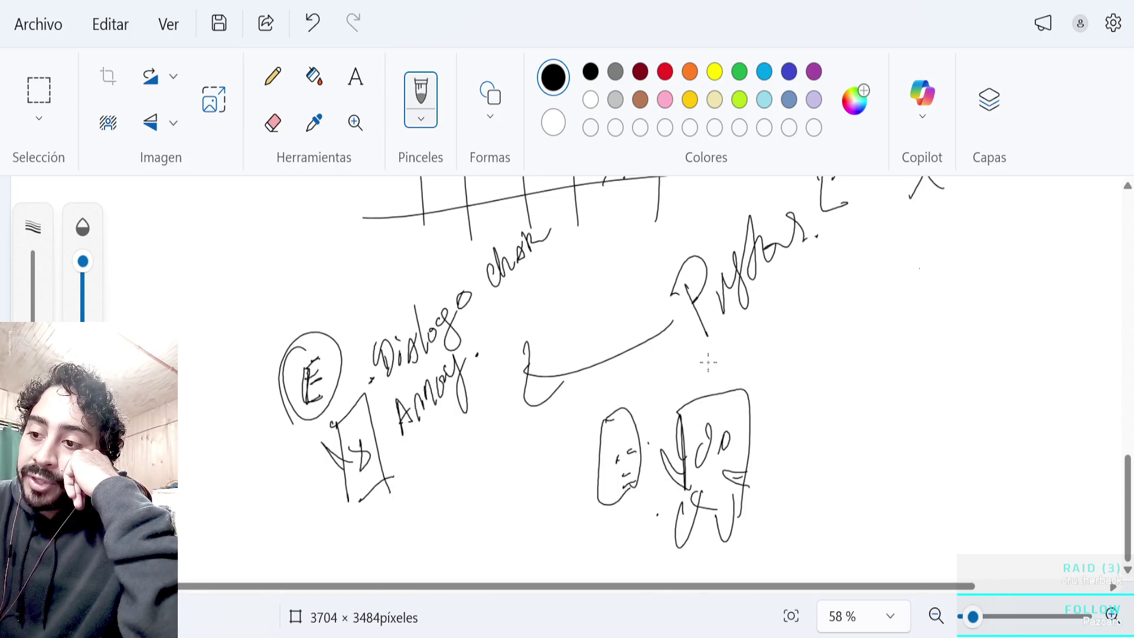
# Draw a circled E above the figures and a diagonal line to a 'PRESS Btn.' note.
pyautogui.moveTo(654, 358)
pyautogui.mouseDown()
pyautogui.moveTo(663, 374)
pyautogui.moveTo(665, 352)
pyautogui.moveTo(635, 331)
pyautogui.moveTo(649, 408)
pyautogui.mouseUp()
pyautogui.moveTo(651, 367); pyautogui.dragTo(680, 407)
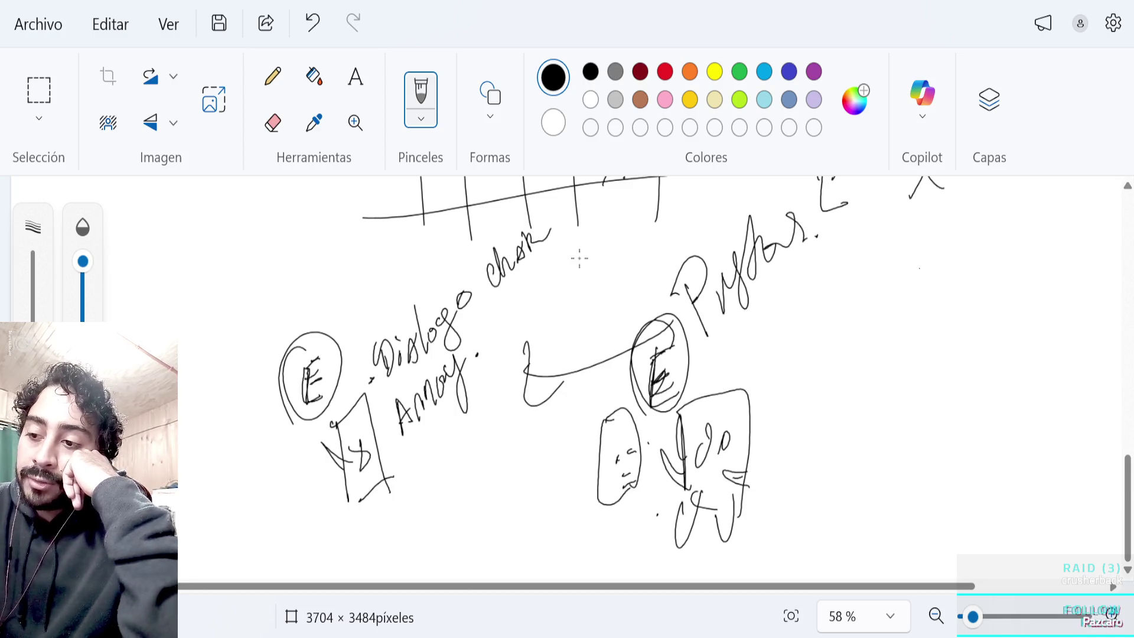
pyautogui.moveTo(769, 381); pyautogui.dragTo(821, 327)
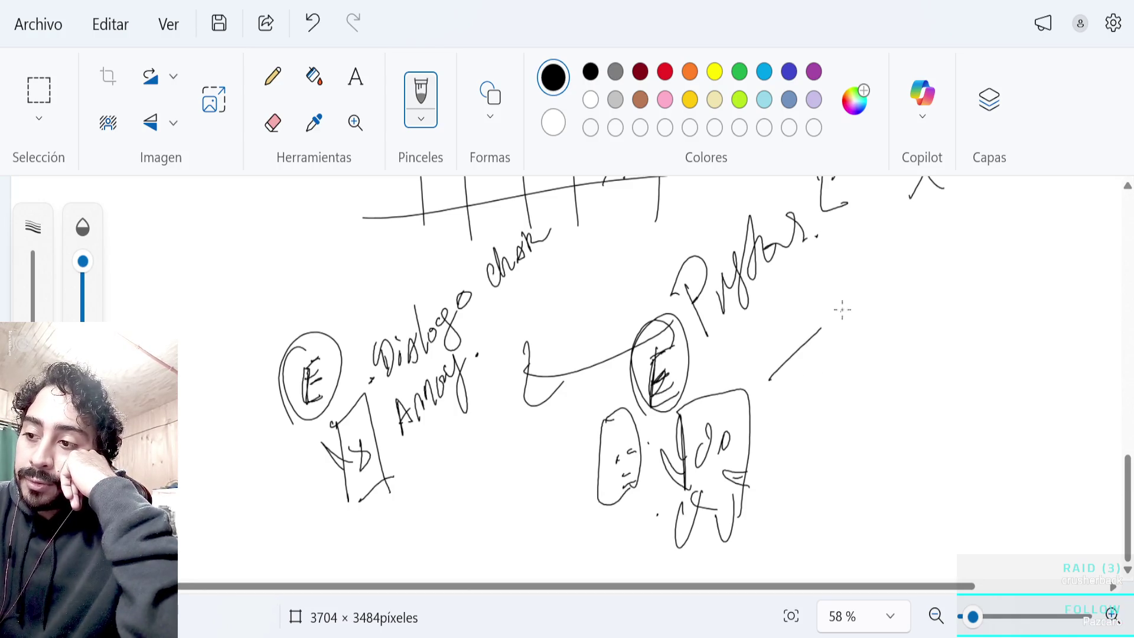
pyautogui.moveTo(883, 281)
pyautogui.mouseDown()
pyautogui.moveTo(876, 334)
pyautogui.moveTo(886, 316)
pyautogui.moveTo(937, 303)
pyautogui.moveTo(965, 317)
pyautogui.mouseUp()
pyautogui.moveTo(1015, 253); pyautogui.dragTo(1037, 273)
pyautogui.moveTo(1048, 218); pyautogui.dragTo(1014, 313)
pyautogui.moveTo(1051, 221)
pyautogui.mouseDown()
pyautogui.moveTo(1031, 301)
pyautogui.moveTo(1046, 303)
pyautogui.mouseUp()
pyautogui.moveTo(1061, 263); pyautogui.dragTo(1093, 283)
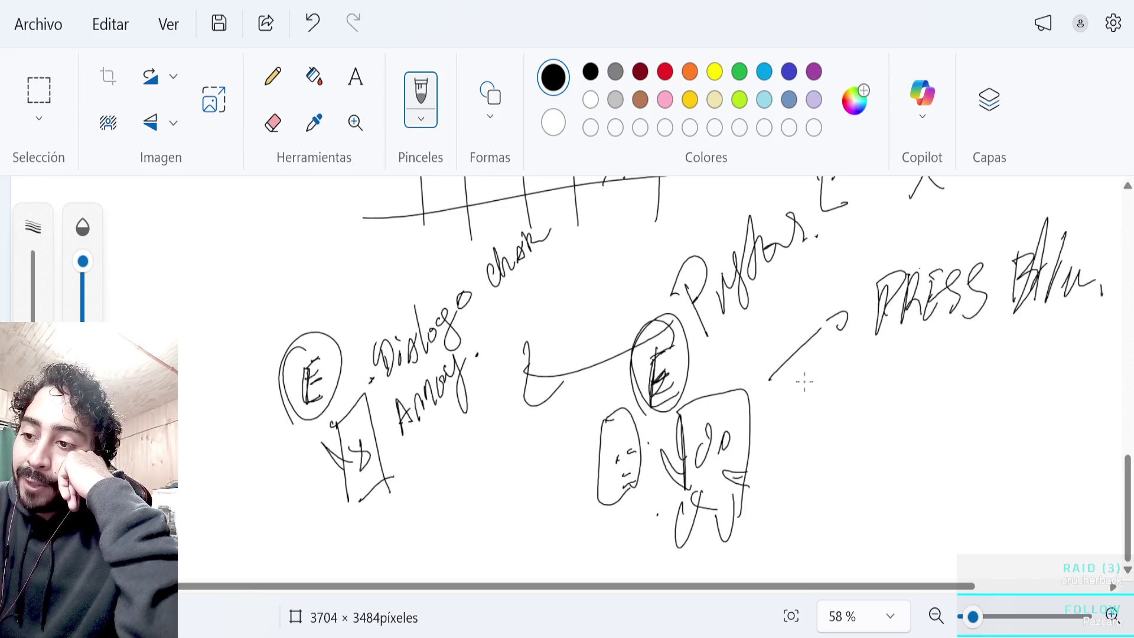
# Write 'Colision → E.' below PRESS and begin 'Step' underneath.
pyautogui.moveTo(861, 362); pyautogui.dragTo(857, 394)
pyautogui.moveTo(871, 374)
pyautogui.mouseDown()
pyautogui.moveTo(905, 368)
pyautogui.moveTo(944, 380)
pyautogui.moveTo(1014, 363)
pyautogui.moveTo(1061, 382)
pyautogui.moveTo(1063, 364)
pyautogui.mouseUp()
pyautogui.click(1079, 390)
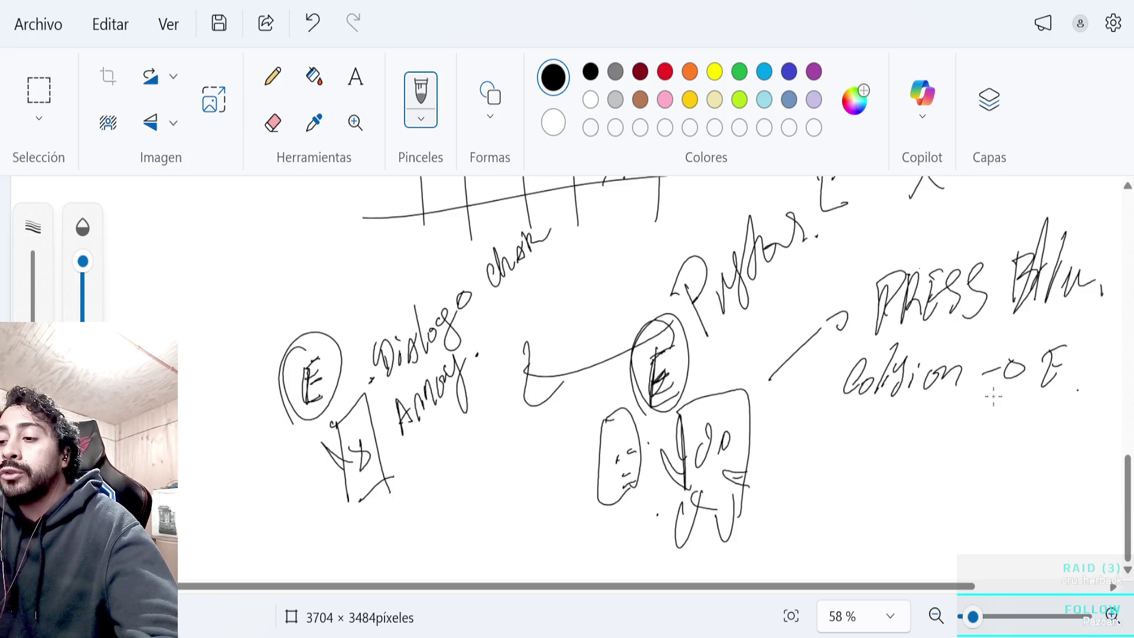
pyautogui.moveTo(912, 416); pyautogui.dragTo(934, 493)
# Finish 'Step.' and curve a line from it to a 'Script prototipo' label.
pyautogui.moveTo(934, 449); pyautogui.dragTo(968, 434)
pyautogui.click(993, 444)
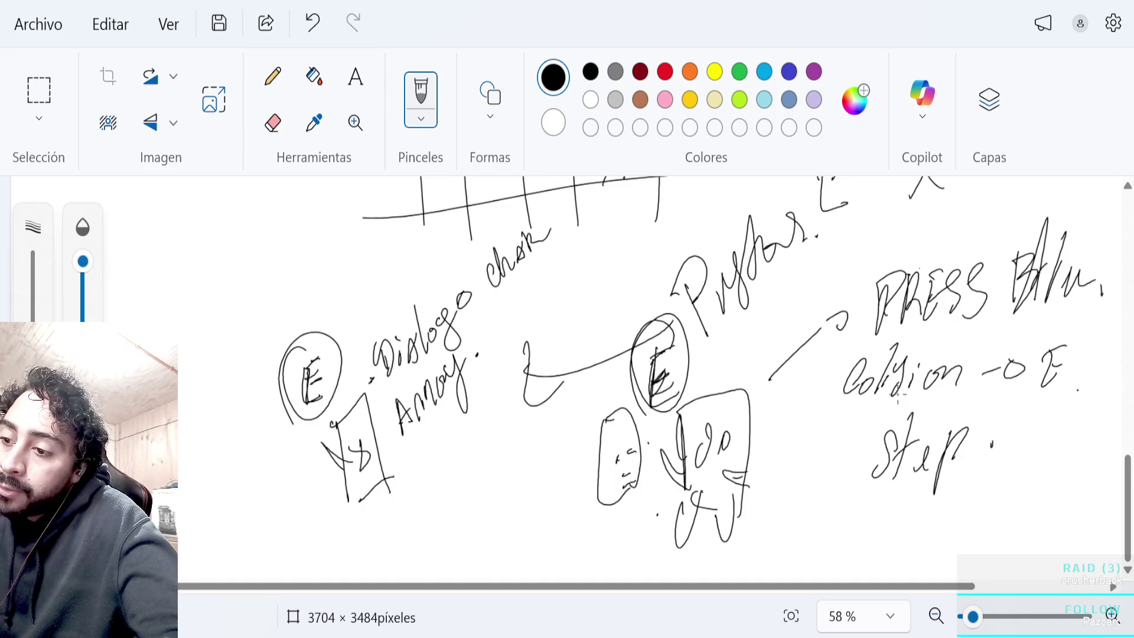
pyautogui.moveTo(859, 466)
pyautogui.mouseDown()
pyautogui.moveTo(709, 542)
pyautogui.moveTo(553, 533)
pyautogui.mouseUp()
pyautogui.moveTo(410, 521)
pyautogui.mouseDown()
pyautogui.moveTo(397, 543)
pyautogui.moveTo(435, 550)
pyautogui.moveTo(438, 525)
pyautogui.moveTo(475, 515)
pyautogui.mouseUp()
pyautogui.moveTo(471, 470); pyautogui.dragTo(475, 552)
pyautogui.moveTo(467, 495); pyautogui.dragTo(485, 489)
pyautogui.moveTo(489, 534)
pyautogui.mouseDown()
pyautogui.moveTo(501, 543)
pyautogui.moveTo(524, 487)
pyautogui.mouseUp()
pyautogui.moveTo(519, 520); pyautogui.dragTo(561, 484)
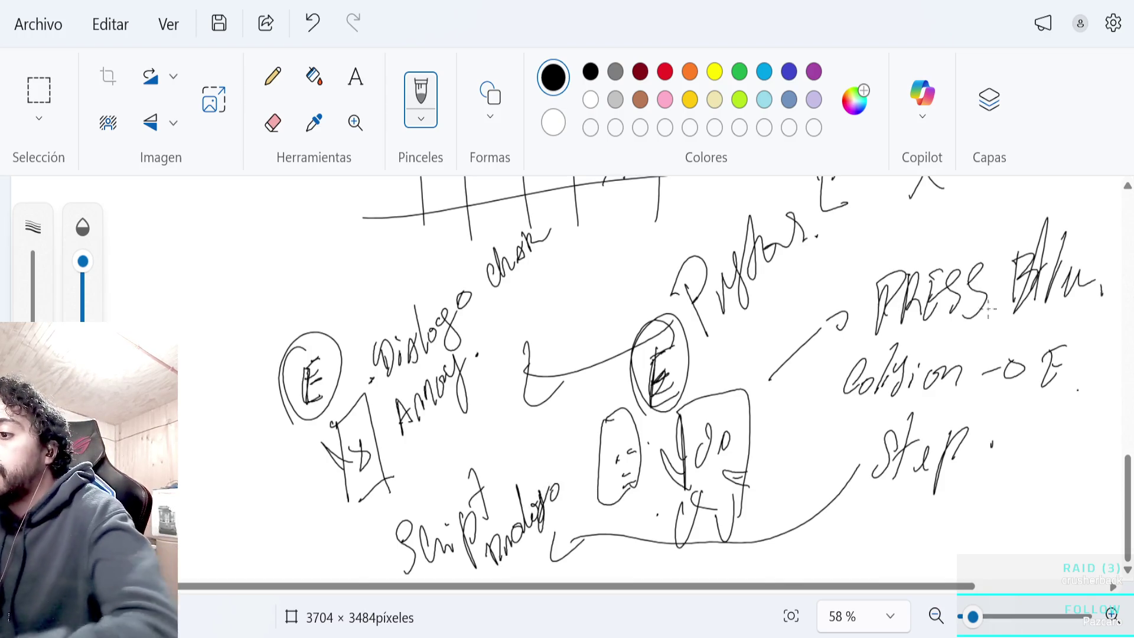
# Draw an arrow under Step and start writing 'DRAW' beneath it.
pyautogui.moveTo(923, 511)
pyautogui.mouseDown()
pyautogui.moveTo(981, 496)
pyautogui.moveTo(995, 509)
pyautogui.mouseUp()
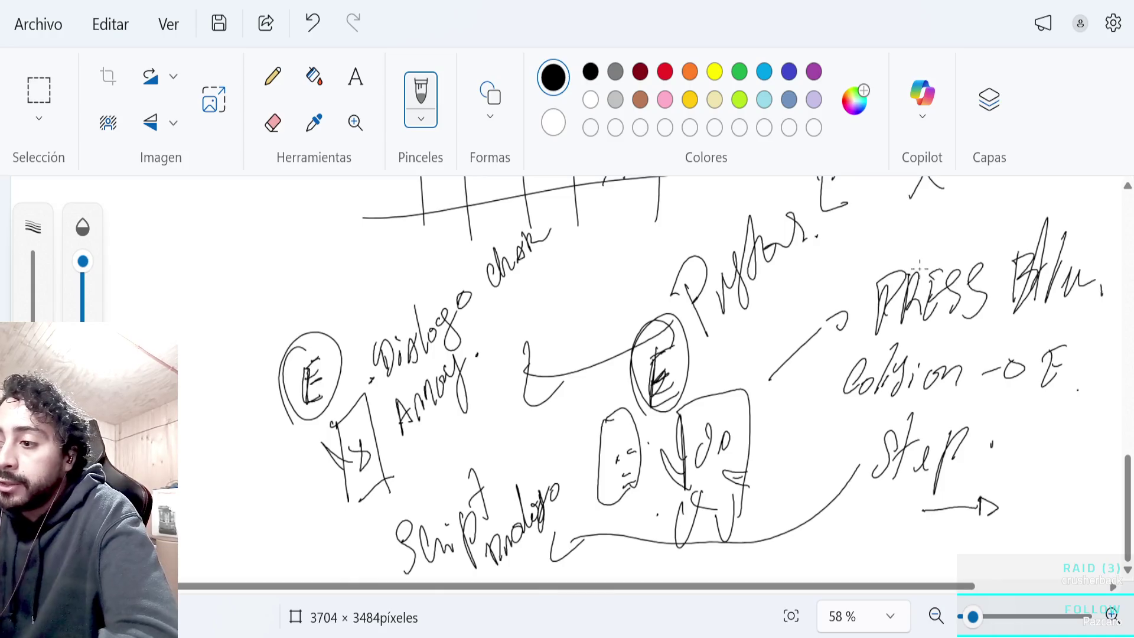
pyautogui.moveTo(889, 525)
pyautogui.mouseDown()
pyautogui.moveTo(874, 570)
pyautogui.moveTo(913, 534)
pyautogui.moveTo(927, 558)
pyautogui.moveTo(991, 555)
pyautogui.moveTo(1004, 517)
pyautogui.mouseUp()
pyautogui.moveTo(978, 556); pyautogui.dragTo(1032, 475)
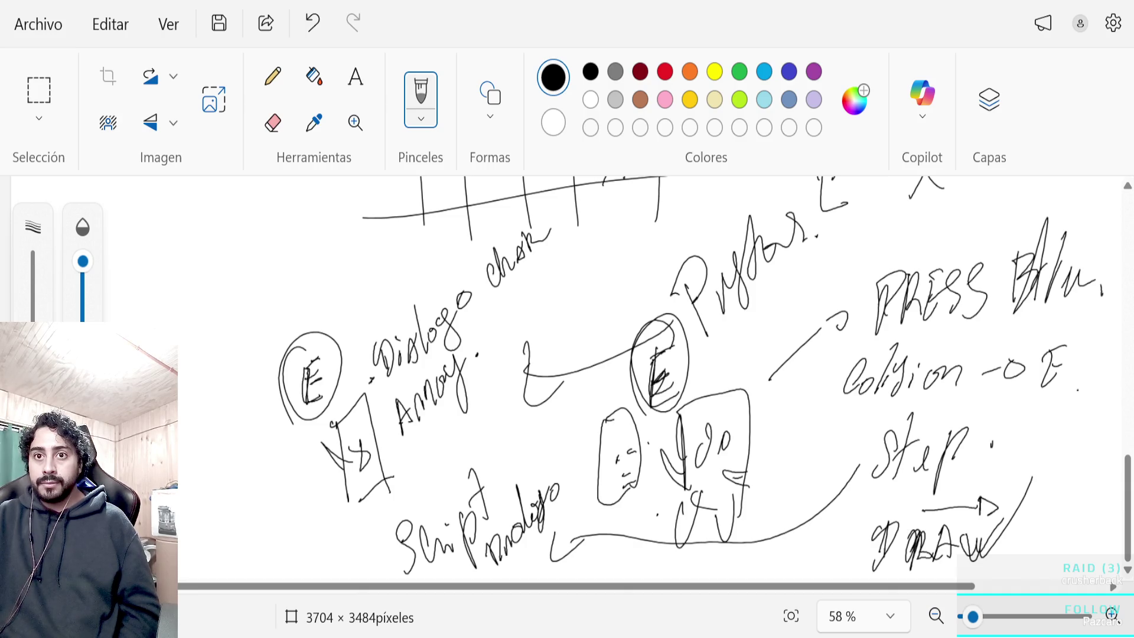
# Switch back to the GameMaker window with Alt+Tab.
pyautogui.hotkey('alt', 'Tab')
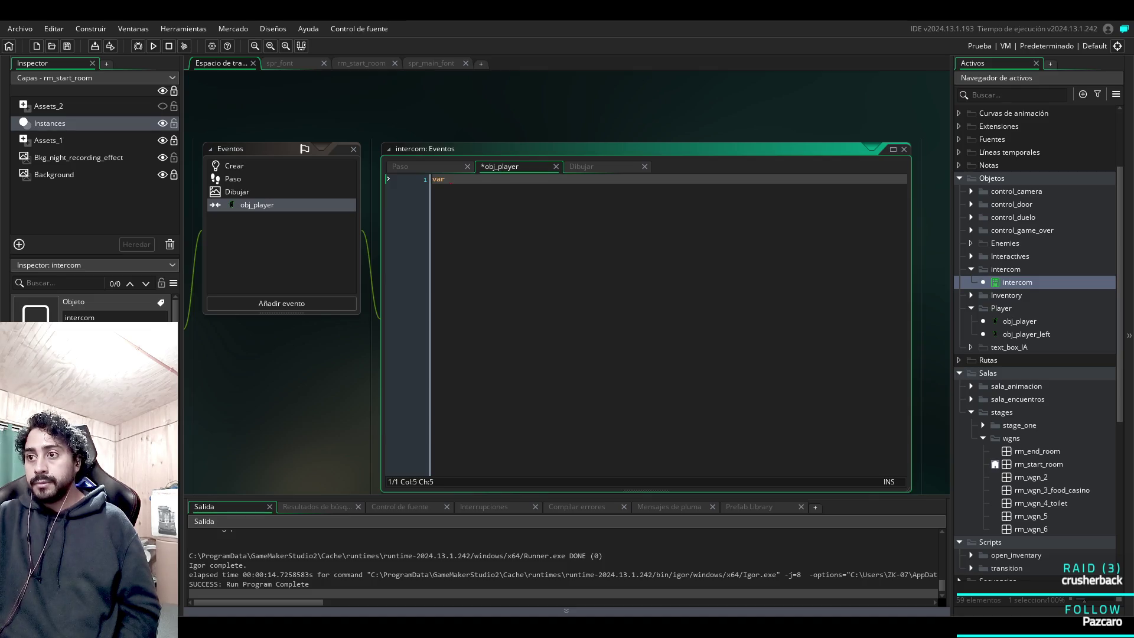
# Write 'var _bttn_pressed = keyboard_check_pressed()' atop the obj_player collision code using autocomplete.
pyautogui.scroll(2, 493, 175)
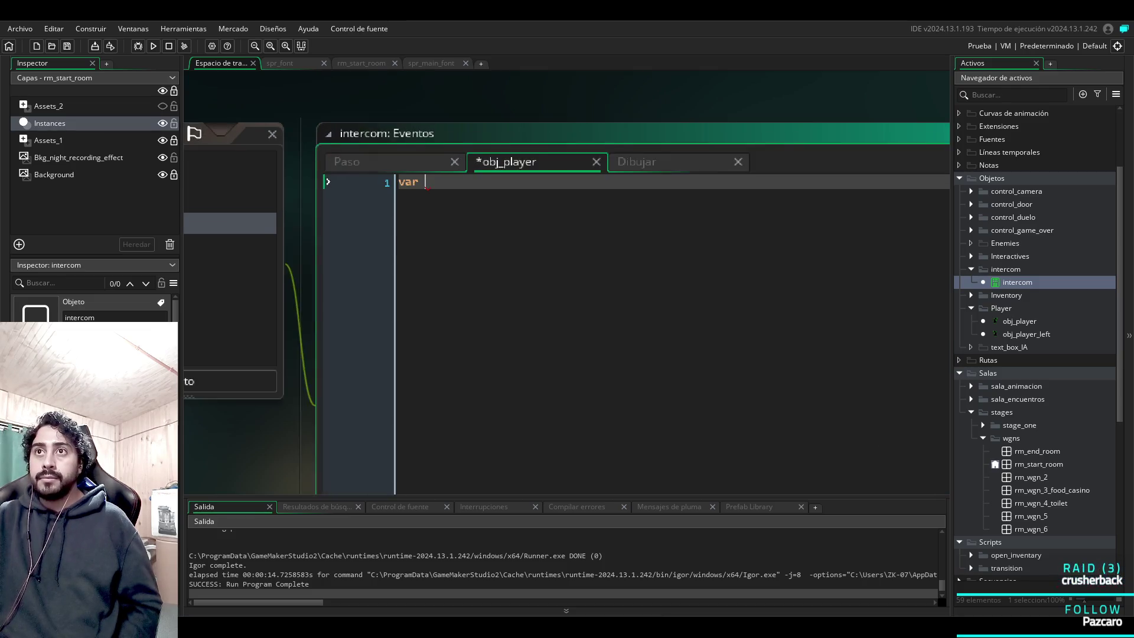
pyautogui.scroll(1, 502, 180)
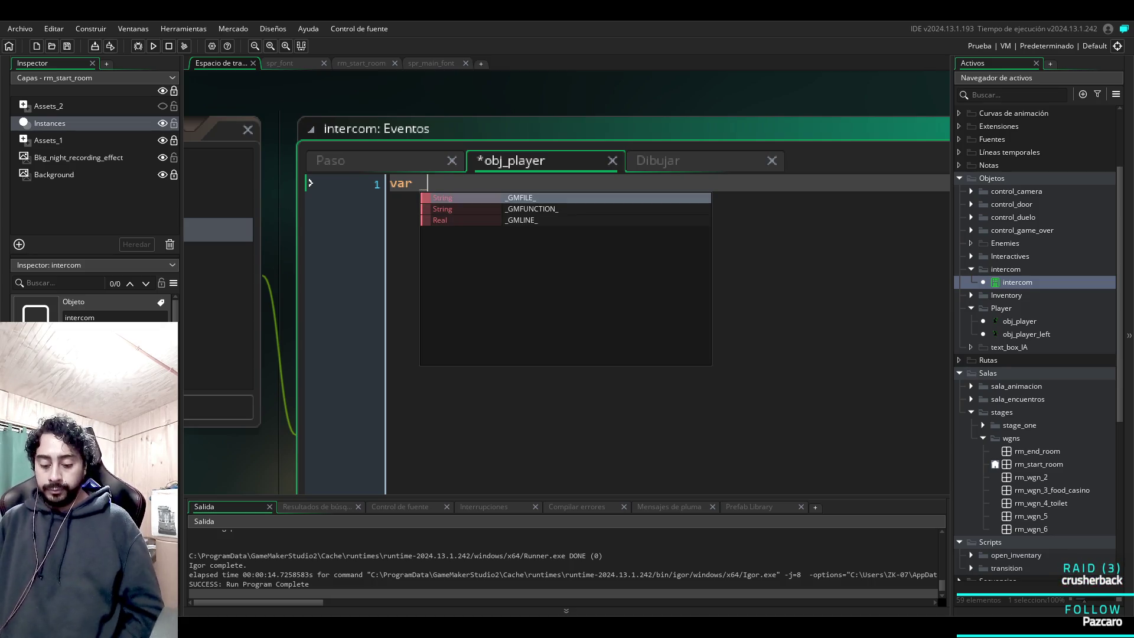
pyautogui.write('bttn_')
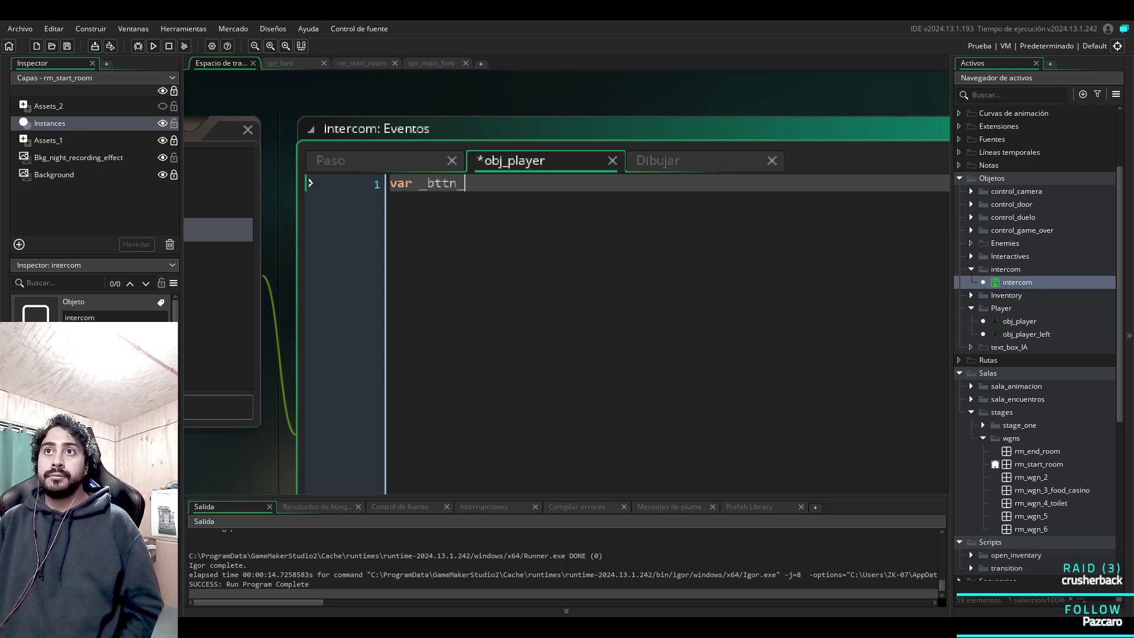
pyautogui.write('pressed = ')
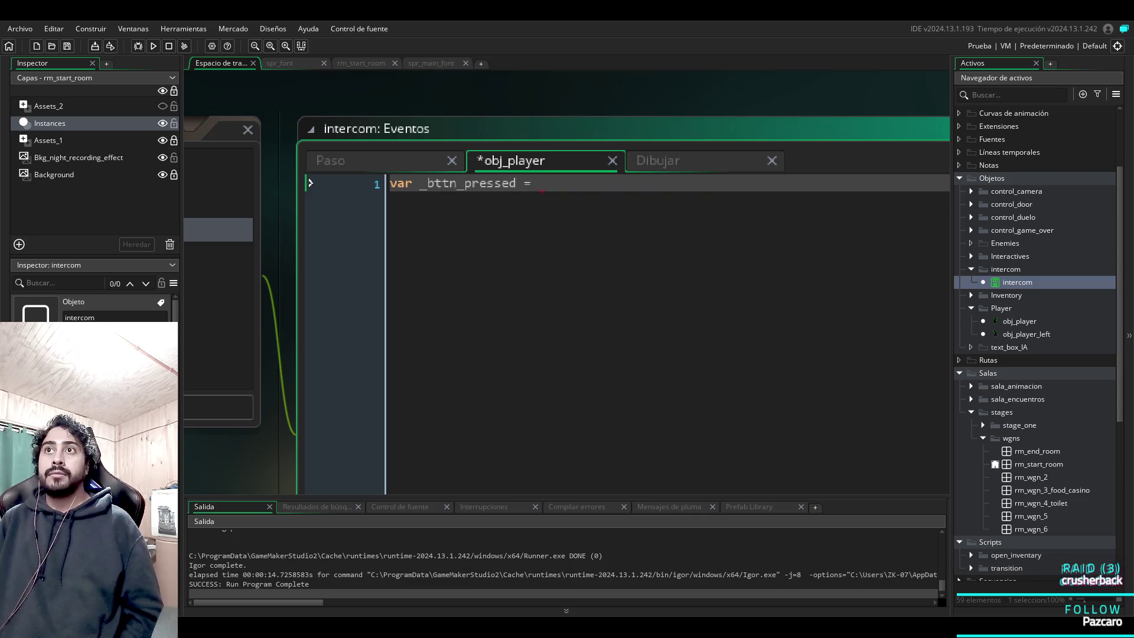
pyautogui.write('check')
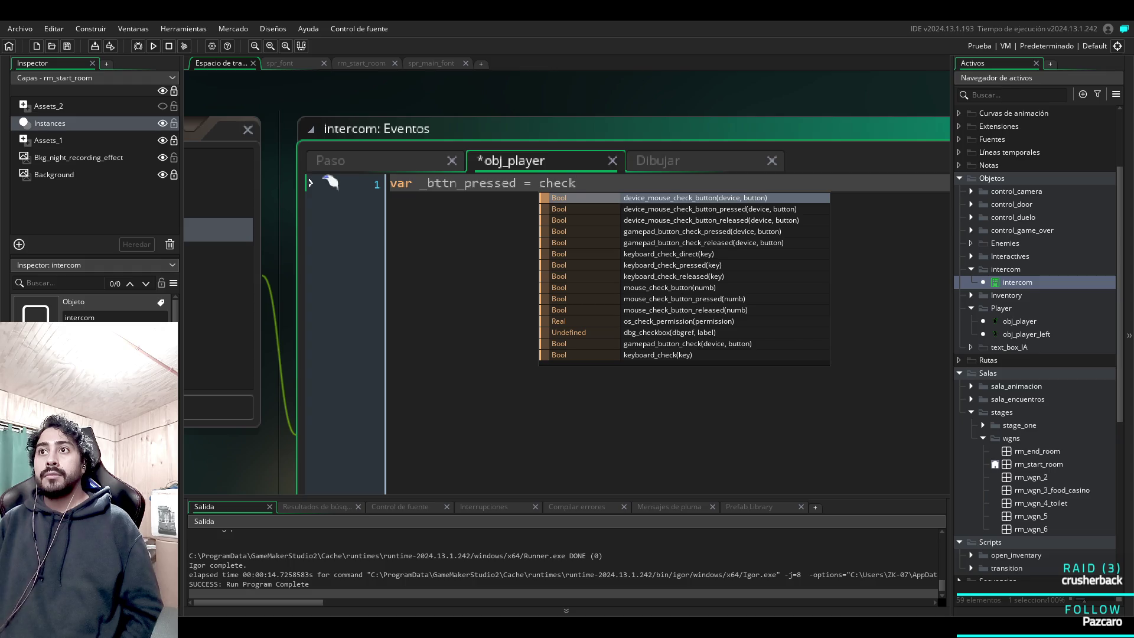
pyautogui.press('Down')
pyautogui.press('Down')
pyautogui.press('Down')
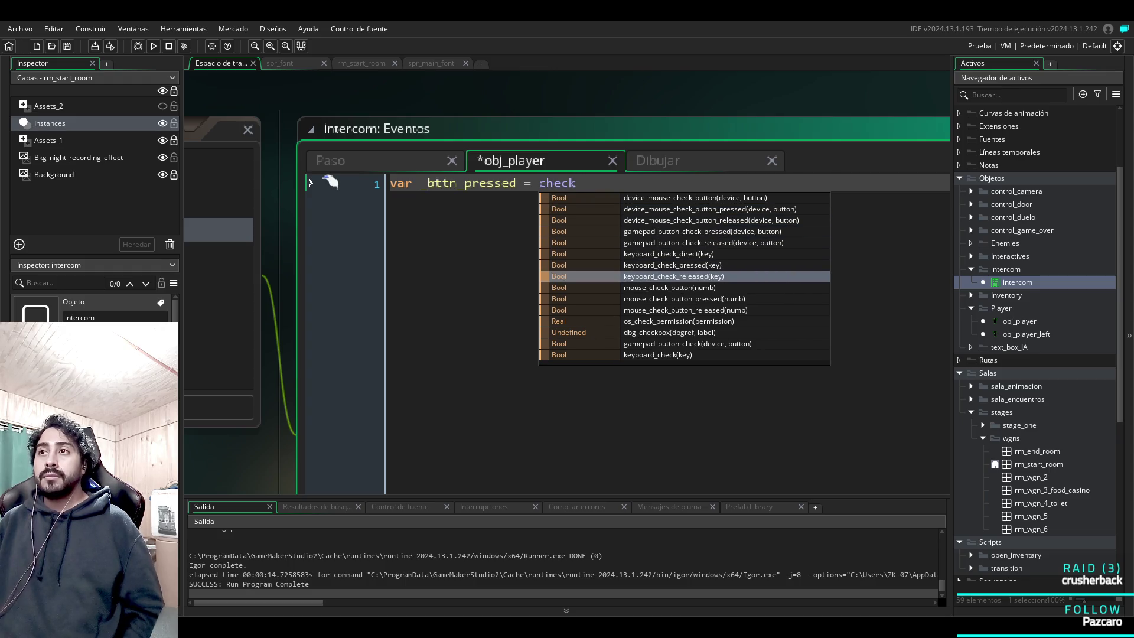
pyautogui.press('Up')
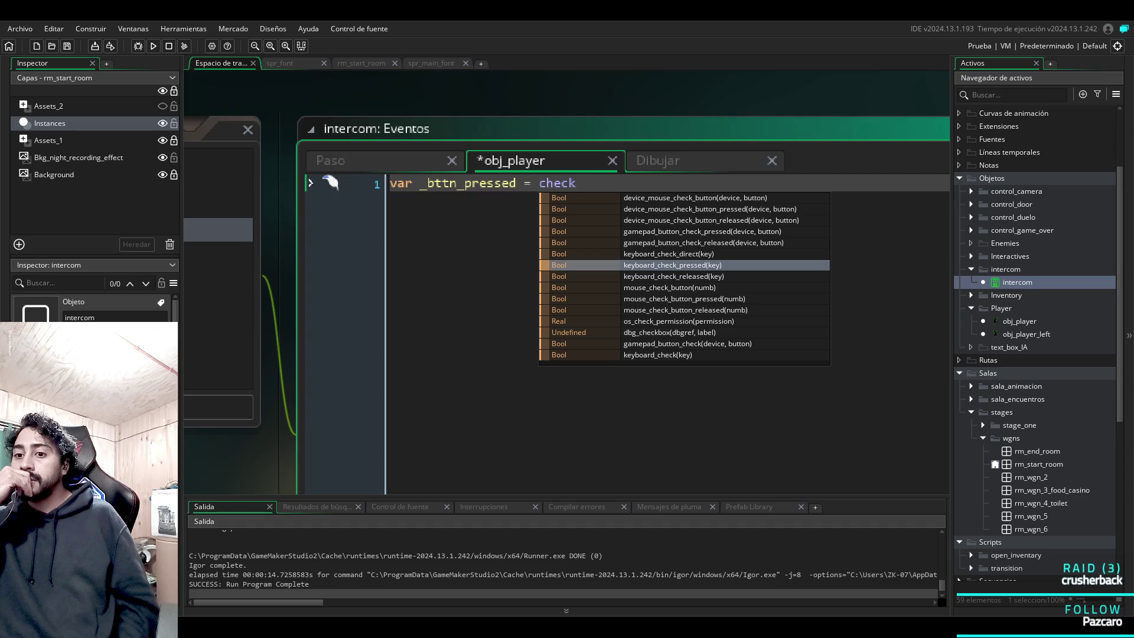
pyautogui.press('Return')
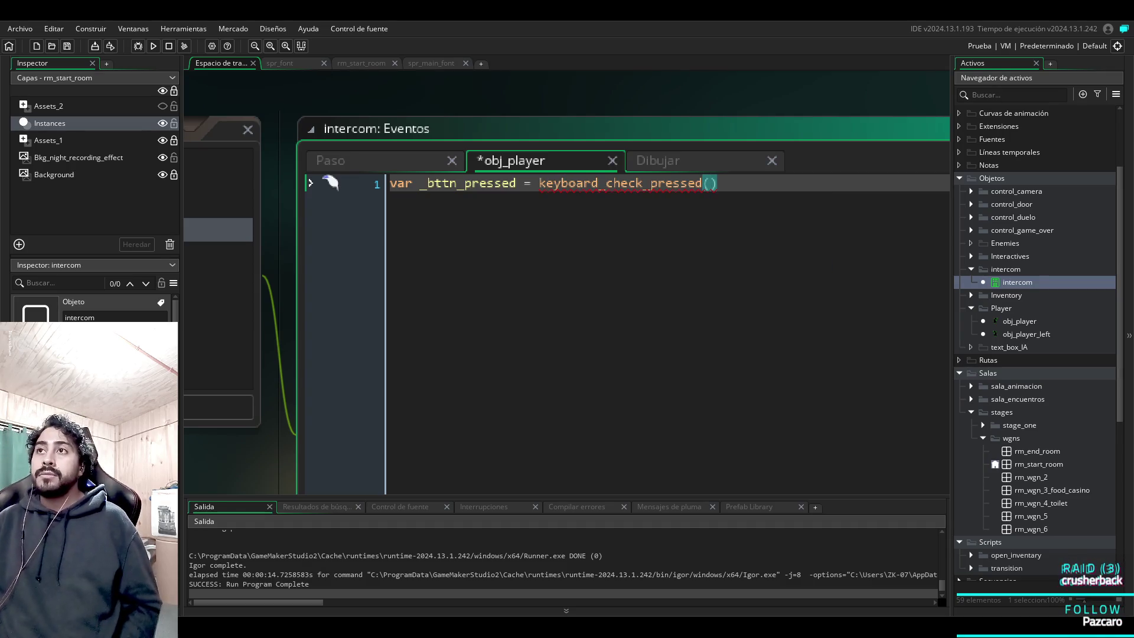
# Rewrite line 1's key check as keyboard_check_pressed(ord('E')) using the ord function.
pyautogui.write('char')
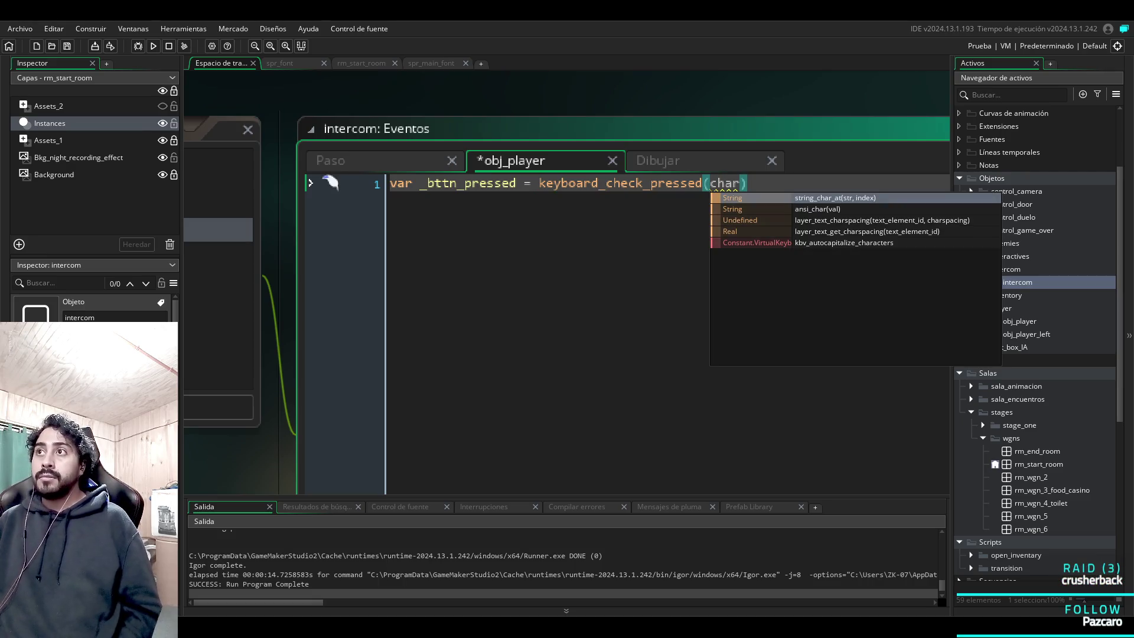
pyautogui.press('Return')
pyautogui.moveTo(823, 183); pyautogui.dragTo(717, 183)
pyautogui.write('ord')
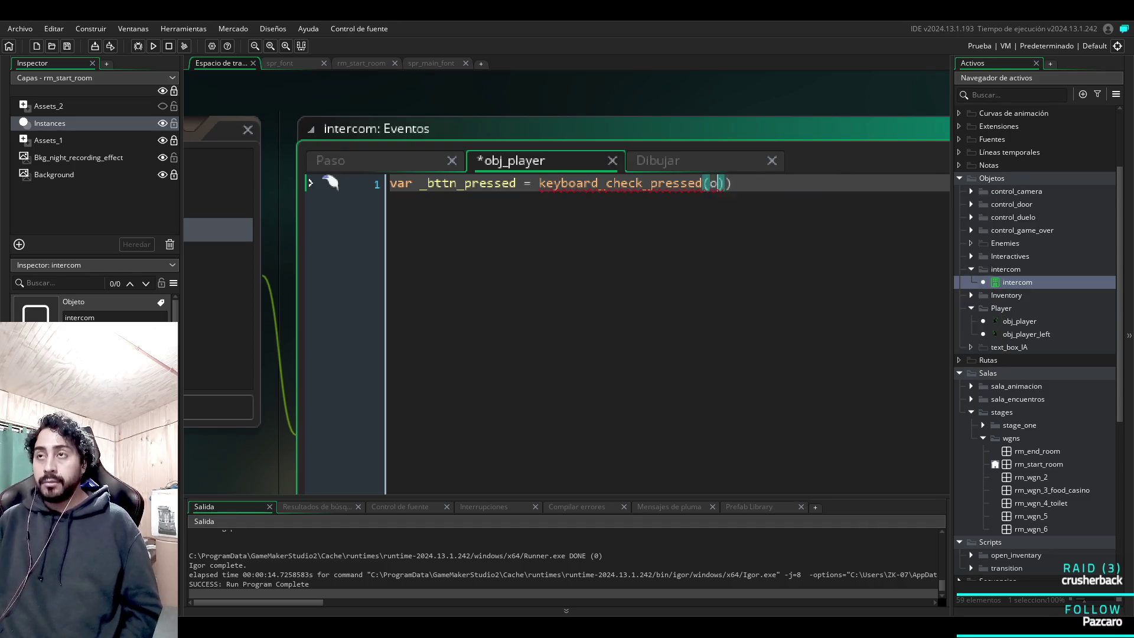
pyautogui.press('Return')
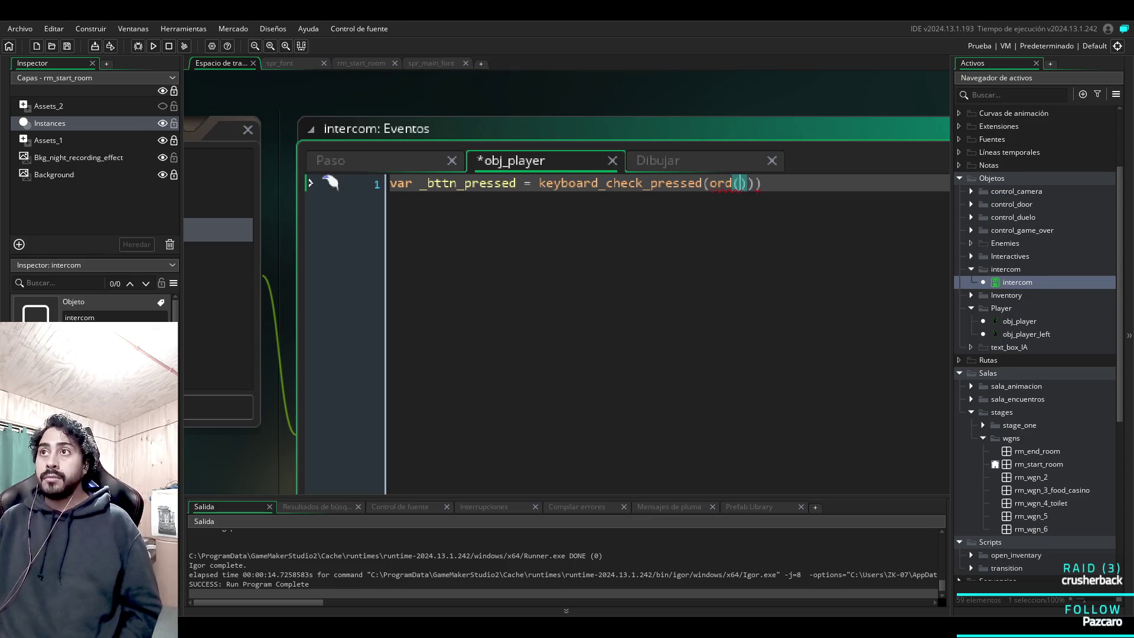
pyautogui.write("'")
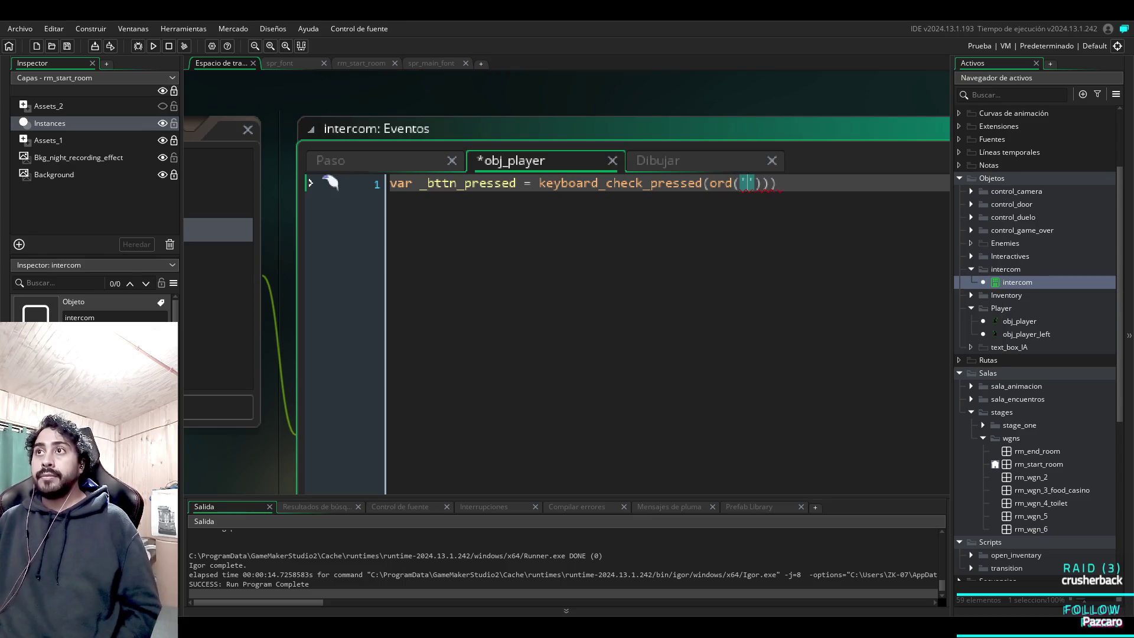
pyautogui.write("E')))")
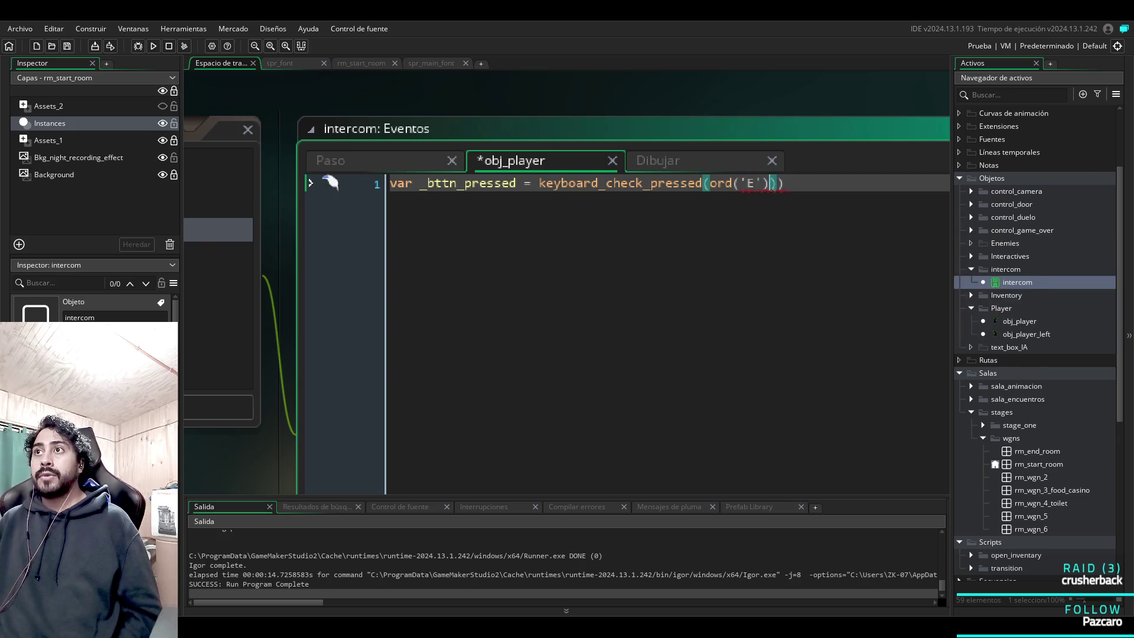
pyautogui.write(';')
pyautogui.press('Return')
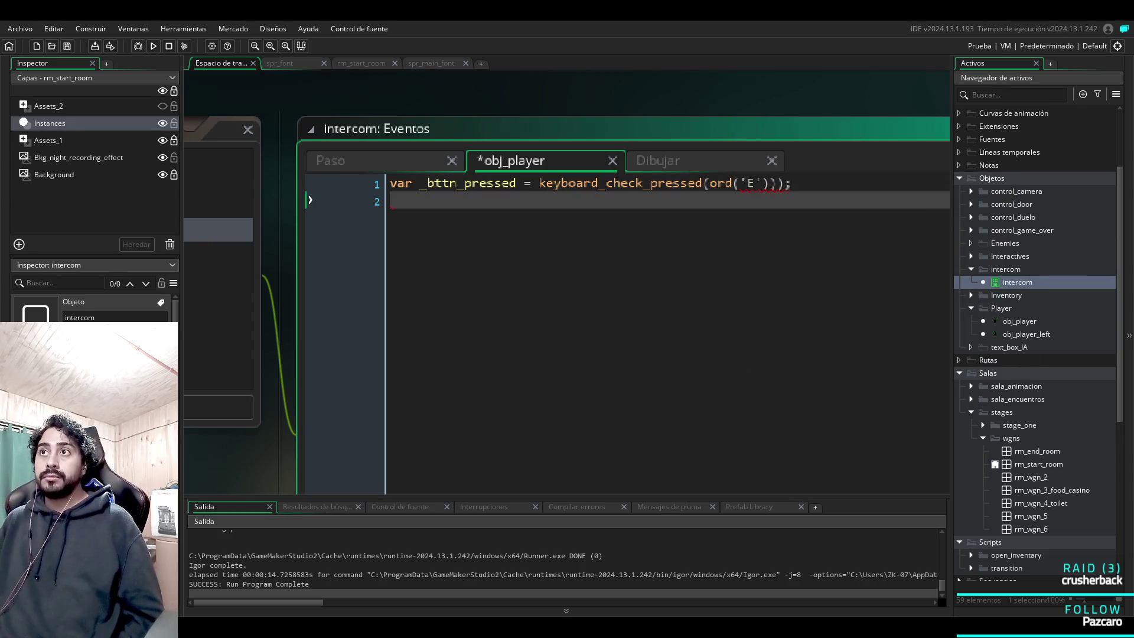
# Correct line 1 to keyboard_check_pressed(ord("E")); with double quotes and no extra parenthesis.
pyautogui.click(395, 183)
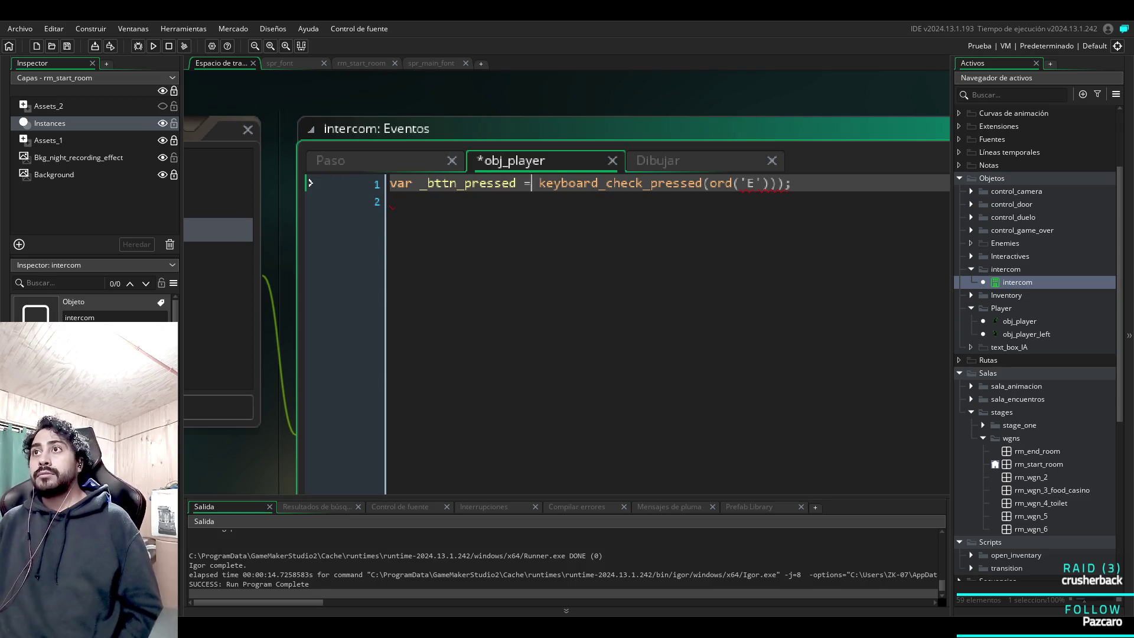
pyautogui.click(763, 183)
pyautogui.press('BackSpace')
pyautogui.click(784, 183)
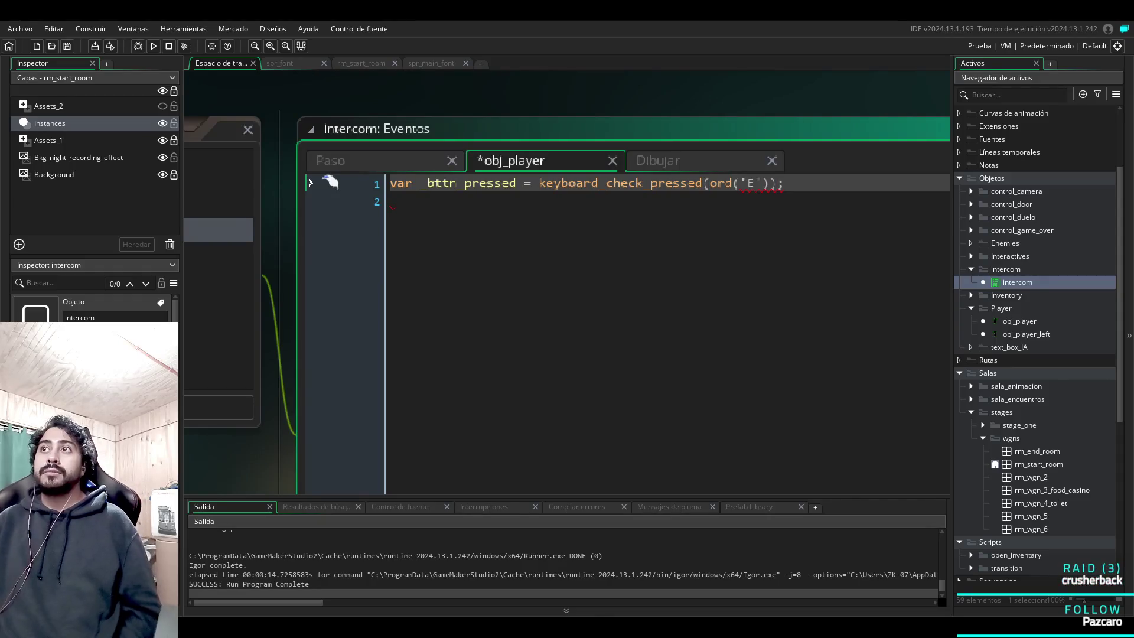
pyautogui.click(763, 183)
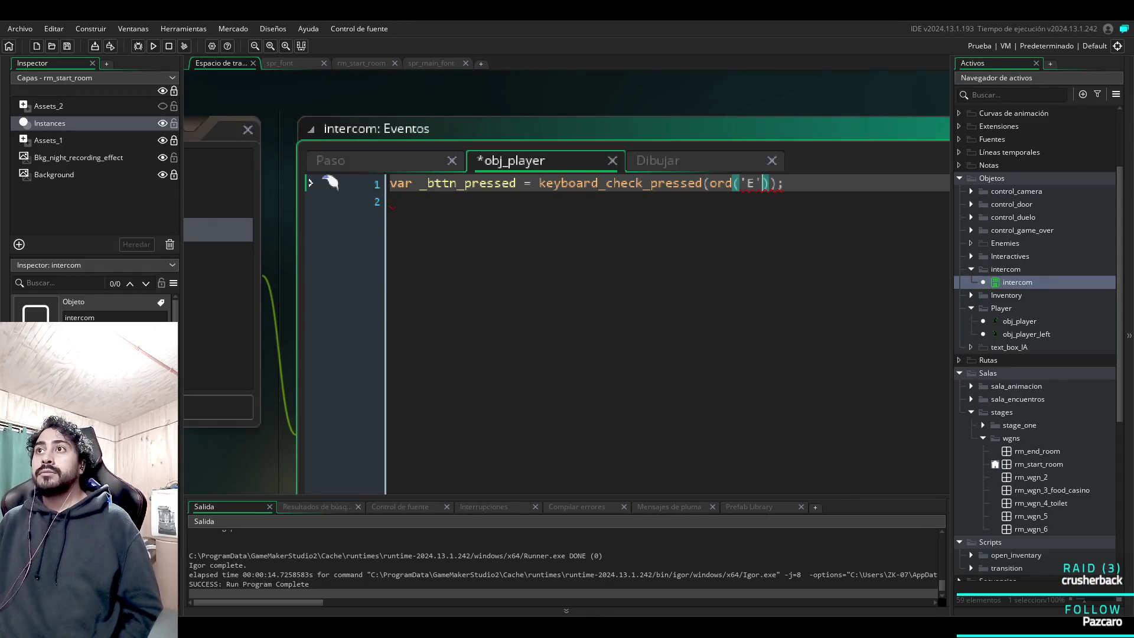
pyautogui.press('BackSpace')
pyautogui.press('Left')
pyautogui.press('BackSpace')
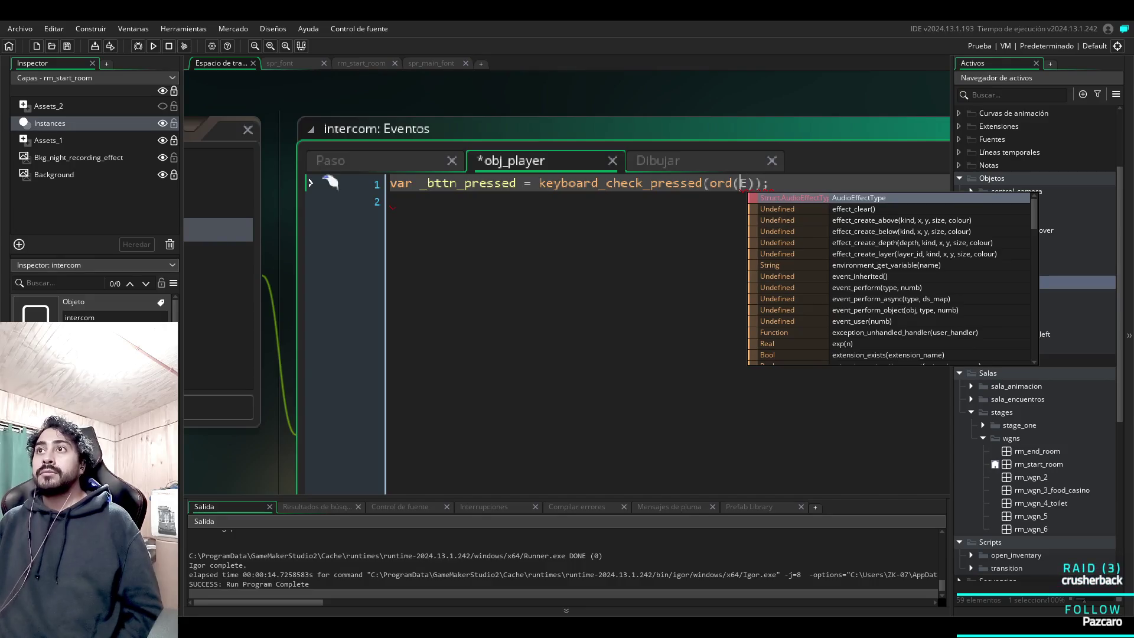
pyautogui.write('"')
pyautogui.press('Right')
pyautogui.write('"')
pyautogui.press('Right')
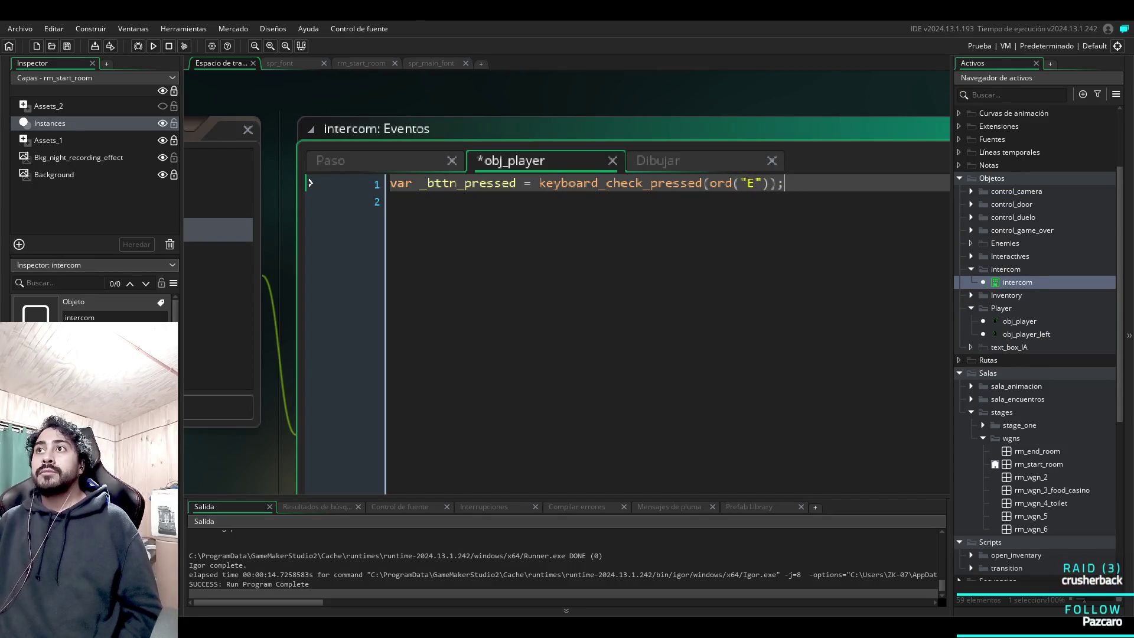
pyautogui.press('Return')
pyautogui.press('Return')
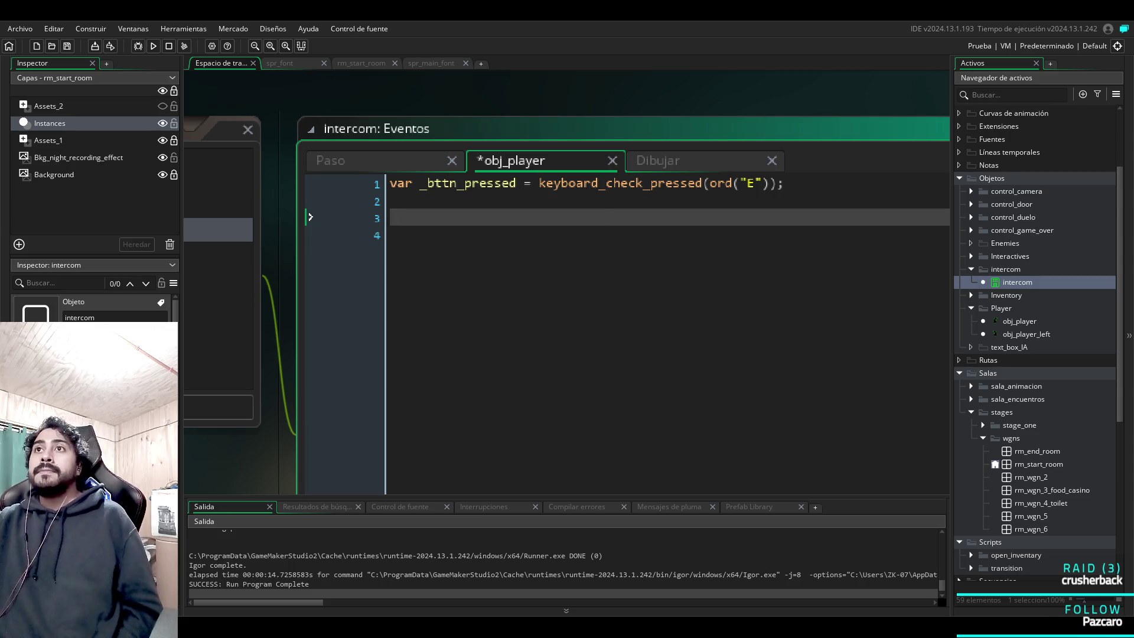
# Scroll and pan the workspace to bring the obj_textbox object into view.
pyautogui.scroll(-1, 696, 265)
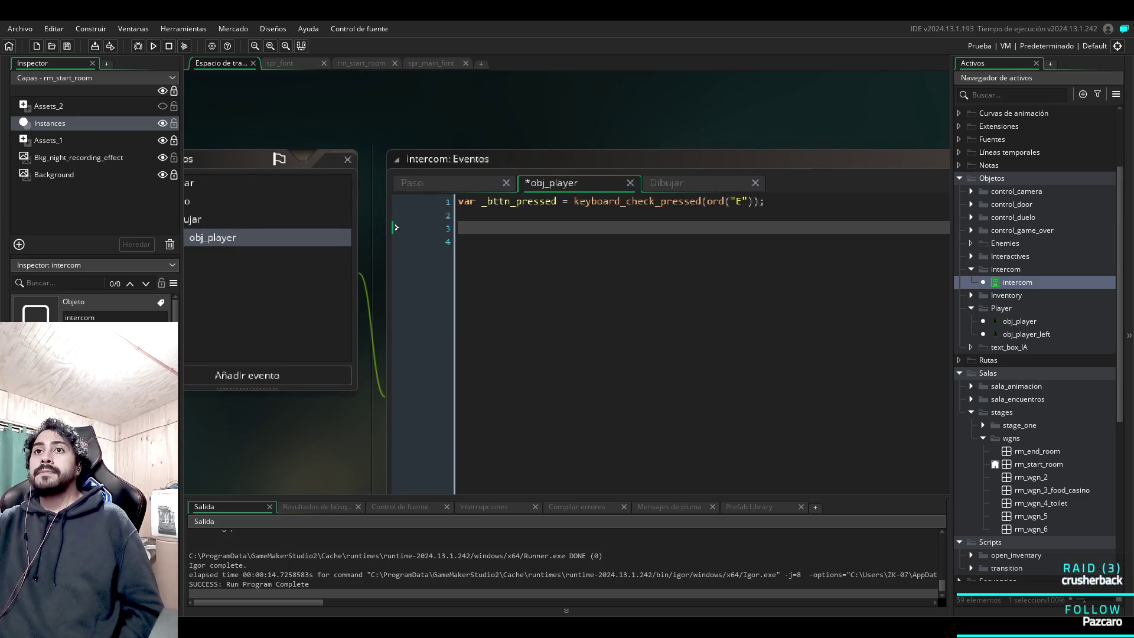
pyautogui.scroll(-2, 499, 195)
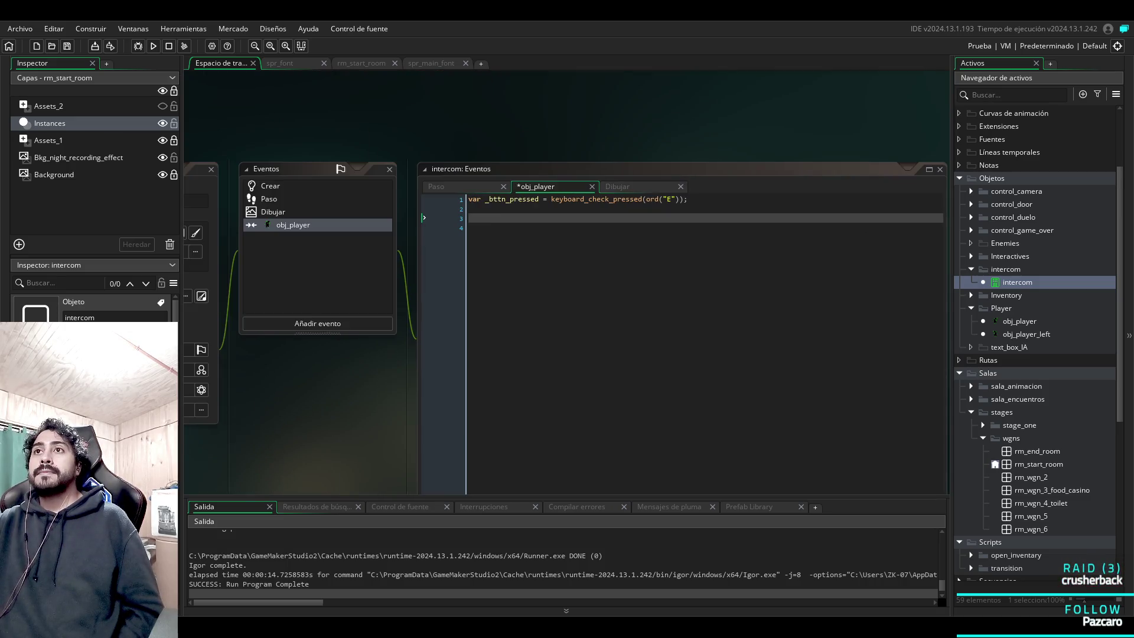
pyautogui.scroll(1, 777, 146)
pyautogui.scroll(1, 777, 145)
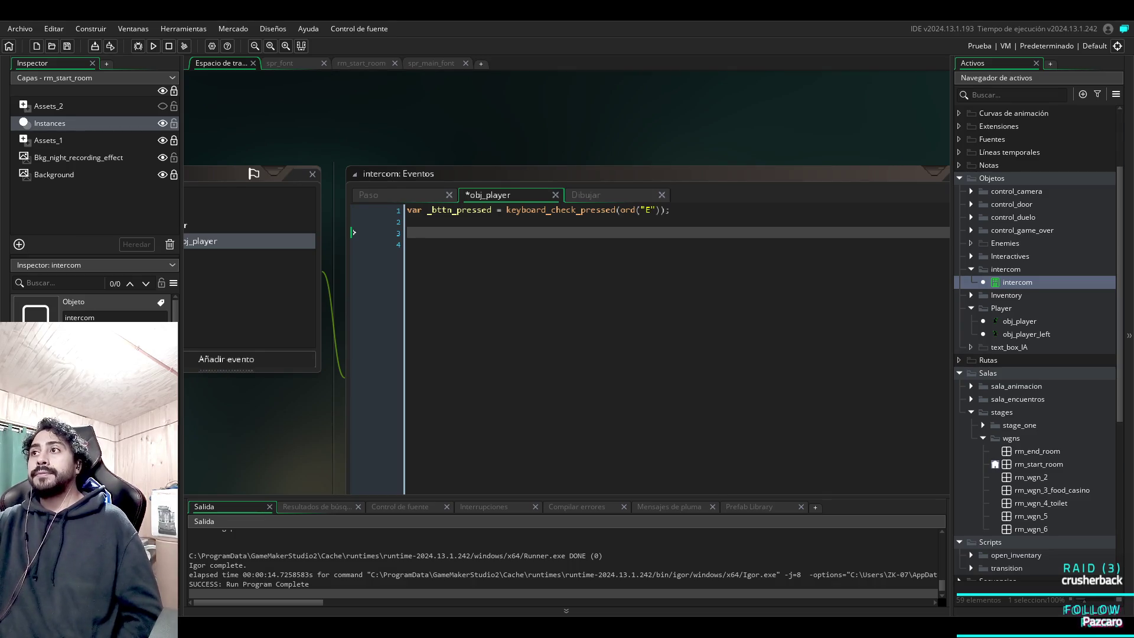
pyautogui.scroll(-2, 267, 214)
pyautogui.moveTo(562, 118); pyautogui.dragTo(620, 131)
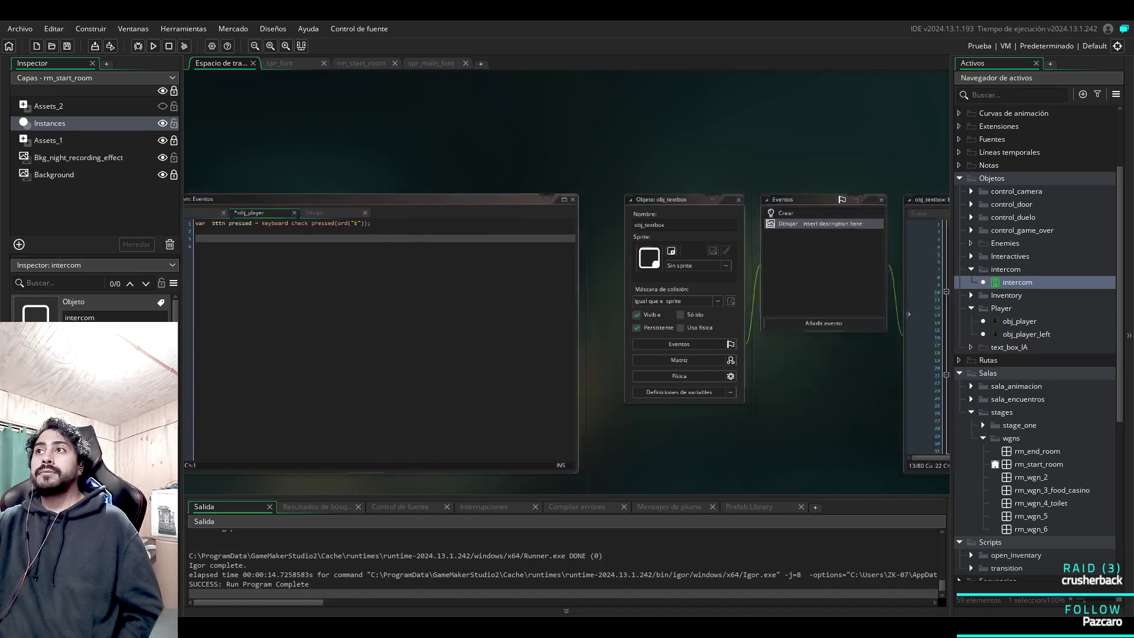
# Open obj_textbox's Create event and select all of its code for copying.
pyautogui.scroll(-5, 650, 295)
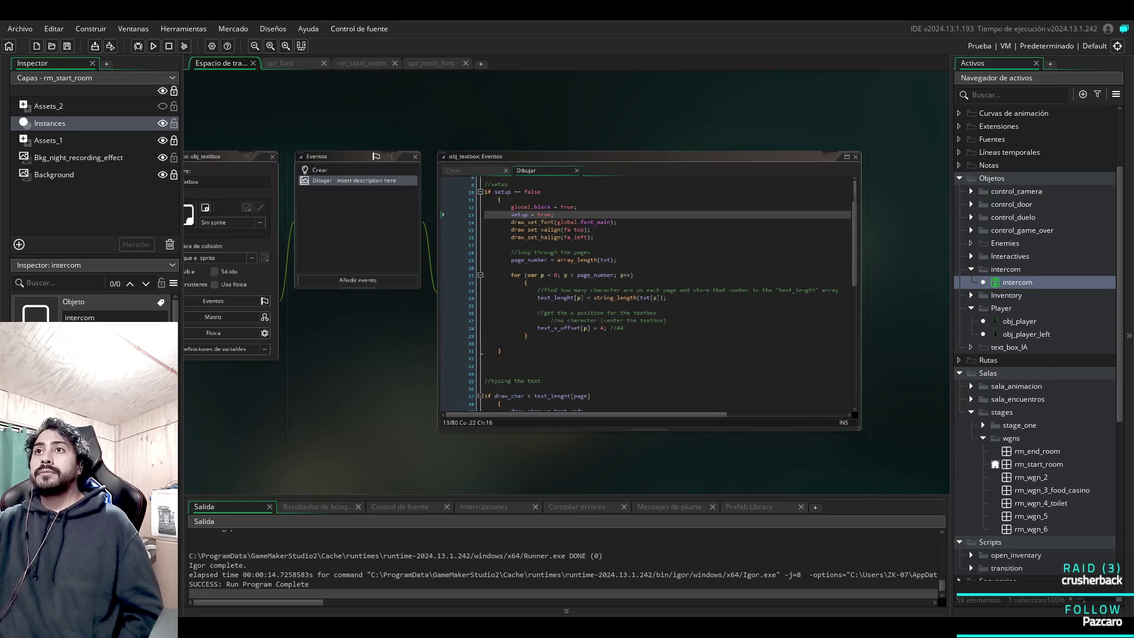
pyautogui.scroll(5, 650, 296)
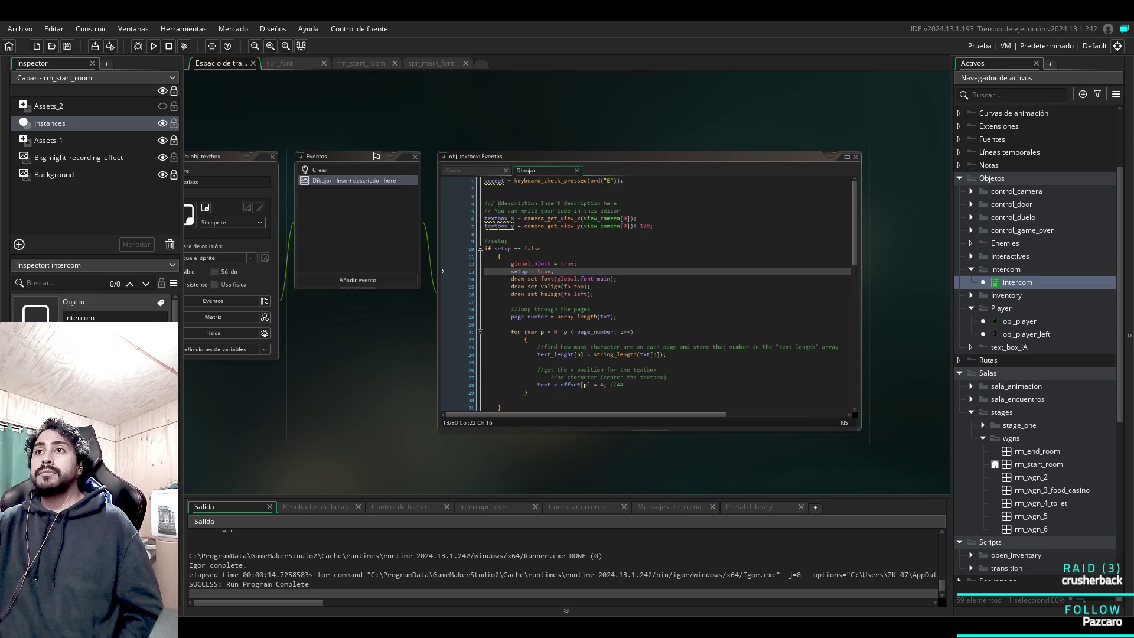
pyautogui.scroll(-3, 650, 295)
pyautogui.click(453, 171)
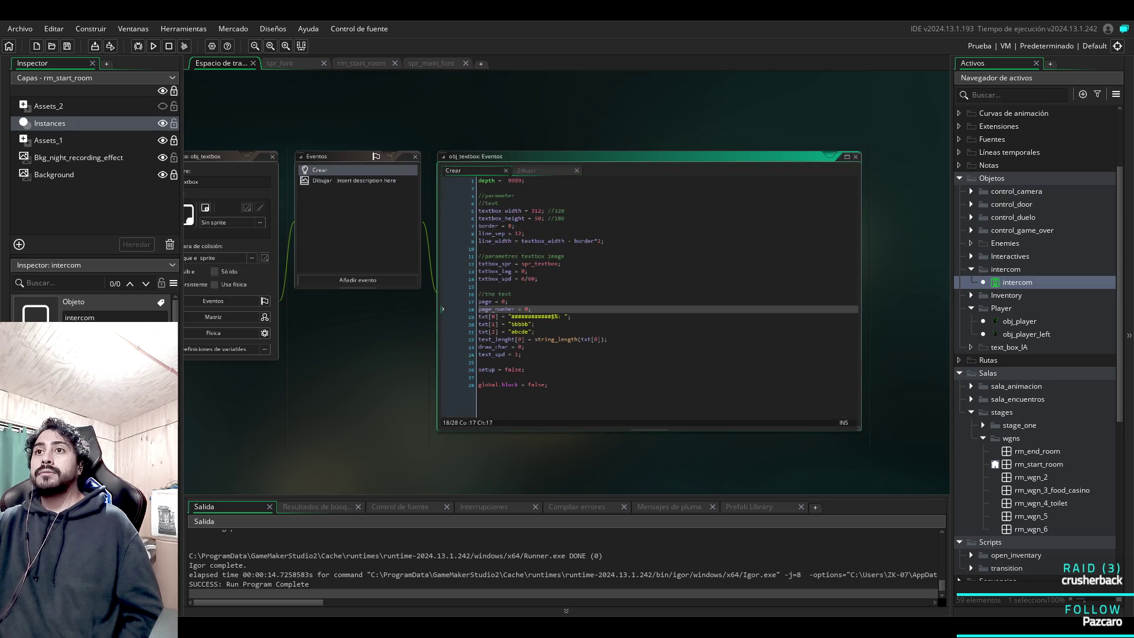
pyautogui.hotkey('ctrl', 'a')
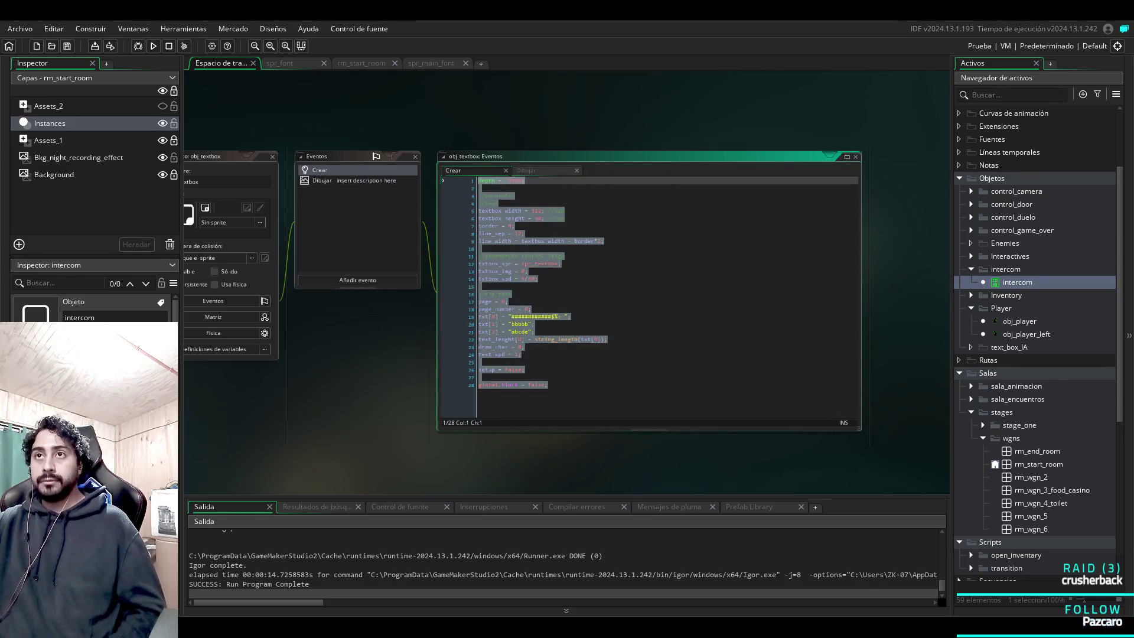
# Return to the intercom object and bring up its empty Create event.
pyautogui.hotkey('ctrl', 'Tab')
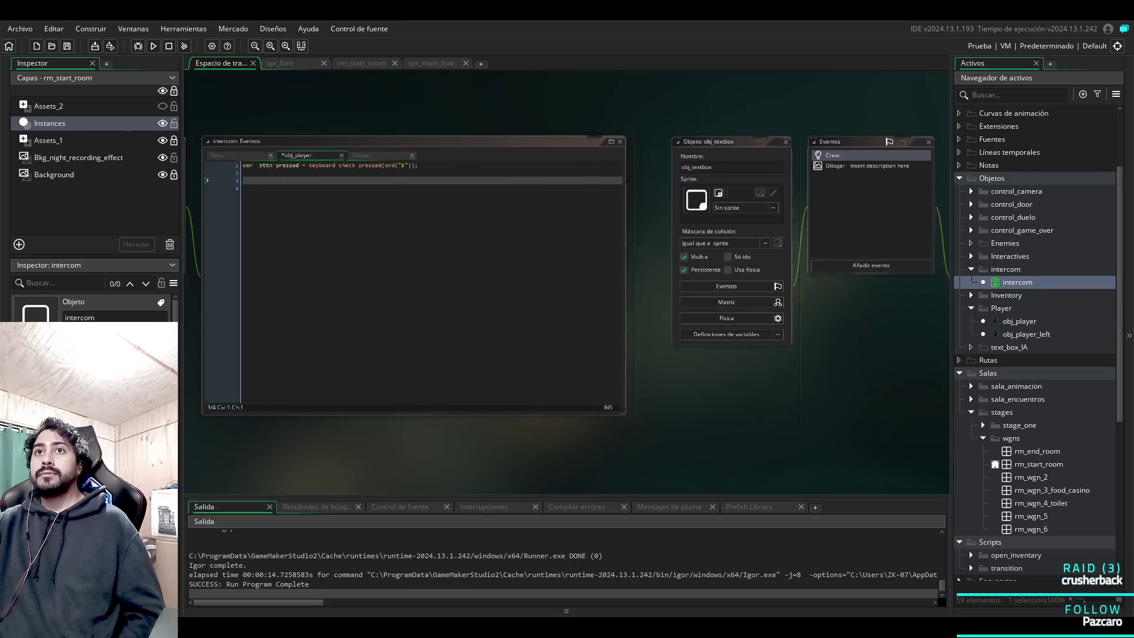
pyautogui.hotkey('ctrl', 'shift', 'Tab')
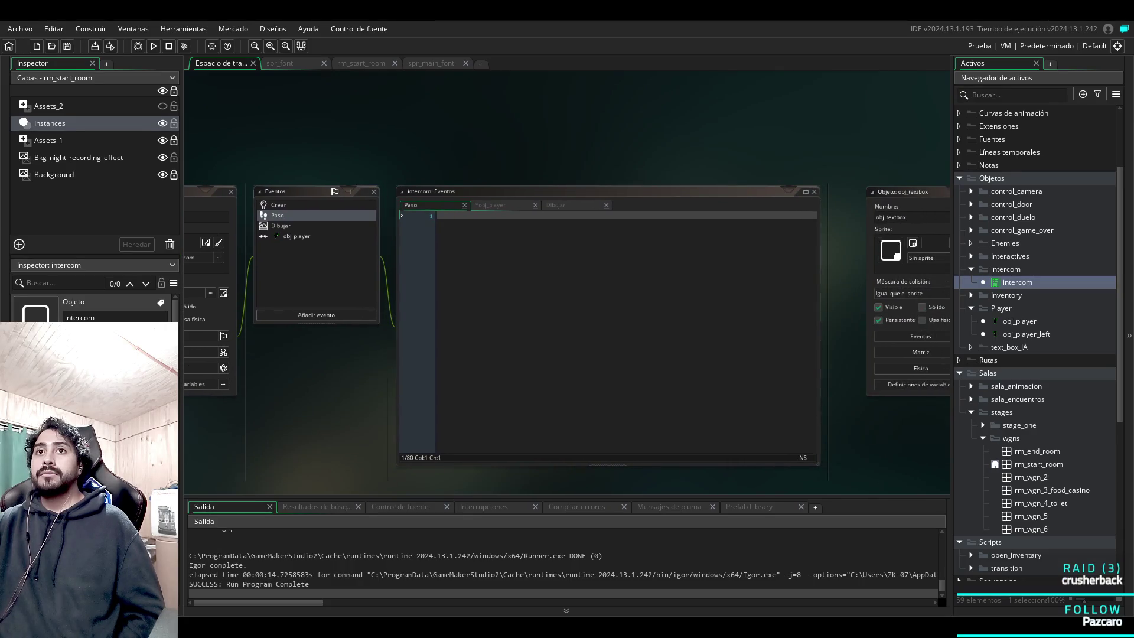
pyautogui.click(278, 205)
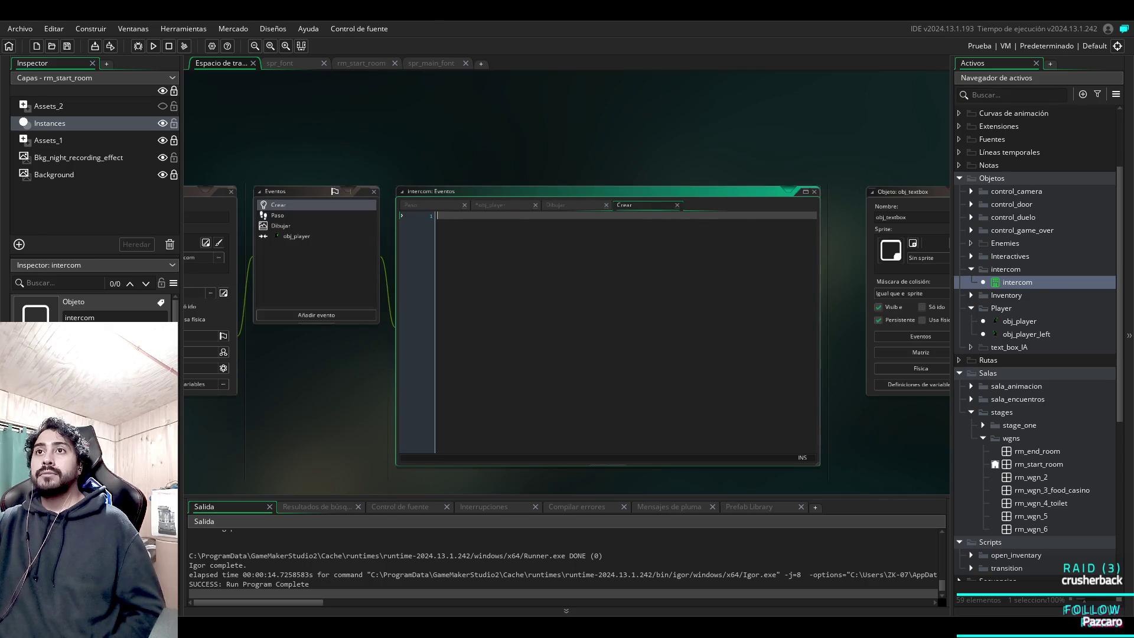
# Paste the textbox code into the intercom's Create event and set txt[0] to 'QUE SUCEDE AMIGO'.
pyautogui.hotkey('ctrl', 'v')
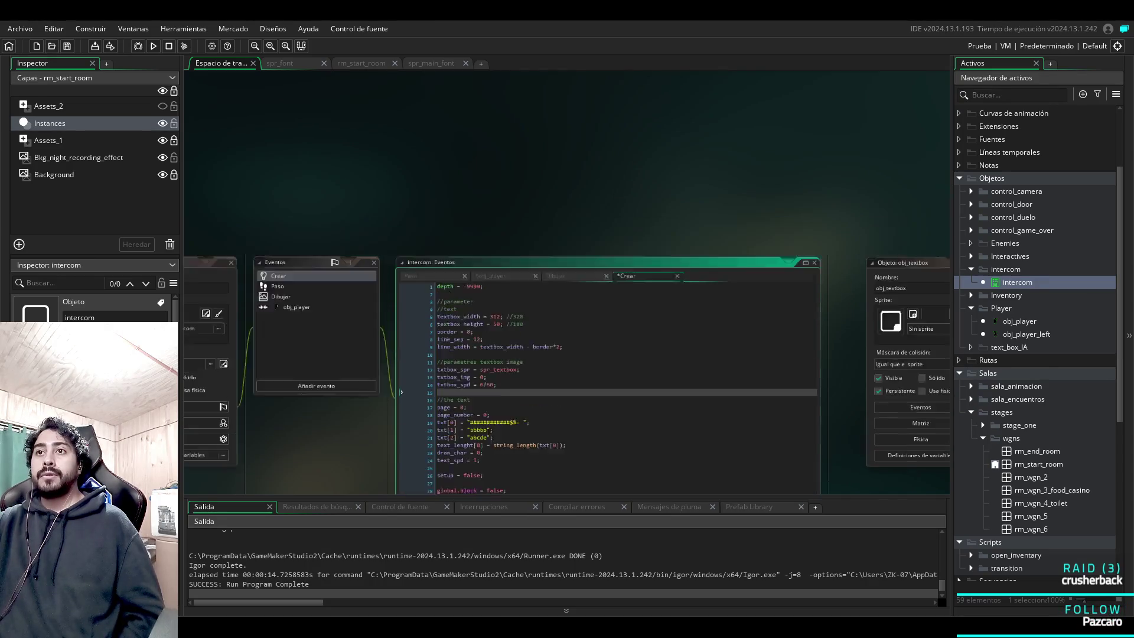
pyautogui.scroll(5, 499, 378)
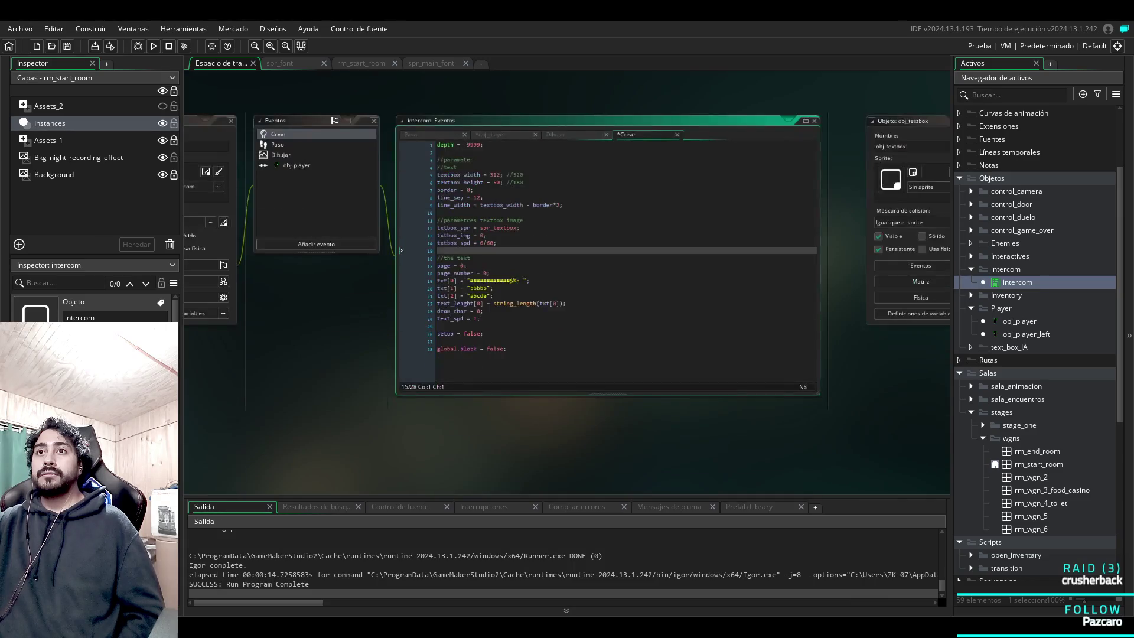
pyautogui.scroll(1, 483, 195)
pyautogui.moveTo(561, 230)
pyautogui.mouseDown()
pyautogui.moveTo(408, 230)
pyautogui.moveTo(434, 229)
pyautogui.mouseUp()
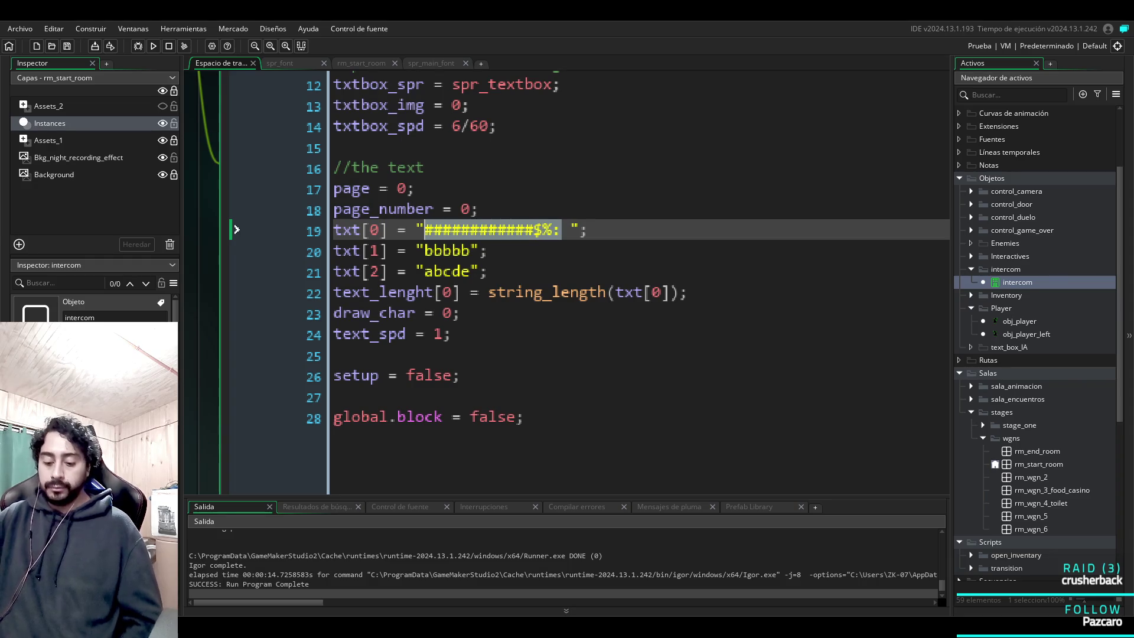
pyautogui.write('que')
pyautogui.press('BackSpace')
pyautogui.press('BackSpace')
pyautogui.write('QUE SUCEDE AMIGO')
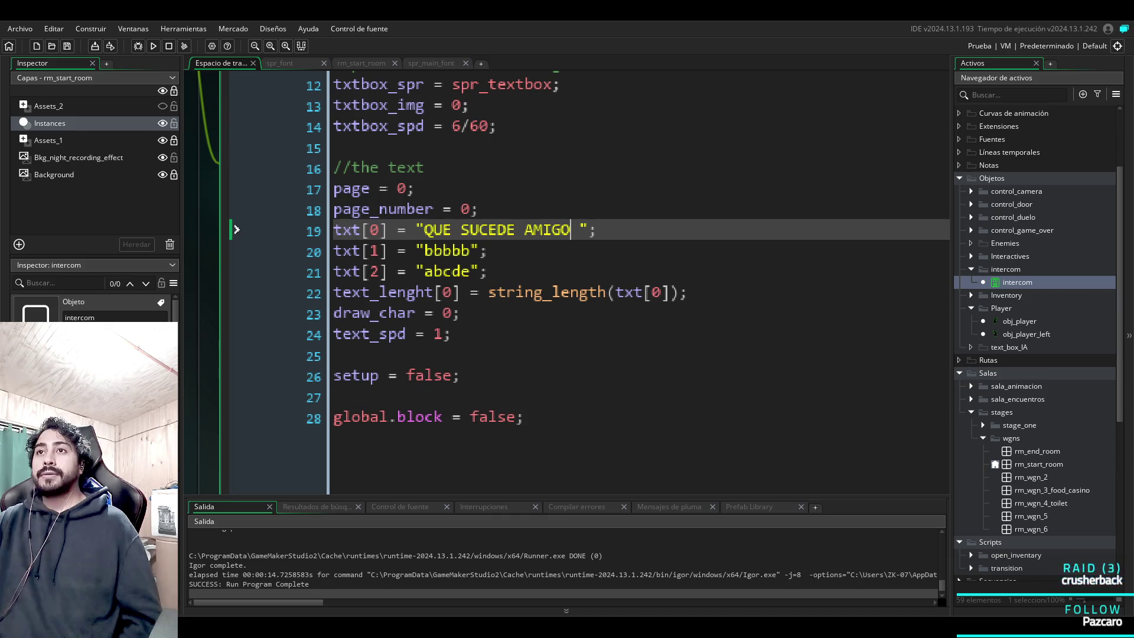
# Replace txt[1] with 'ESTO ES UNA PRUEBA' and txt[2] with 'SASASASAS'.
pyautogui.press('Up')
pyautogui.press('Down')
pyautogui.press('Down')
pyautogui.press('Left')
pyautogui.press('Left')
pyautogui.hotkey('shift', 'Left')
pyautogui.hotkey('shift', 'Left')
pyautogui.hotkey('shift', 'Left')
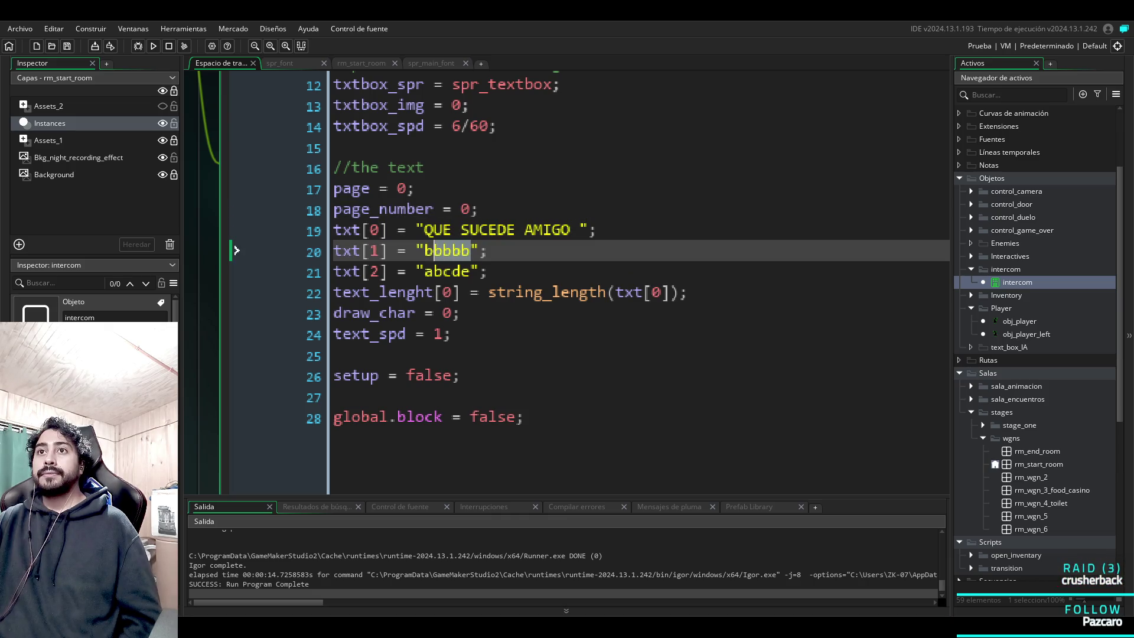
pyautogui.write('EST')
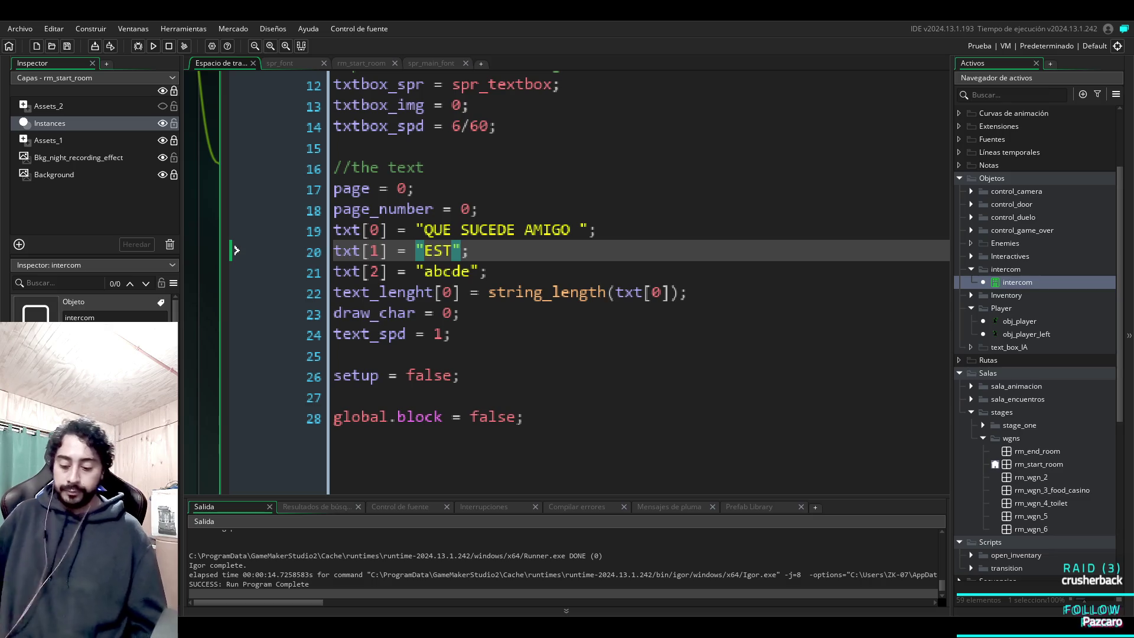
pyautogui.write('O ES UNA PRUEB')
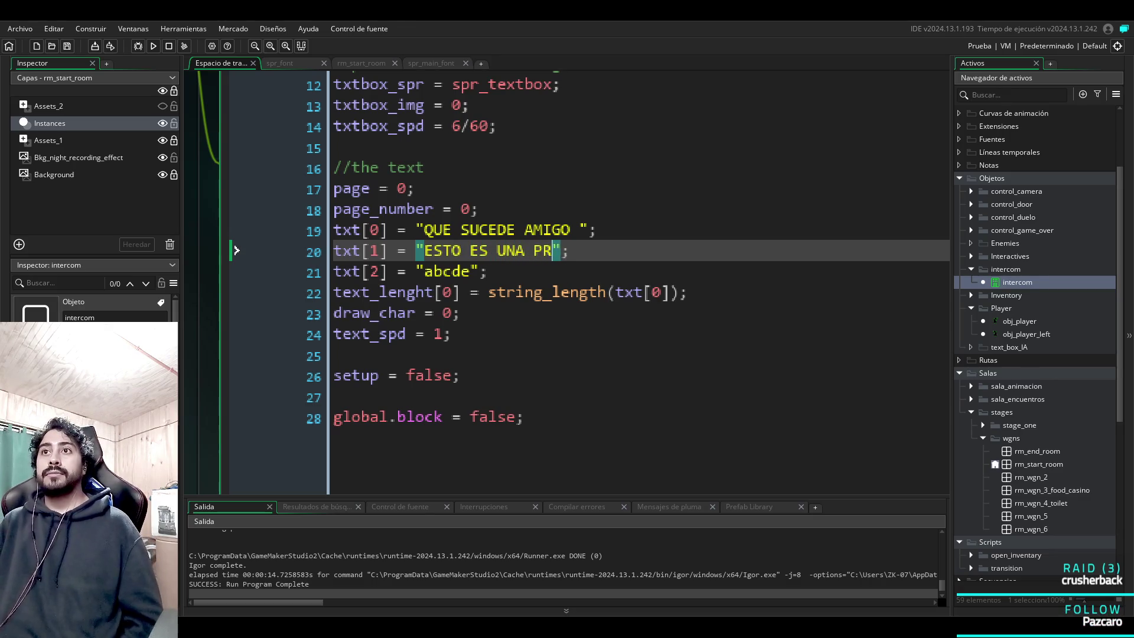
pyautogui.write('A')
pyautogui.press('Down')
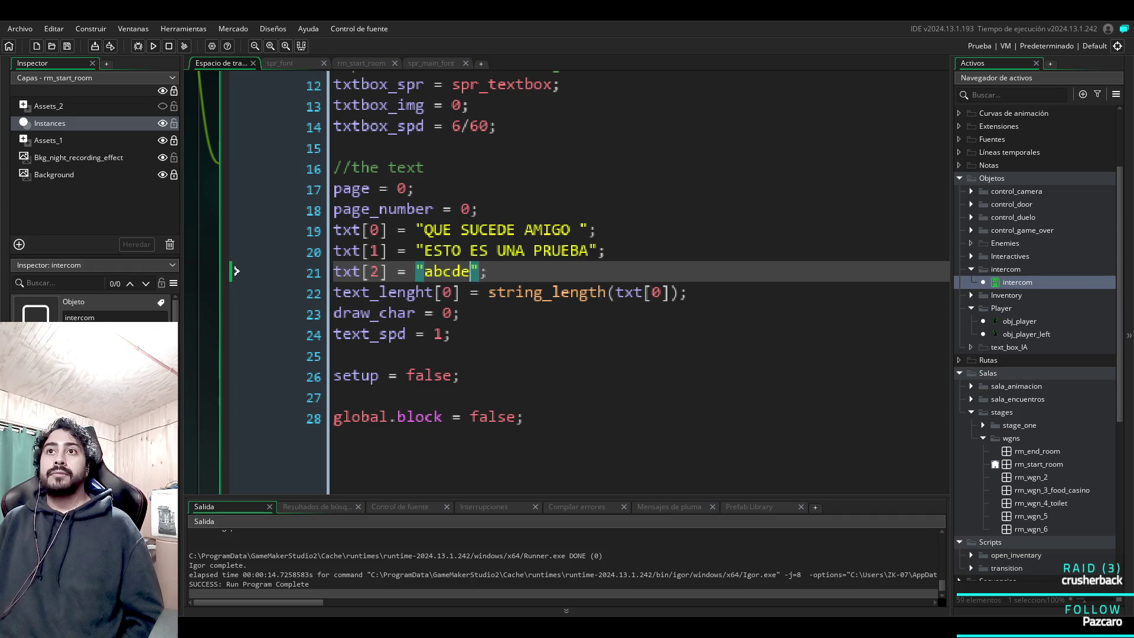
pyautogui.hotkey('shift', 'Left')
pyautogui.hotkey('shift', 'Left')
pyautogui.hotkey('shift', 'Left')
pyautogui.write('SASASASAS')
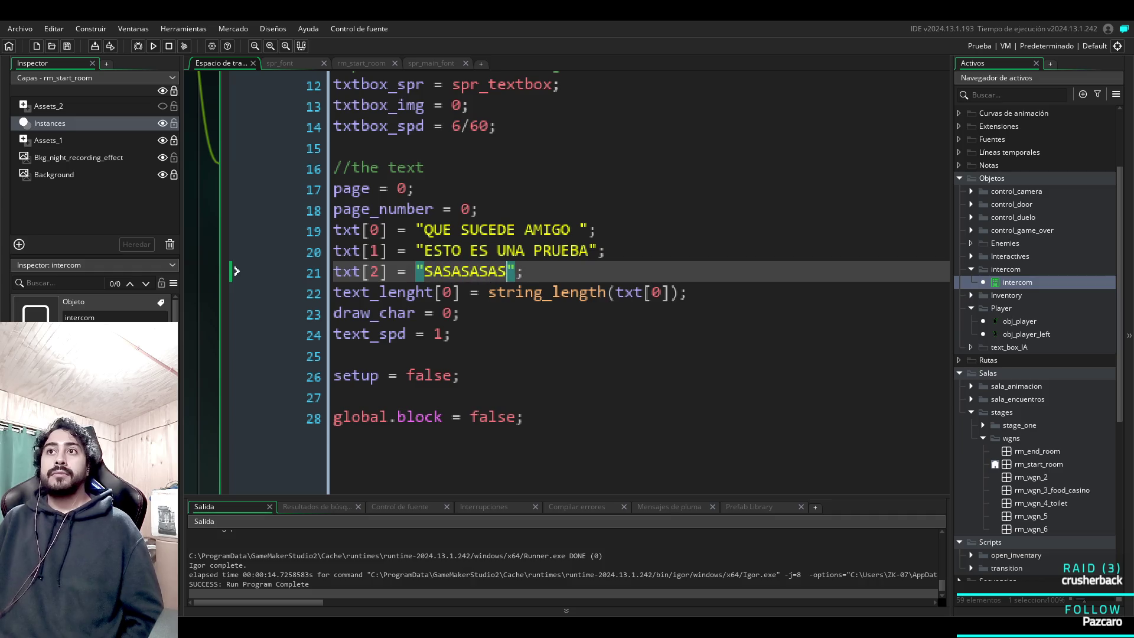
pyautogui.click(687, 292)
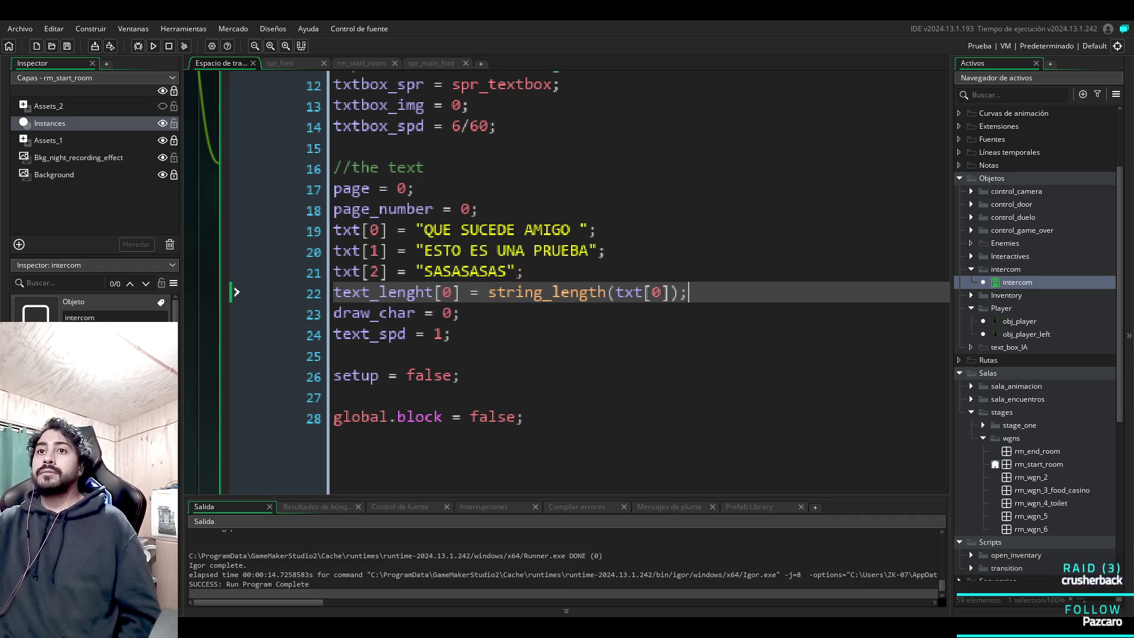
pyautogui.scroll(-2, 566, 282)
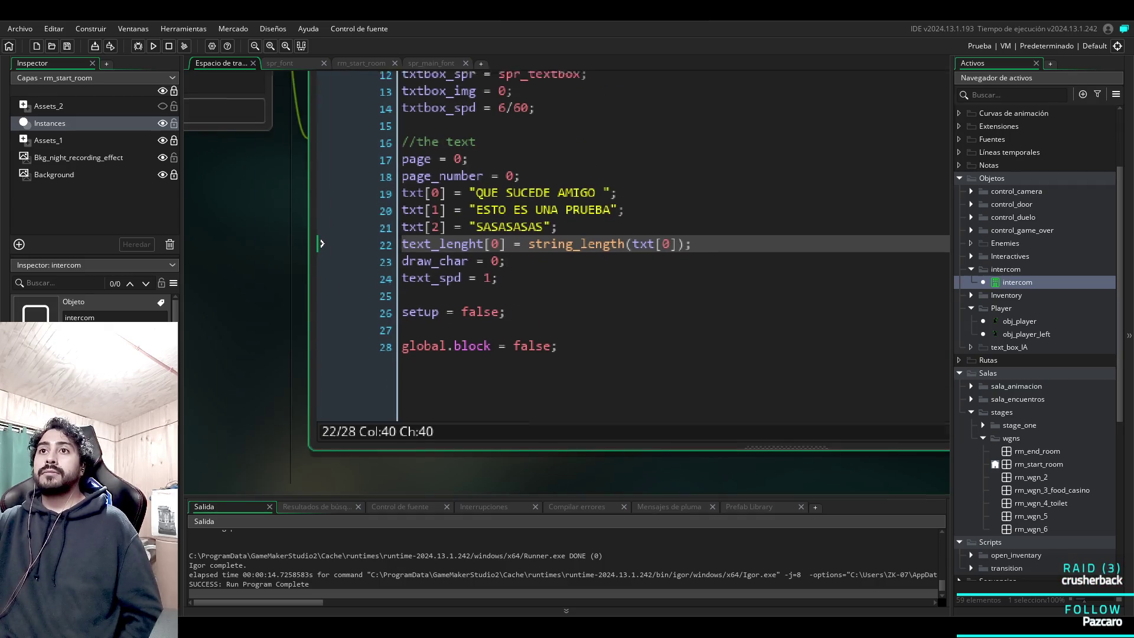
pyautogui.scroll(-2, 566, 282)
pyautogui.scroll(-3, 566, 283)
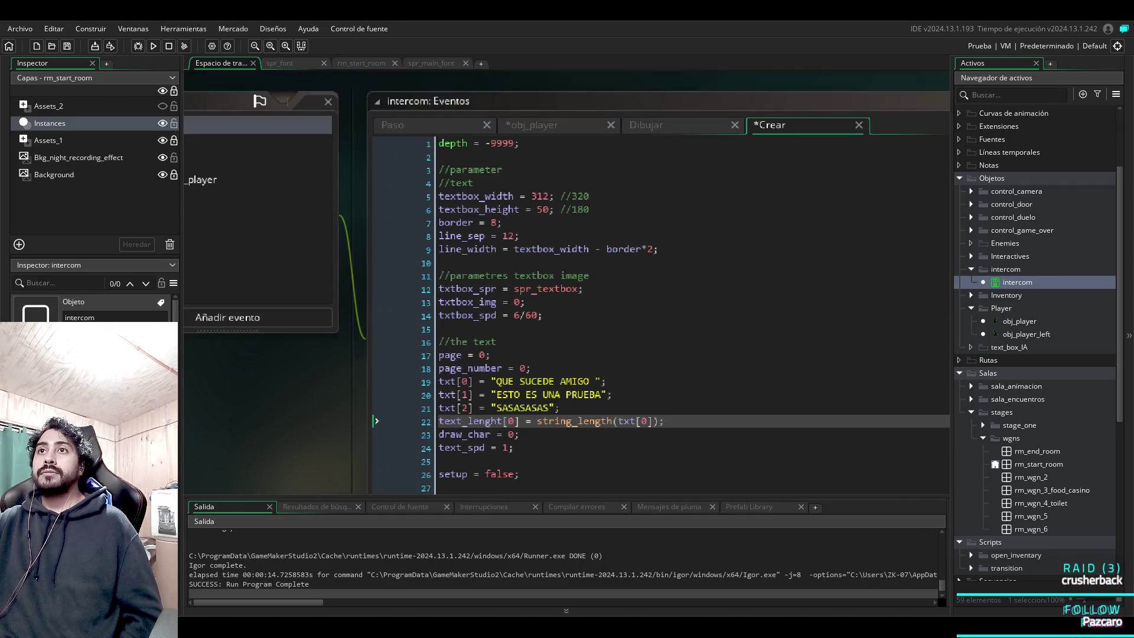
pyautogui.scroll(-2, 566, 283)
pyautogui.scroll(-3, 566, 282)
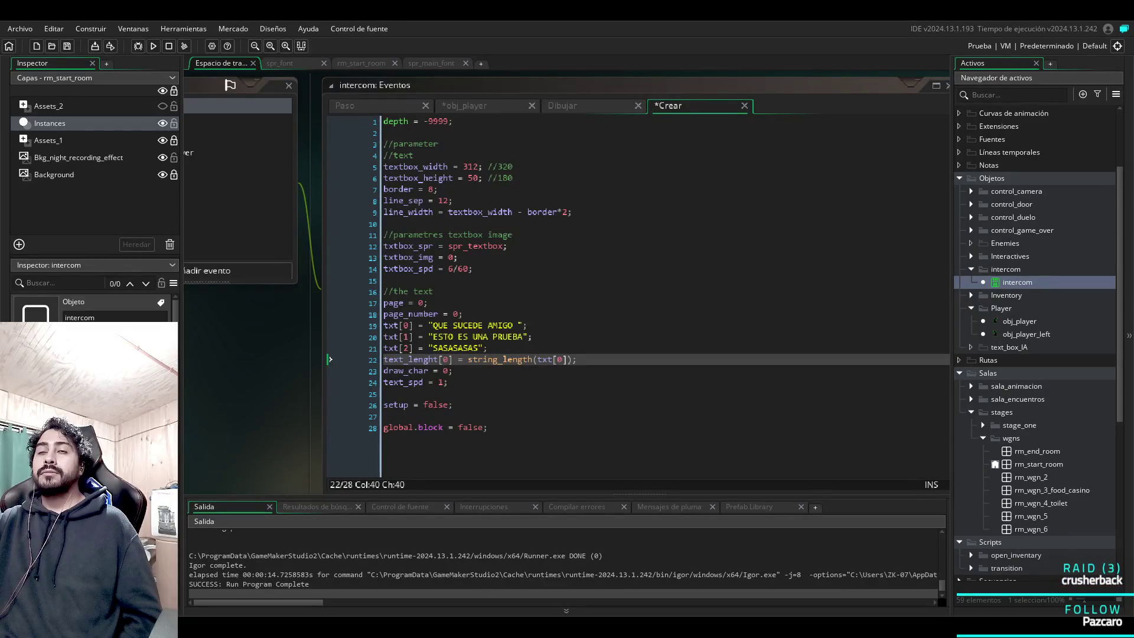
# Zoom out the workspace and show the intercom's empty Dibujar event code.
pyautogui.scroll(-2, 566, 282)
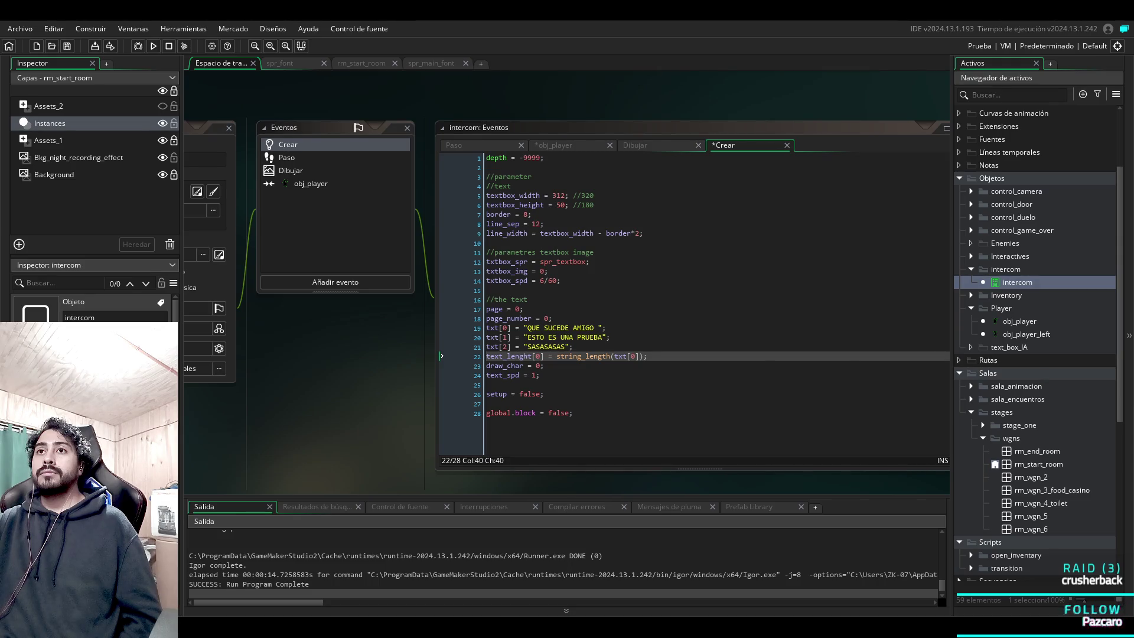
pyautogui.click(236, 171)
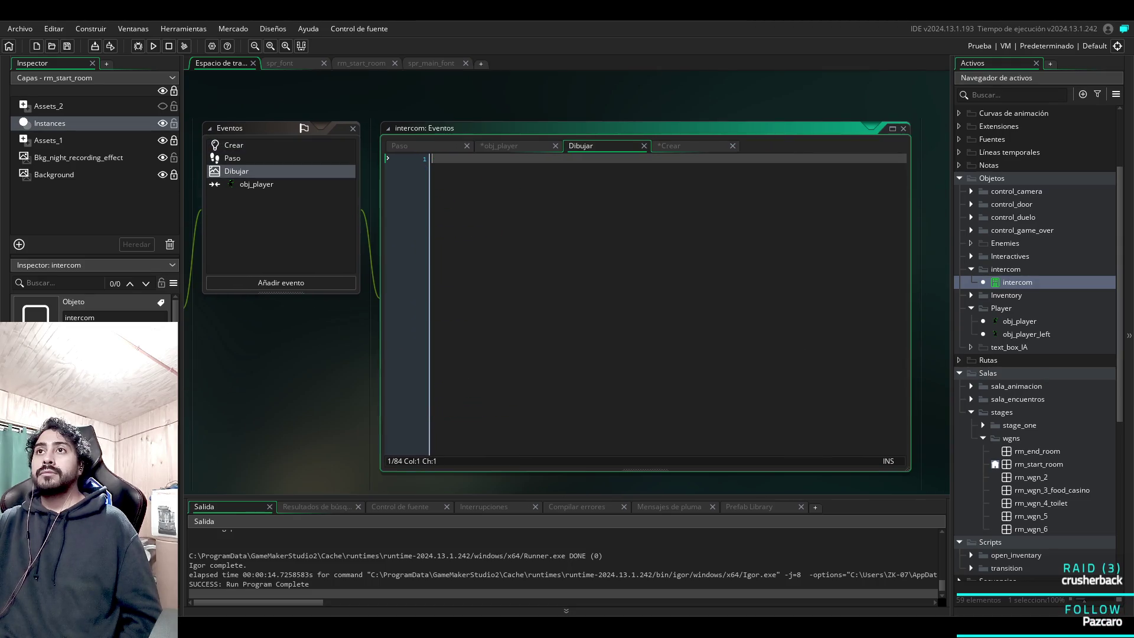
# In the obj_player collision code, write the unfinished condition 'if _bttn_pressed &&' on line 3.
pyautogui.click(256, 184)
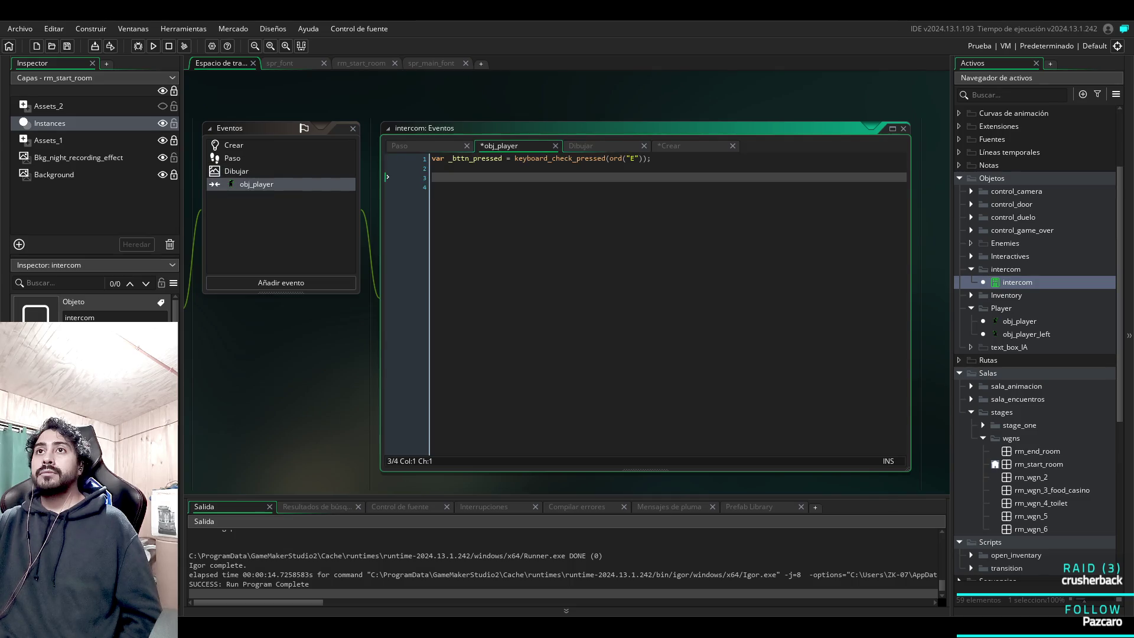
pyautogui.write('IF')
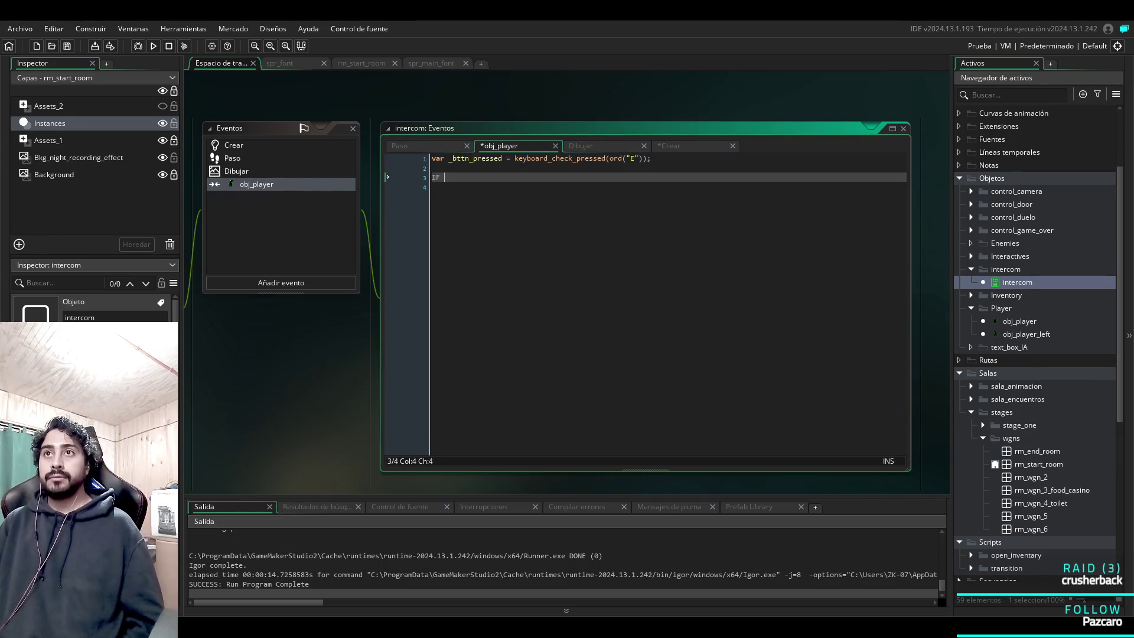
pyautogui.press('BackSpace')
pyautogui.press('BackSpace')
pyautogui.press('BackSpace')
pyautogui.write('if _b')
pyautogui.press('Return')
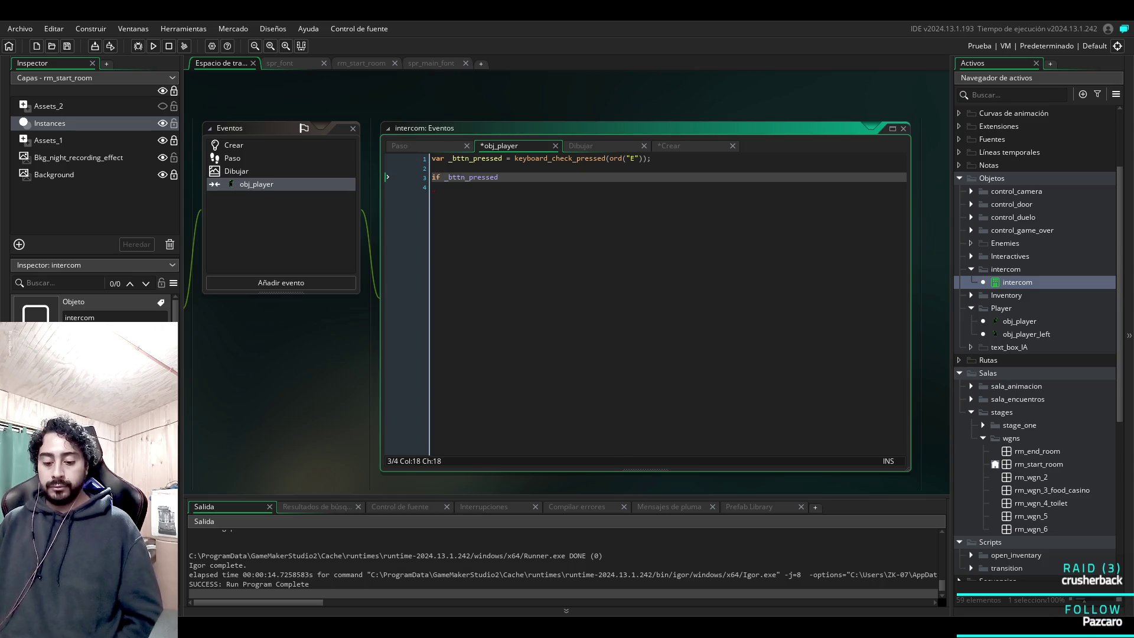
pyautogui.write('&&')
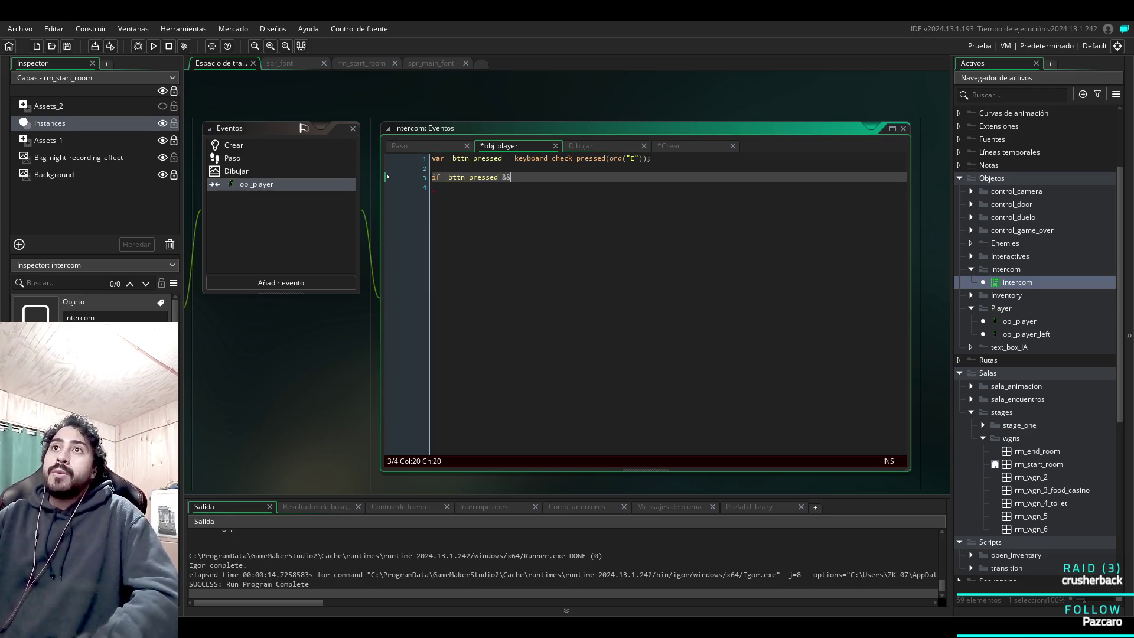
pyautogui.click(232, 157)
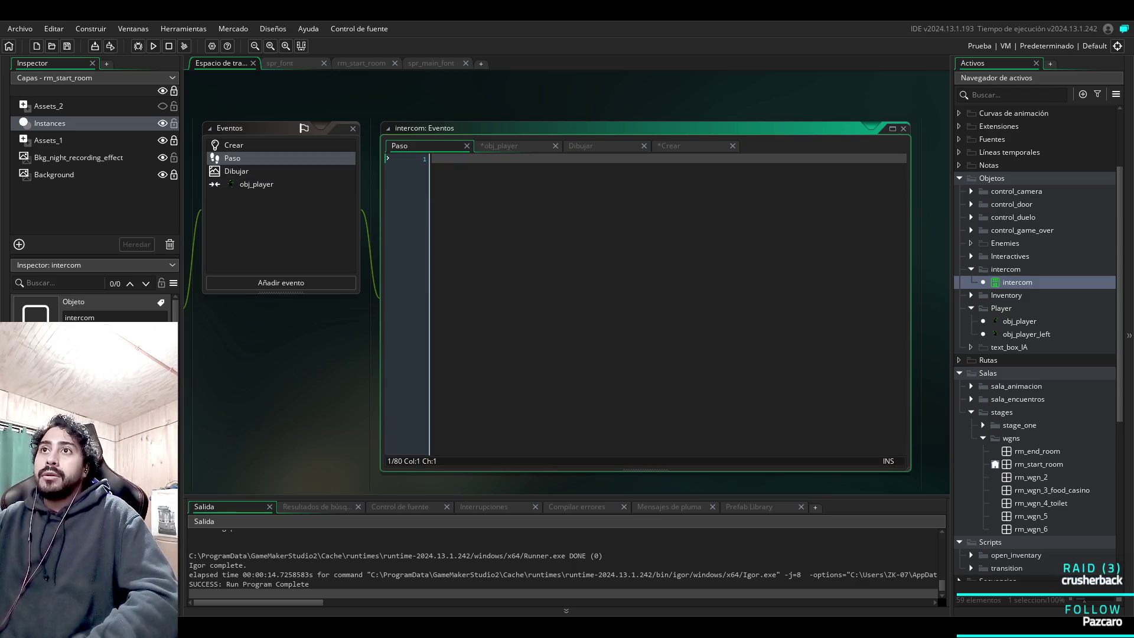
# Review the intercom's collision, Step and Draw event tabs in turn.
pyautogui.click(256, 183)
pyautogui.click(414, 145)
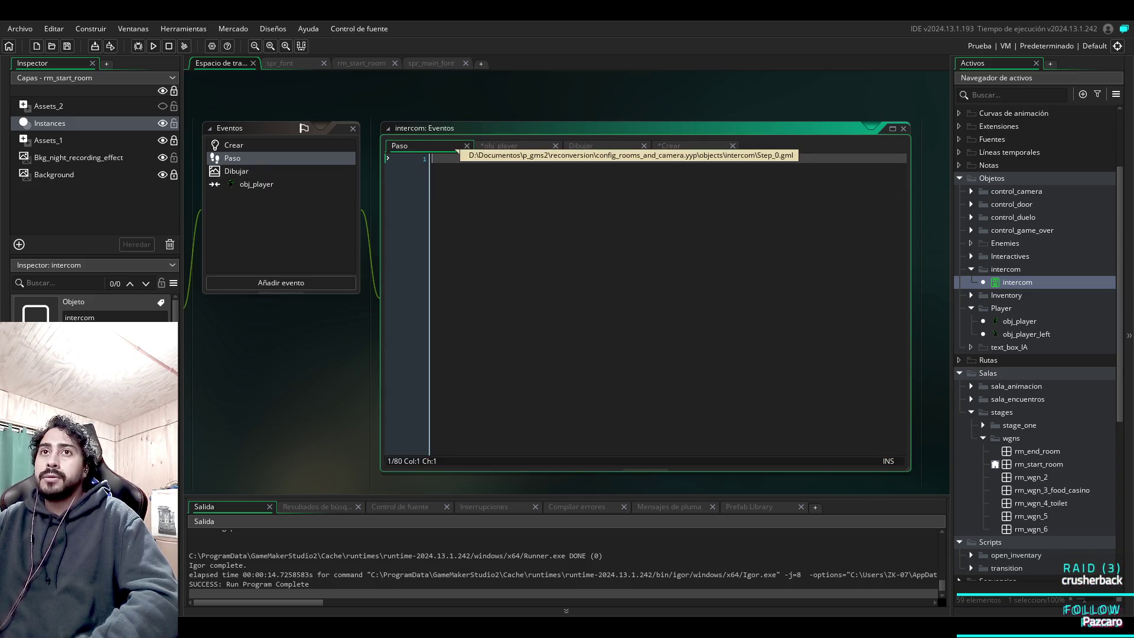
pyautogui.click(520, 146)
pyautogui.click(581, 145)
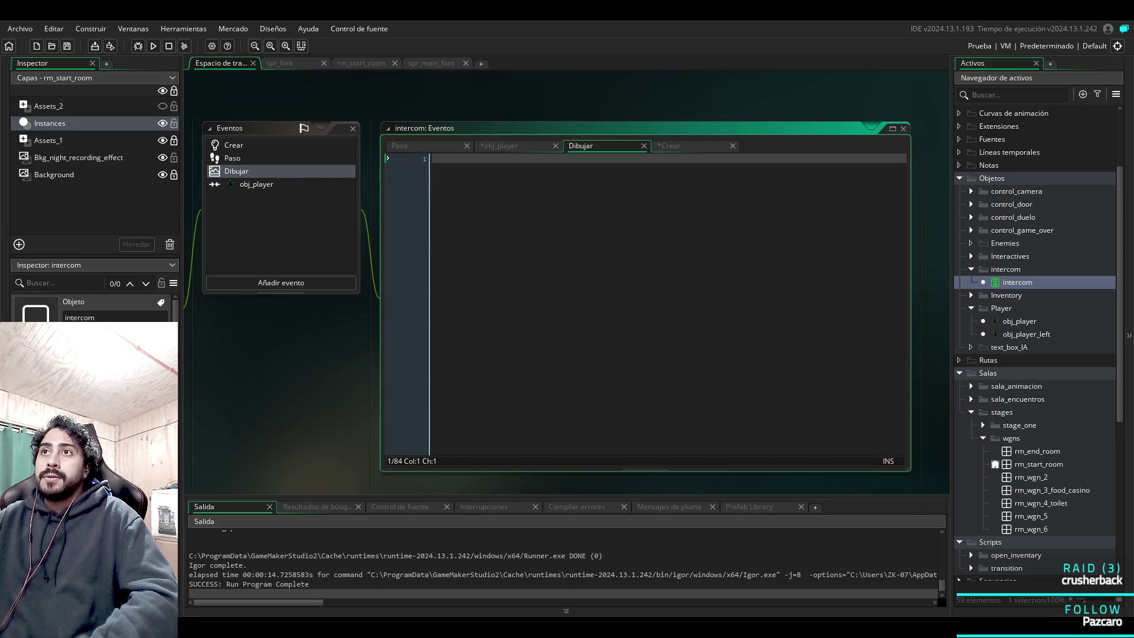
pyautogui.scroll(-3, 567, 265)
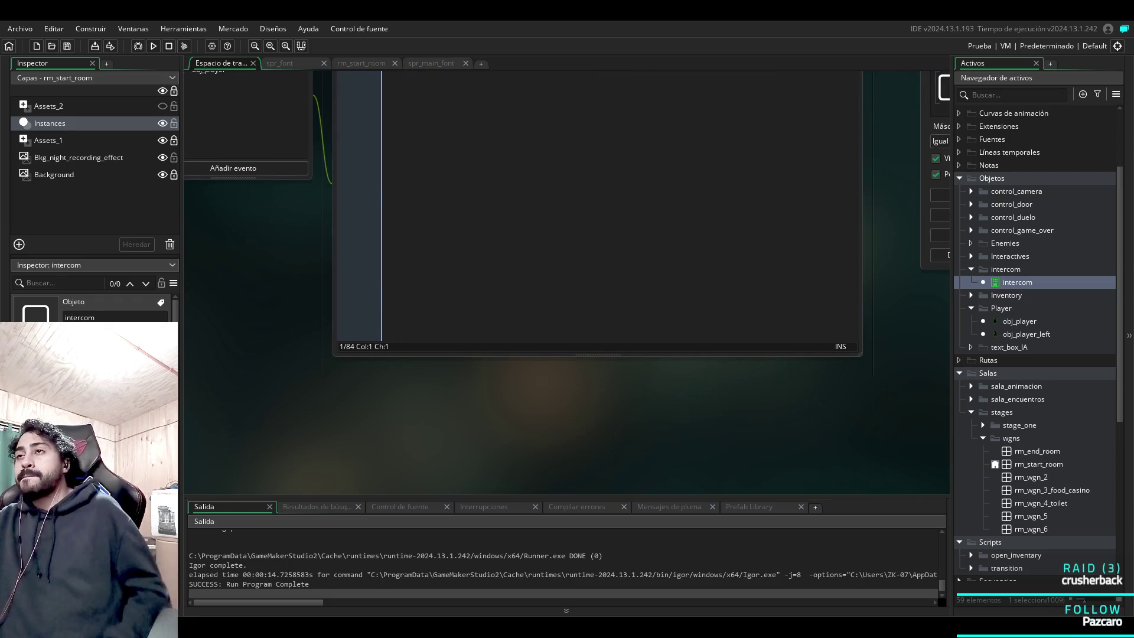
pyautogui.scroll(-5, 567, 265)
pyautogui.scroll(8, 790, 327)
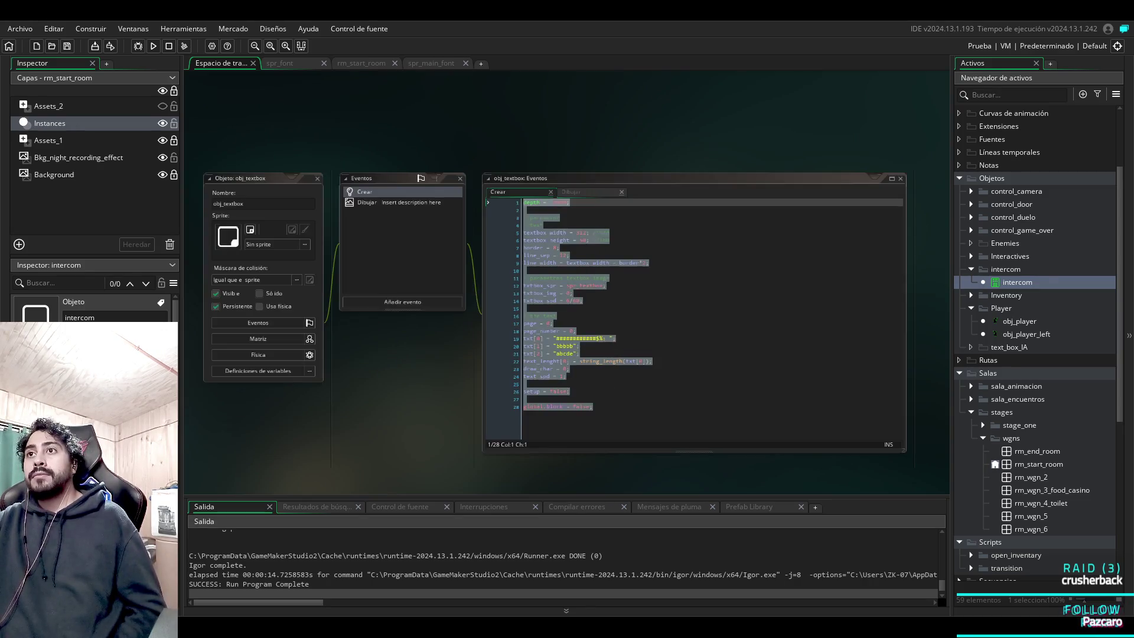
# Select all of obj_textbox's Draw code and return to the intercom's Draw tab.
pyautogui.click(366, 202)
pyautogui.scroll(-10, 694, 319)
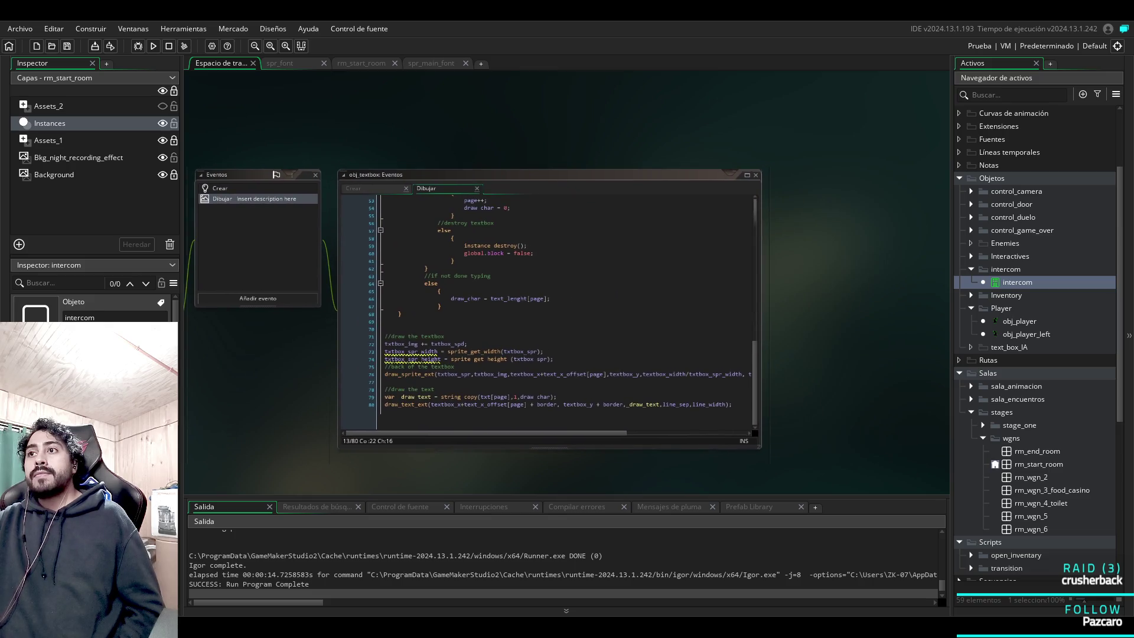
pyautogui.moveTo(733, 405)
pyautogui.mouseDown()
pyautogui.moveTo(413, 254)
pyautogui.moveTo(353, 198)
pyautogui.mouseUp()
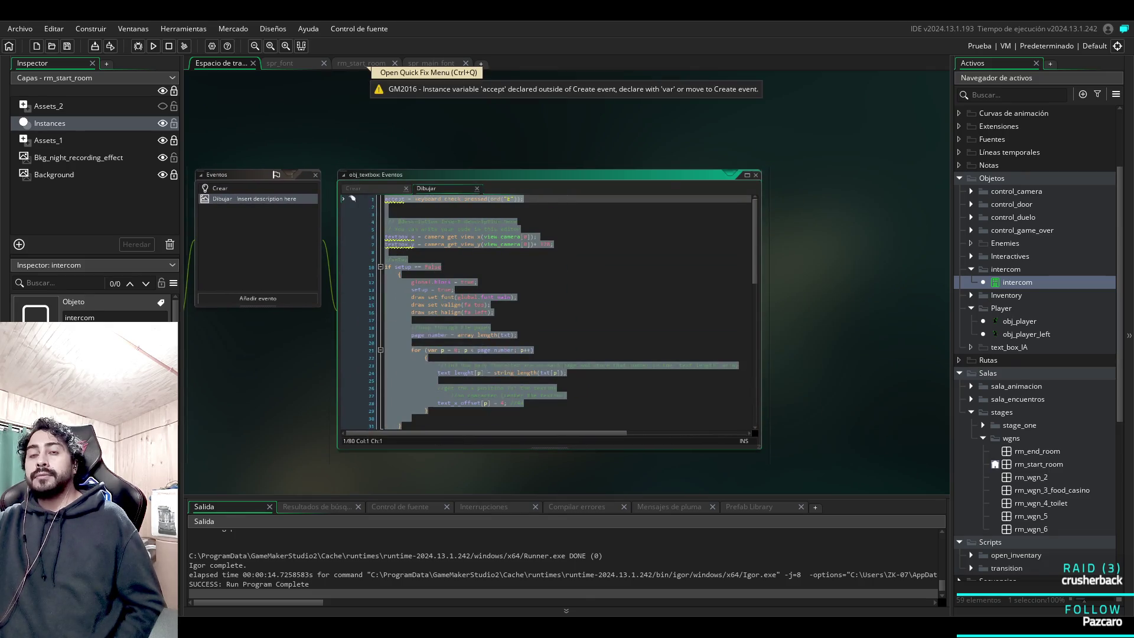
pyautogui.doubleClick(1017, 282)
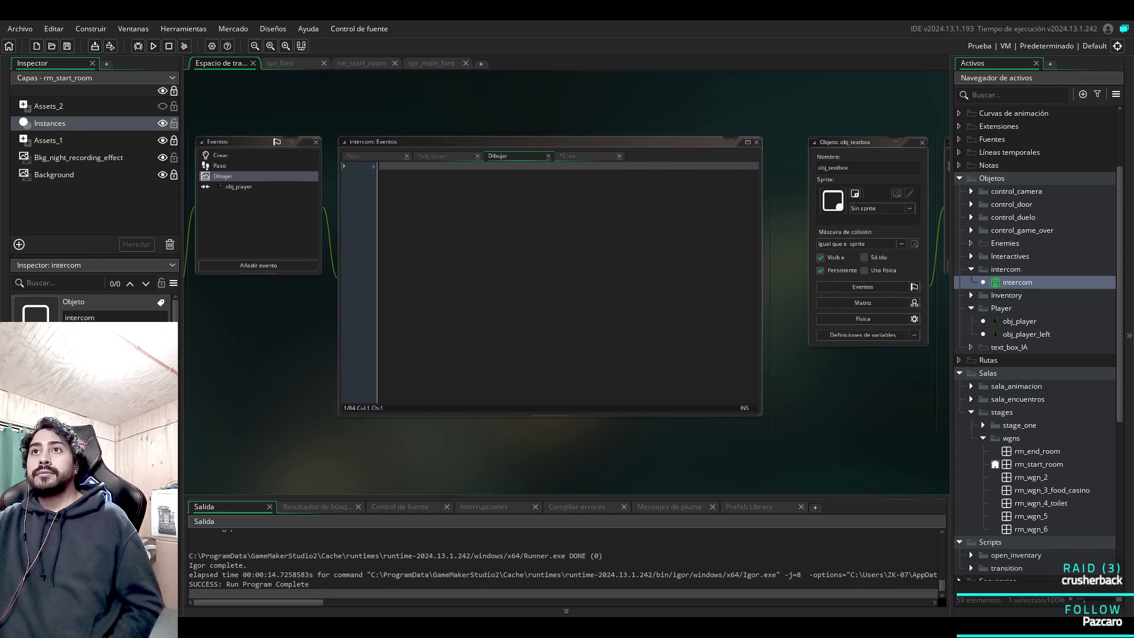
# Undo the partial paste and copy obj_textbox's entire Draw code with select-all.
pyautogui.hotkey('ctrl', 'v')
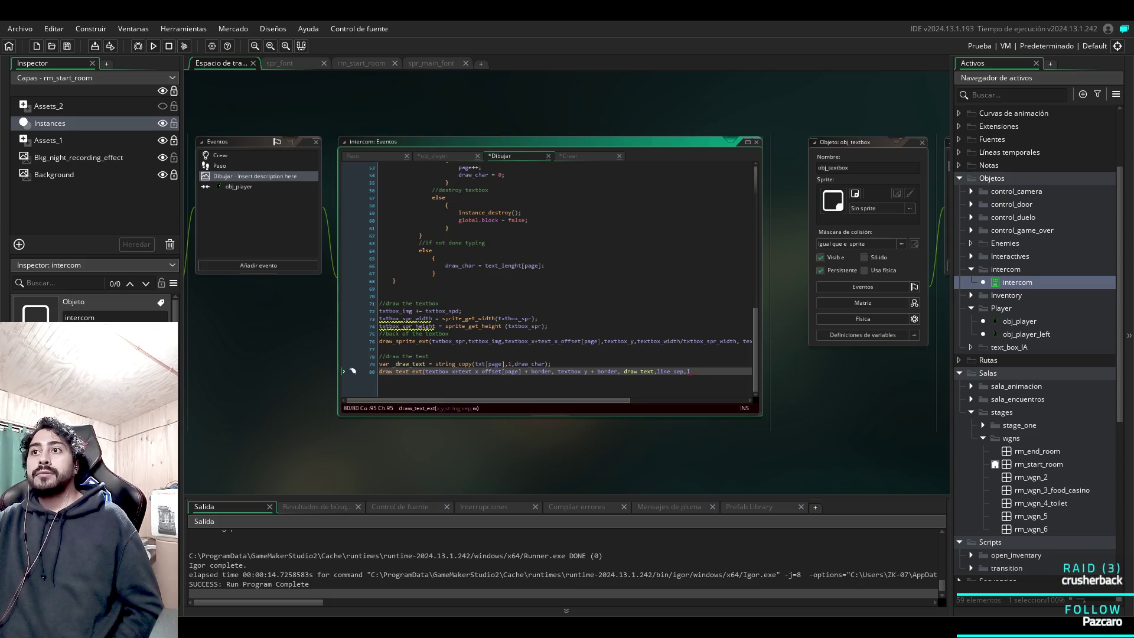
pyautogui.hotkey('ctrl', 'z')
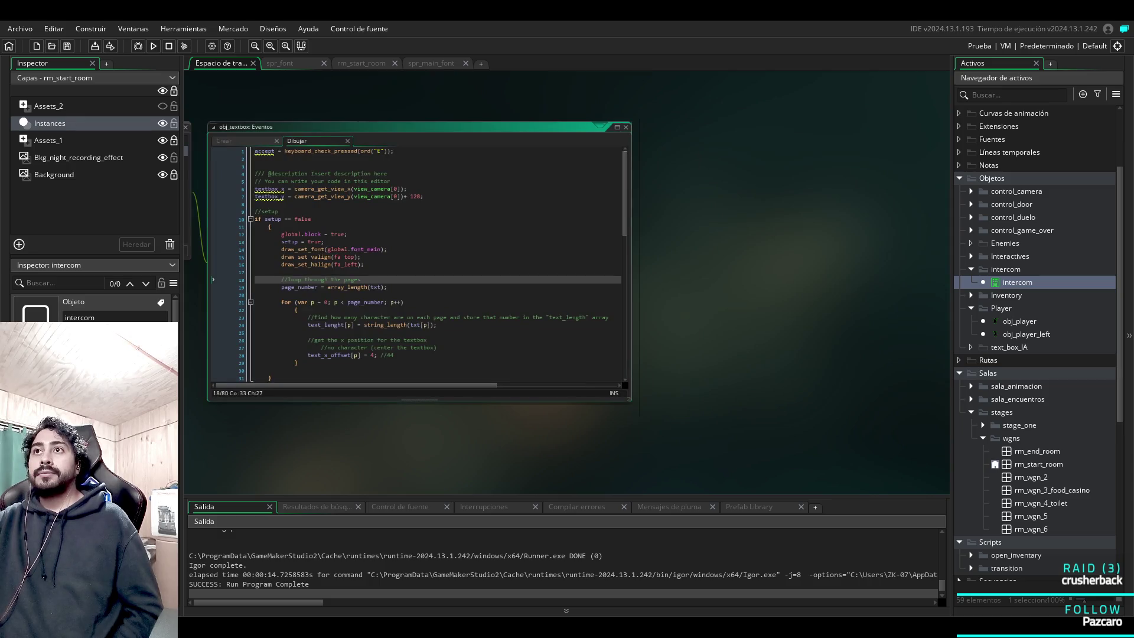
pyautogui.scroll(-10, 419, 263)
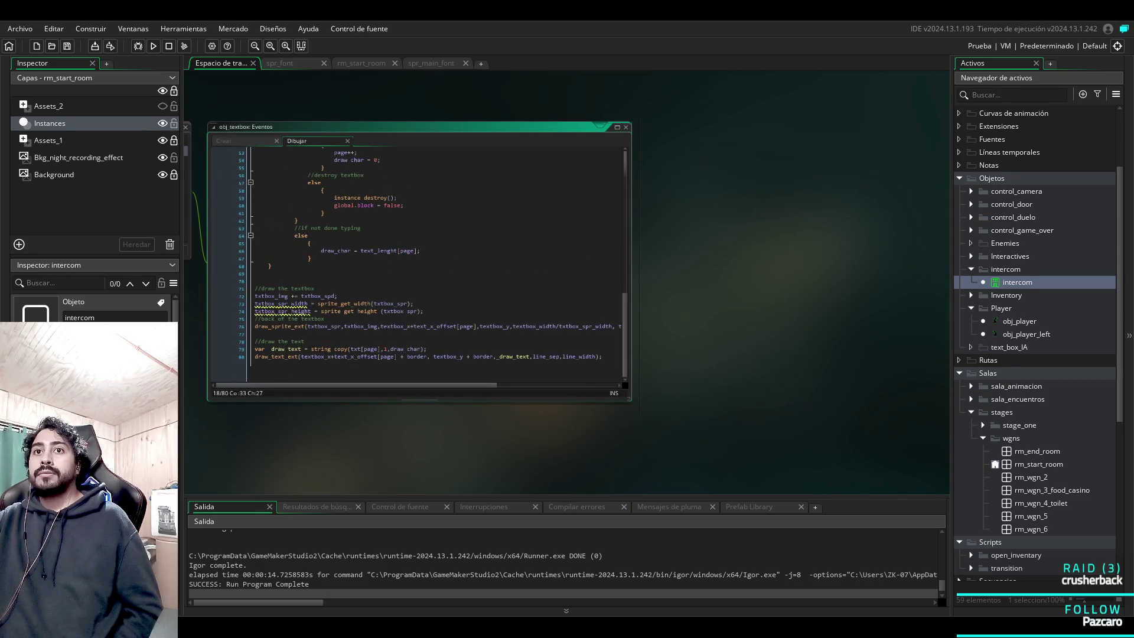
pyautogui.click(258, 363)
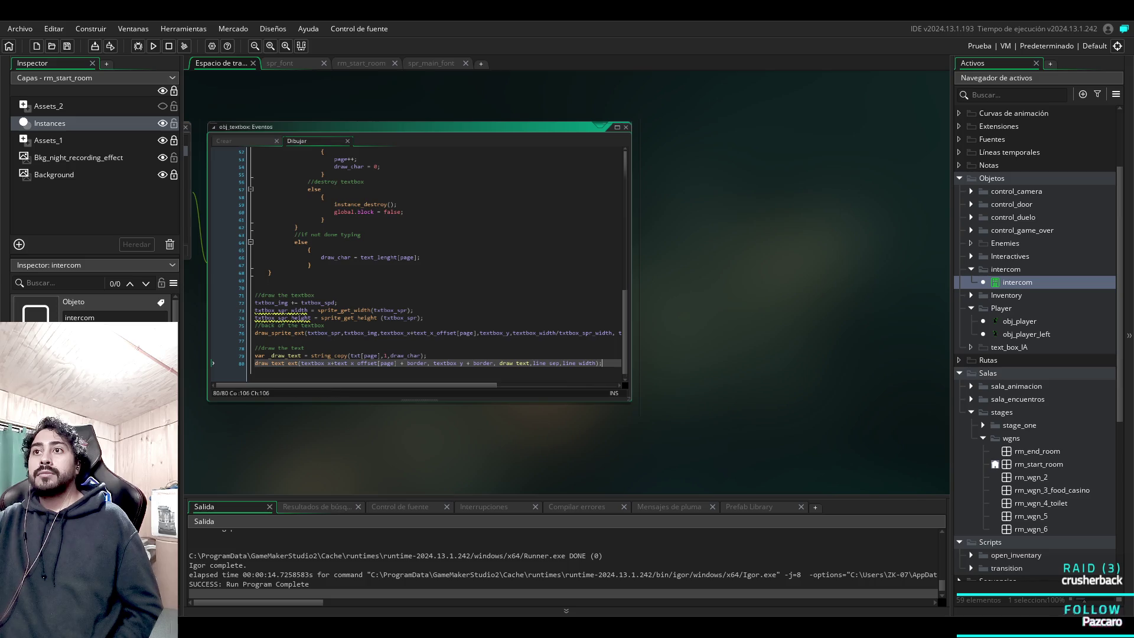
pyautogui.hotkey('ctrl', 'a')
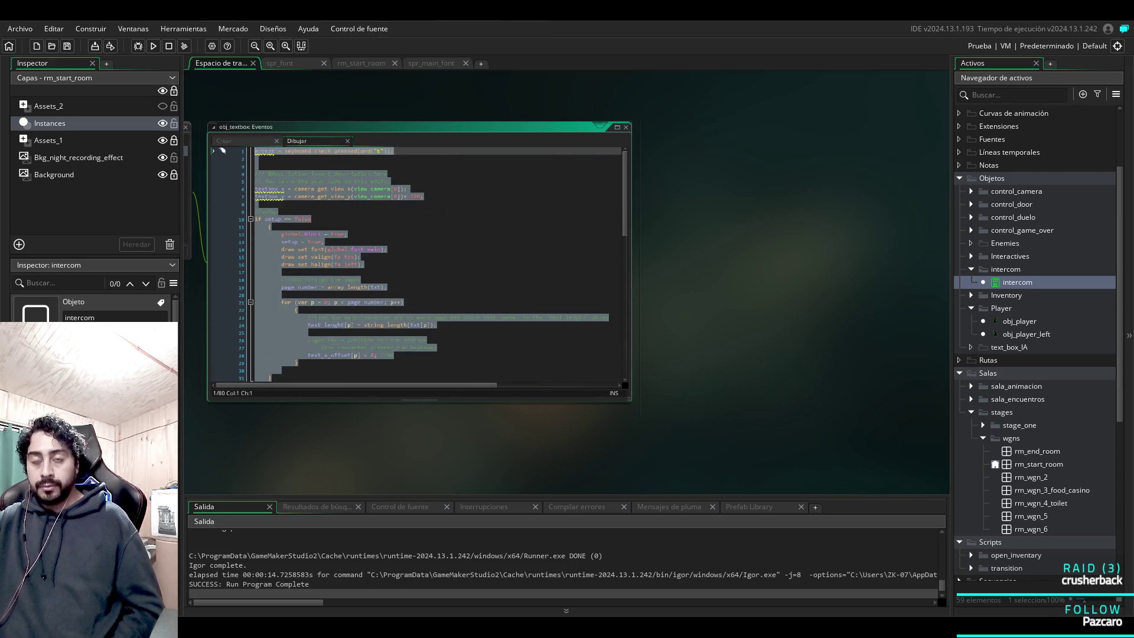
pyautogui.scroll(-17, 223, 150)
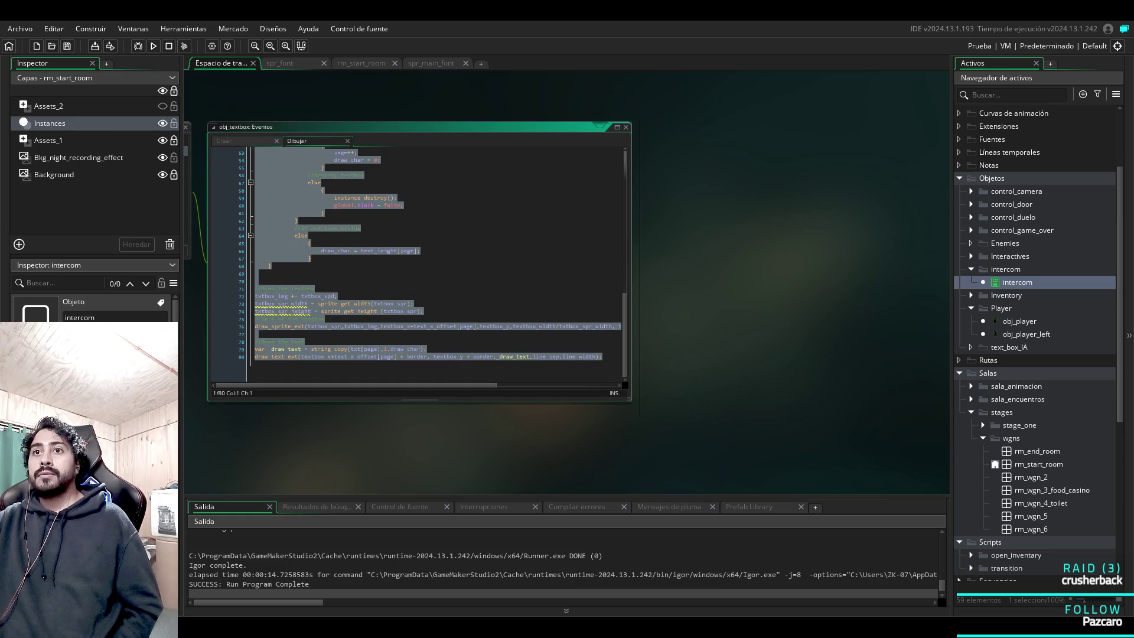
pyautogui.hotkey('ctrl', 'c')
# Paste the full 80-line Draw code into the intercom's Draw event.
pyautogui.hotkey('ctrl', 'v')
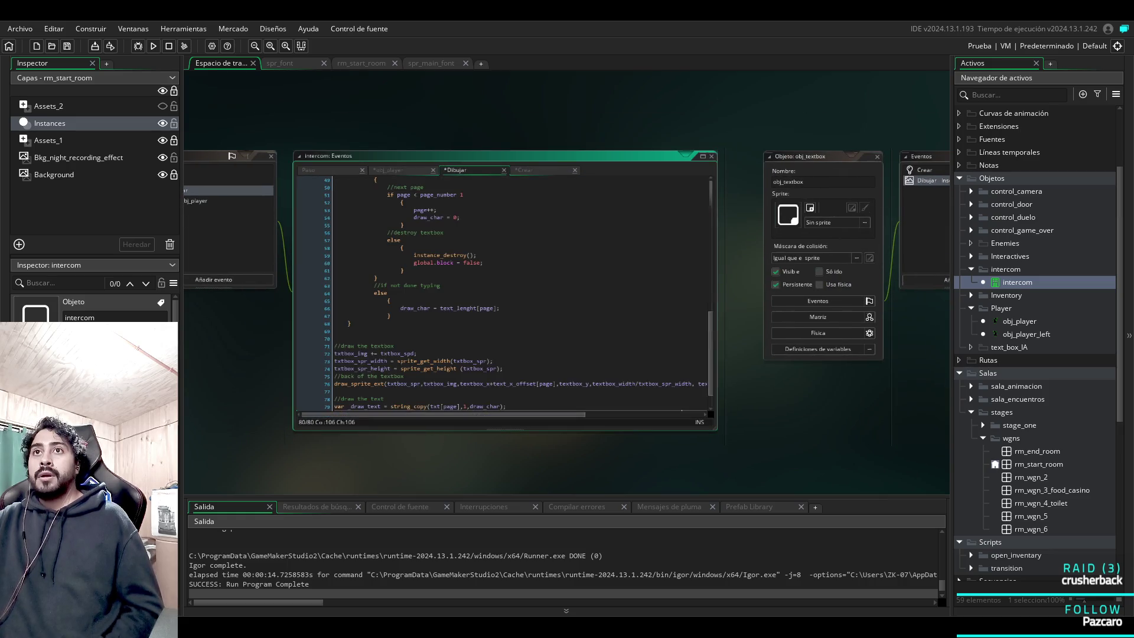
pyautogui.scroll(10, 503, 293)
pyautogui.scroll(6, 503, 292)
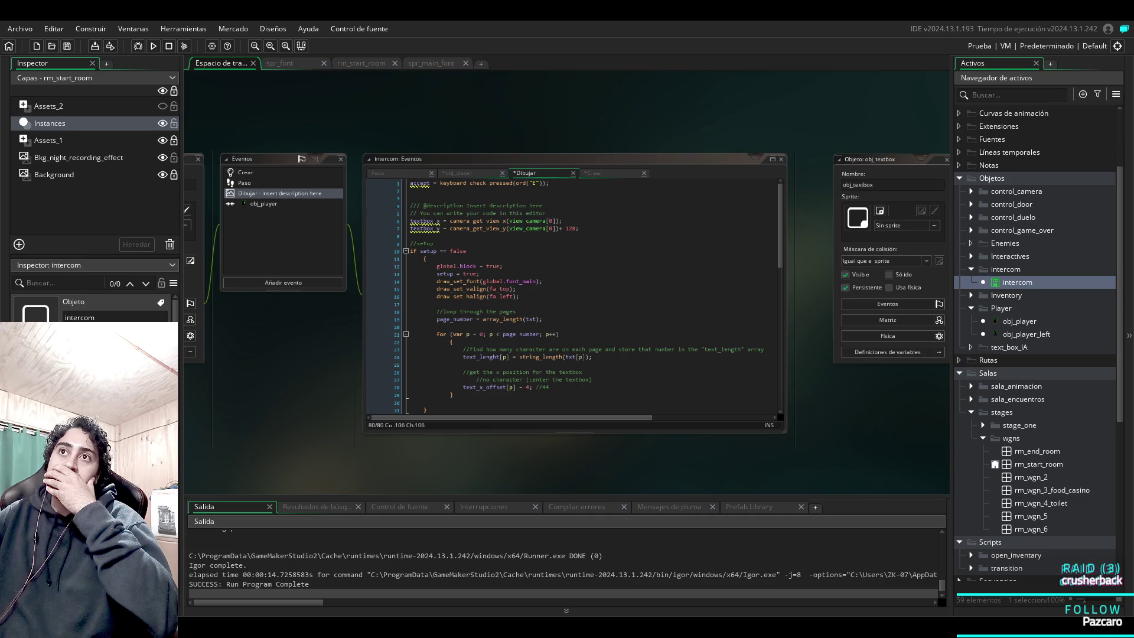
pyautogui.click(467, 172)
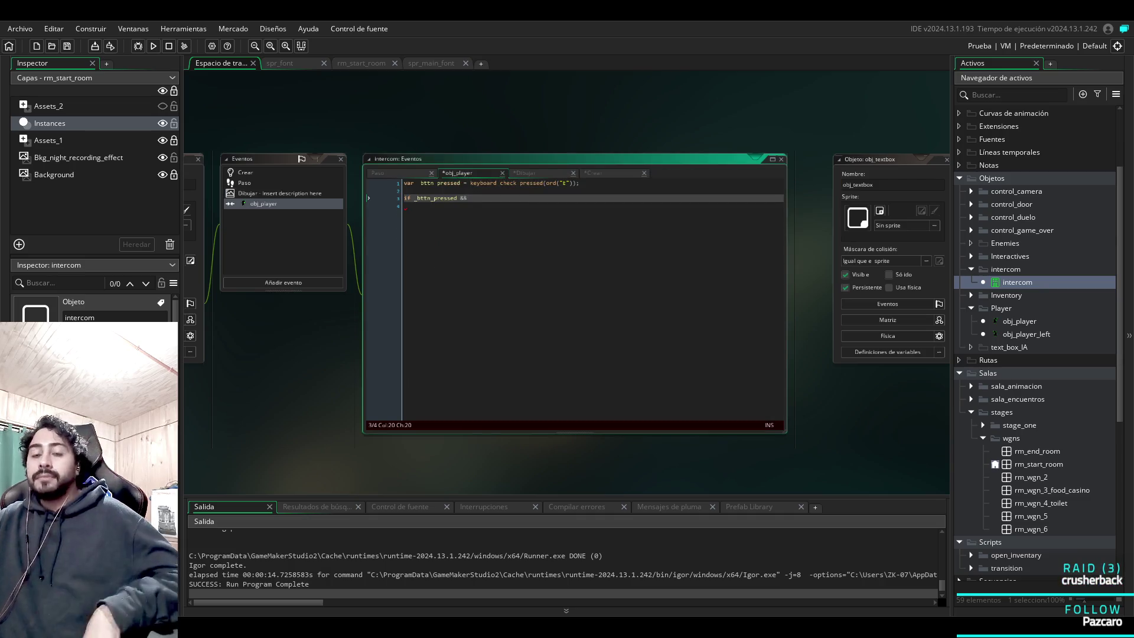
# Add braces to the if _bttn_pressed condition with a blank line inside.
pyautogui.scroll(3, 438, 198)
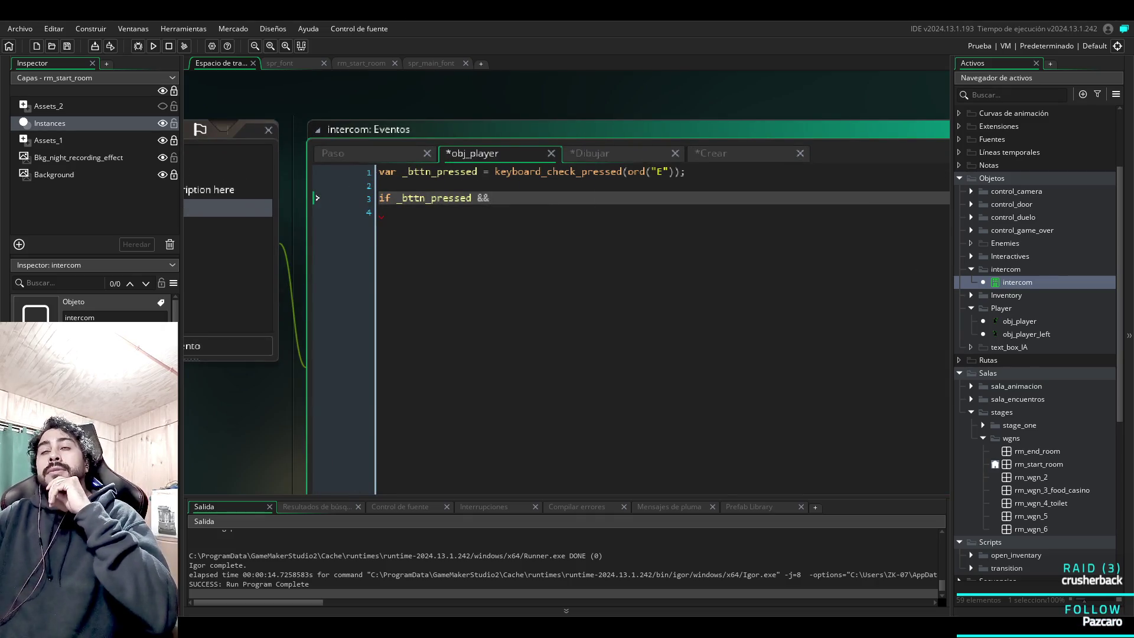
pyautogui.scroll(-2, 626, 284)
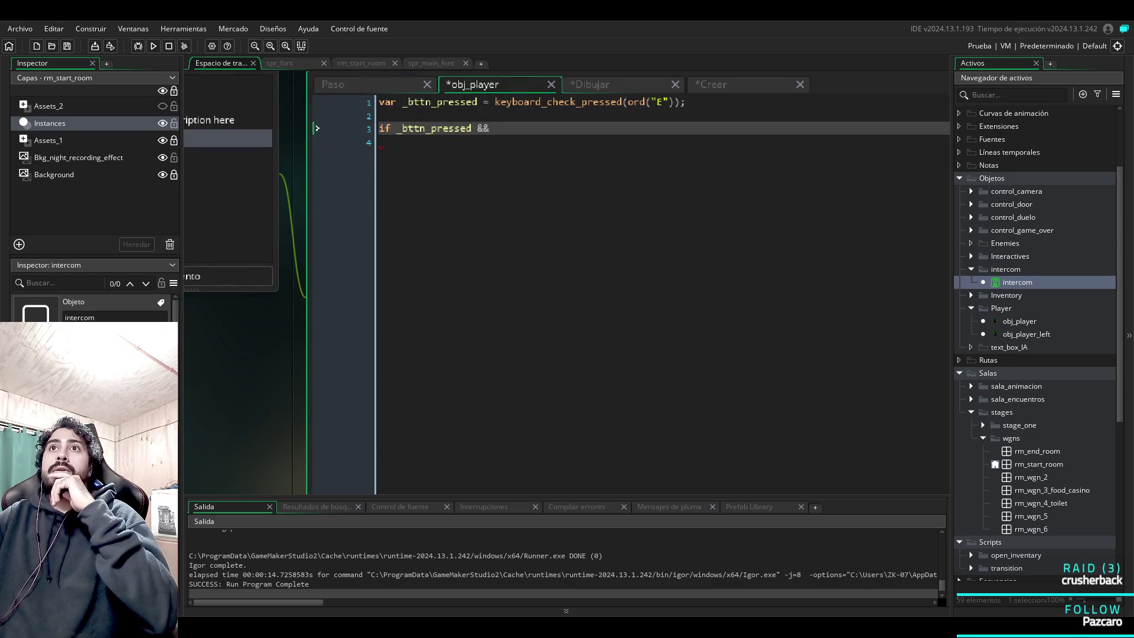
pyautogui.hscroll(-5, 566, 281)
pyautogui.scroll(1, 566, 282)
pyautogui.scroll(-3, 437, 342)
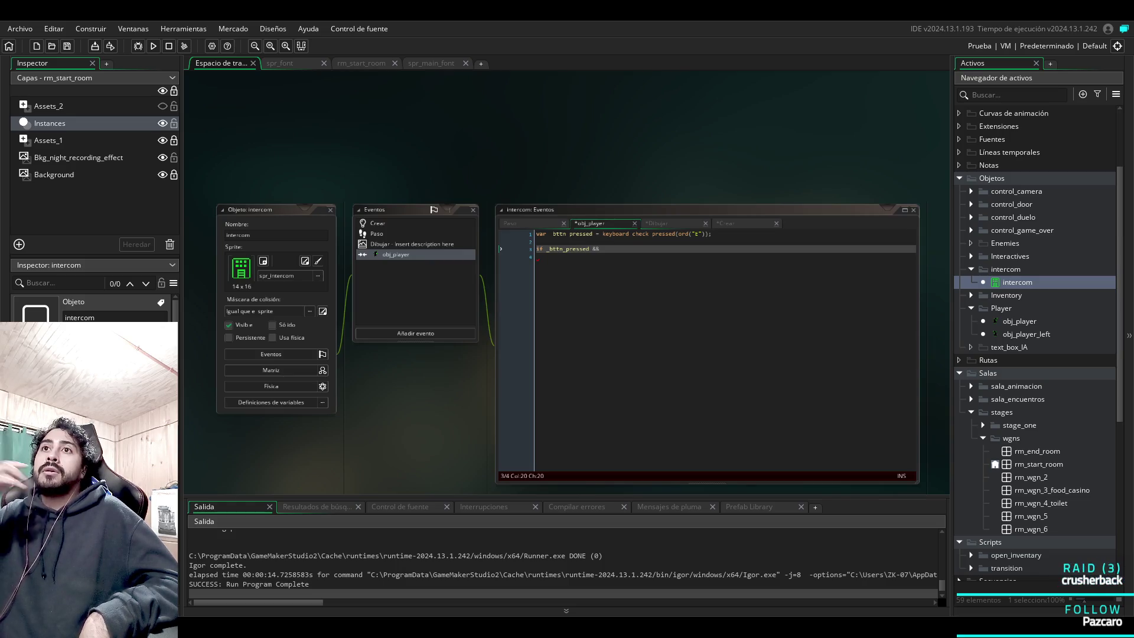
pyautogui.scroll(3, 670, 300)
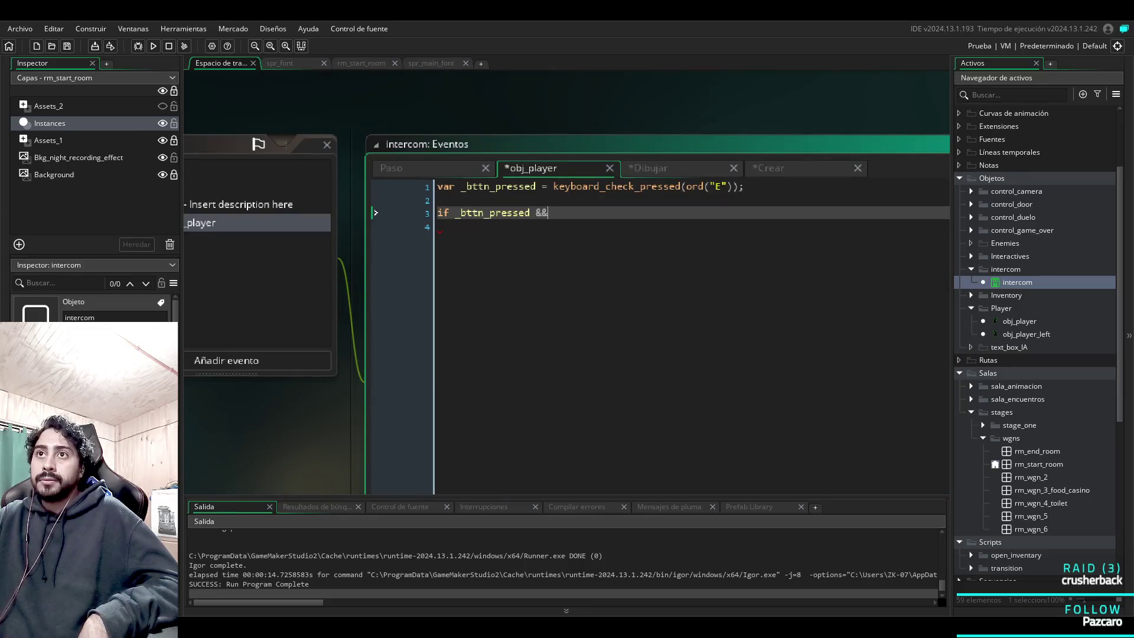
pyautogui.hotkey('shift', 'Home')
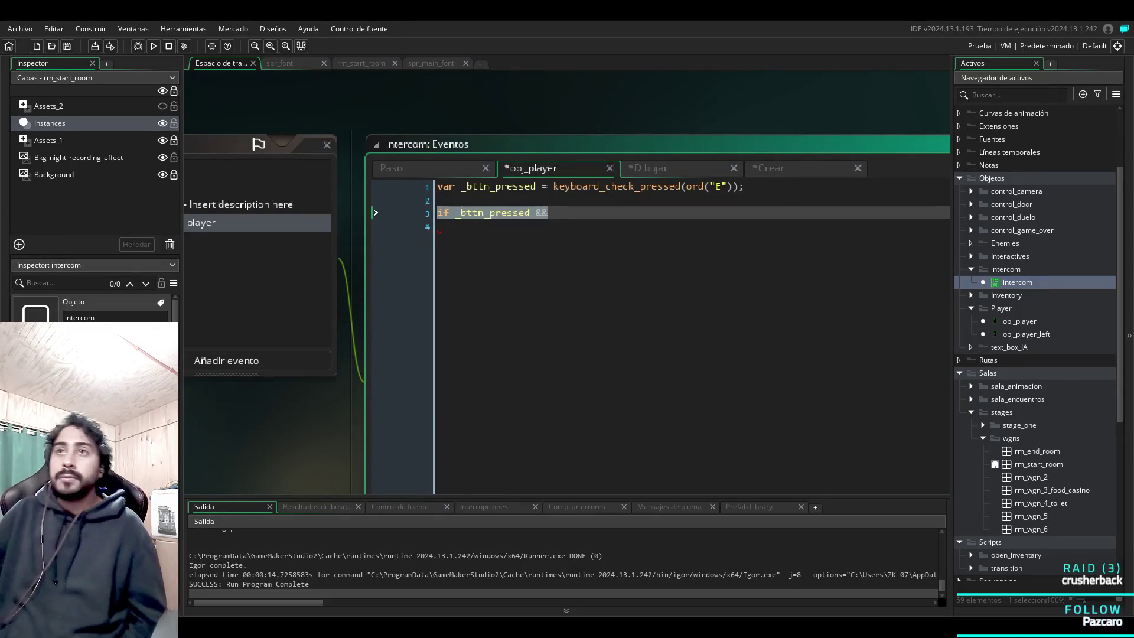
pyautogui.press('Left')
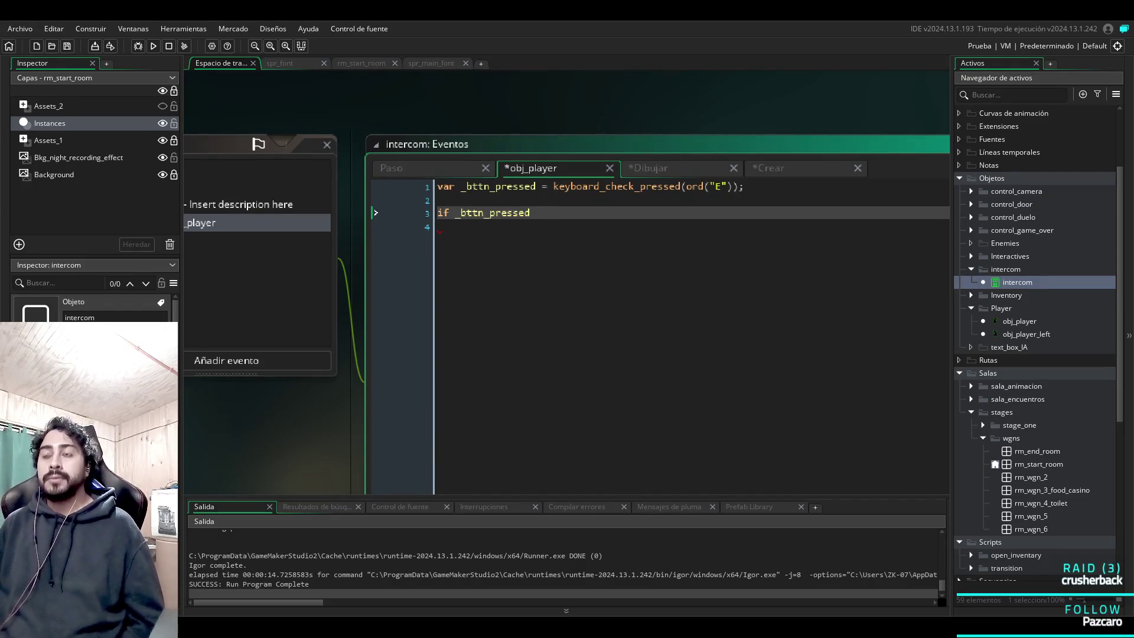
pyautogui.write('{')
pyautogui.press('Left')
pyautogui.press('BackSpace')
pyautogui.press('Return')
pyautogui.press('Return')
pyautogui.press('Return')
pyautogui.press('Up')
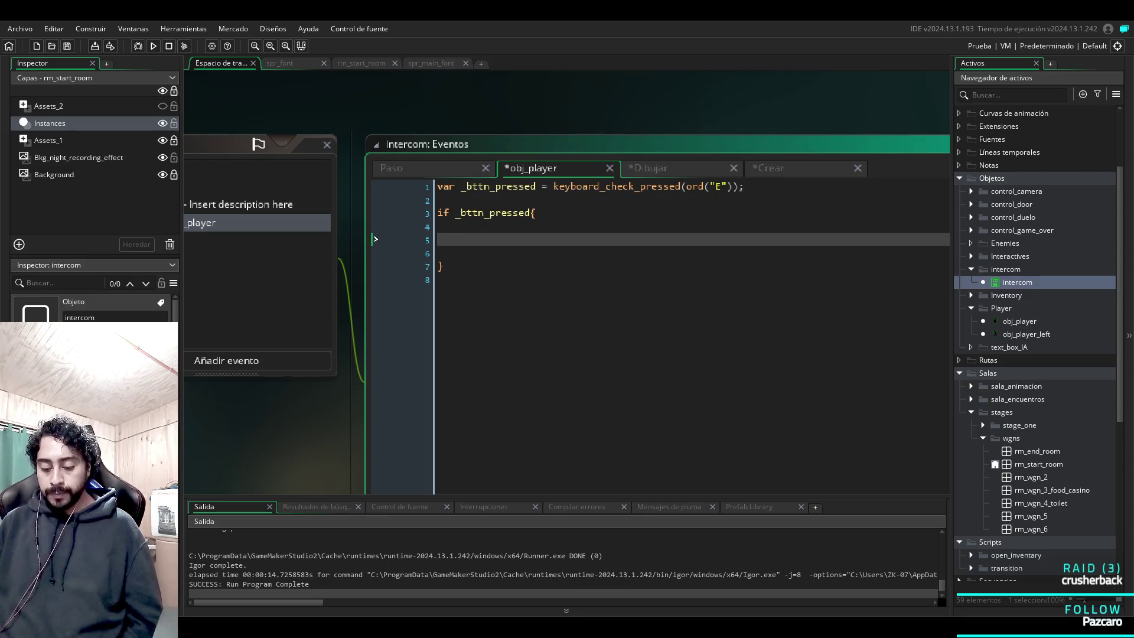
# Inside the braces write _dialogo = true and select that line for copying.
pyautogui.write('m')
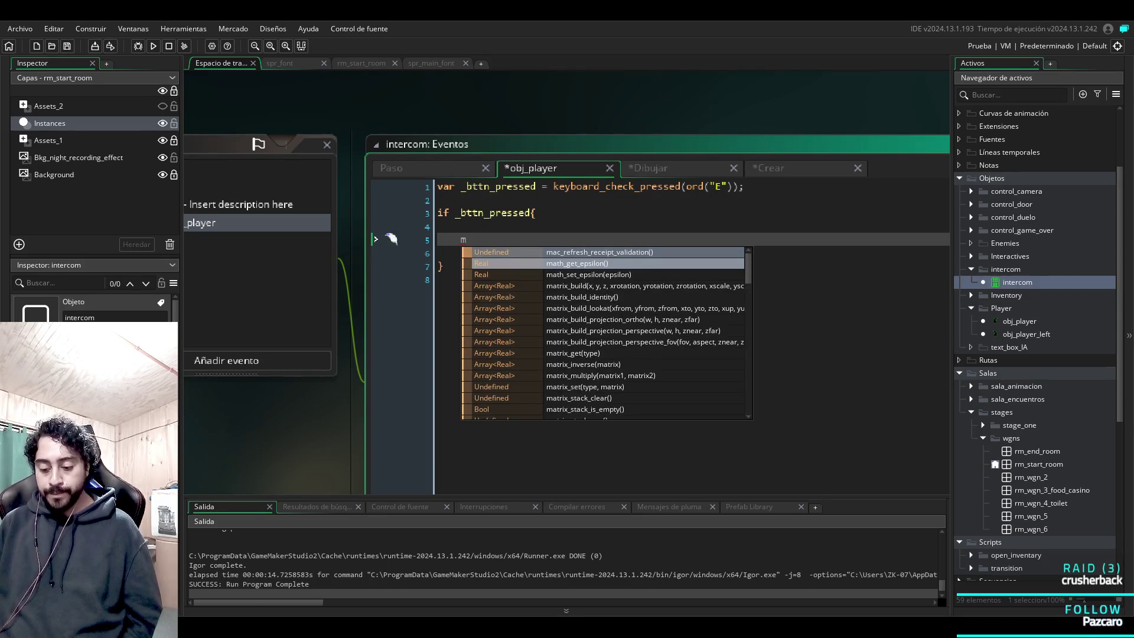
pyautogui.press('BackSpace')
pyautogui.write('dialogo =')
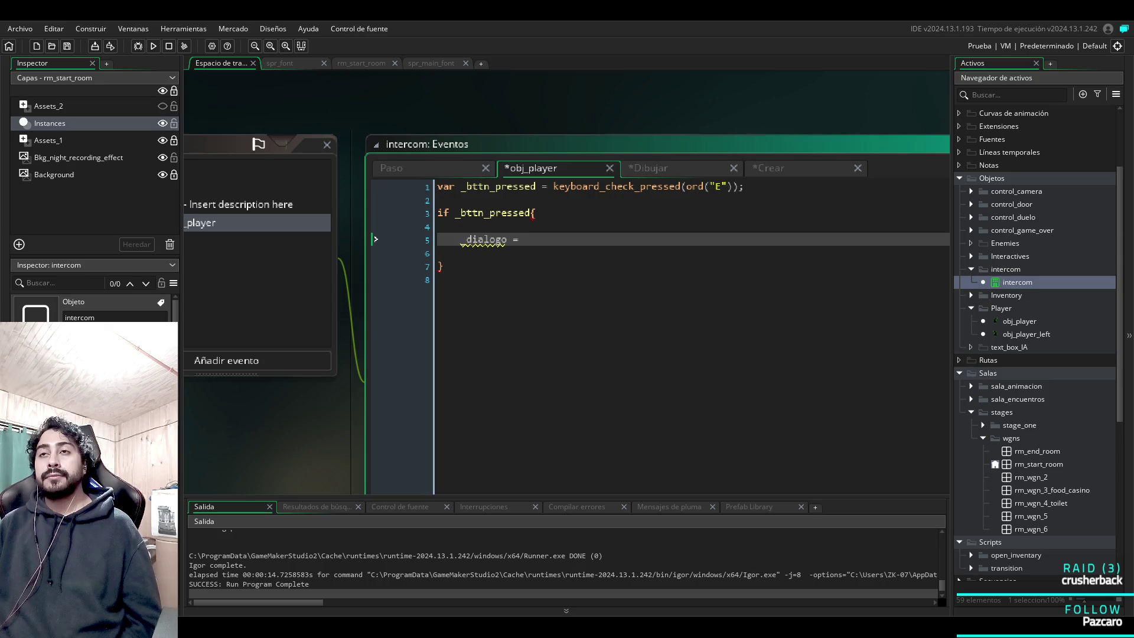
pyautogui.write(';')
pyautogui.press('BackSpace')
pyautogui.write('true;')
pyautogui.hotkey('shift', 'Left')
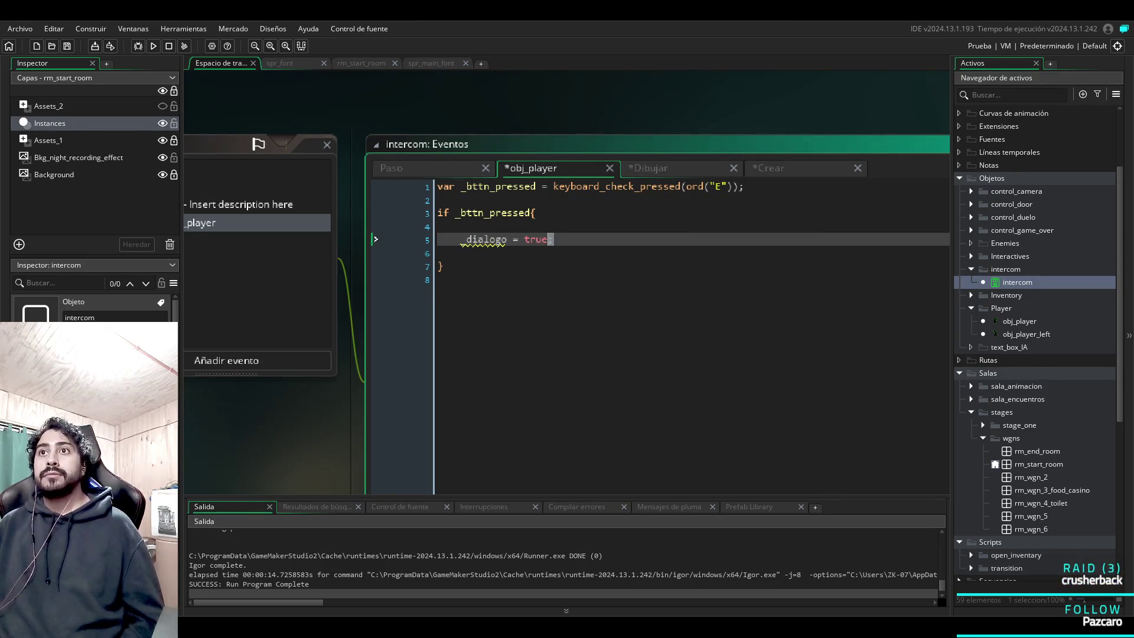
pyautogui.hotkey('shift', 'Left')
pyautogui.hotkey('shift', 'Left')
pyautogui.hotkey('shift', 'Left')
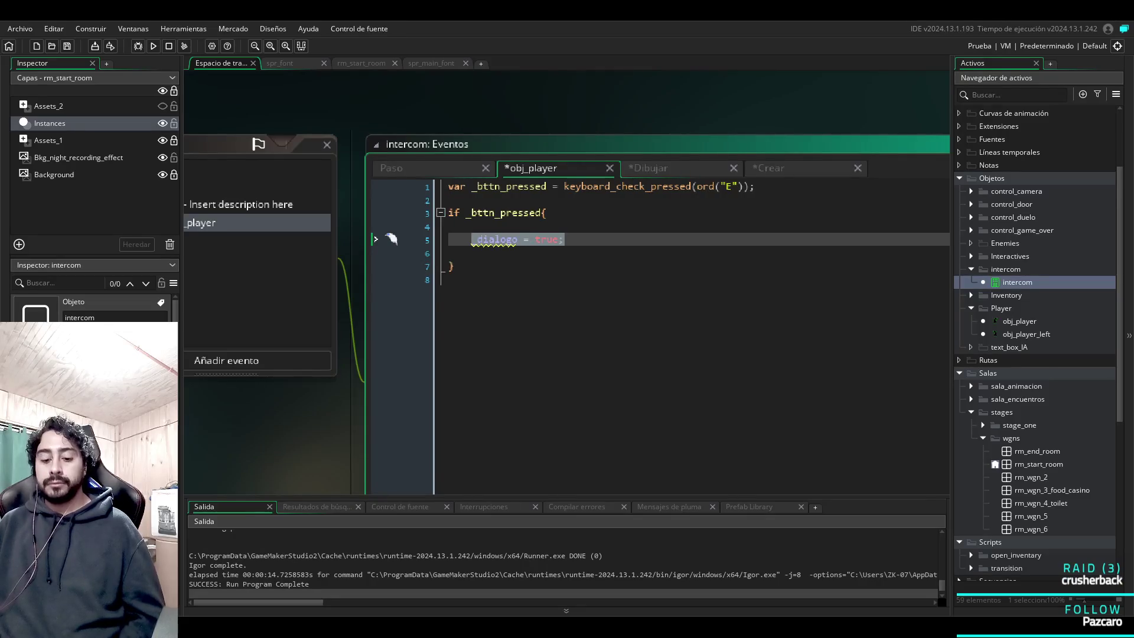
# Paste the _dialogo line below line 28 of the Create code and change its value to false.
pyautogui.hotkey('ctrl', 'Tab')
pyautogui.hotkey('ctrl', 'End')
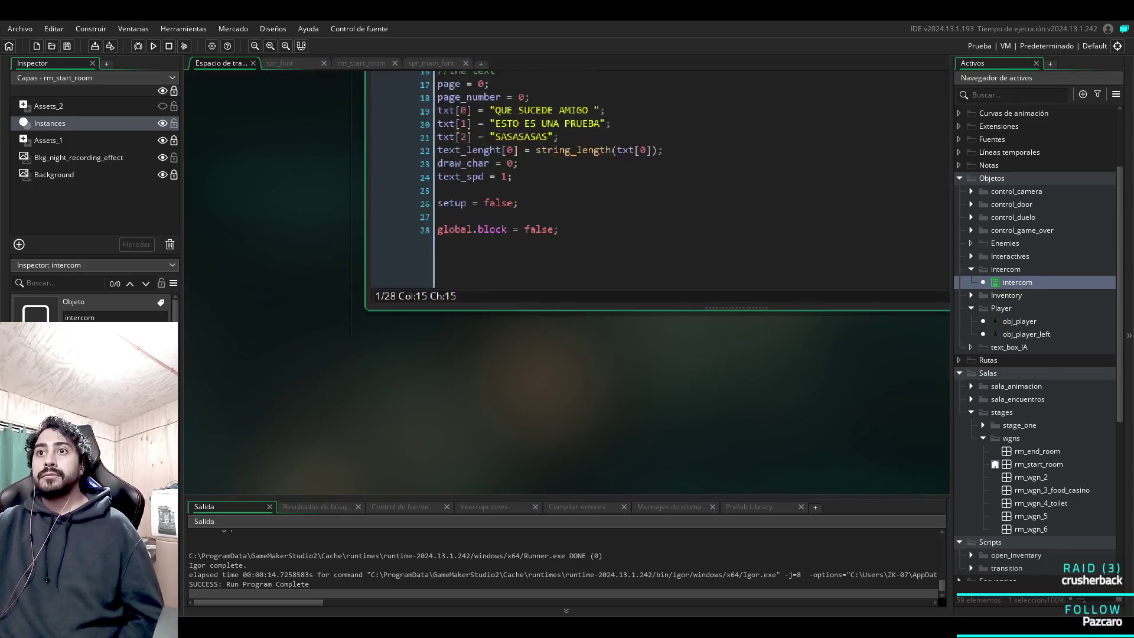
pyautogui.press('Return')
pyautogui.press('Return')
pyautogui.press('Return')
pyautogui.hotkey('ctrl', 'v')
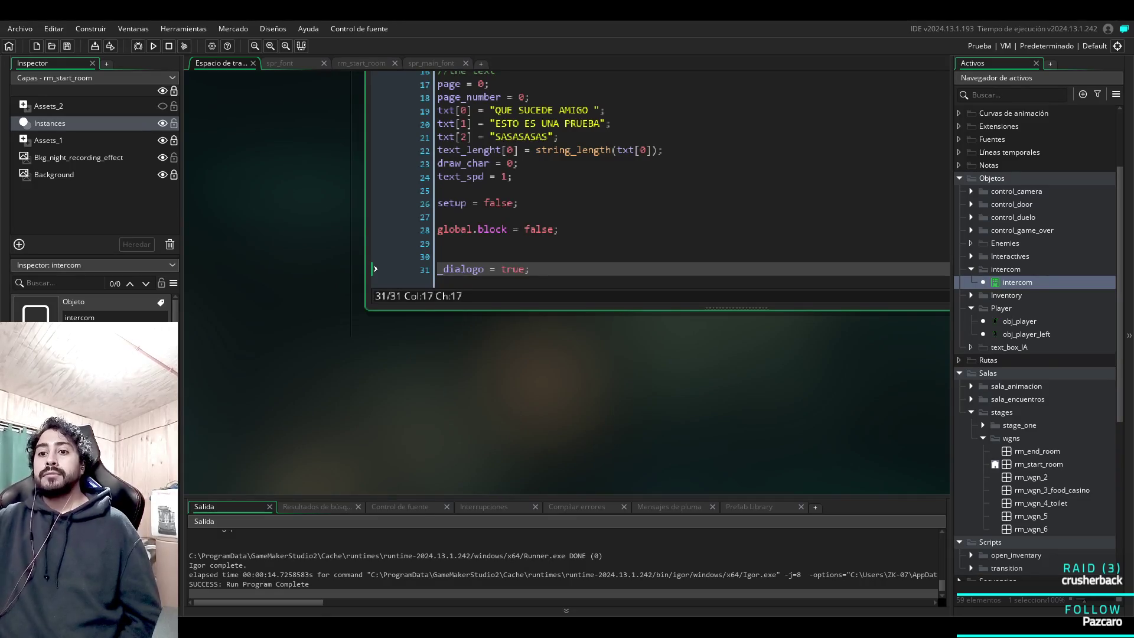
pyautogui.write('Fa')
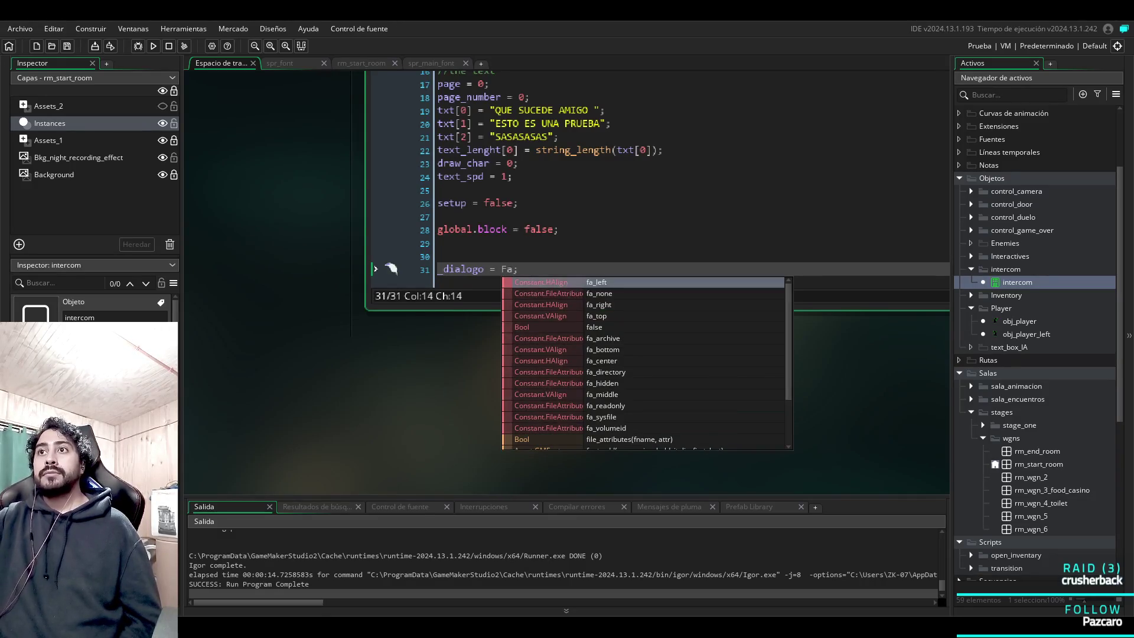
pyautogui.press('BackSpace')
pyautogui.press('BackSpace')
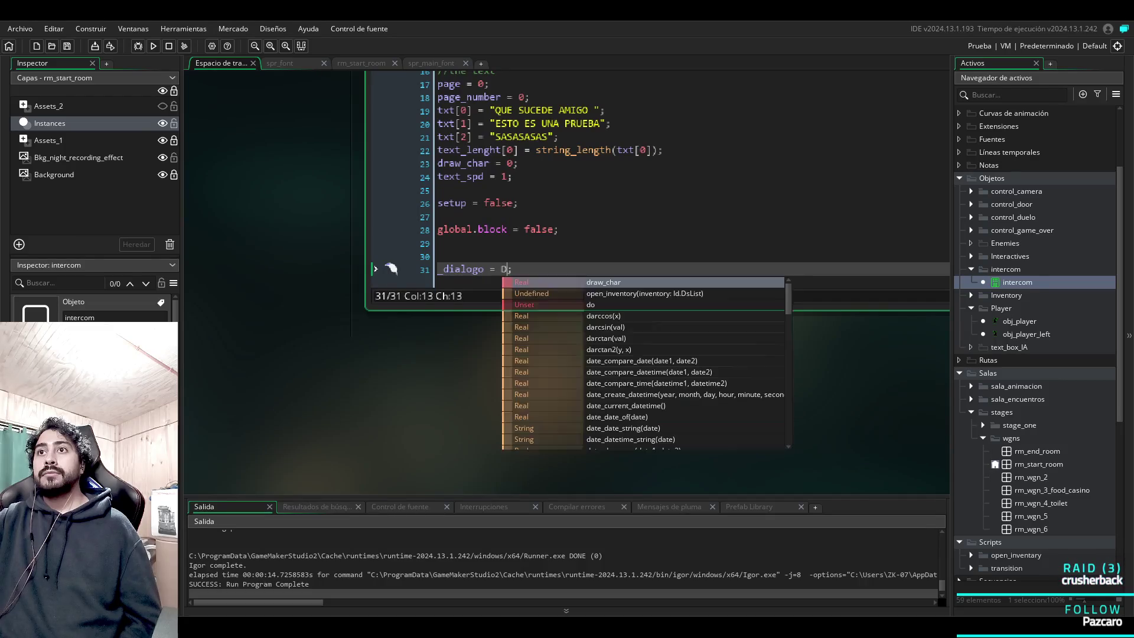
pyautogui.write('fals')
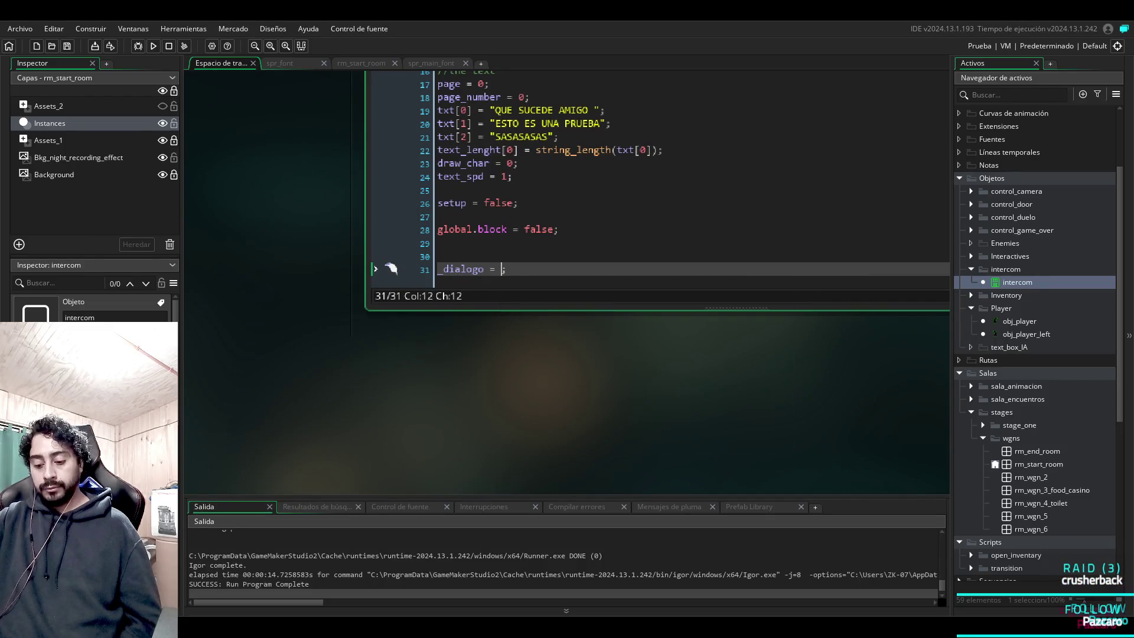
pyautogui.write('e')
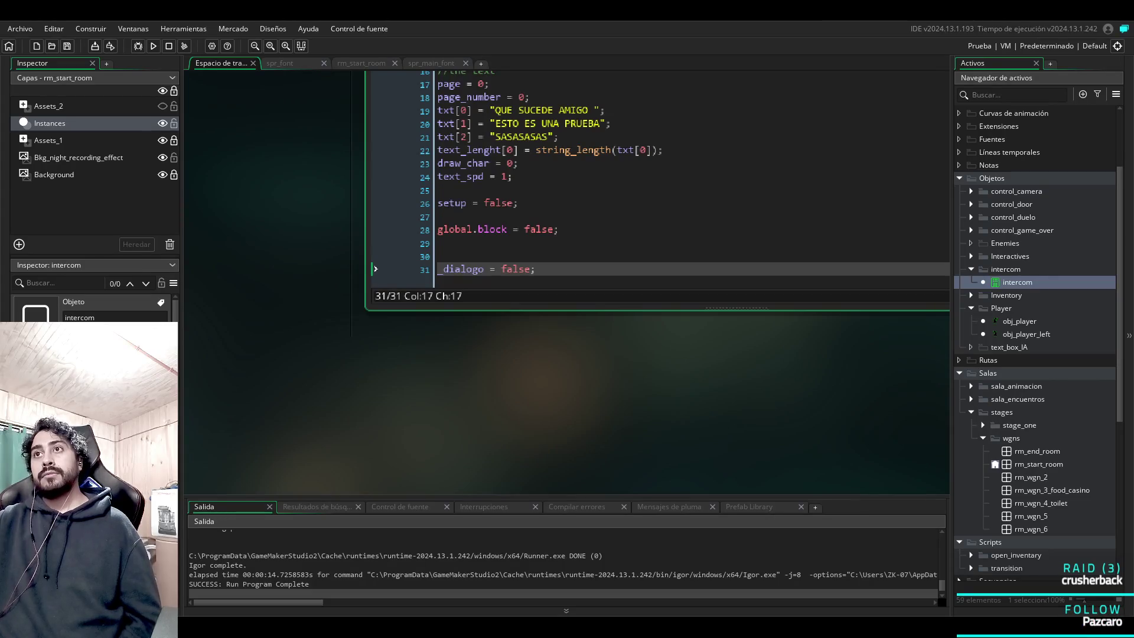
pyautogui.scroll(-5, 650, 283)
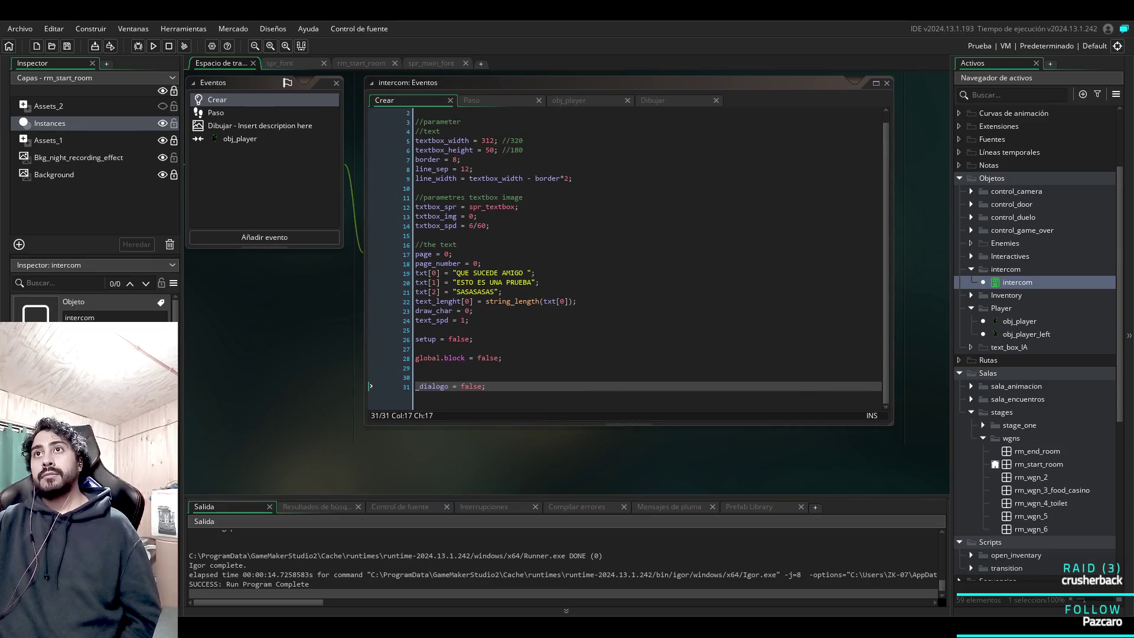
# Switch between the intercom's collision and Step event tabs, settling on the Step code.
pyautogui.click(216, 112)
pyautogui.click(591, 101)
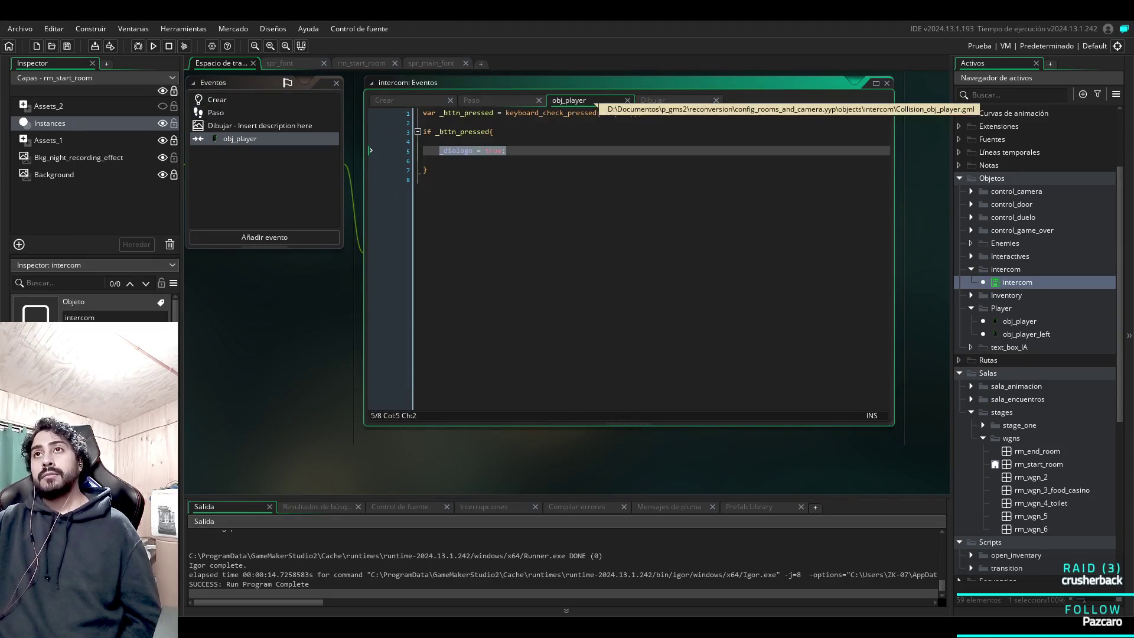
pyautogui.click(425, 179)
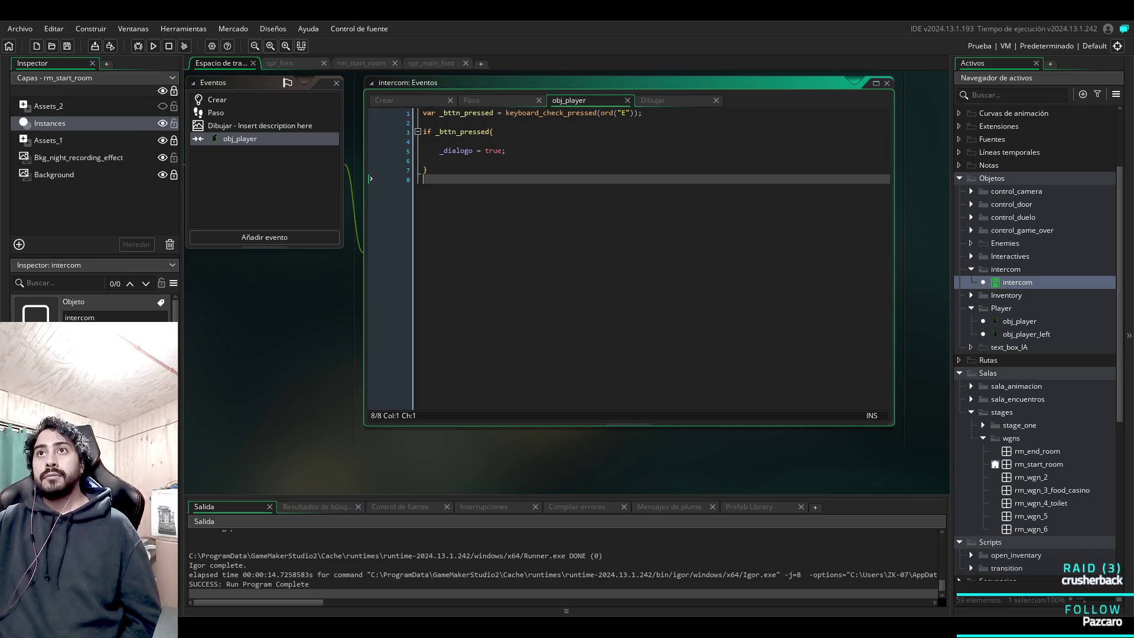
pyautogui.click(500, 100)
pyautogui.click(588, 100)
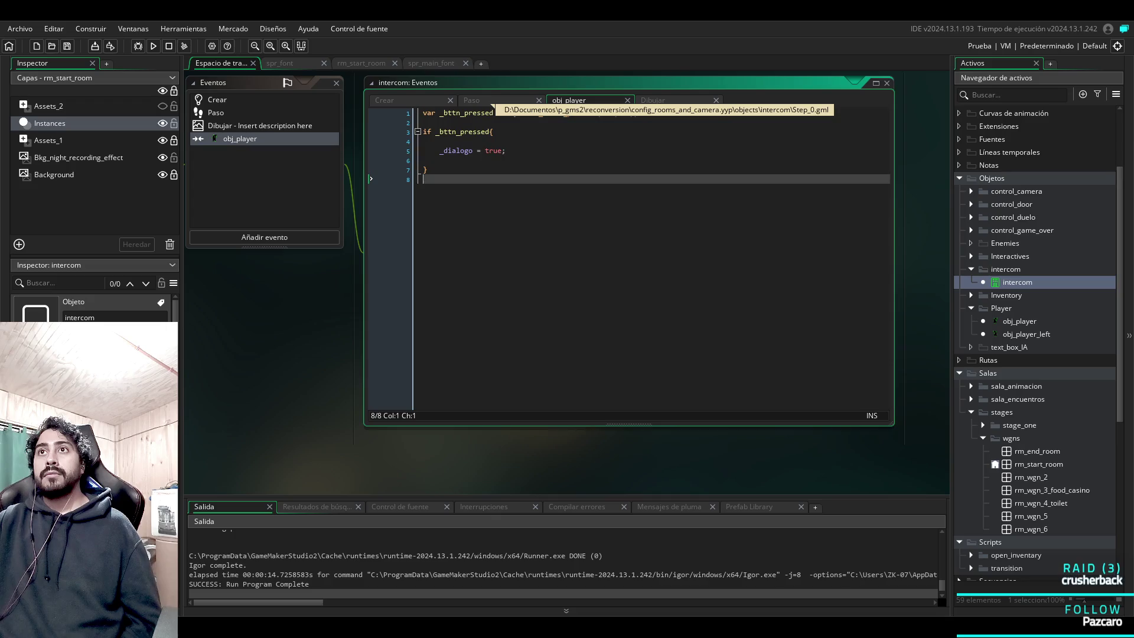
pyautogui.click(499, 100)
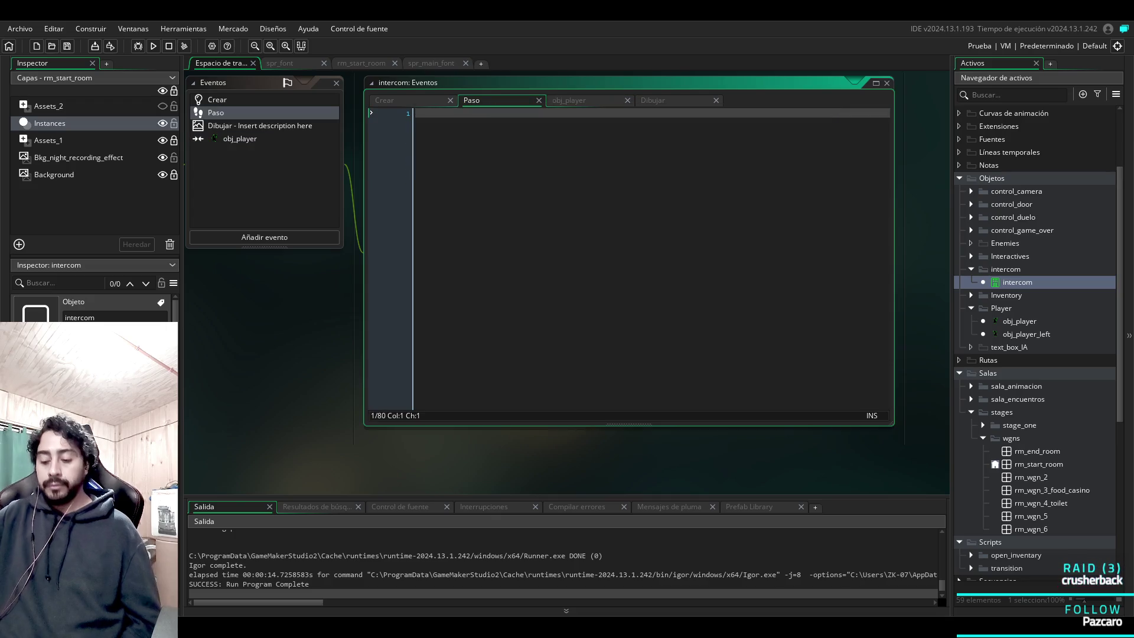
# Add the condition 'if _dialogo == true {' on a new line of the Step code.
pyautogui.press('Return')
pyautogui.write('if dialo')
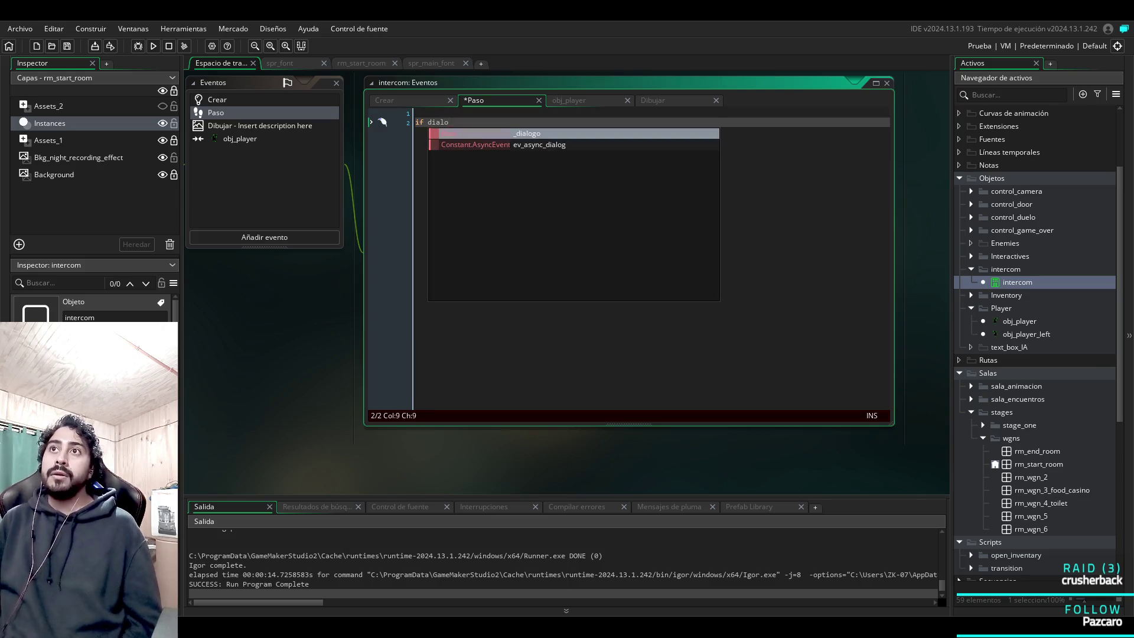
pyautogui.press('Return')
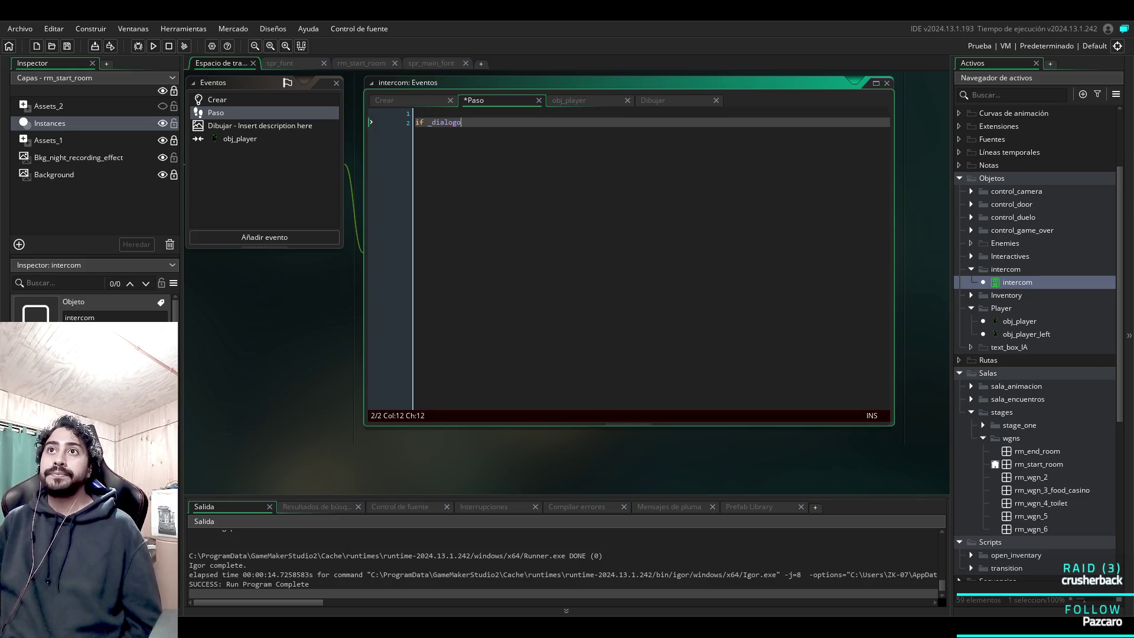
pyautogui.write(' ==')
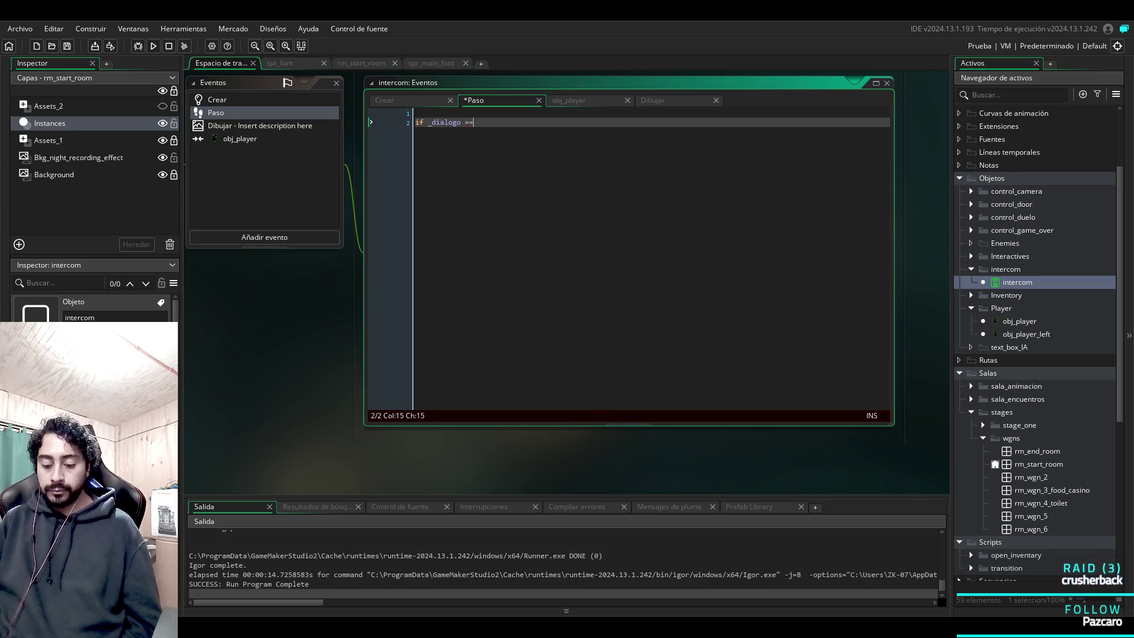
pyautogui.write(' tr')
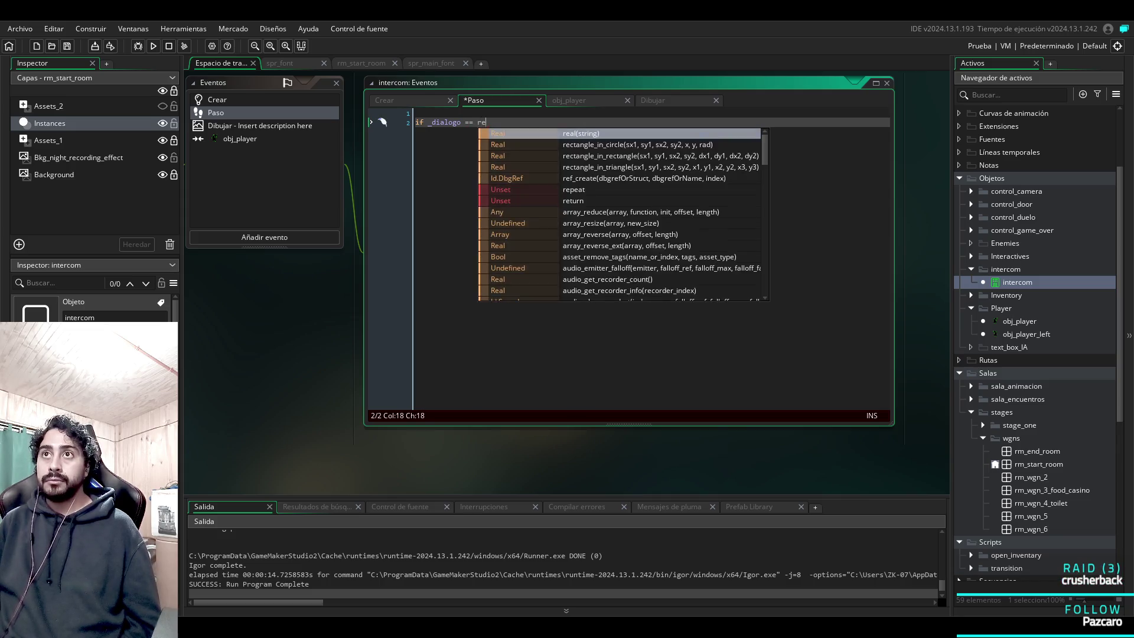
pyautogui.write('e')
pyautogui.press('BackSpace')
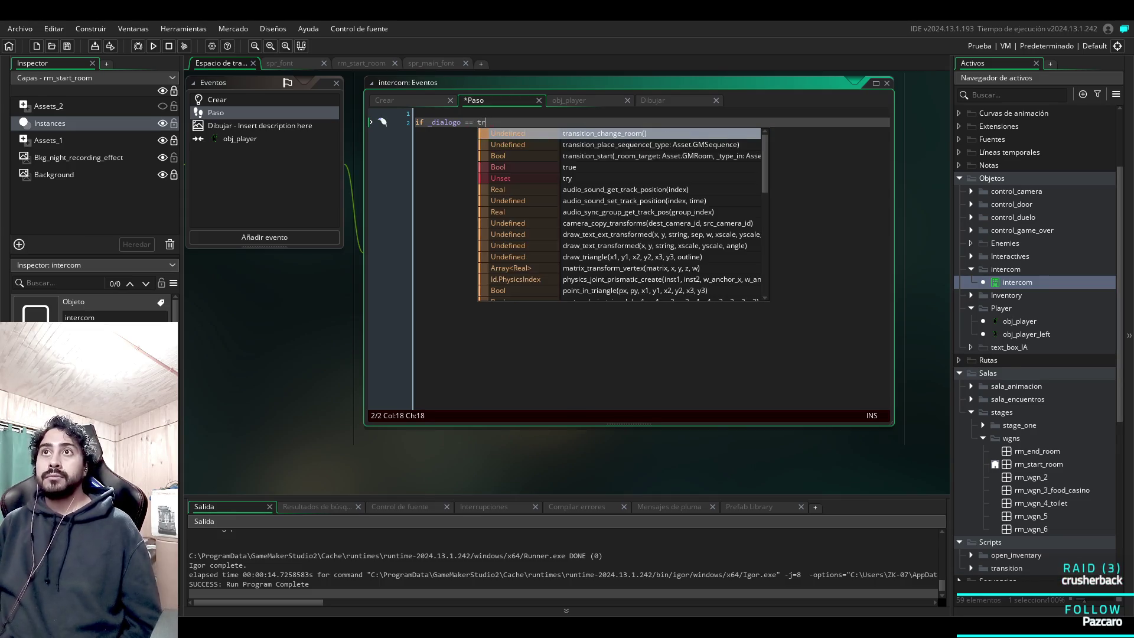
pyautogui.write('ue')
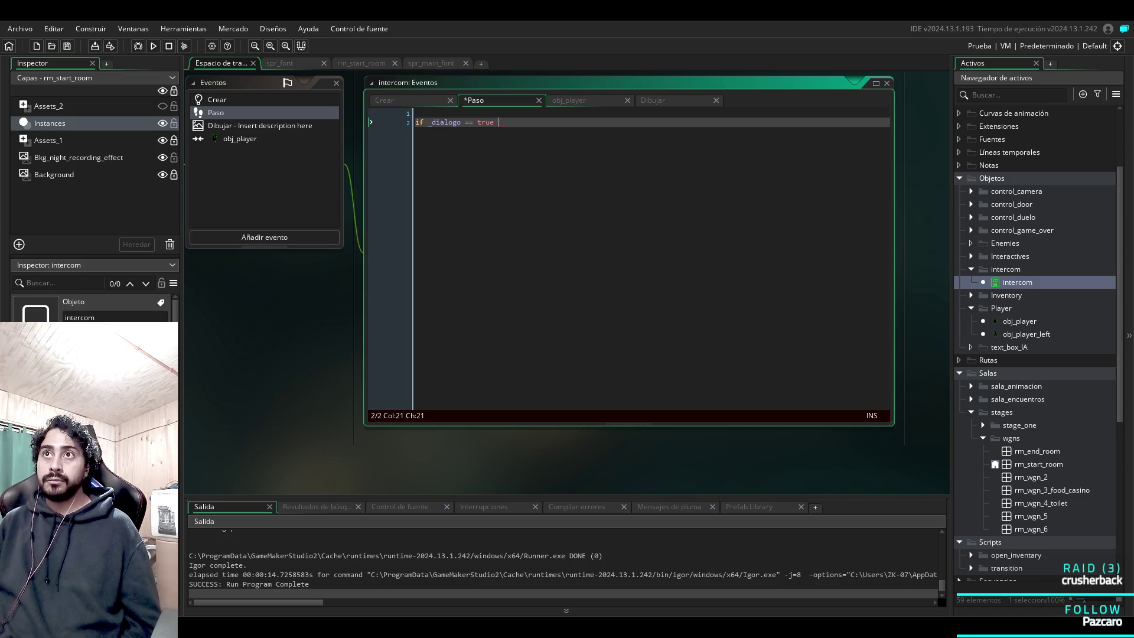
pyautogui.write('{')
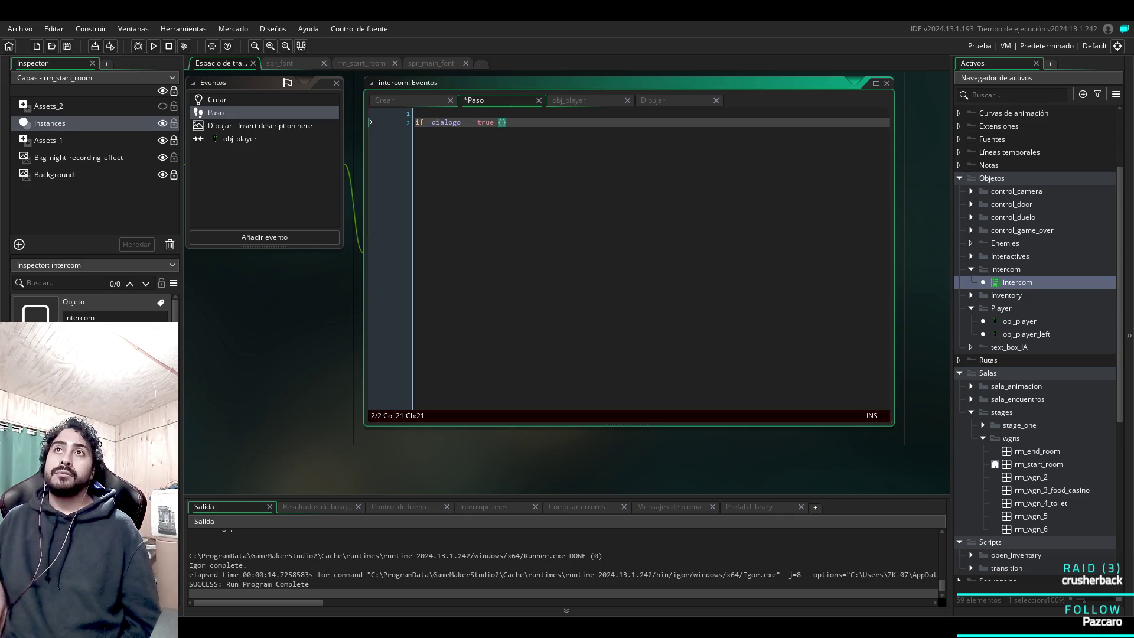
pyautogui.click(597, 105)
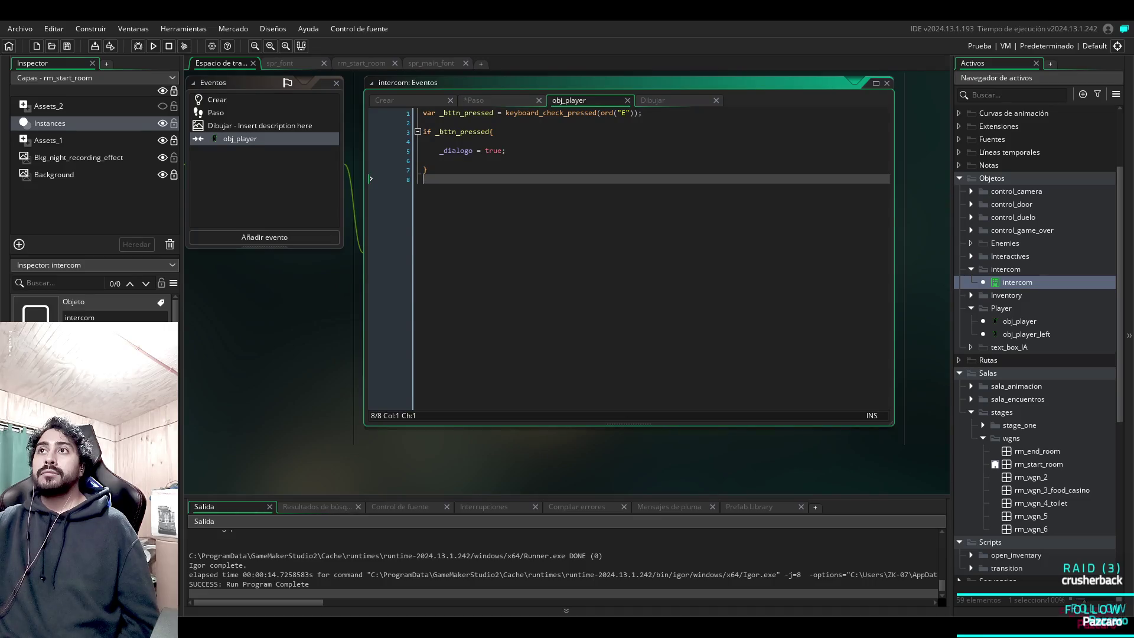
# Review the intercom's Draw, Create and collision code, adding a '/' after the key check.
pyautogui.click(652, 101)
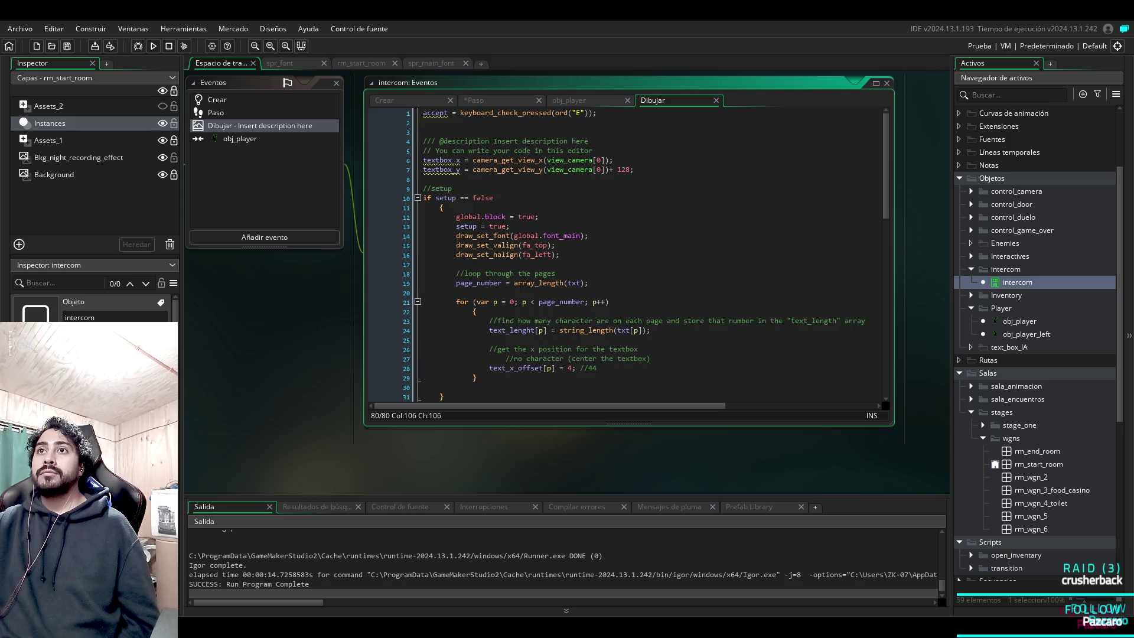
pyautogui.click(384, 100)
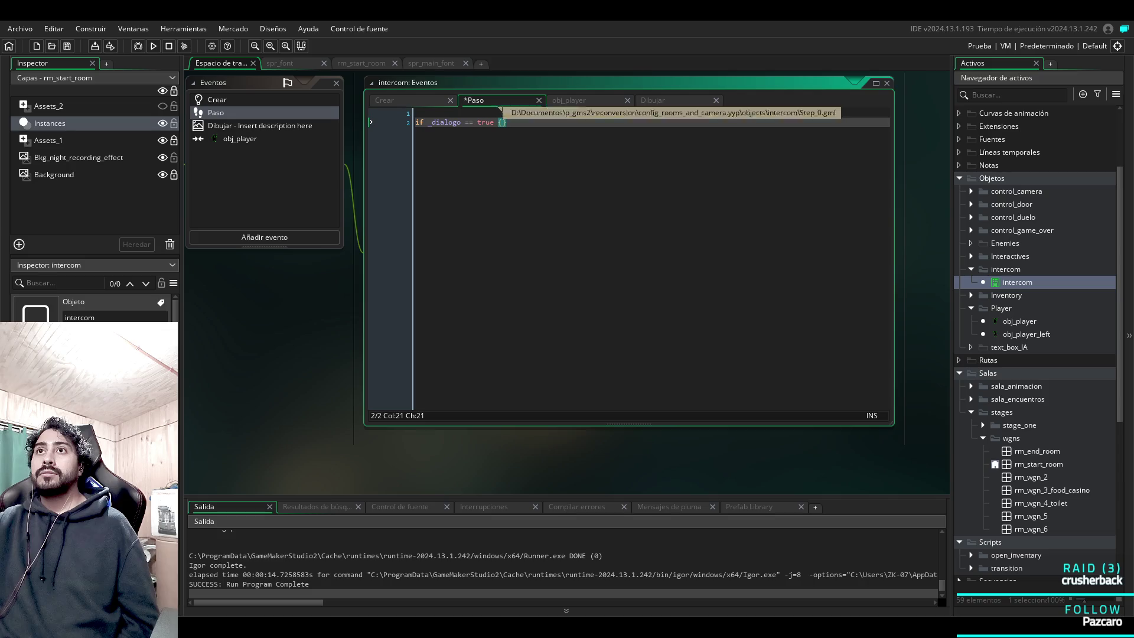
pyautogui.click(506, 123)
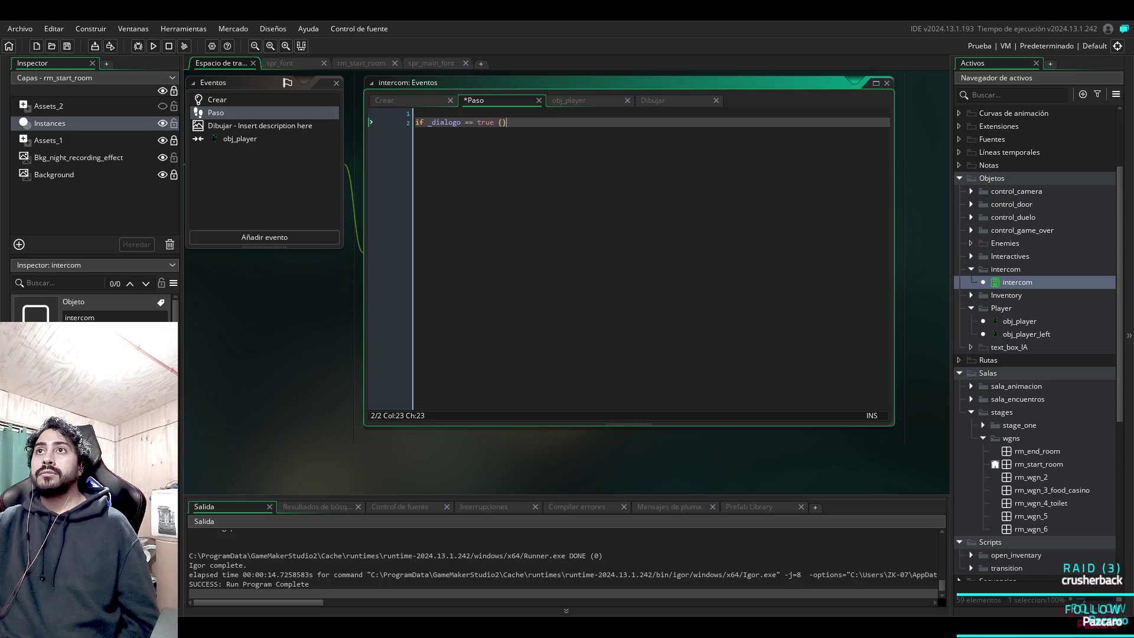
pyautogui.click(580, 104)
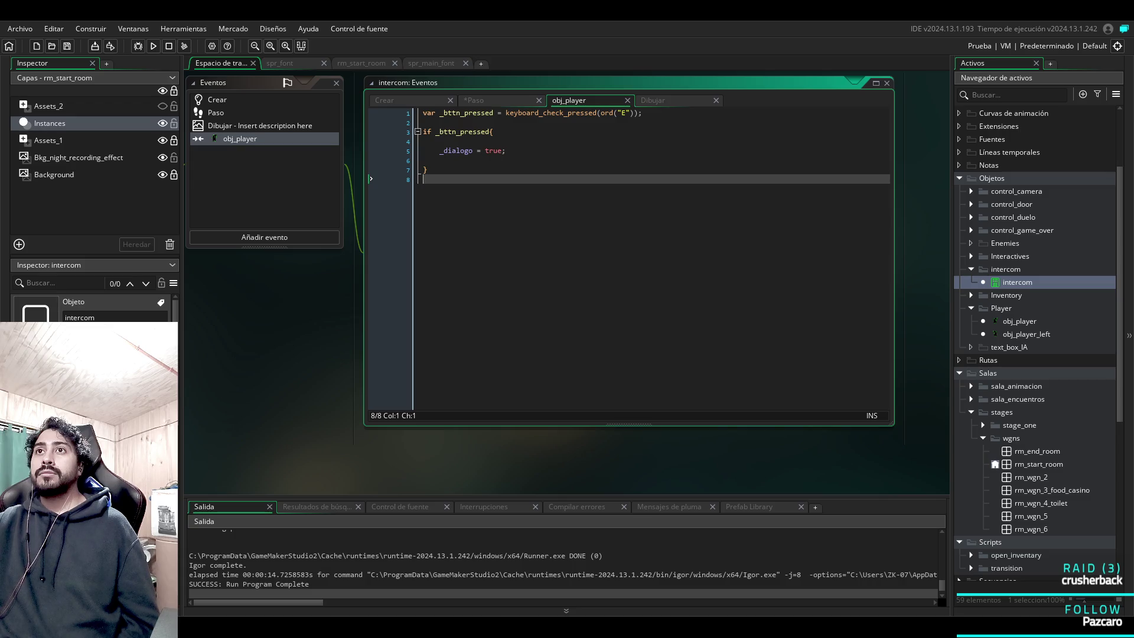
pyautogui.click(423, 122)
pyautogui.write('/*')
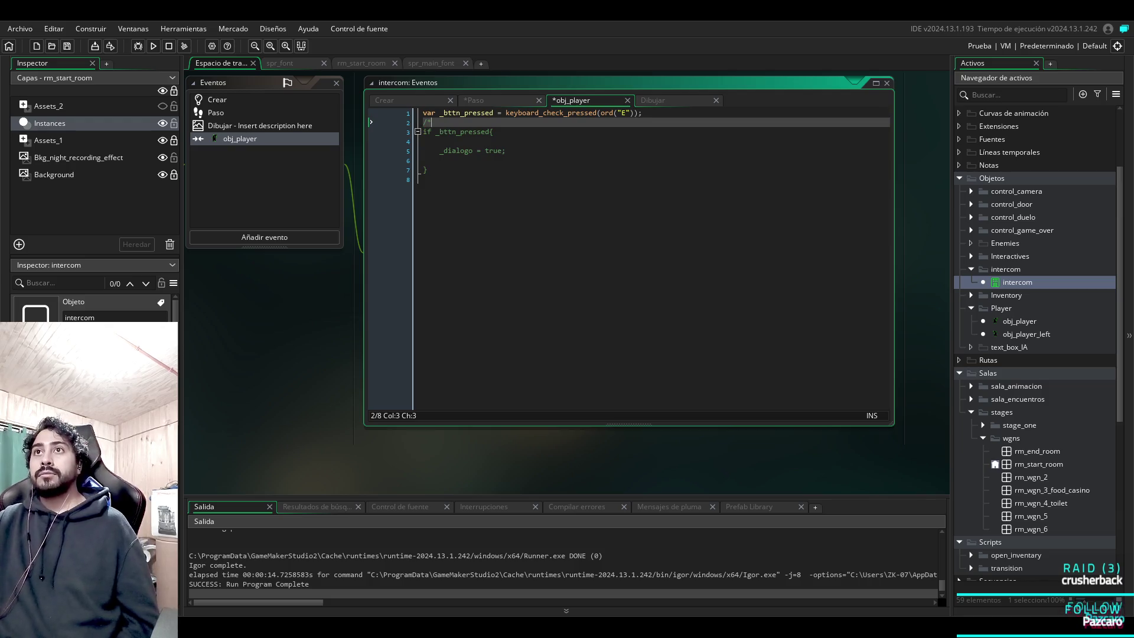
# Replace the Step condition line with a bare 'if ' and bring the Create code back up.
pyautogui.click(474, 100)
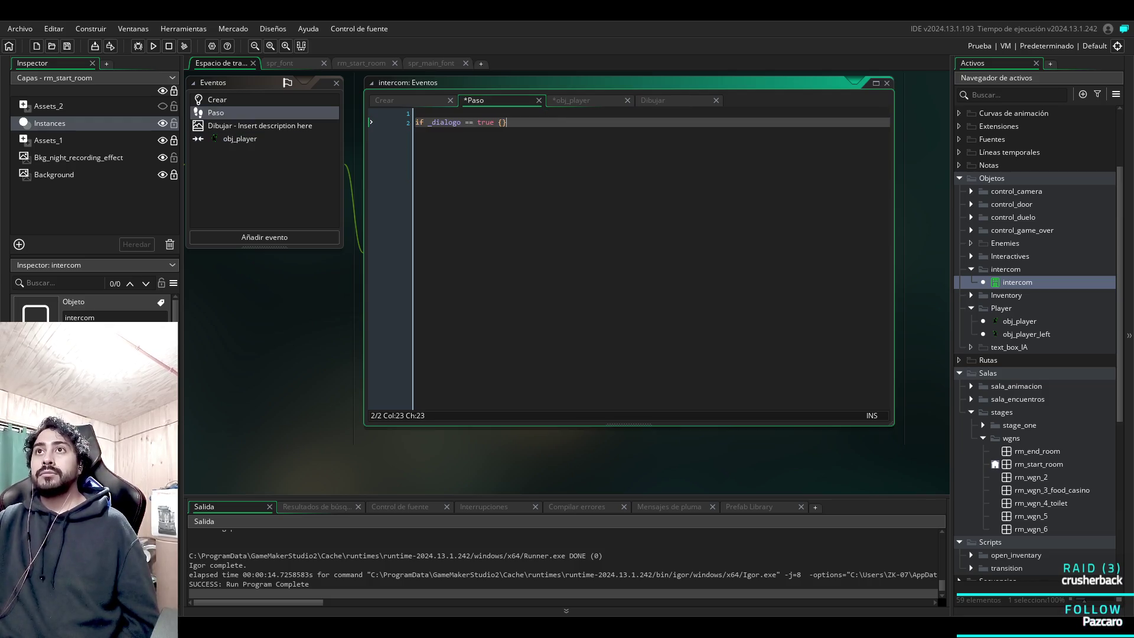
pyautogui.hotkey('shift', 'Up')
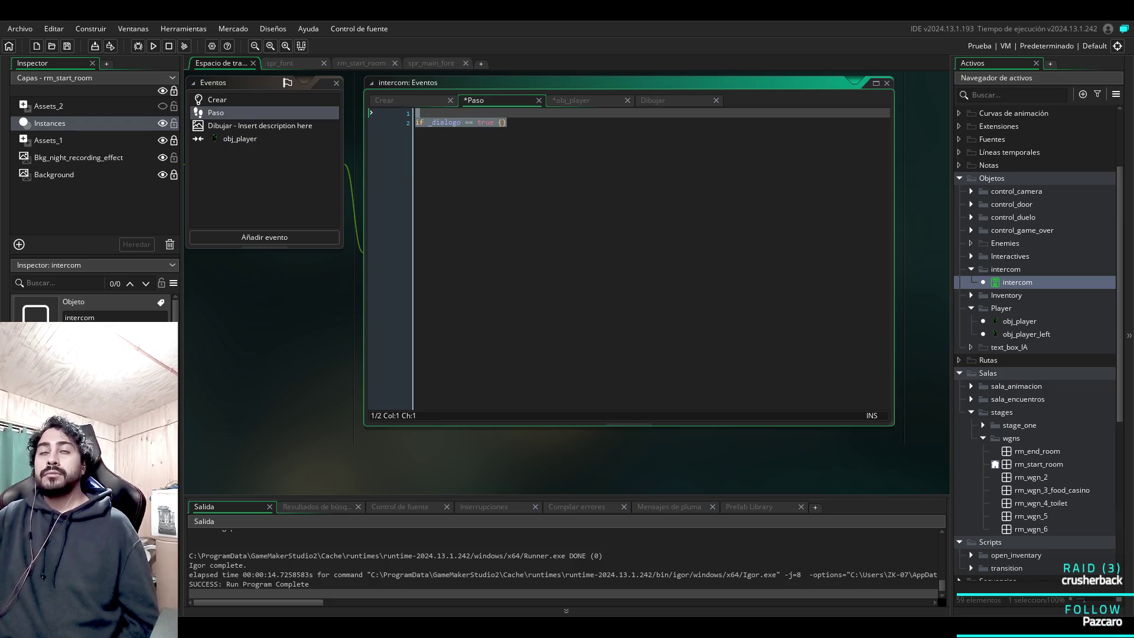
pyautogui.press('Delete')
pyautogui.write('if len')
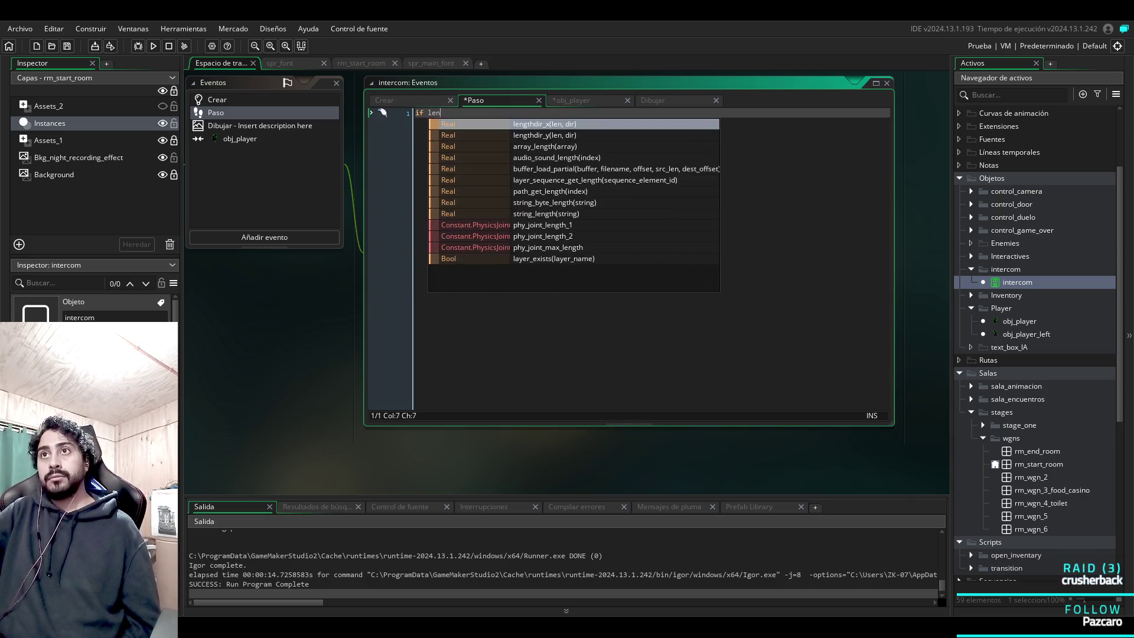
pyautogui.press('BackSpace')
pyautogui.press('BackSpace')
pyautogui.press('BackSpace')
pyautogui.write('a')
pyautogui.press('BackSpace')
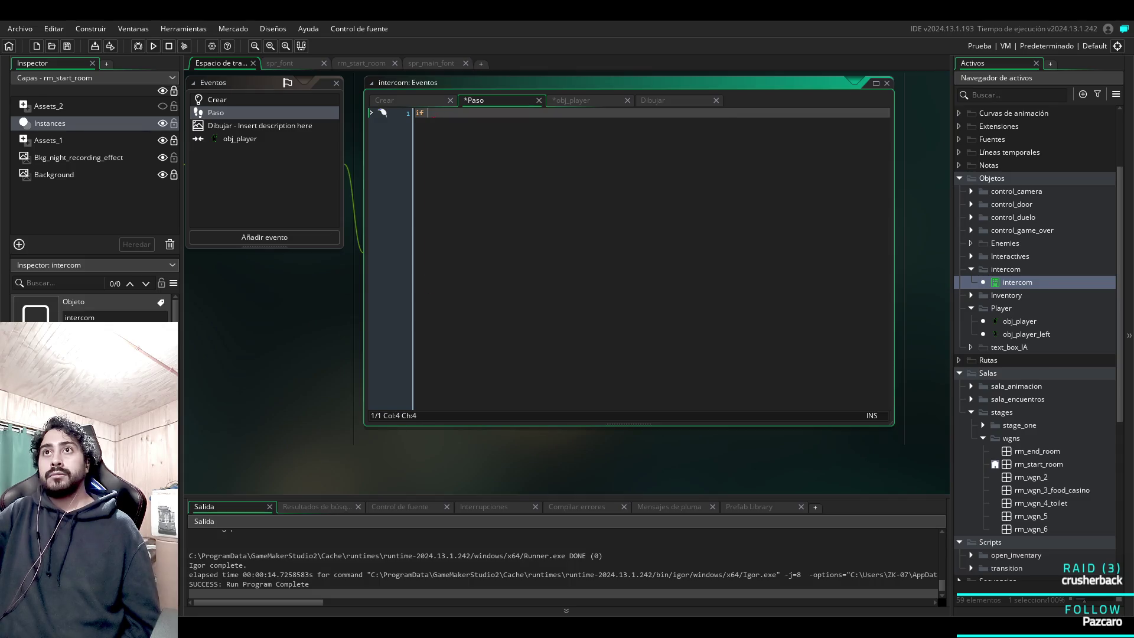
pyautogui.click(402, 100)
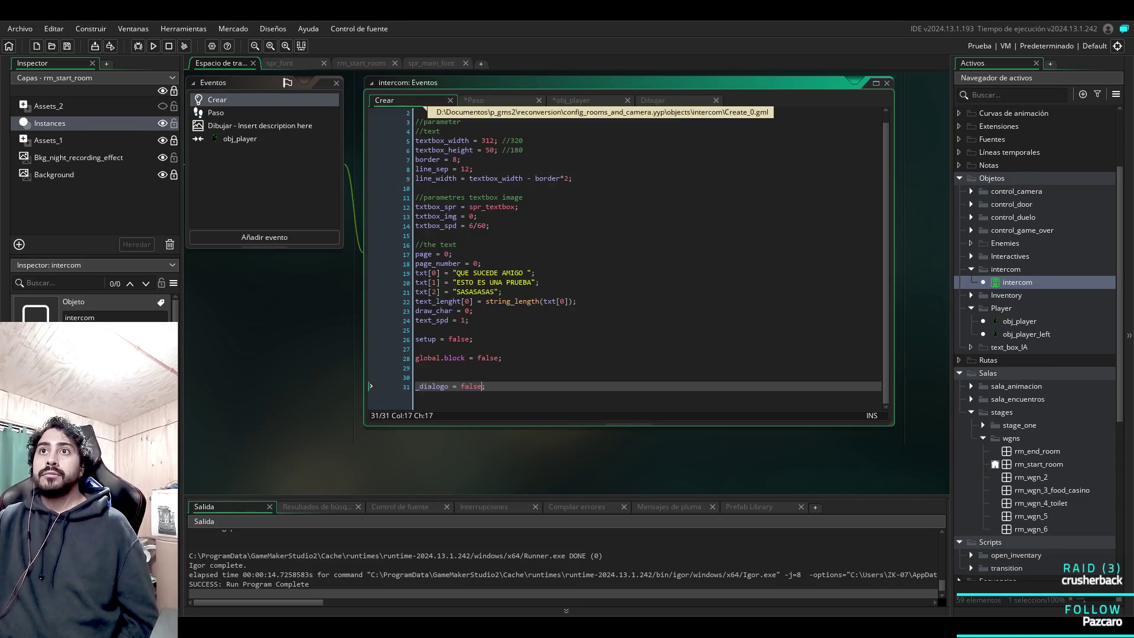
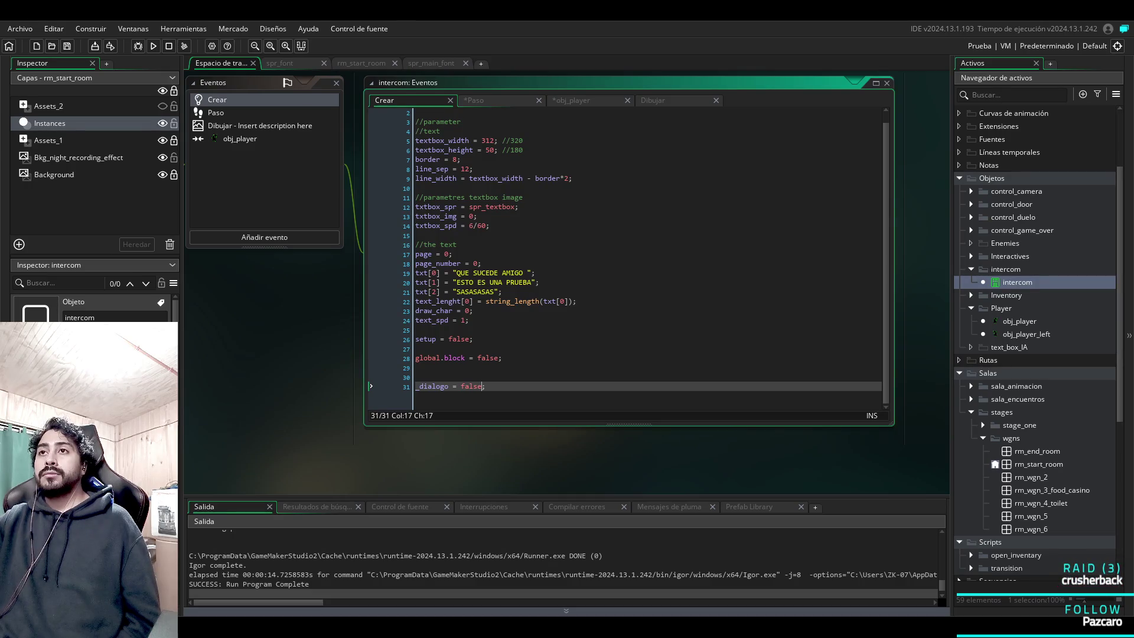
# Begin the intercom's Step event with 'if array_length(txt) > 0 {}' using the array_length autocomplete.
pyautogui.hotkey('ctrl', 'Tab')
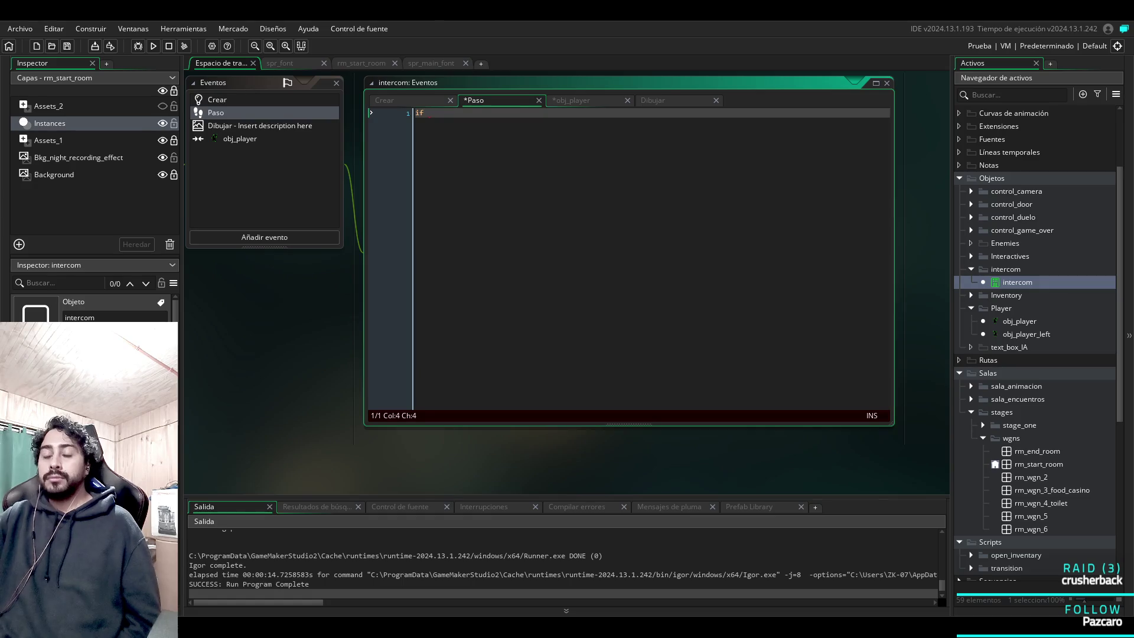
pyautogui.write('array_')
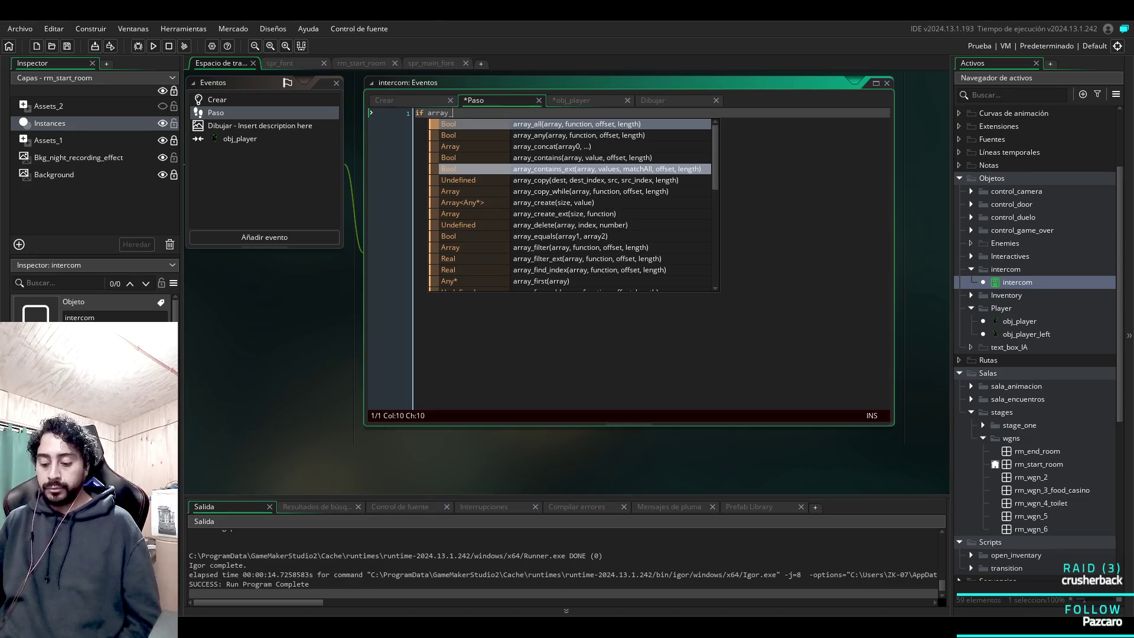
pyautogui.write('le')
pyautogui.press('Return')
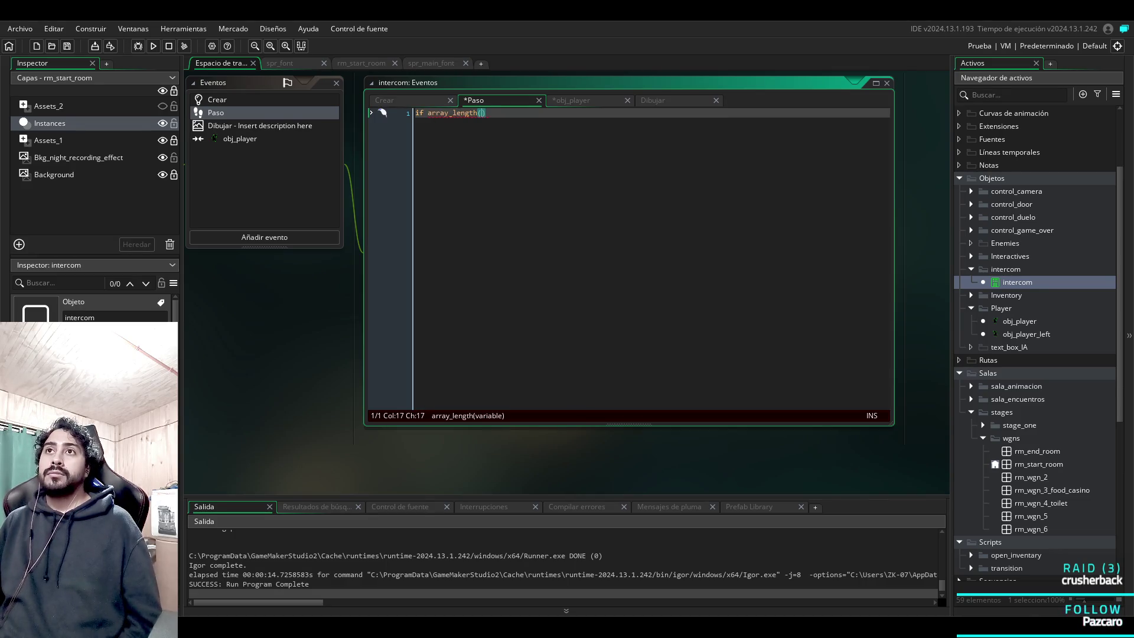
pyautogui.write('tx')
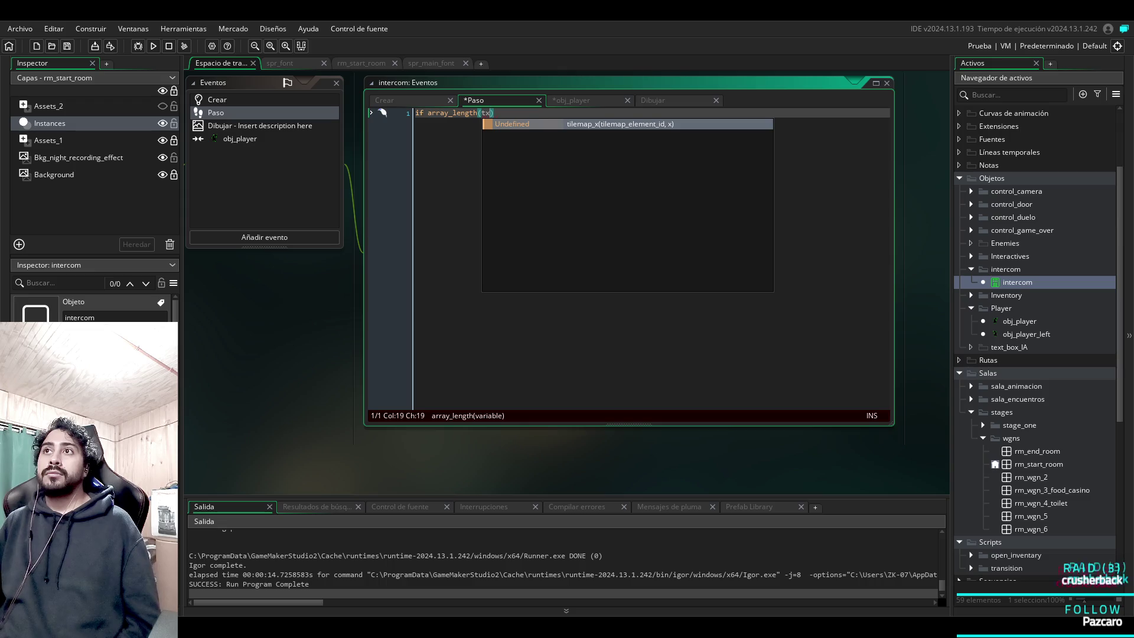
pyautogui.write('t')
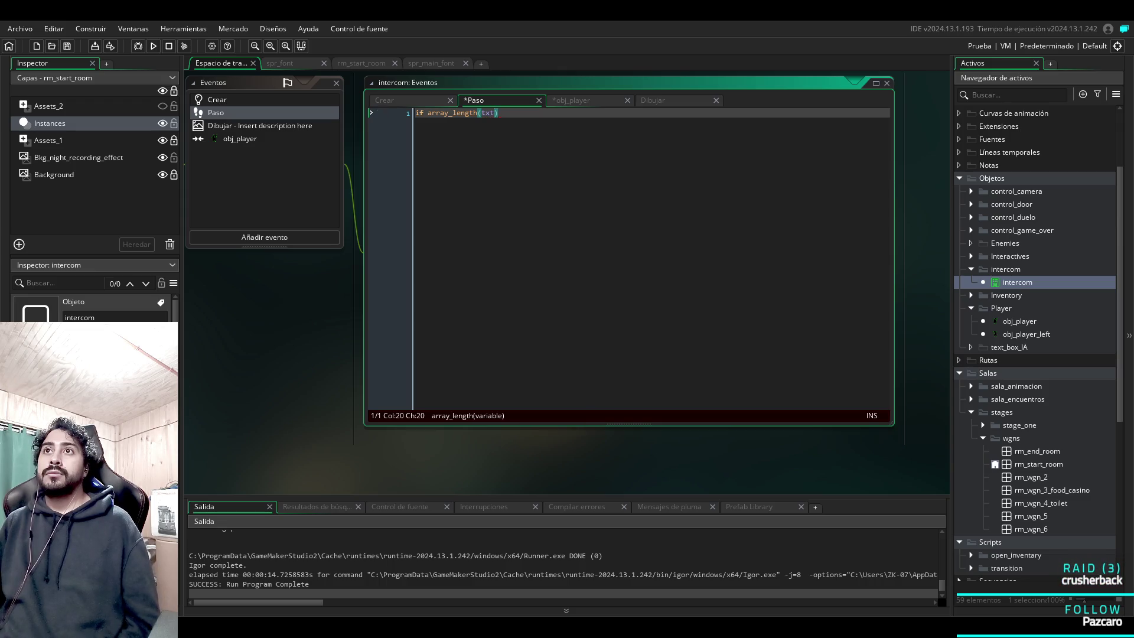
pyautogui.write(')')
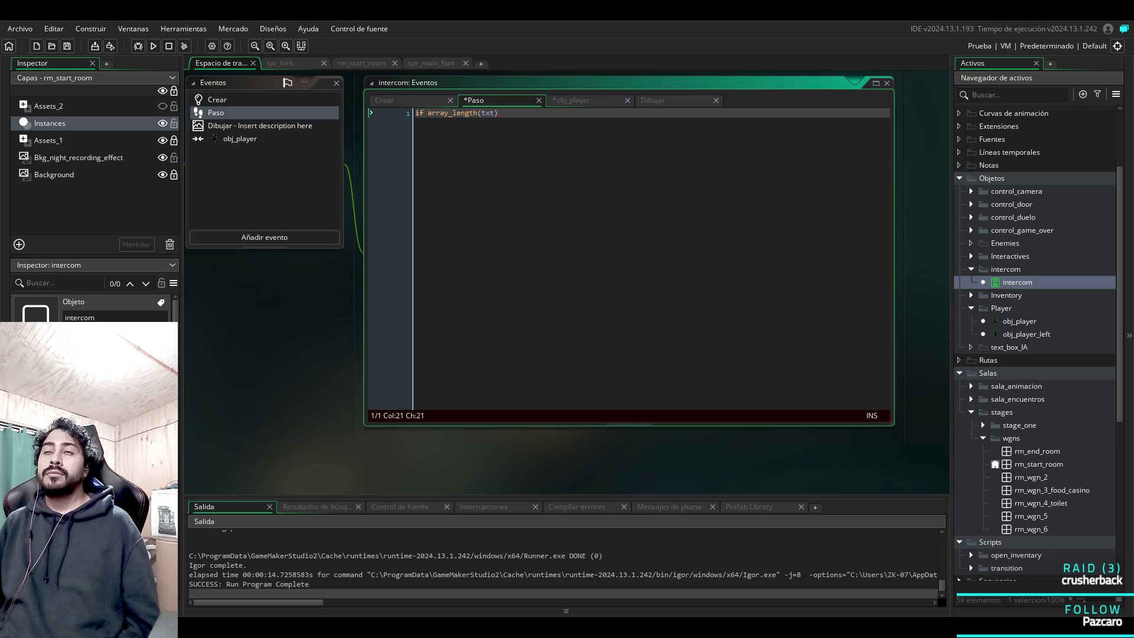
pyautogui.write(' >')
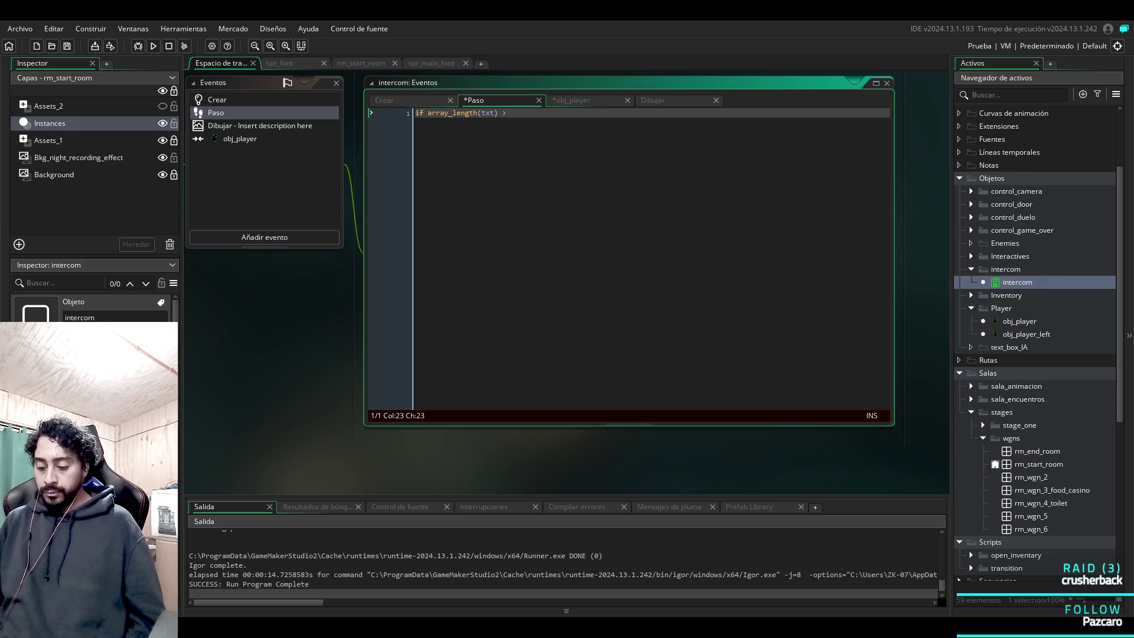
pyautogui.press('BackSpace')
pyautogui.write('0')
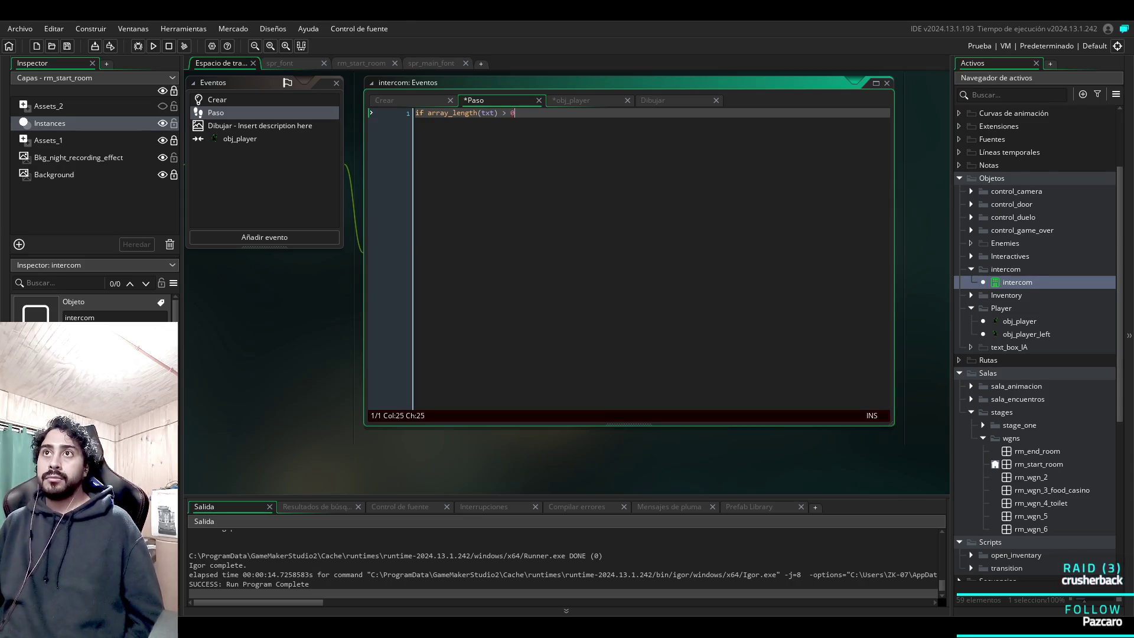
pyautogui.write(' {')
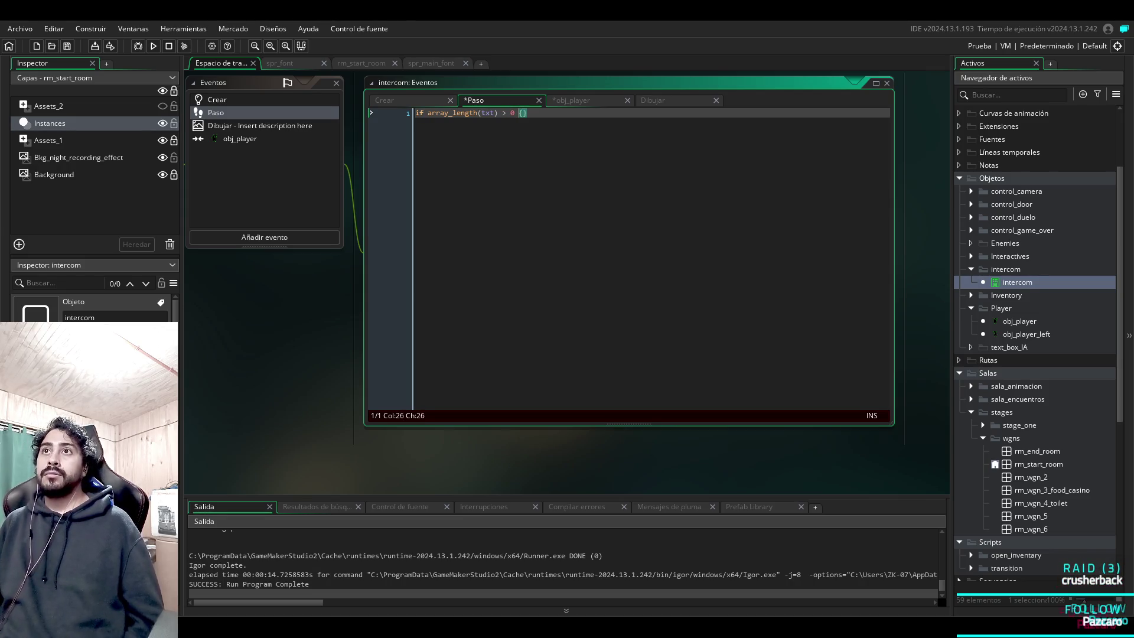
pyautogui.click(520, 112)
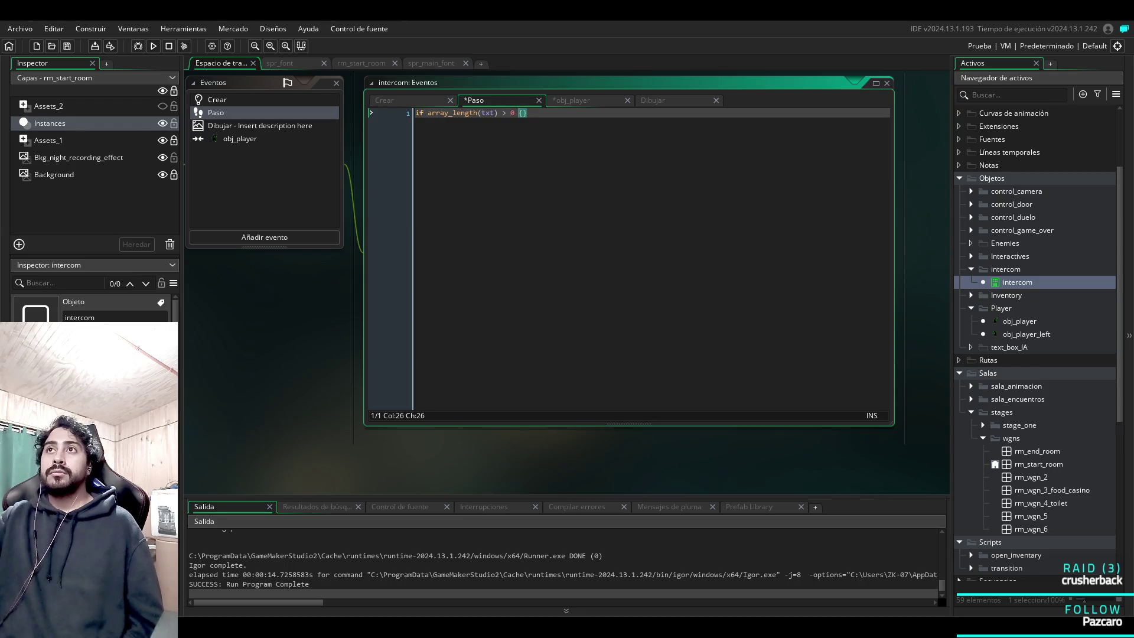
pyautogui.click(653, 100)
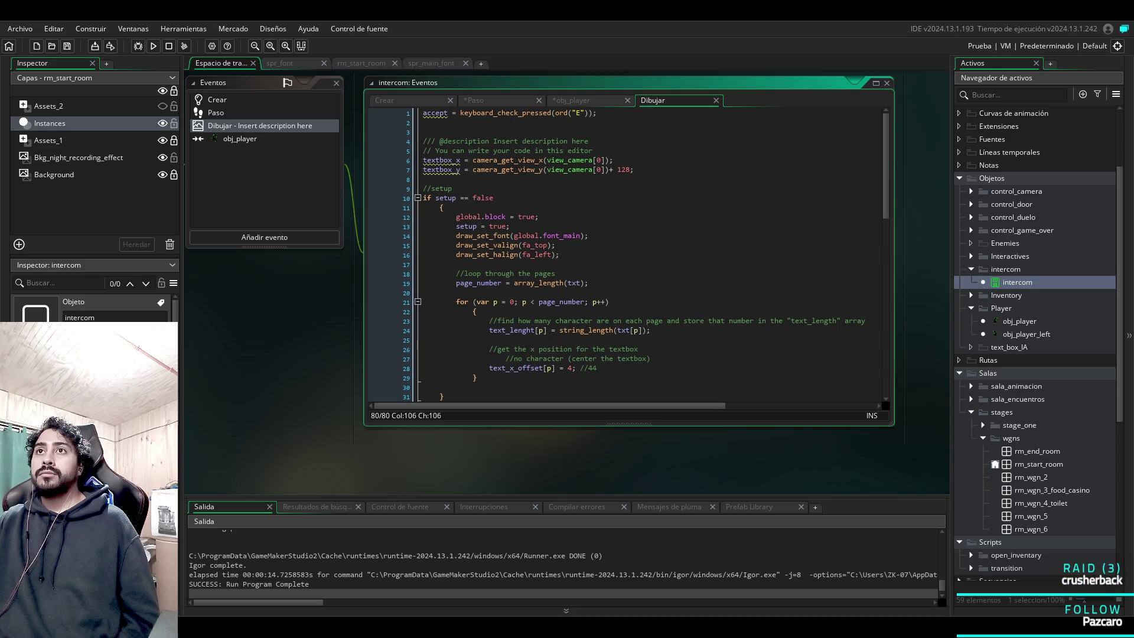
# Split the Step block's braces onto separate lines with an indented empty line inside.
pyautogui.click(588, 102)
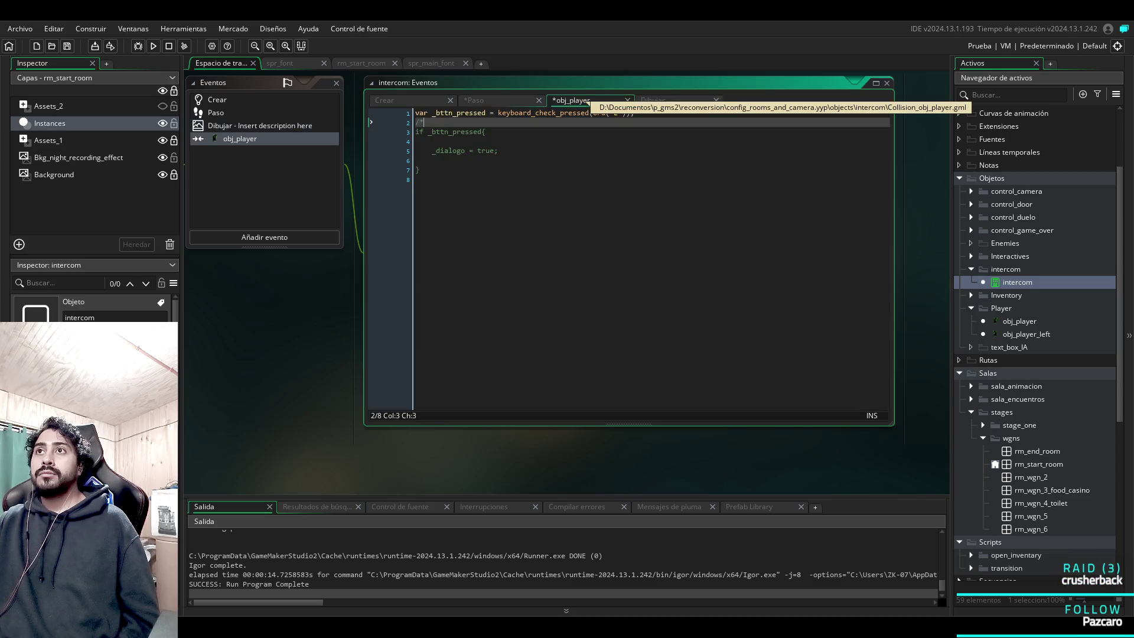
pyautogui.click(514, 102)
pyautogui.click(571, 102)
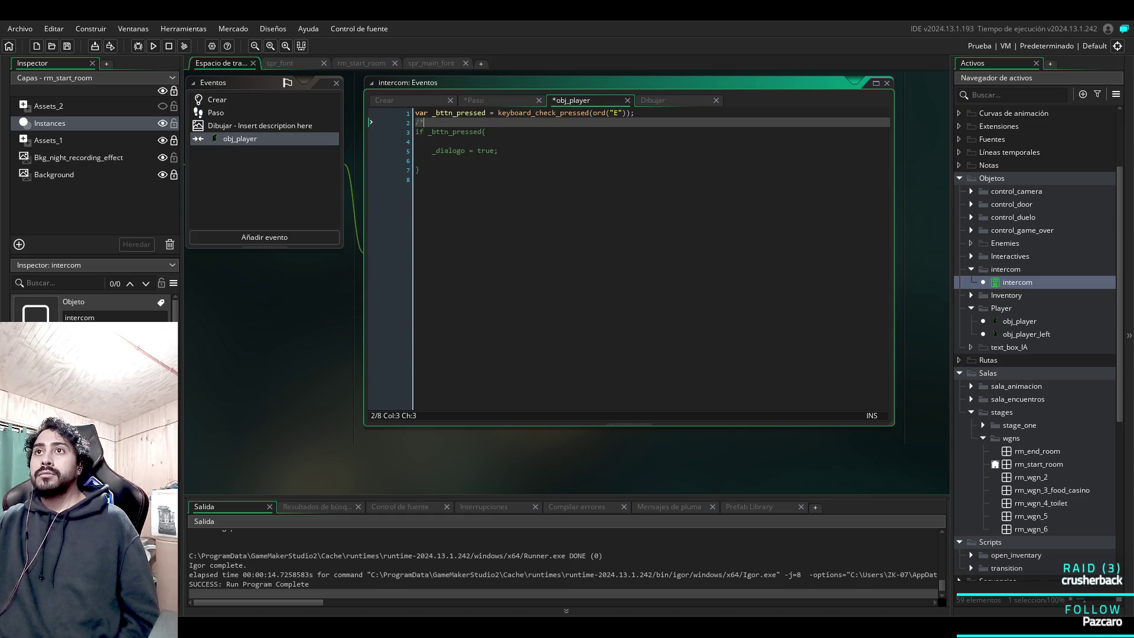
pyautogui.click(509, 102)
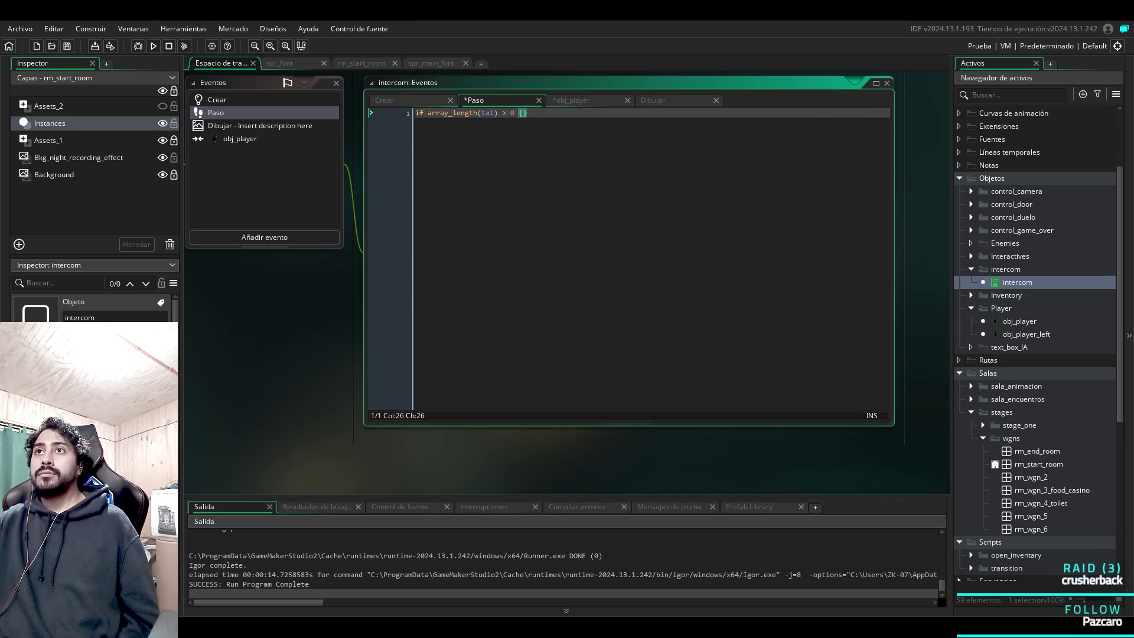
pyautogui.press('Return')
pyautogui.press('Right')
pyautogui.press('Return')
pyautogui.press('Return')
pyautogui.press('Tab')
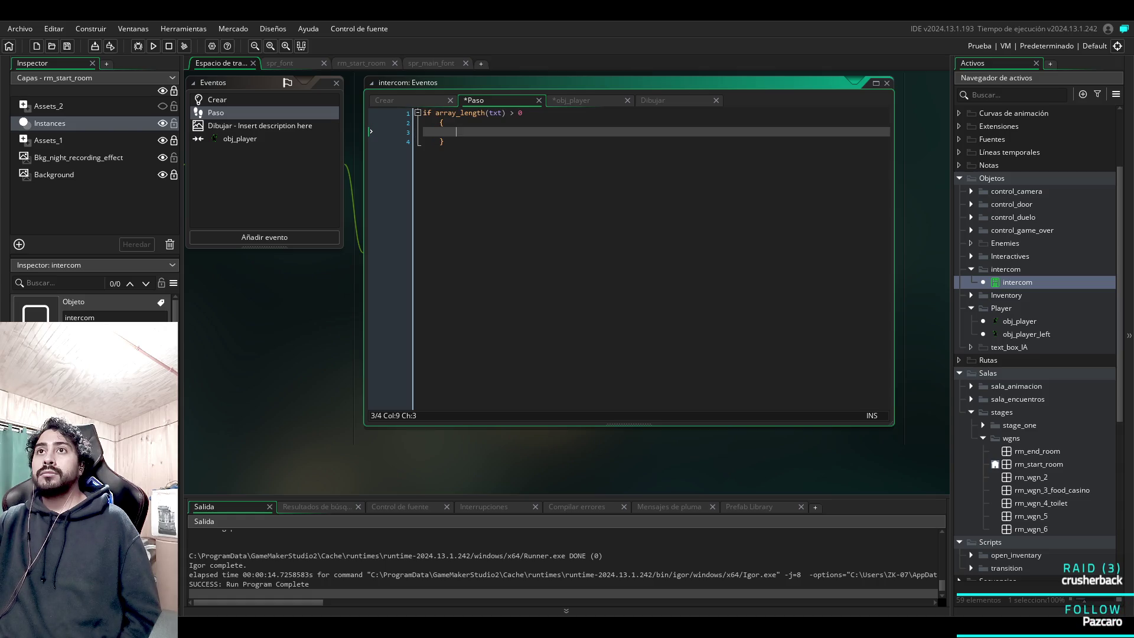
# Wrap the Step condition in parentheses: if (array_length(txt) > 0).
pyautogui.click(436, 113)
pyautogui.write('(')
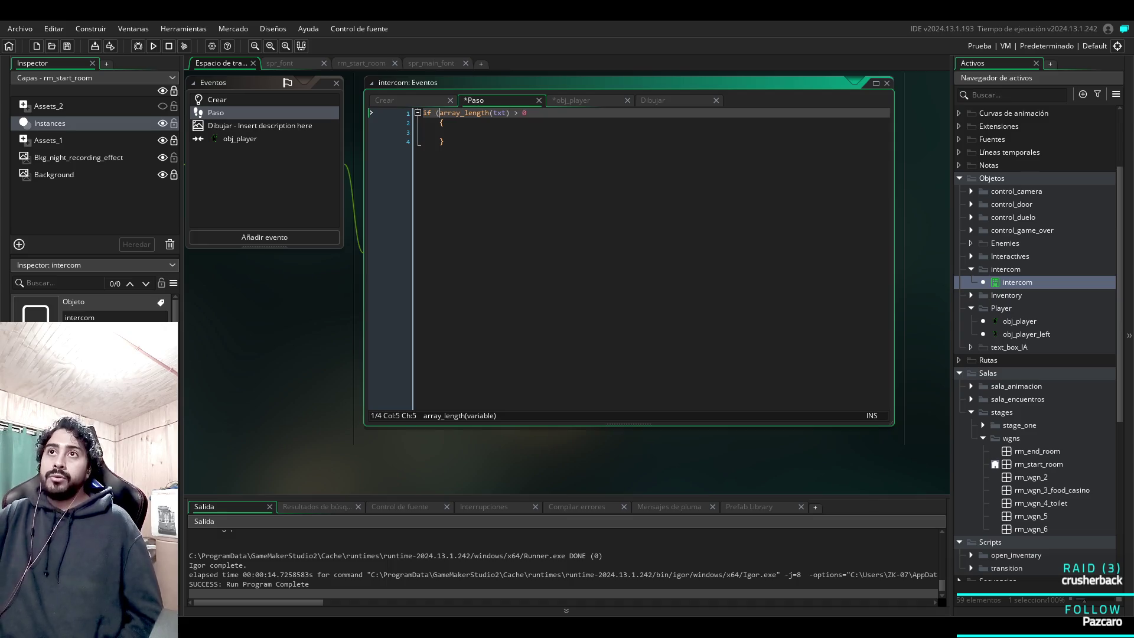
pyautogui.click(522, 113)
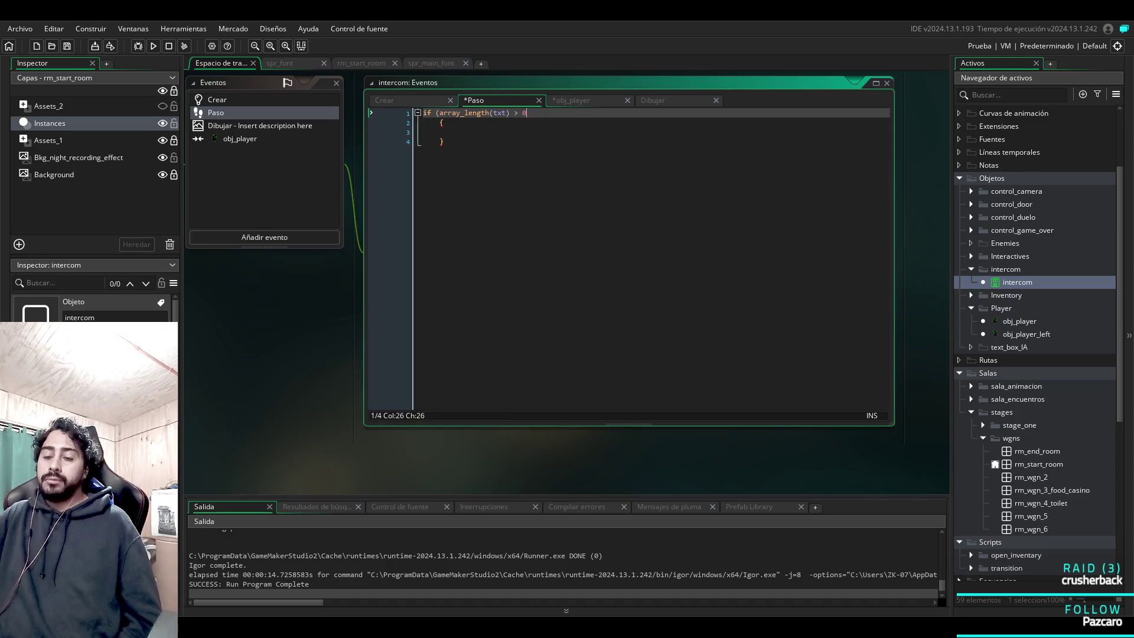
pyautogui.write(')')
pyautogui.click(461, 132)
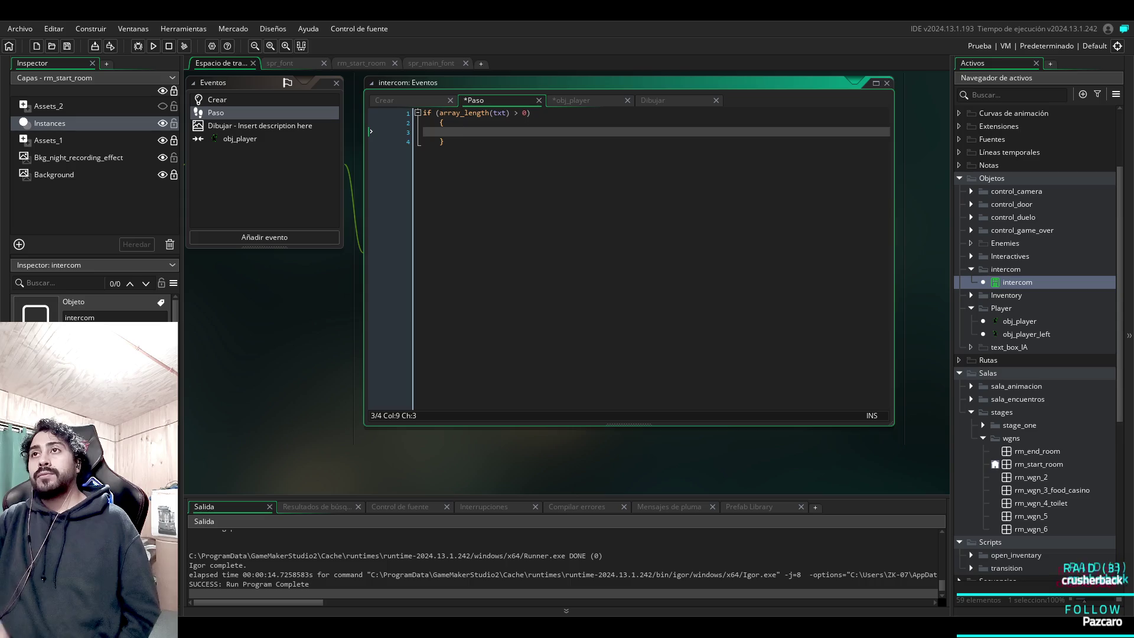
# Delete the /* comment opener on line 2 of the obj_player collision code.
pyautogui.click(670, 100)
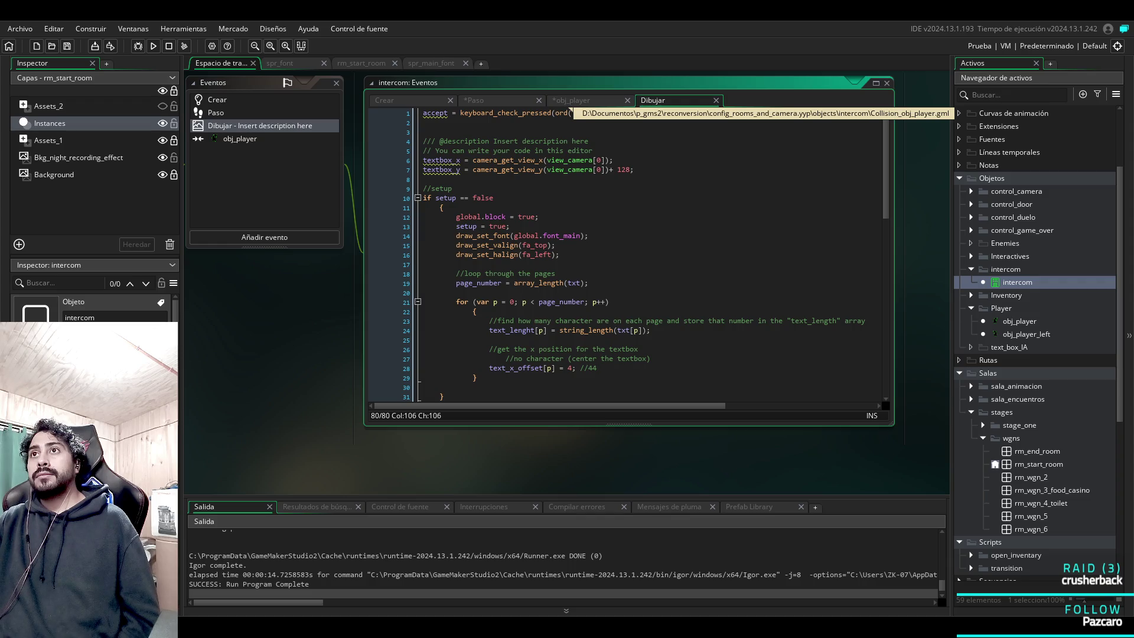
pyautogui.click(570, 100)
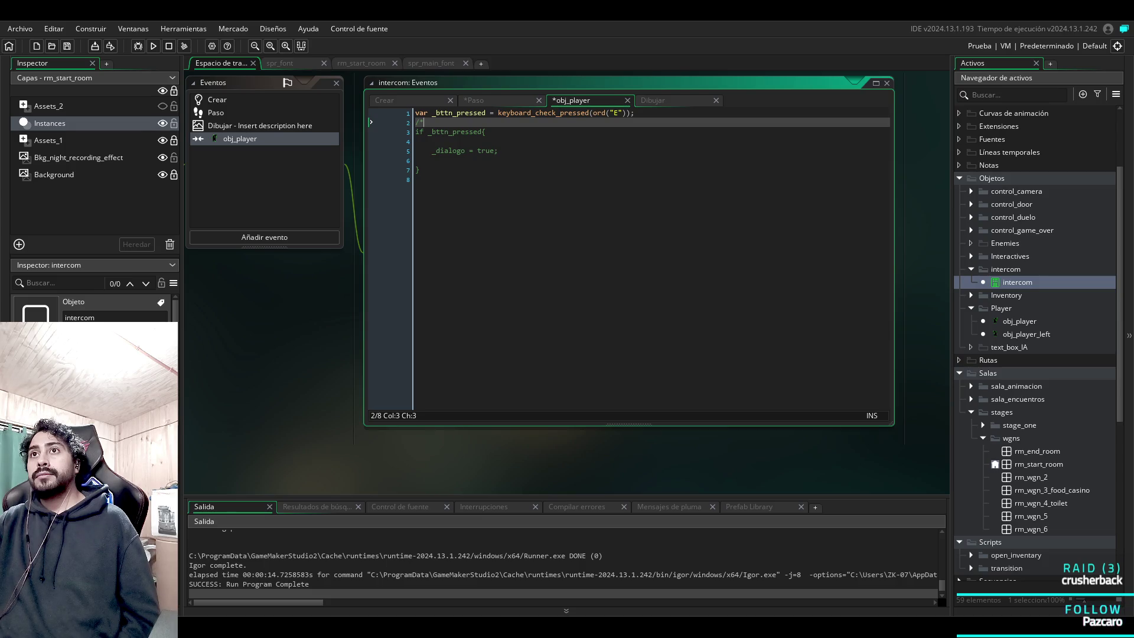
pyautogui.press('Down')
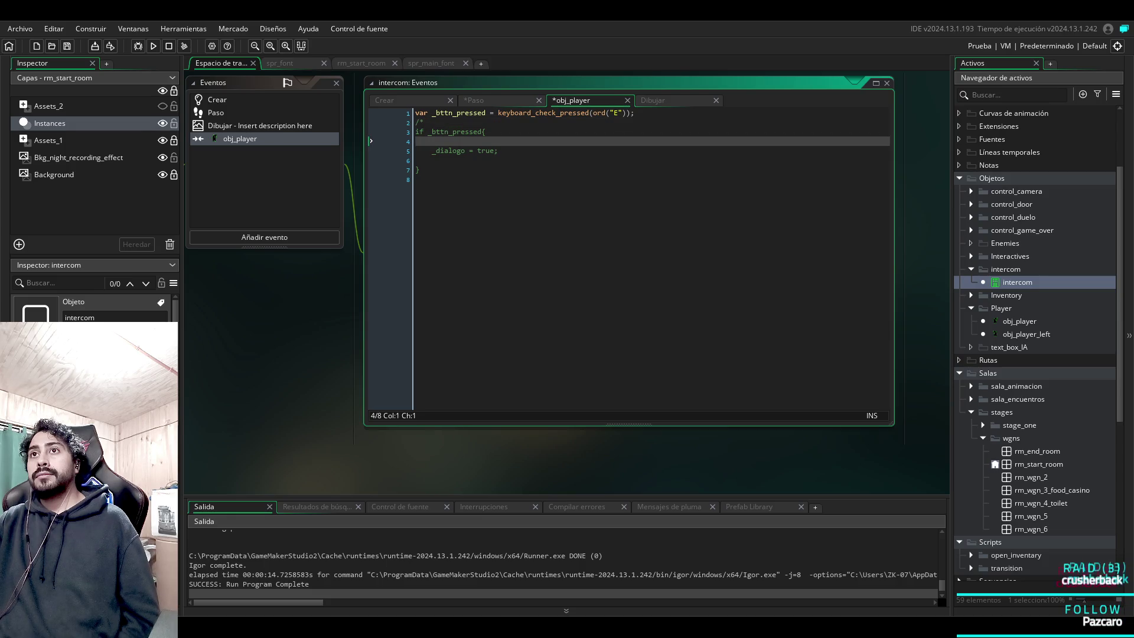
pyautogui.click(444, 150)
pyautogui.press('Left')
pyautogui.press('Left')
pyautogui.press('Left')
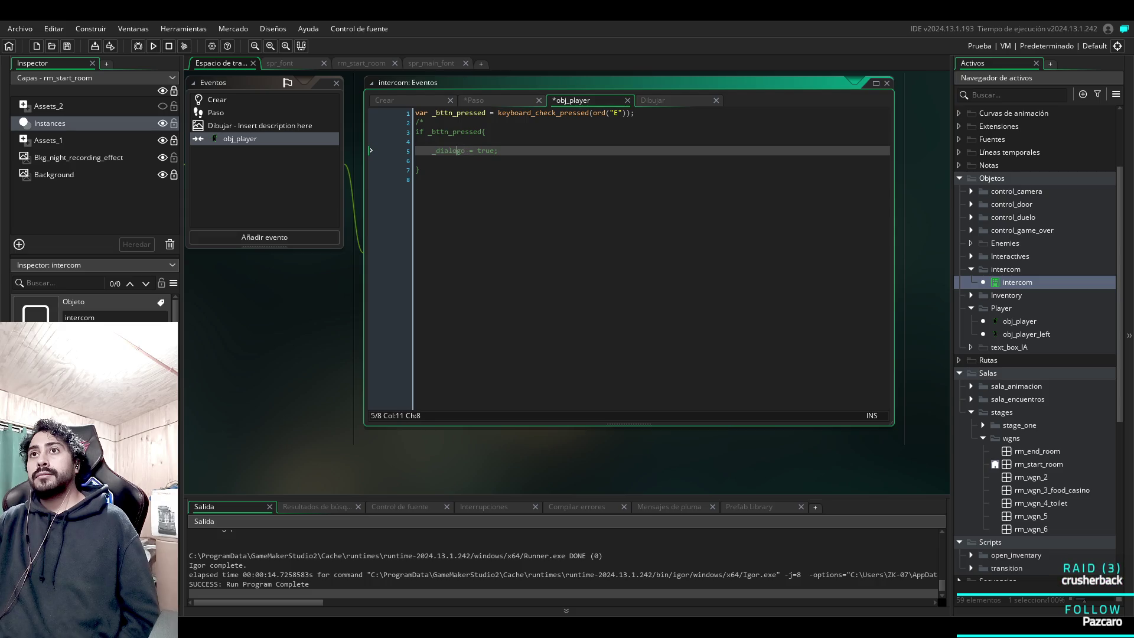
pyautogui.press('Right')
pyautogui.click(423, 122)
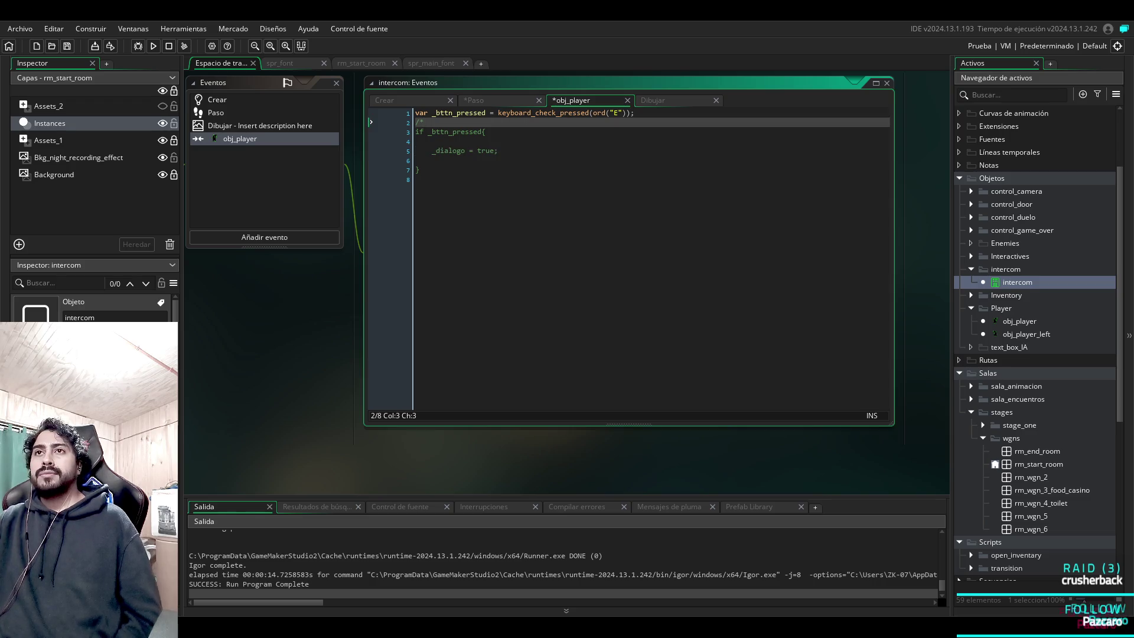
pyautogui.press('BackSpace')
pyautogui.press('BackSpace')
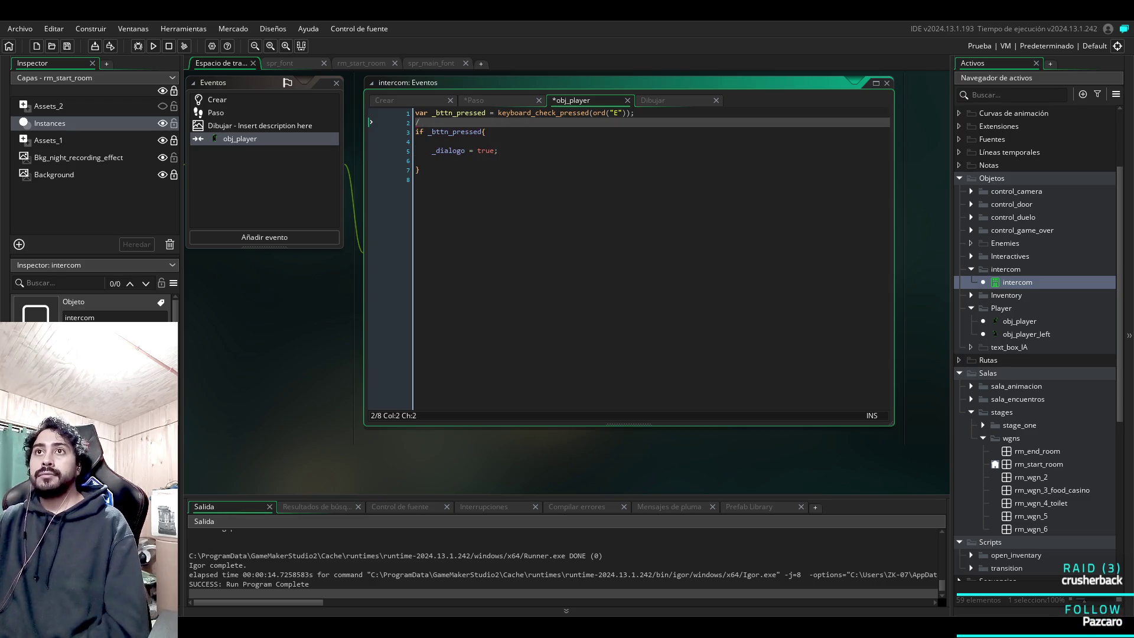
pyautogui.click(215, 113)
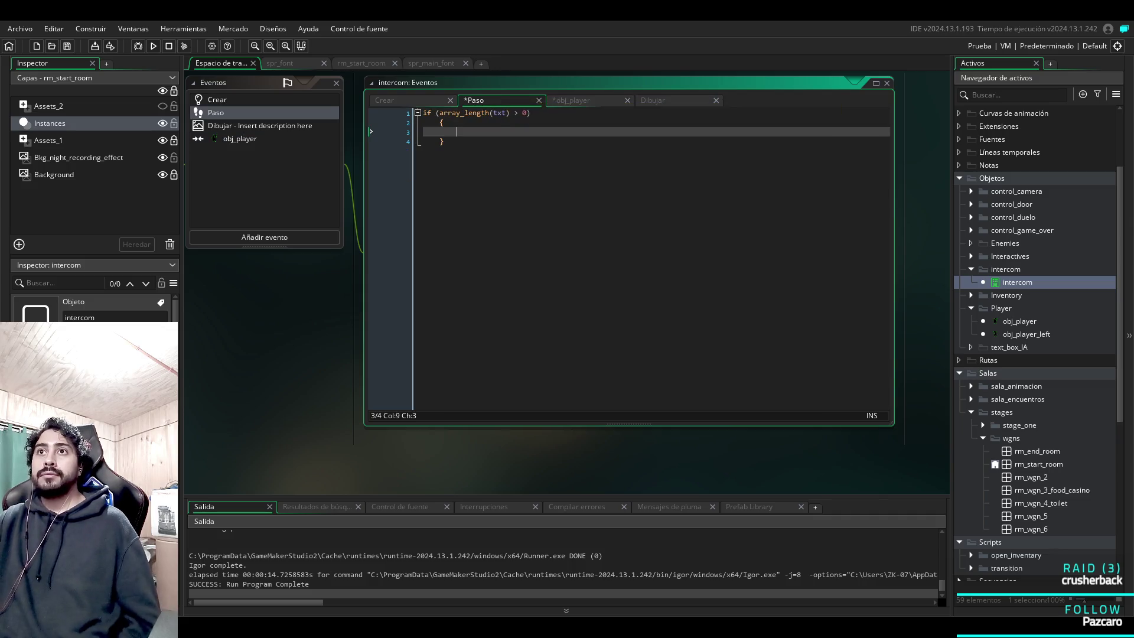
# Write '_dialogo = true;' inside the Step event's if block.
pyautogui.write('_dia')
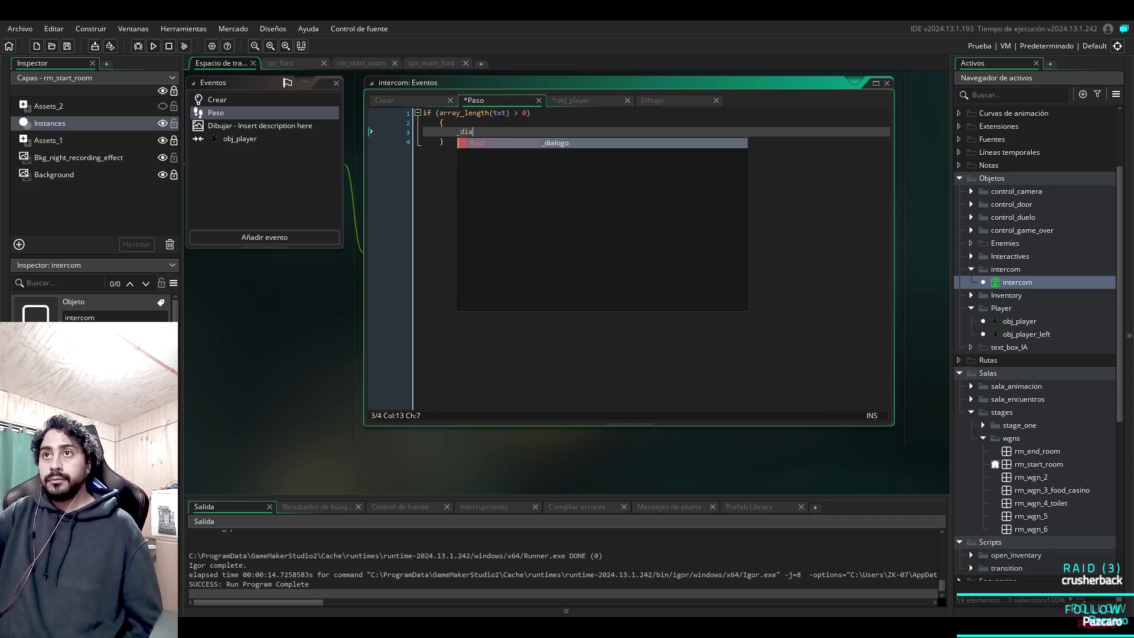
pyautogui.write('logo = true')
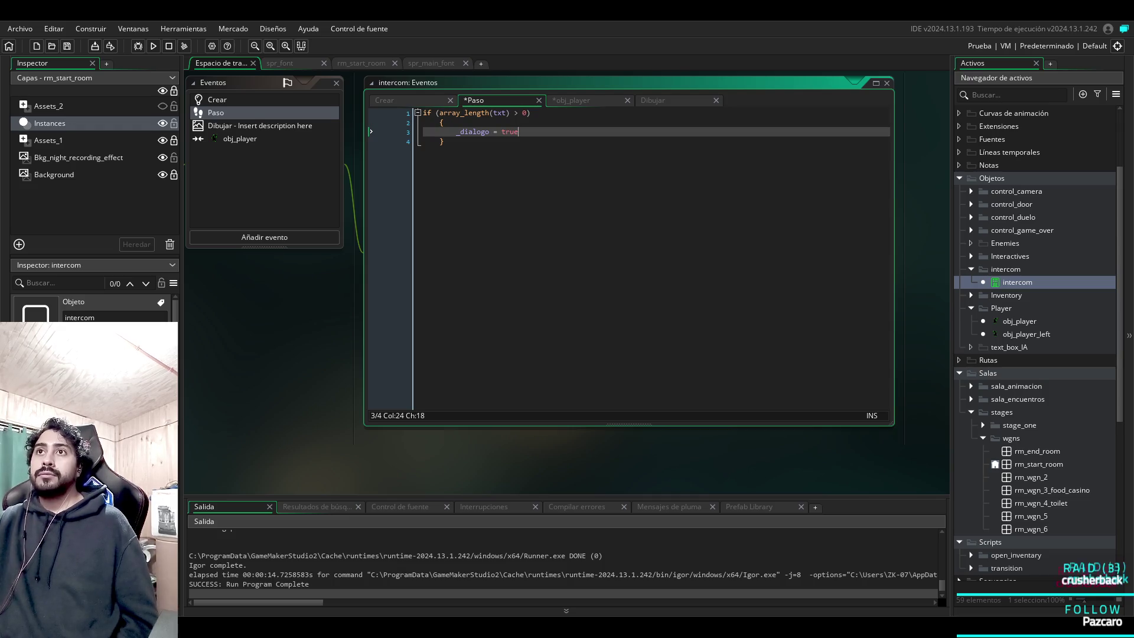
pyautogui.click(571, 100)
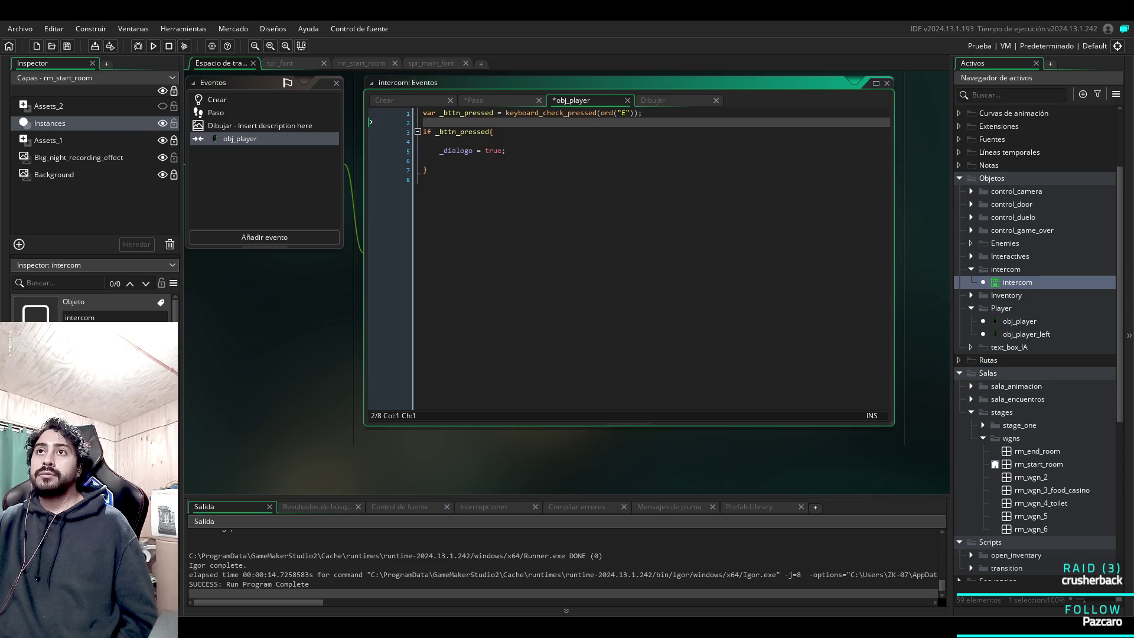
pyautogui.click(479, 100)
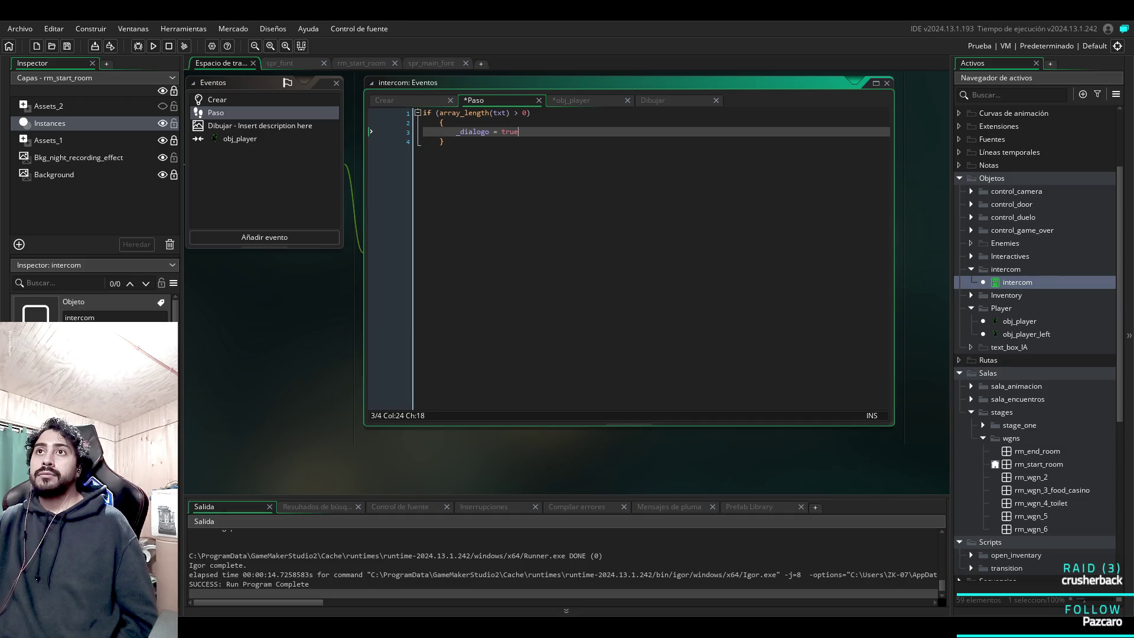
pyautogui.click(588, 101)
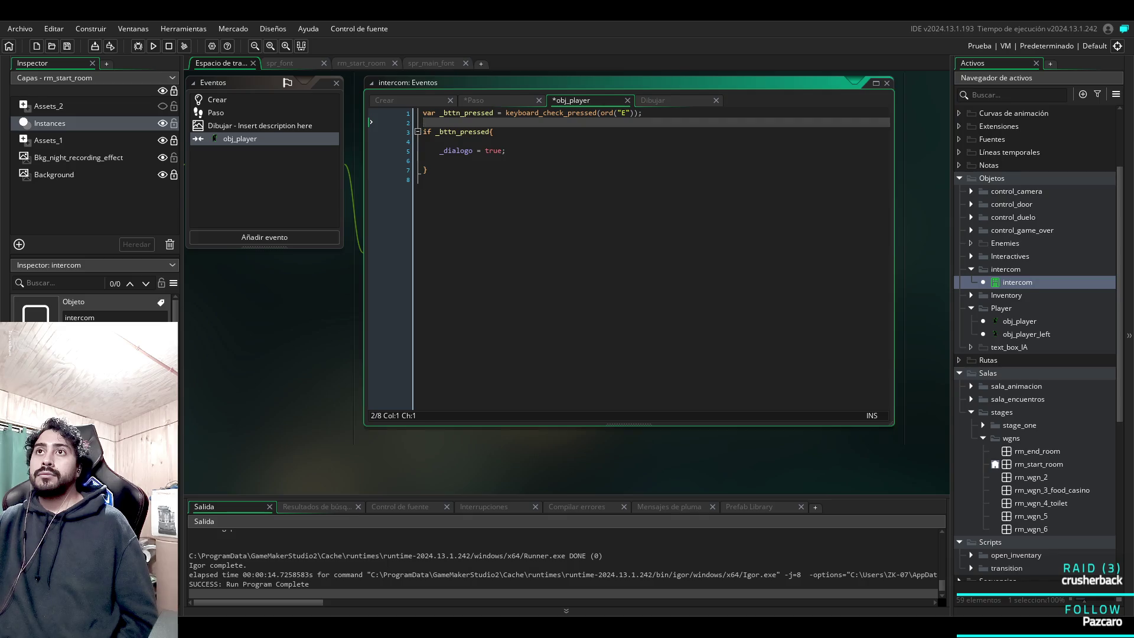
pyautogui.click(484, 100)
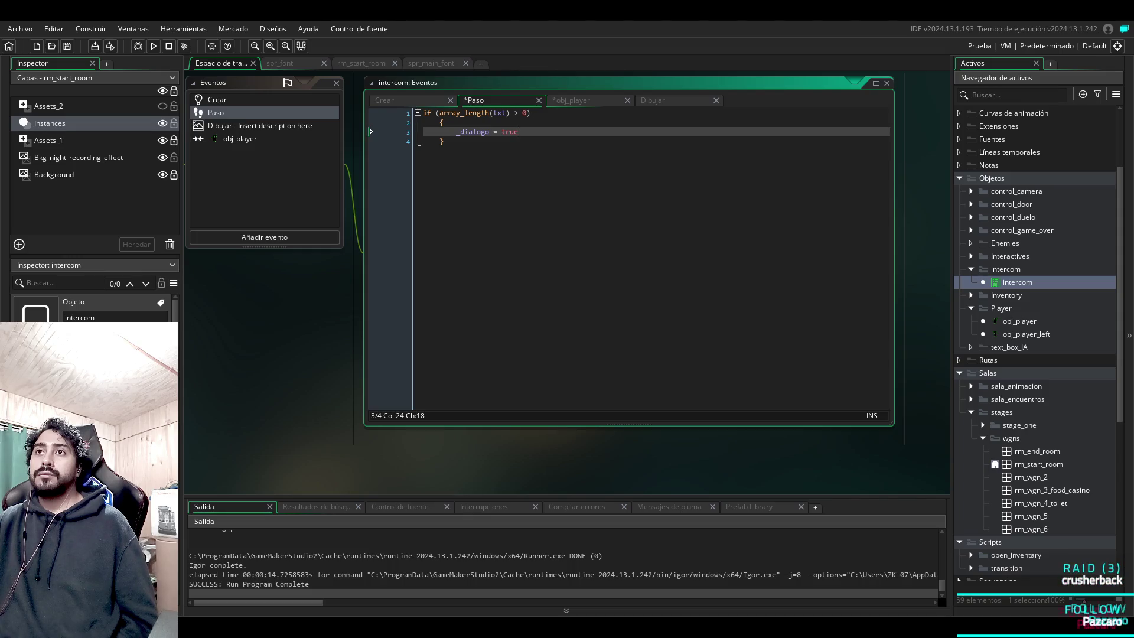
pyautogui.click(585, 100)
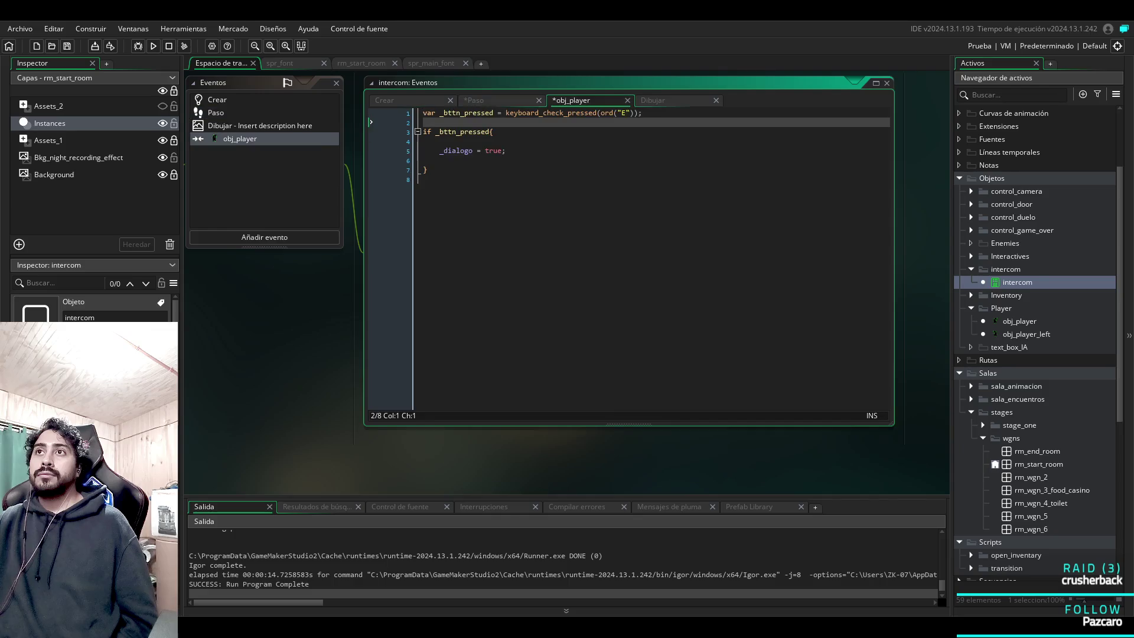
pyautogui.click(423, 160)
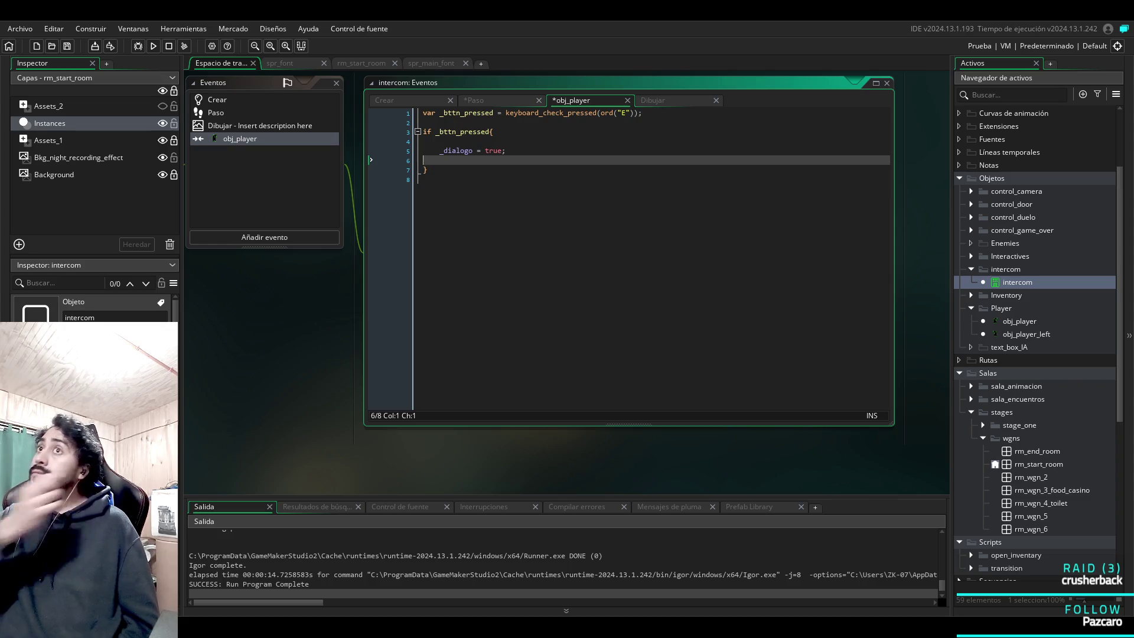
pyautogui.click(500, 100)
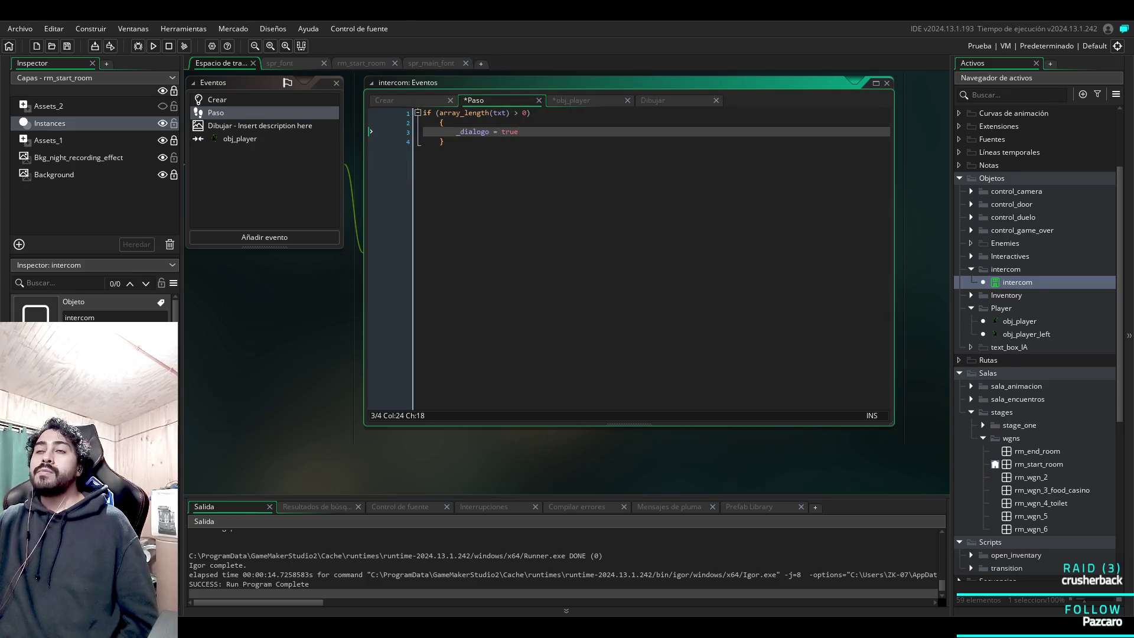
pyautogui.write(';')
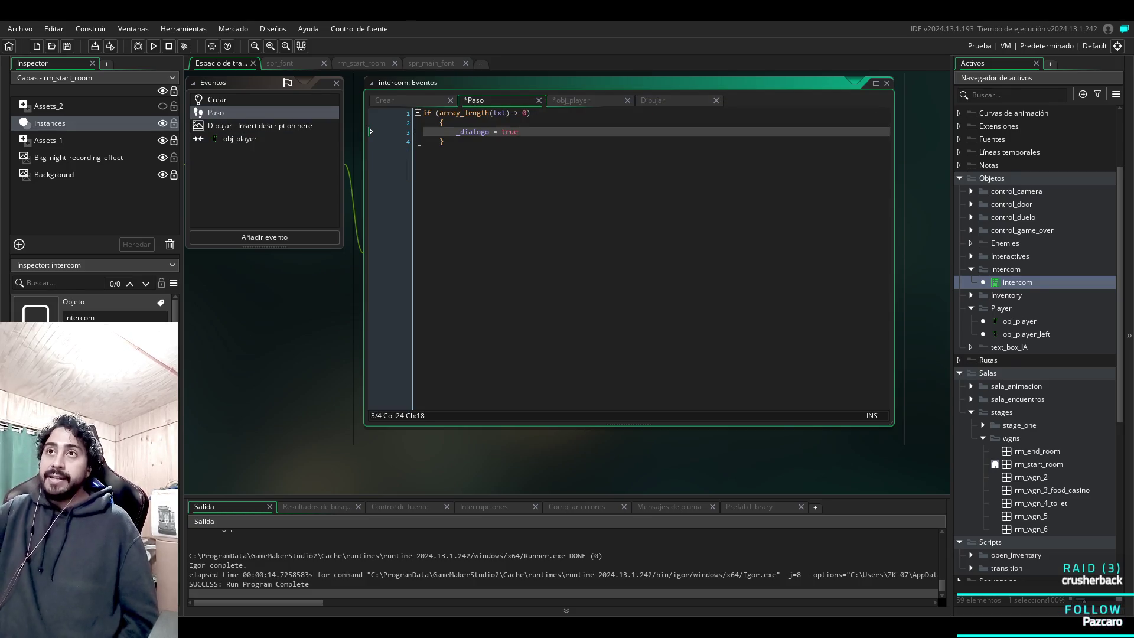
# Comment out the obj_player collision code by adding '/*' on a new top line.
pyautogui.hotkey('ctrl', 'shift', 'Tab')
pyautogui.scroll(1, 628, 257)
pyautogui.hotkey('ctrl', 'Tab')
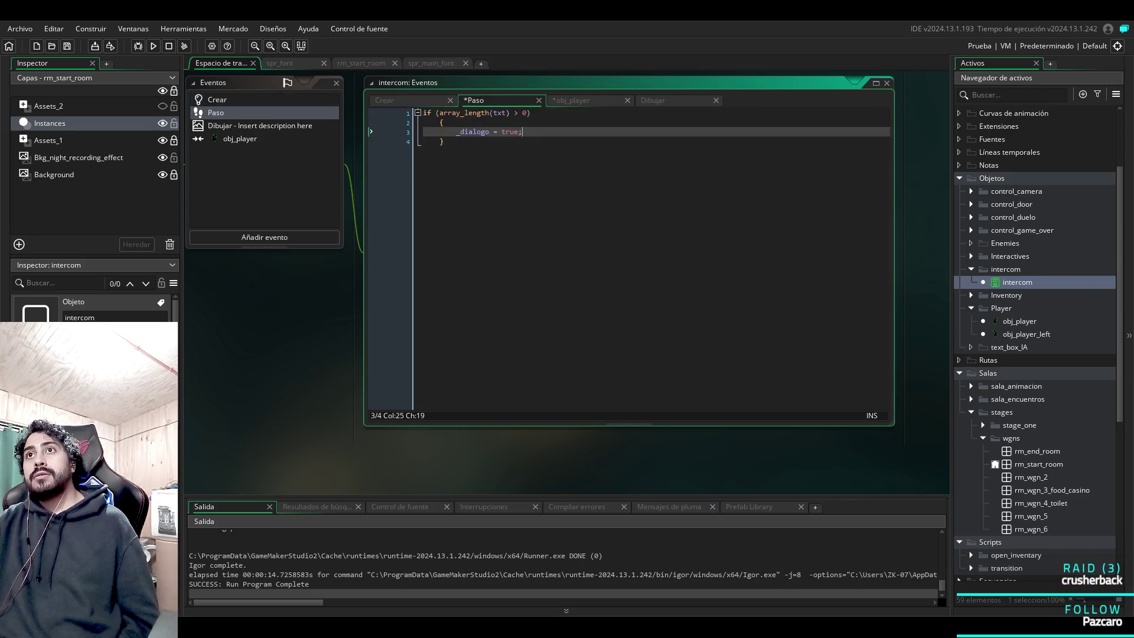
pyautogui.hotkey('ctrl', 'Tab')
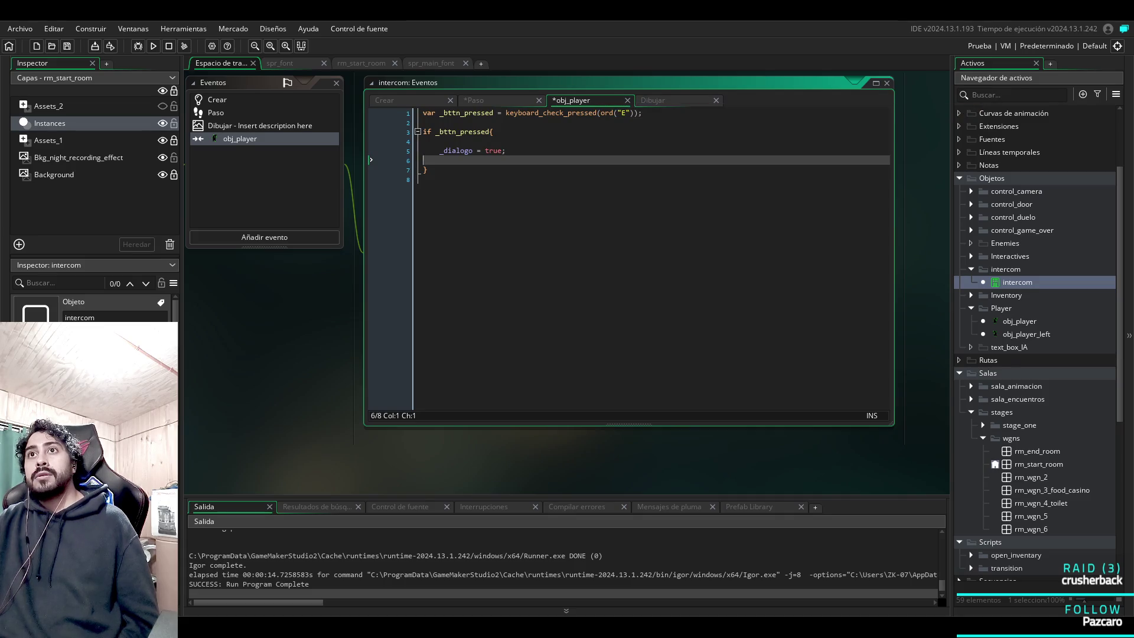
pyautogui.click(423, 113)
pyautogui.press('Return')
pyautogui.press('Up')
pyautogui.write('/*')
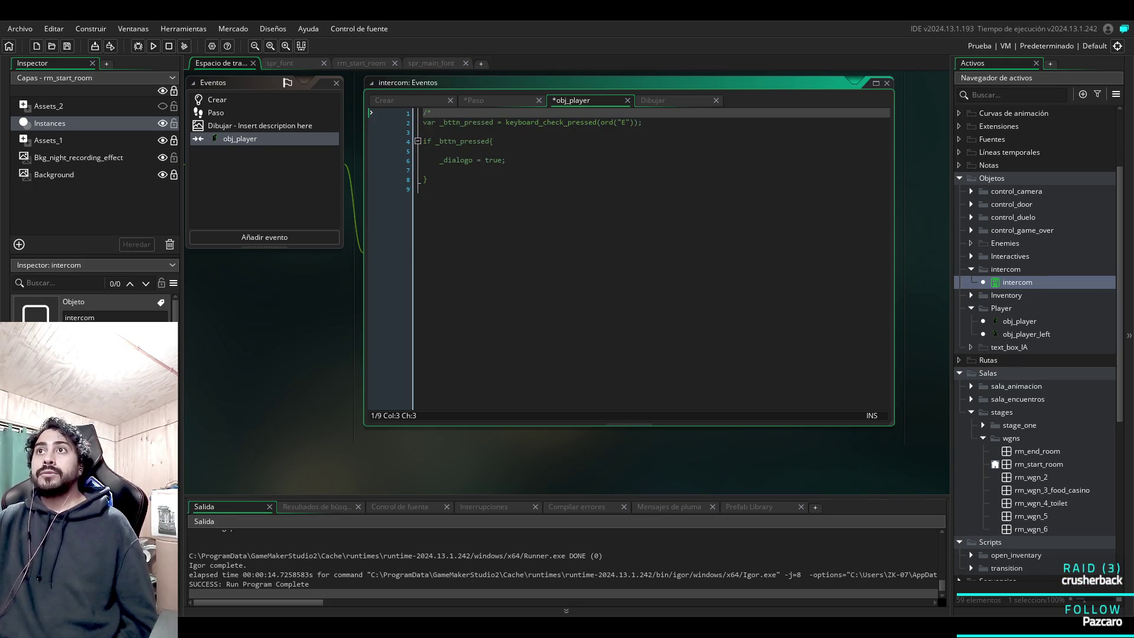
# Bring up the intercom's Draw event code at its first line.
pyautogui.click(475, 100)
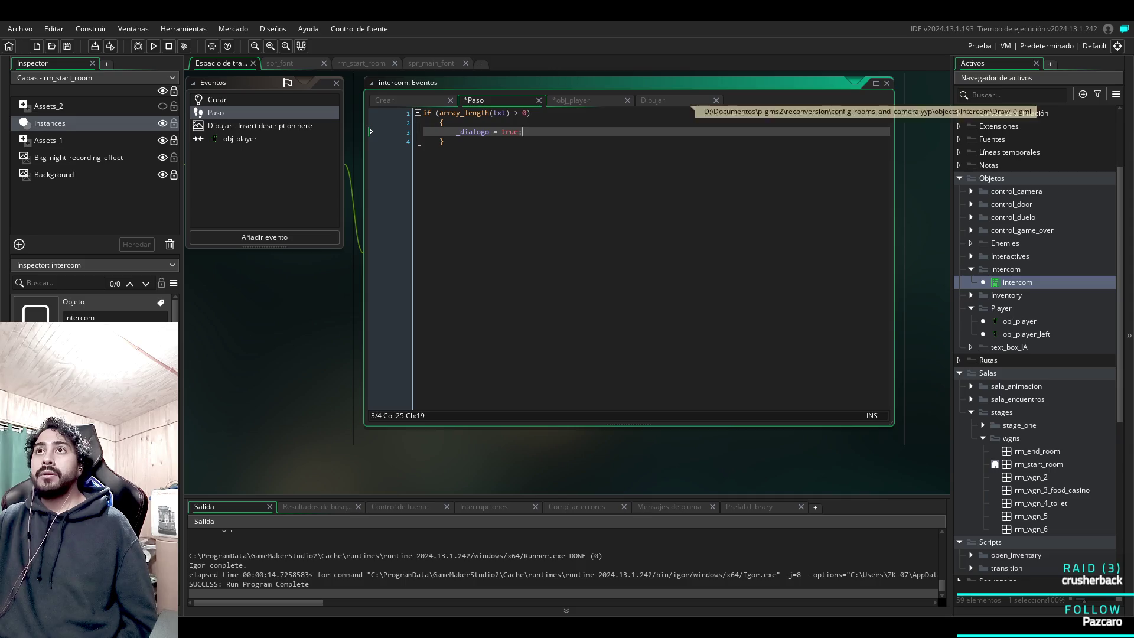
pyautogui.click(692, 102)
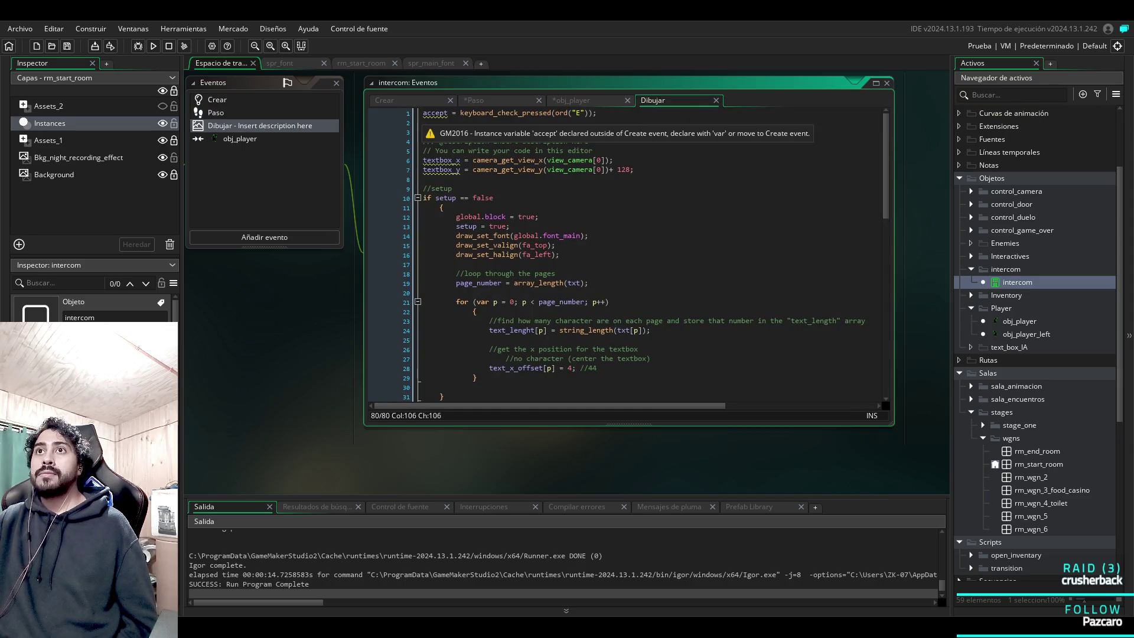
pyautogui.click(423, 113)
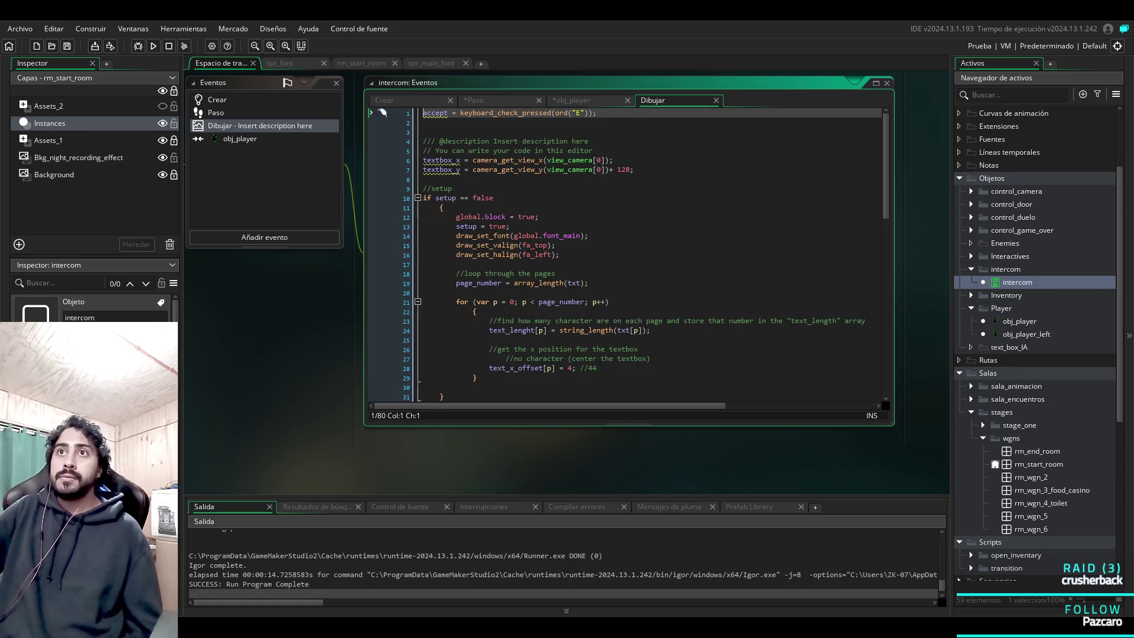
# Insert an 'if _dialogo {' line at the top of the Draw event code.
pyautogui.press('Return')
pyautogui.click(423, 112)
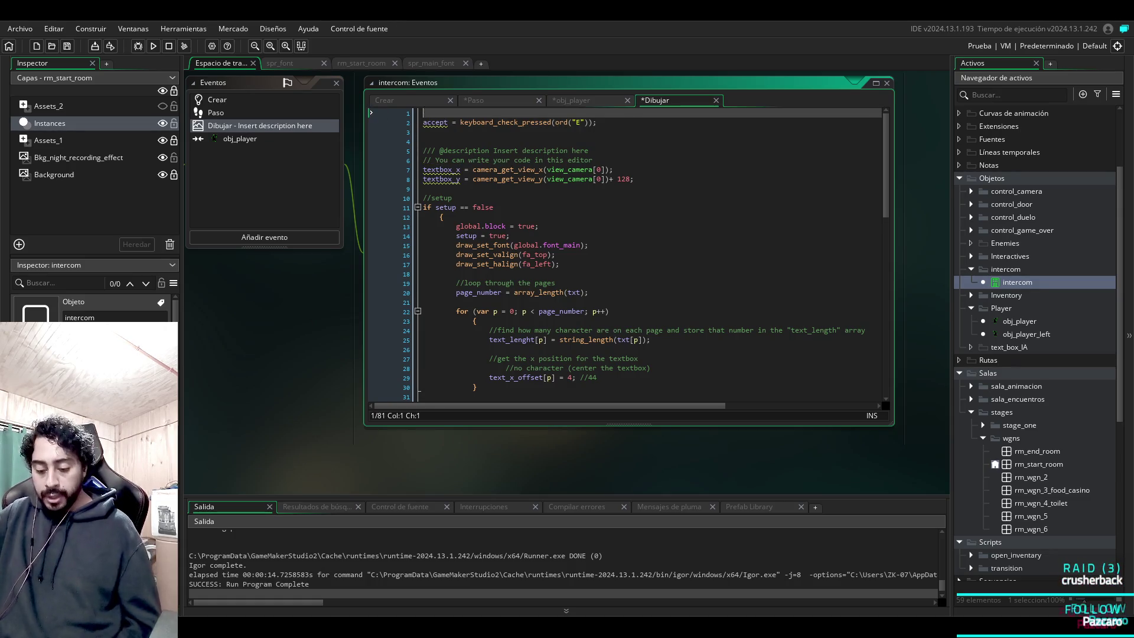
pyautogui.write('if')
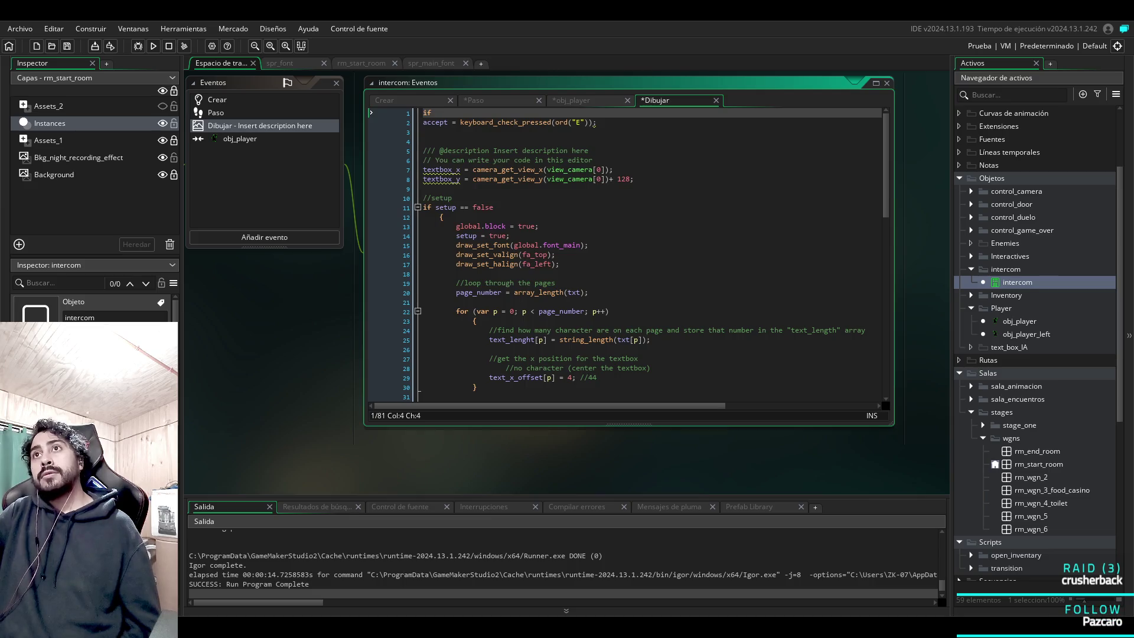
pyautogui.click(473, 100)
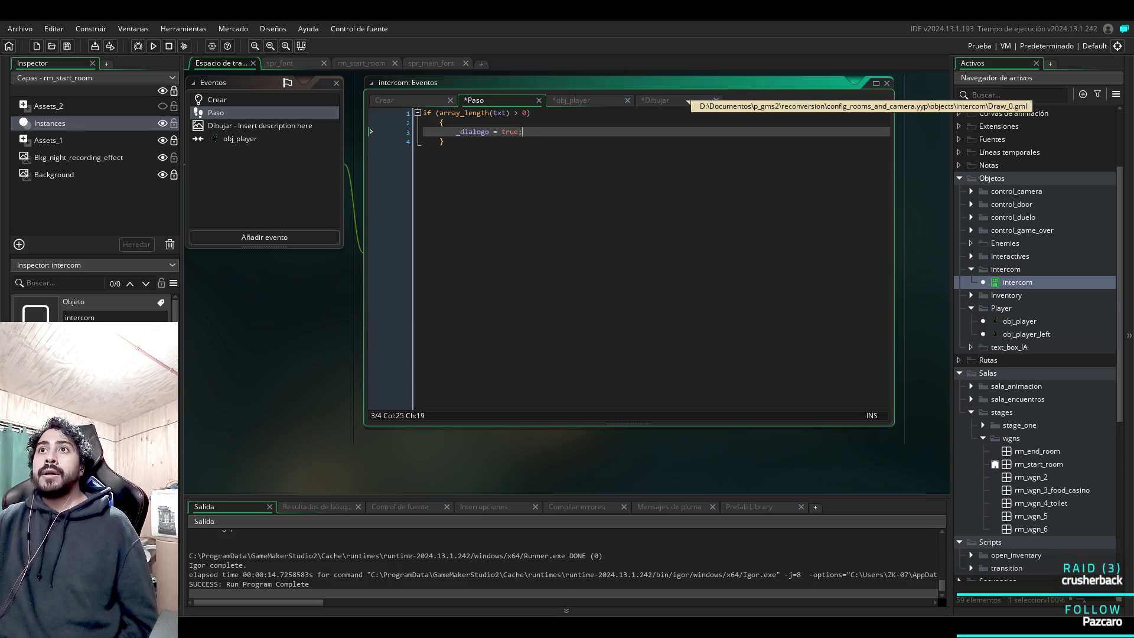
pyautogui.click(688, 102)
pyautogui.write('i')
pyautogui.press('BackSpace')
pyautogui.press('BackSpace')
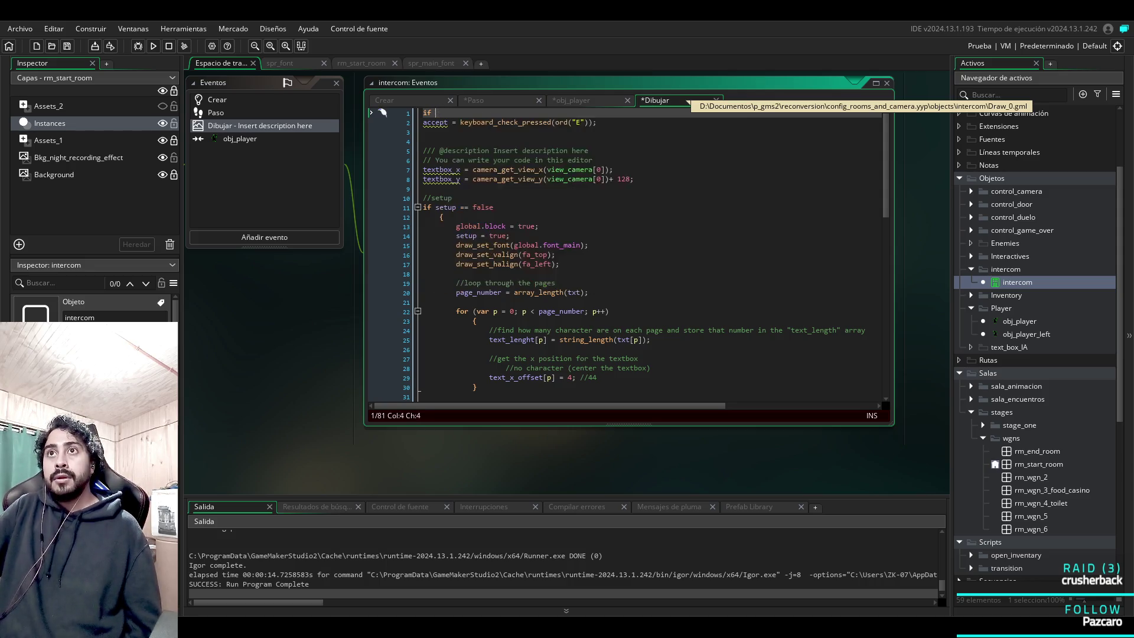
pyautogui.write('_dia')
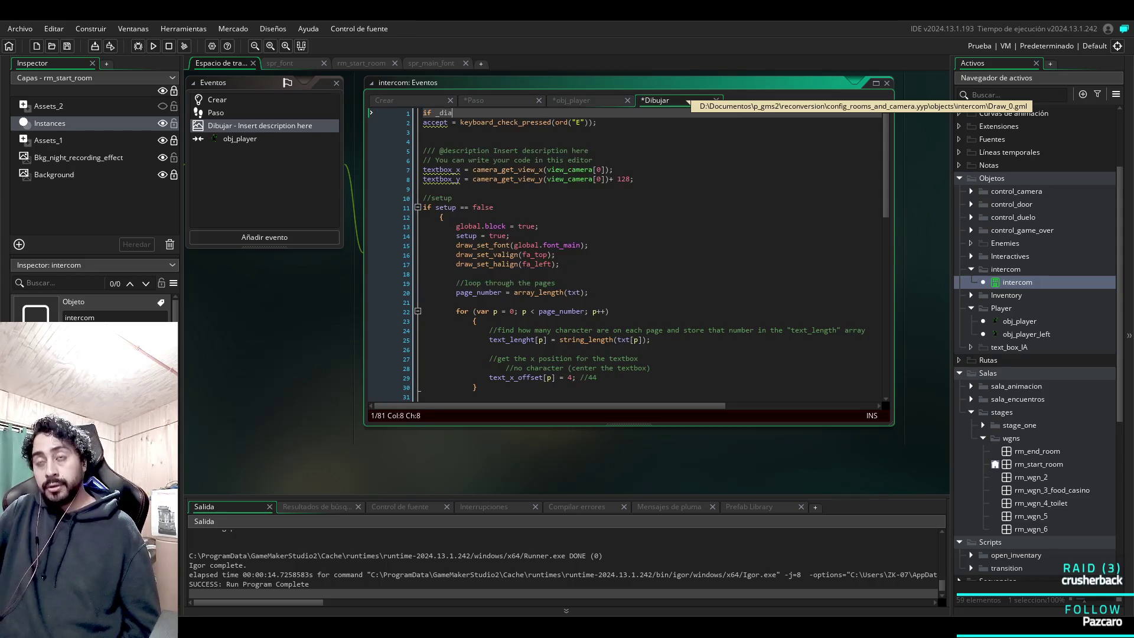
pyautogui.write('logo')
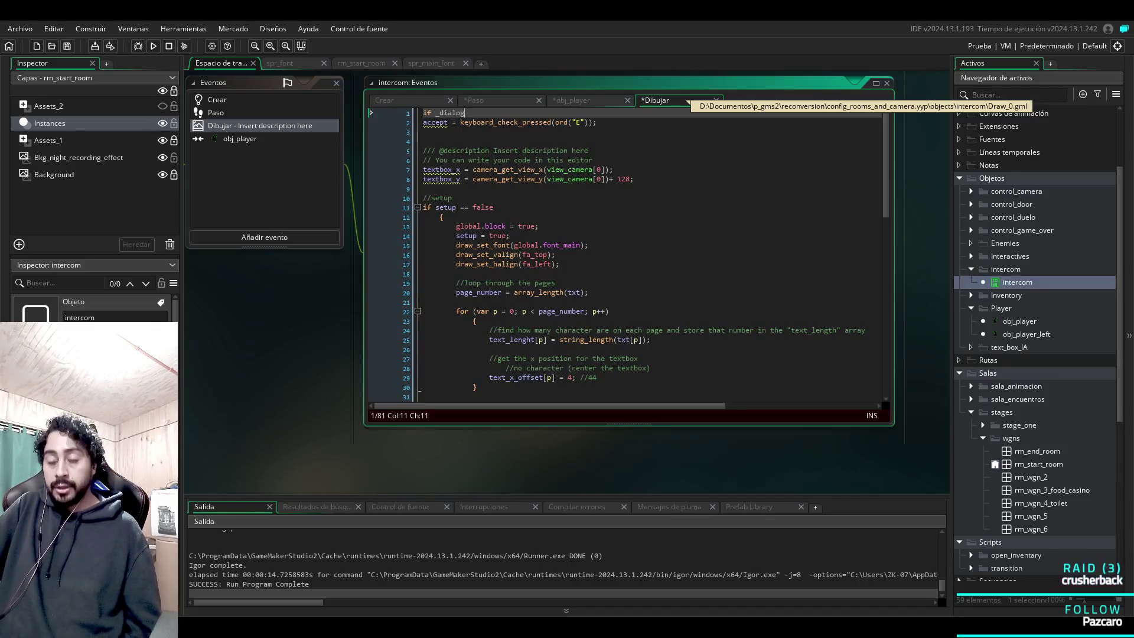
pyautogui.click(474, 100)
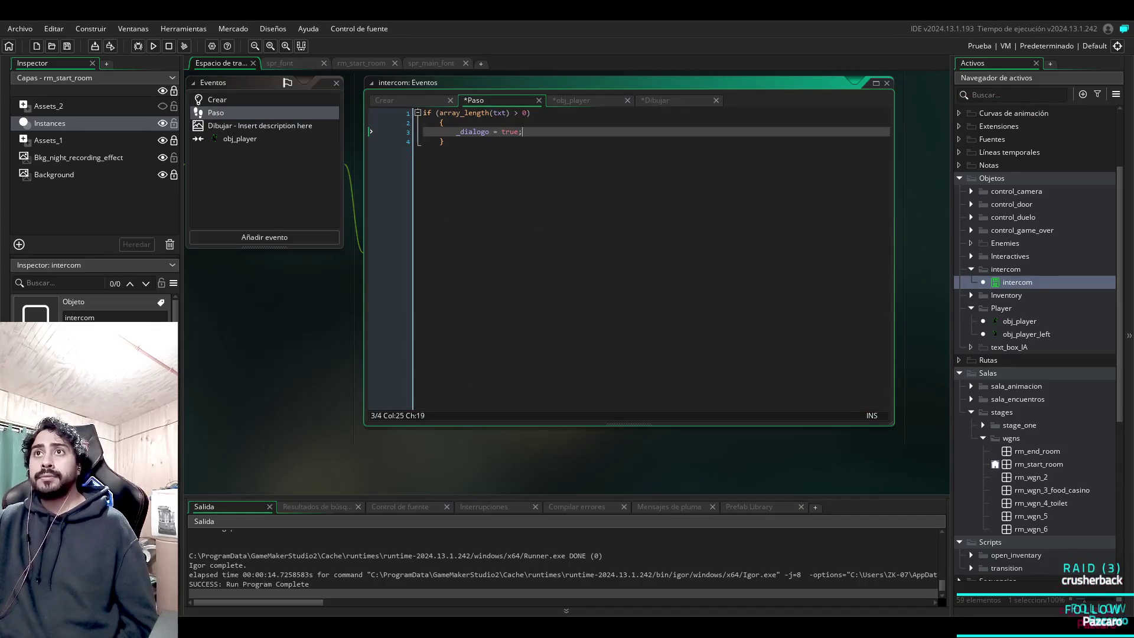
pyautogui.click(656, 101)
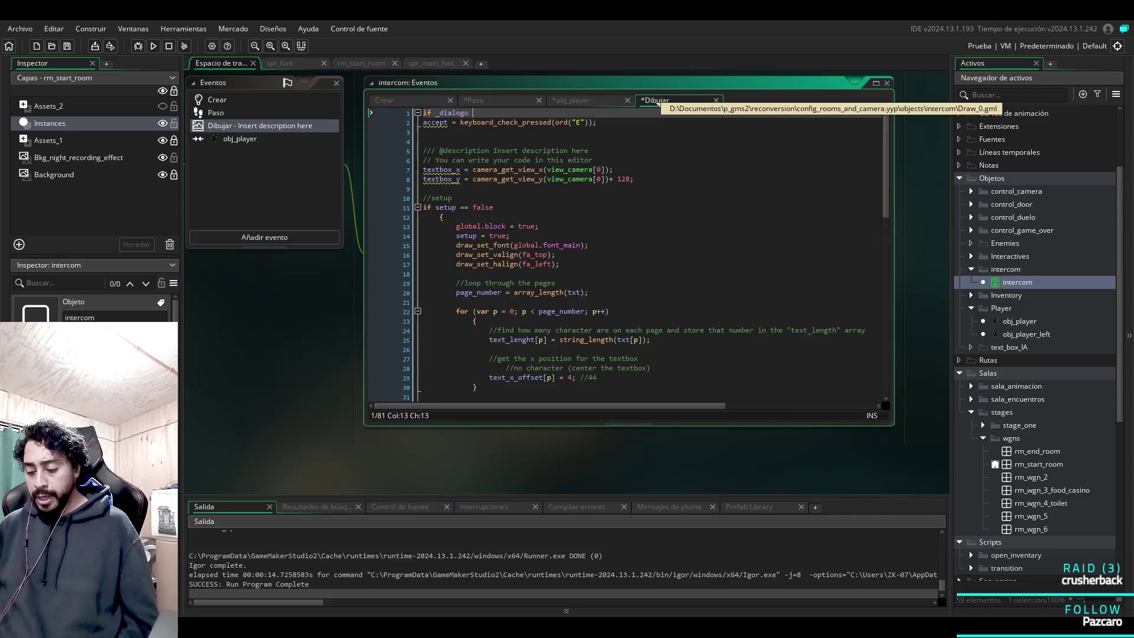
# Close the block with '}' after the final draw_text_ext line, then save and run with F5.
pyautogui.press('Down')
pyautogui.press('Down')
pyautogui.press('Down')
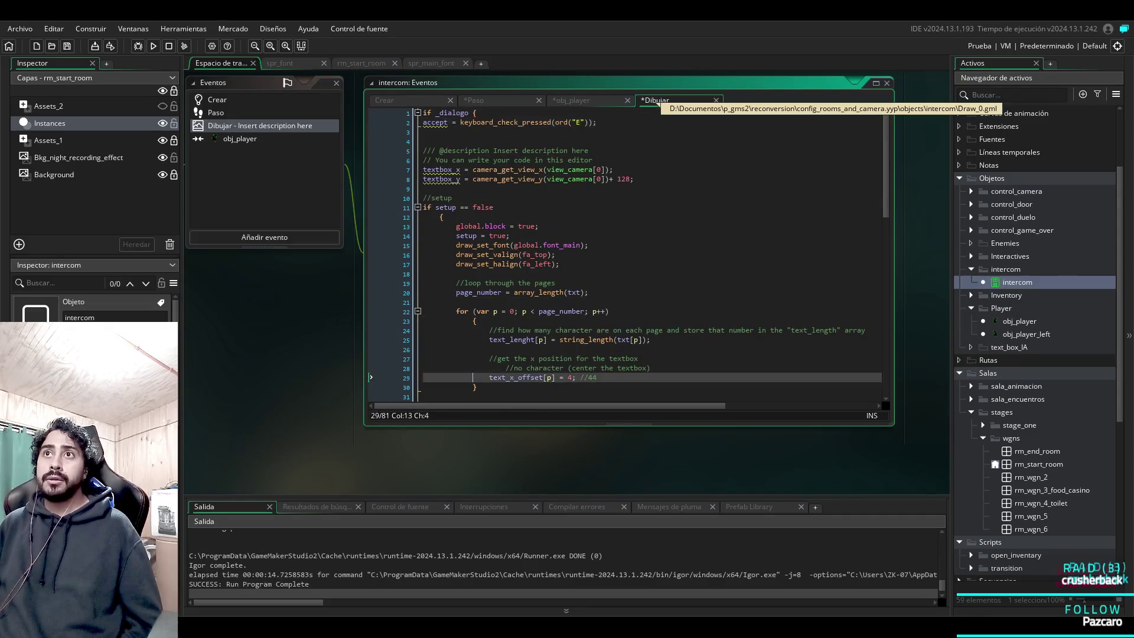
pyautogui.press('Down')
pyautogui.press('Down')
pyautogui.press('Down')
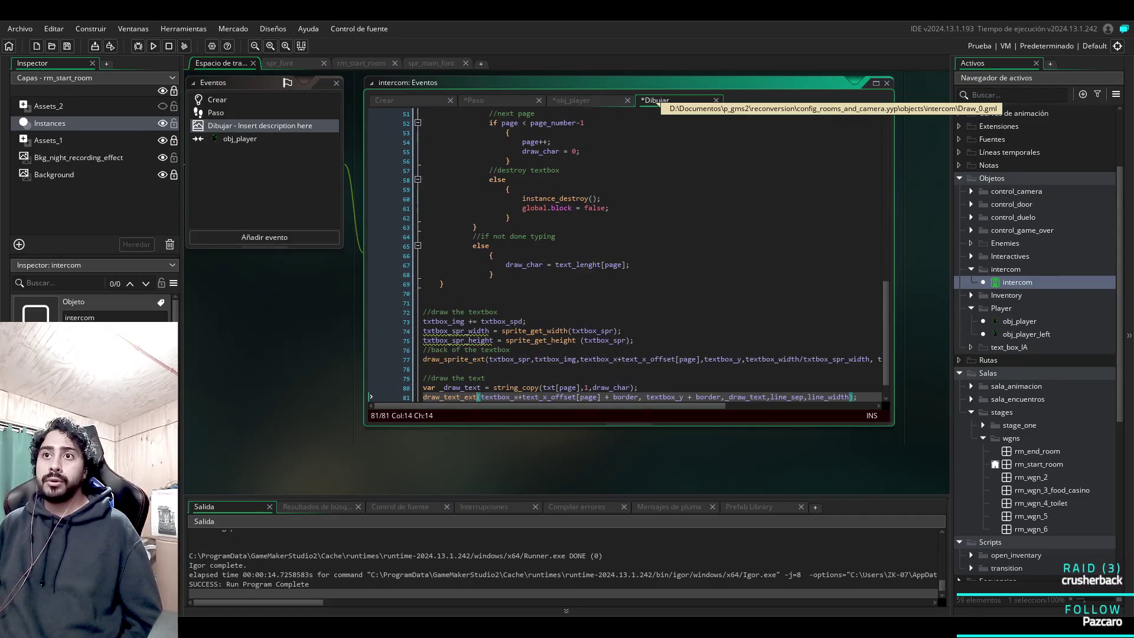
pyautogui.click(666, 397)
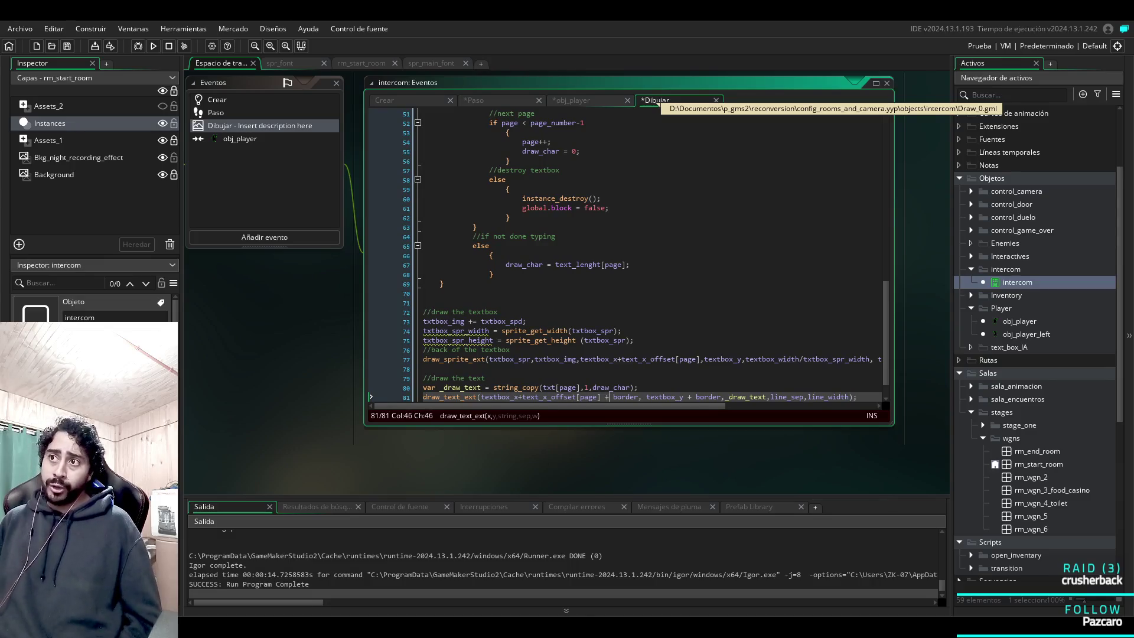
pyautogui.click(727, 398)
pyautogui.press('End')
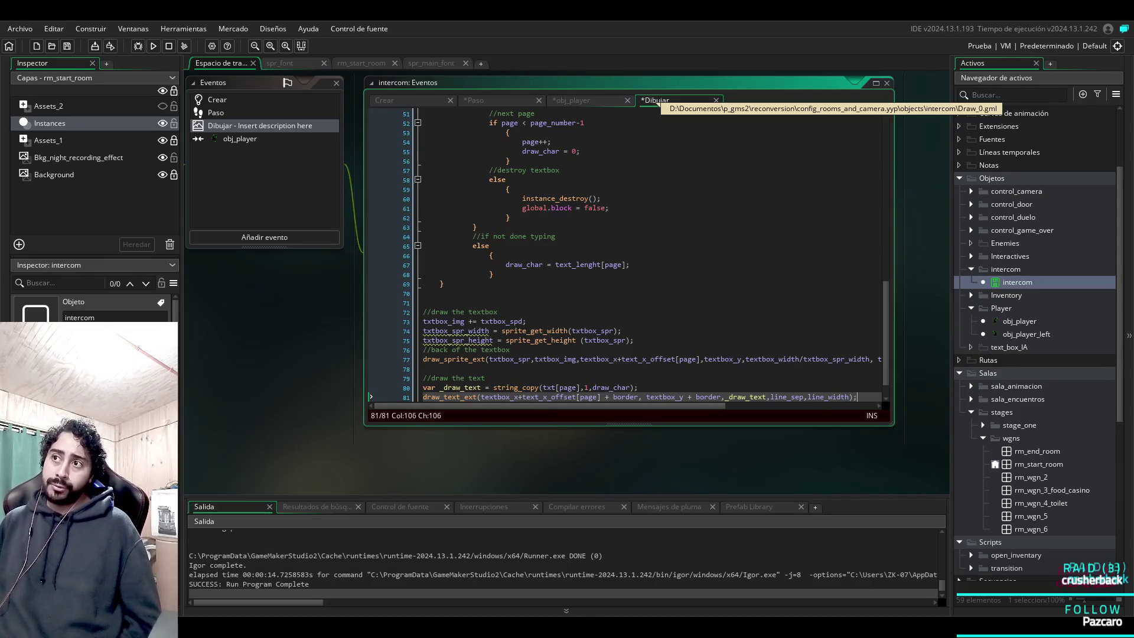
pyautogui.press('Return')
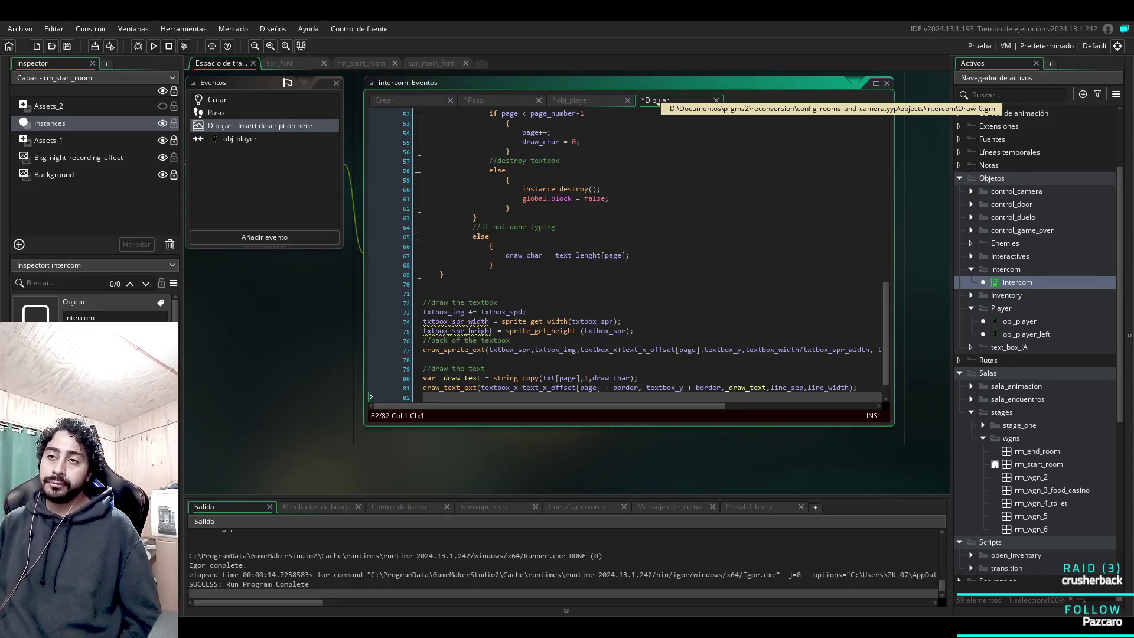
pyautogui.press('Return')
pyautogui.write('}')
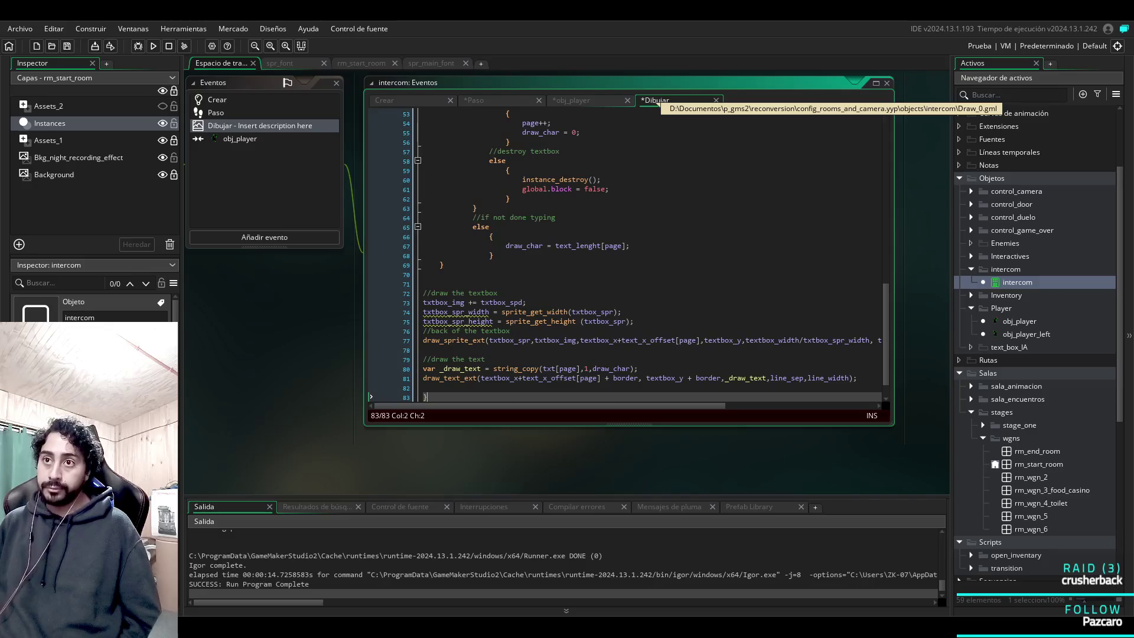
pyautogui.press('F5')
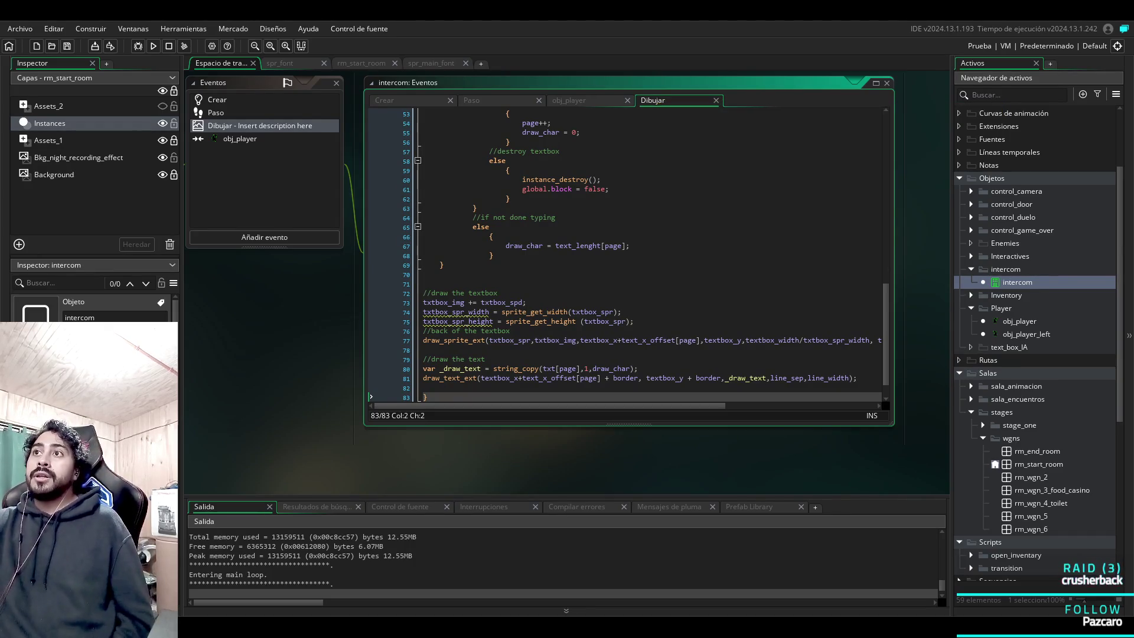
# Remove the closing brace on the Draw code's last line and save and run again.
pyautogui.press('BackSpace')
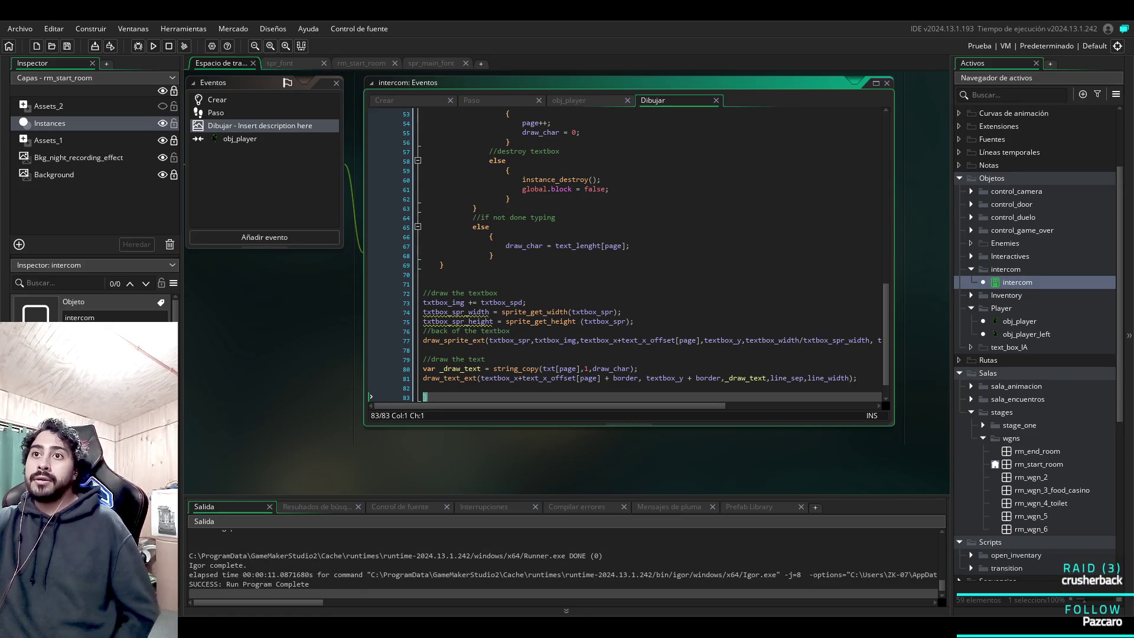
pyautogui.click(425, 284)
pyautogui.write('}')
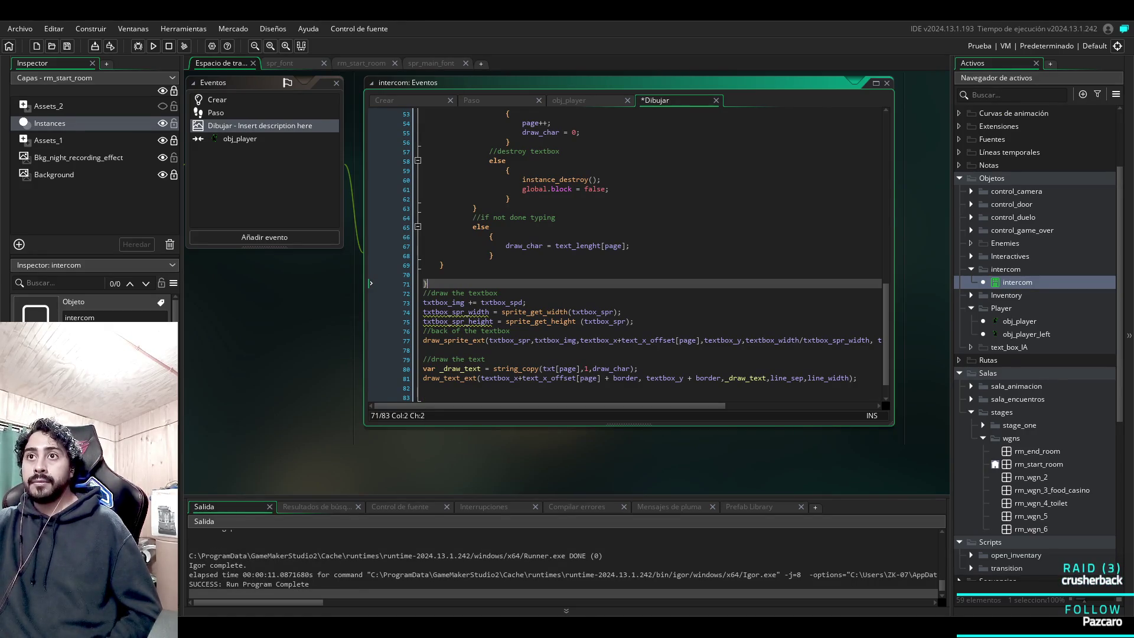
pyautogui.press('F5')
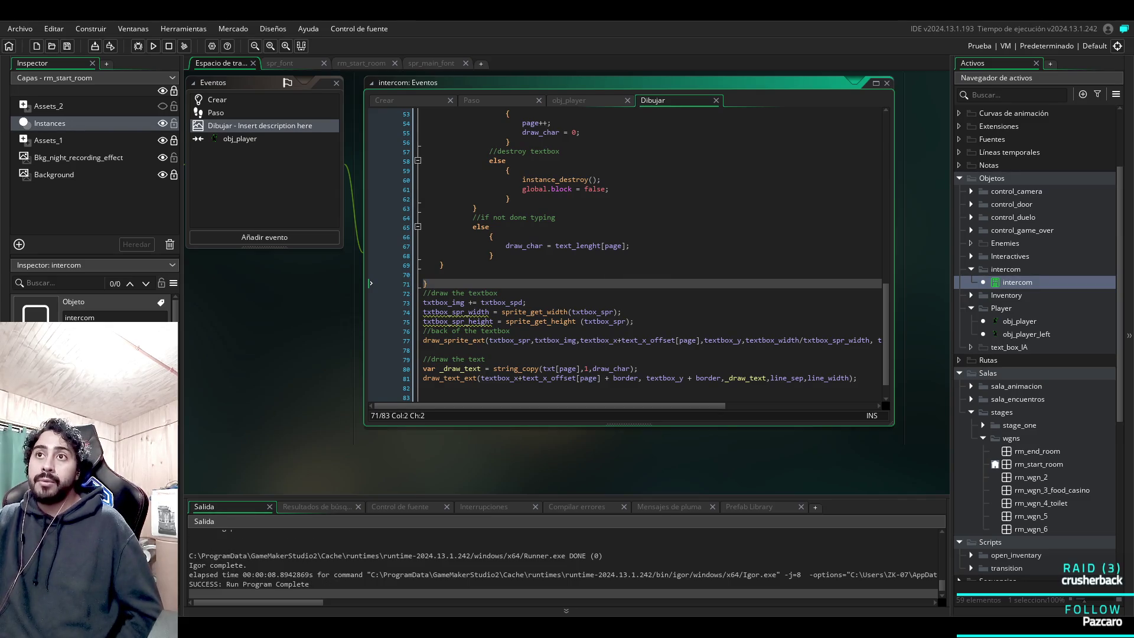
# Scroll through the Draw code, then bring up the intercom's obj_player collision code.
pyautogui.scroll(12, 626, 254)
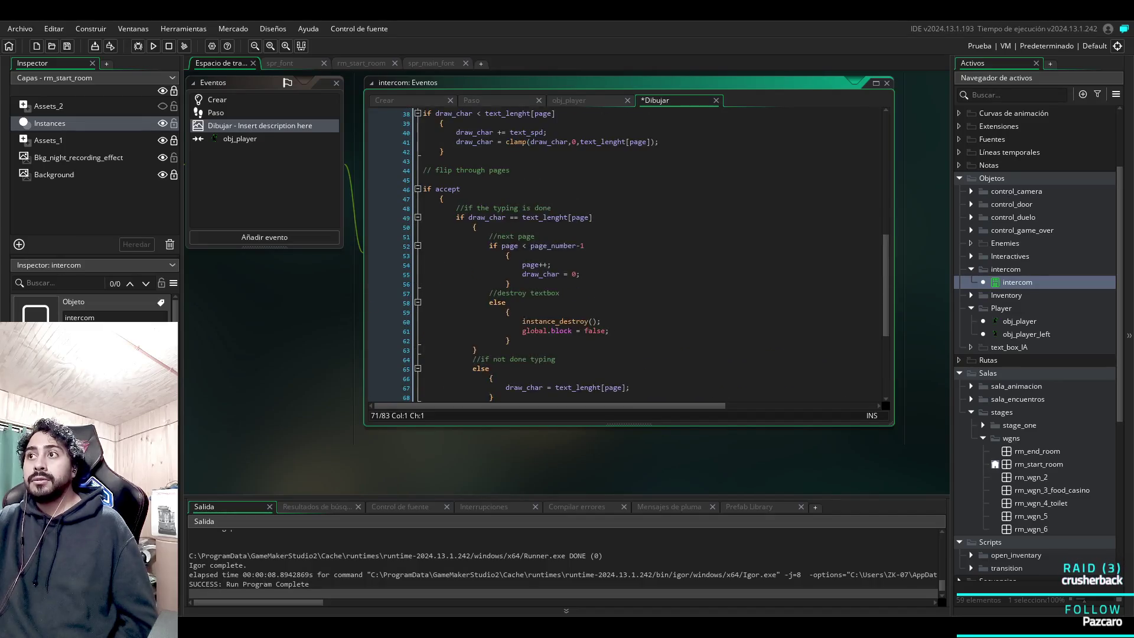
pyautogui.scroll(4, 627, 254)
pyautogui.scroll(-13, 626, 254)
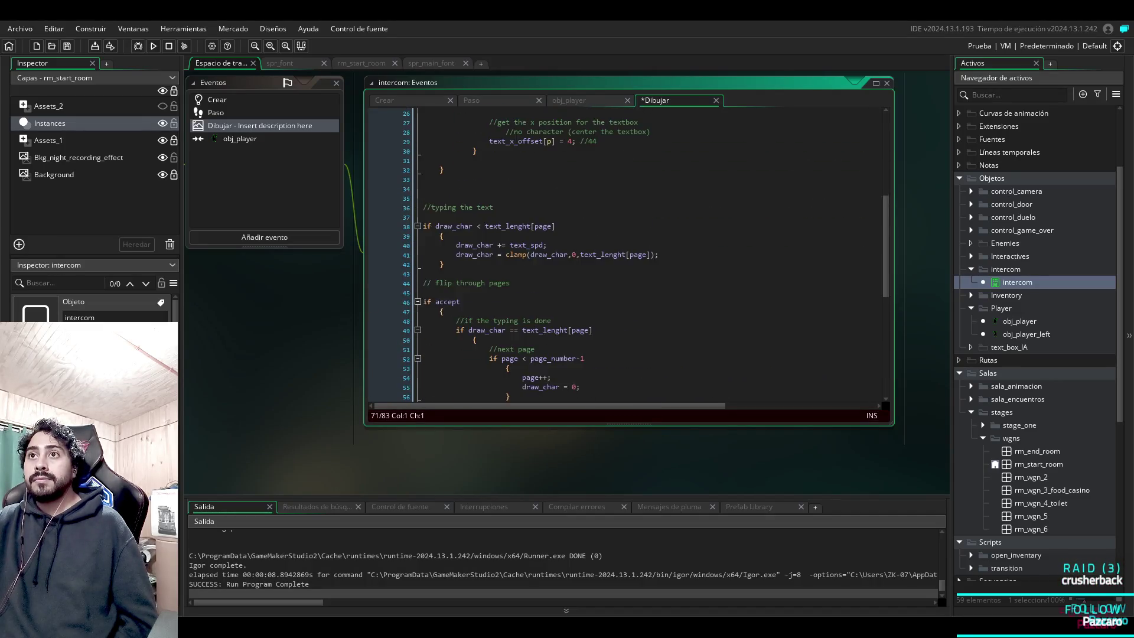
pyautogui.scroll(-3, 626, 254)
pyautogui.scroll(-2, 626, 254)
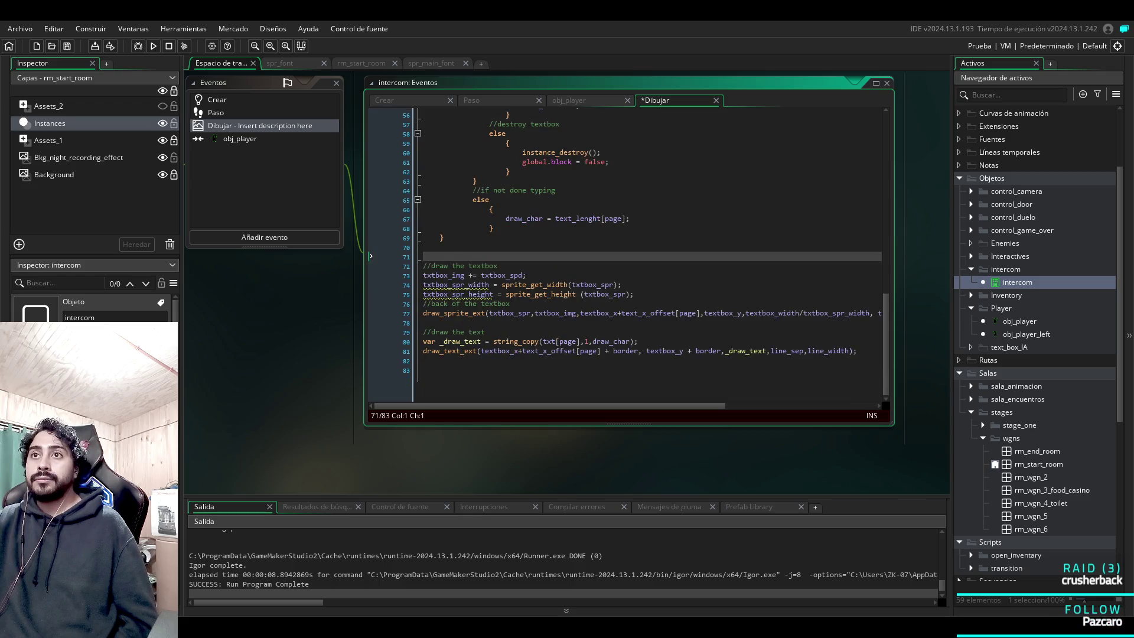
pyautogui.click(425, 370)
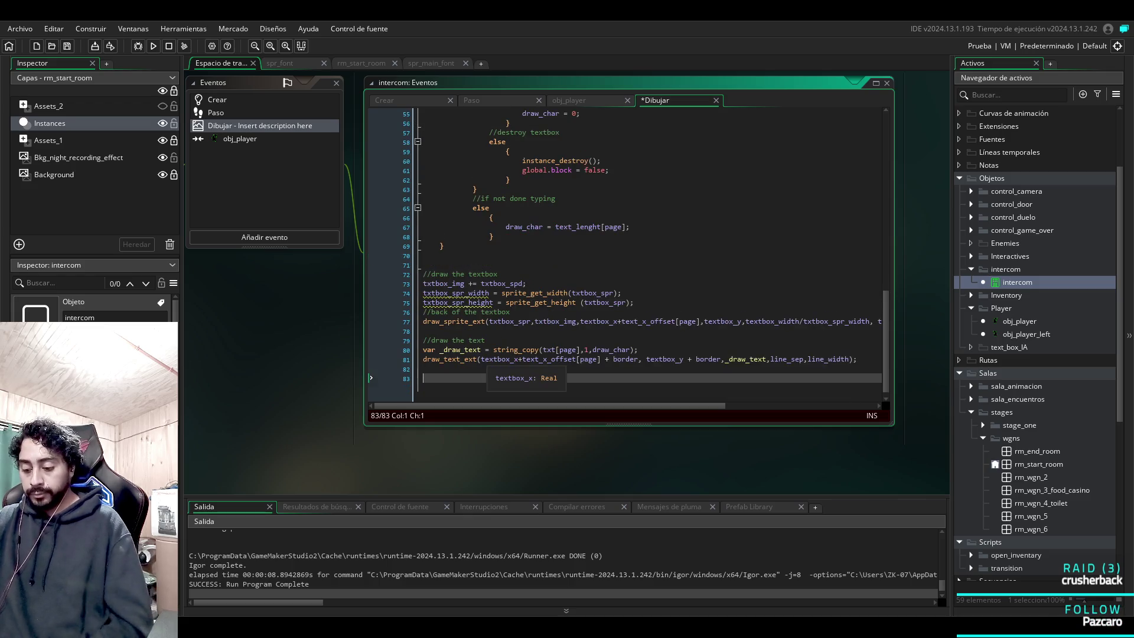
pyautogui.write('}')
pyautogui.click(550, 101)
pyautogui.click(502, 101)
pyautogui.click(582, 101)
pyautogui.click(419, 178)
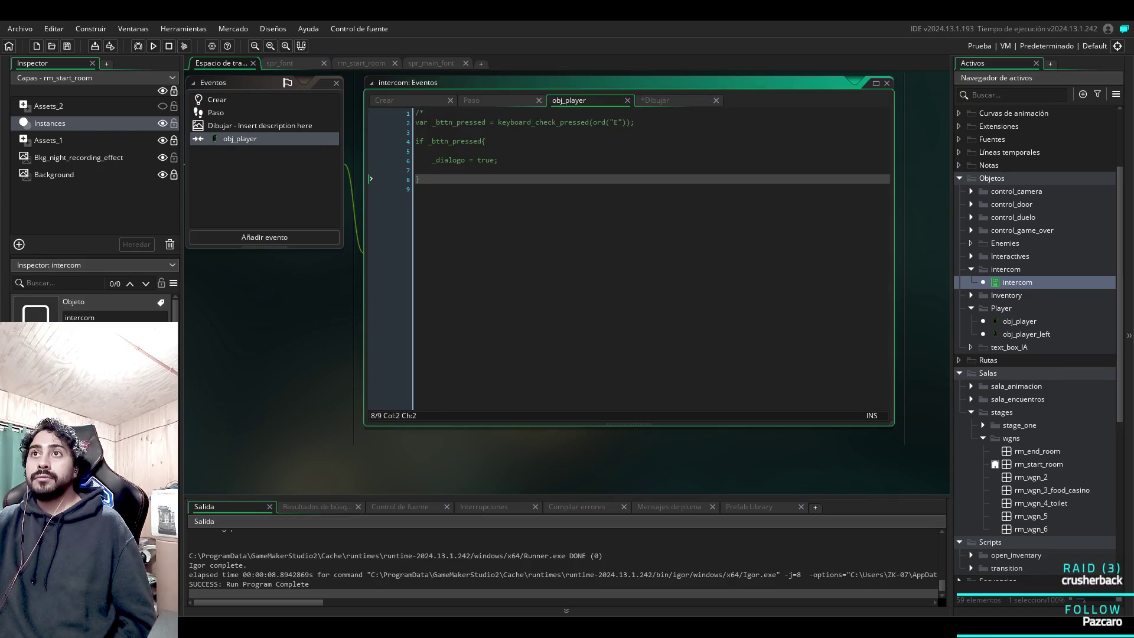
# Uncomment the obj_player collision code by removing '/*' and the empty first line.
pyautogui.click(423, 113)
pyautogui.press('BackSpace')
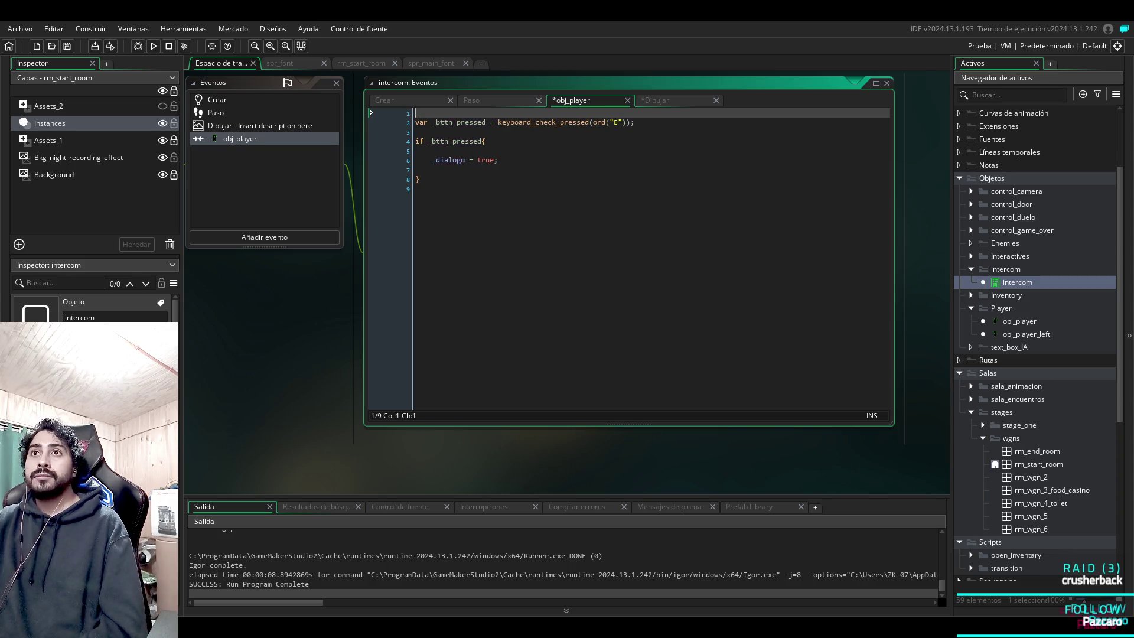
pyautogui.press('Delete')
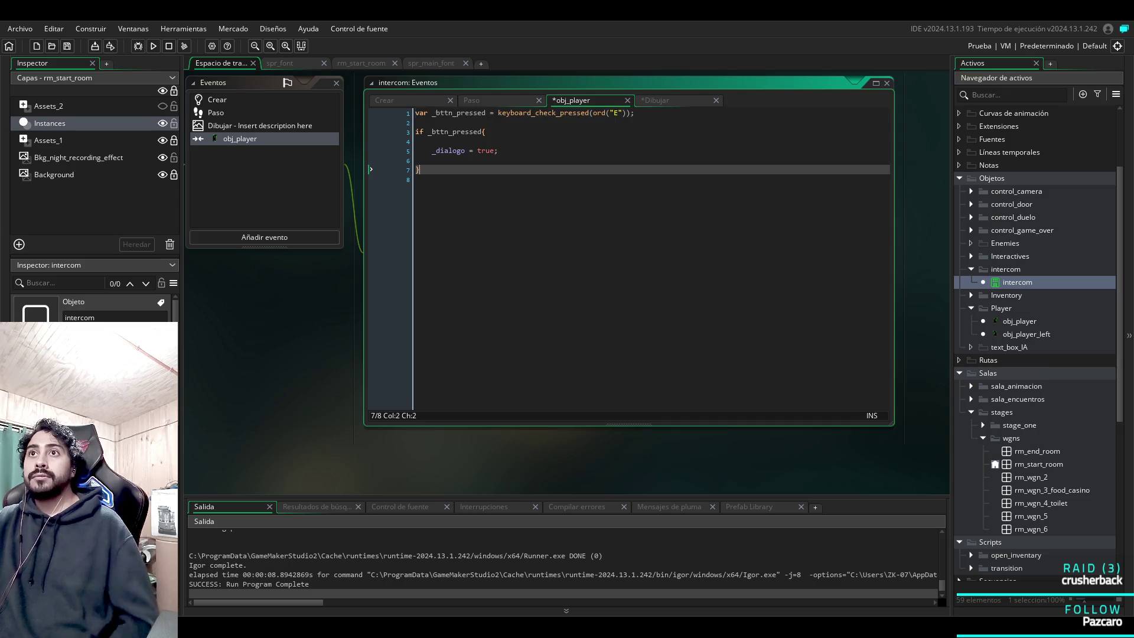
pyautogui.click(471, 101)
pyautogui.click(614, 101)
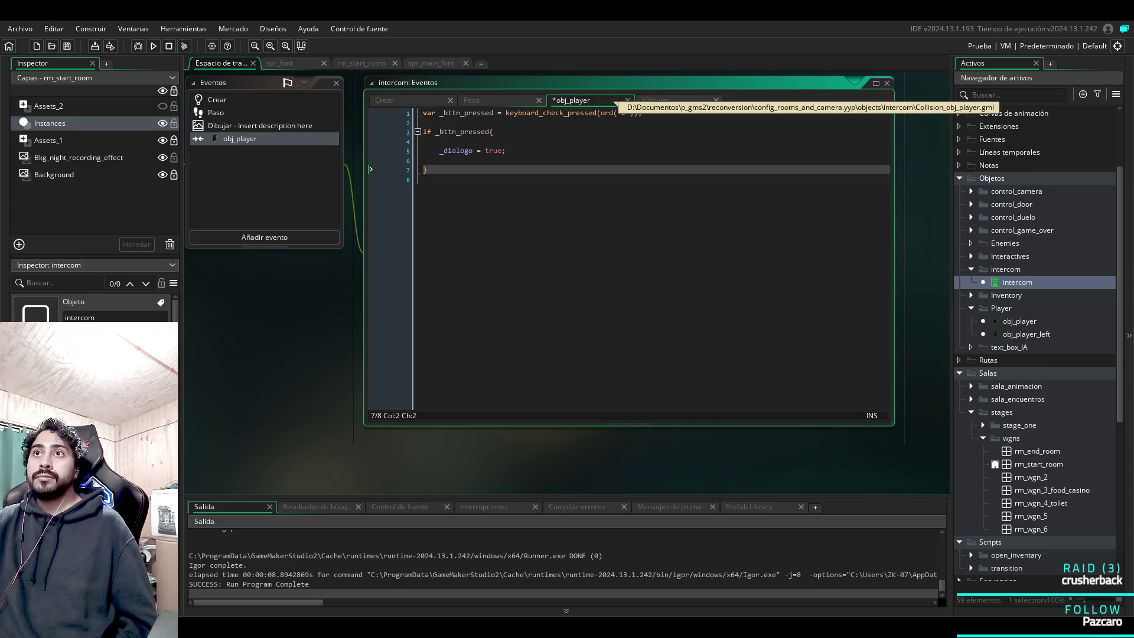
pyautogui.click(472, 100)
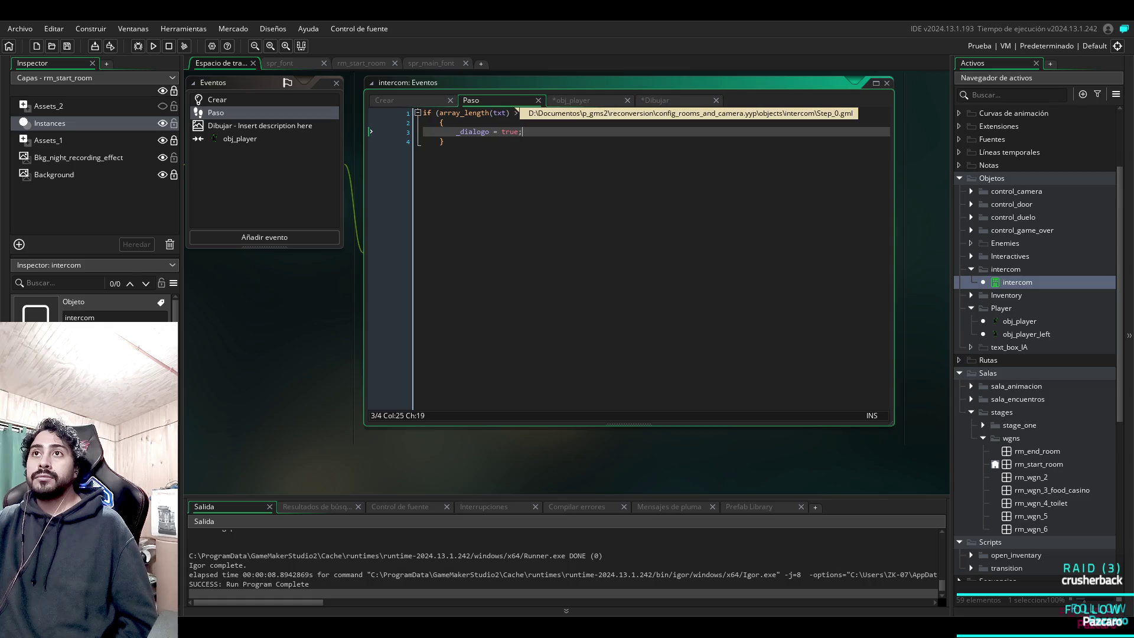
pyautogui.click(576, 100)
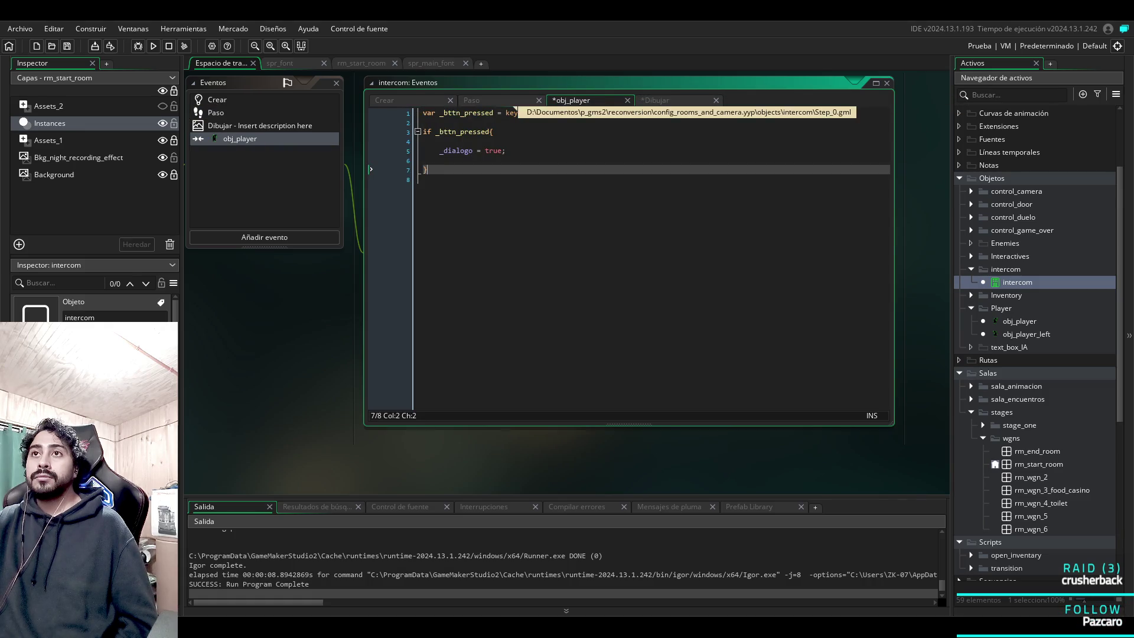
pyautogui.click(514, 102)
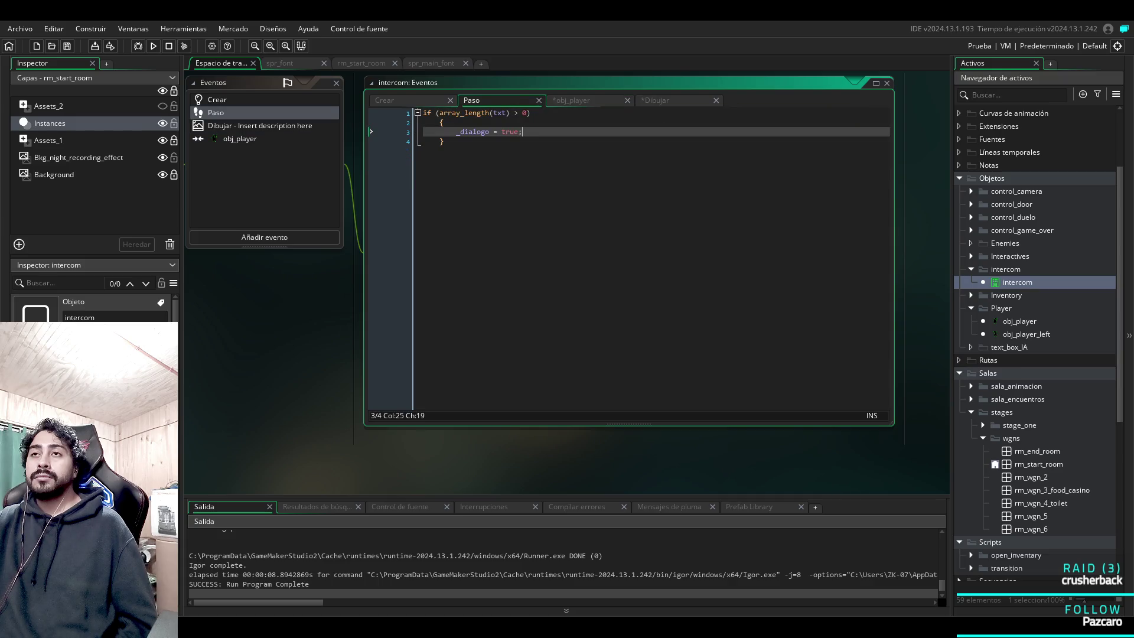
pyautogui.click(594, 102)
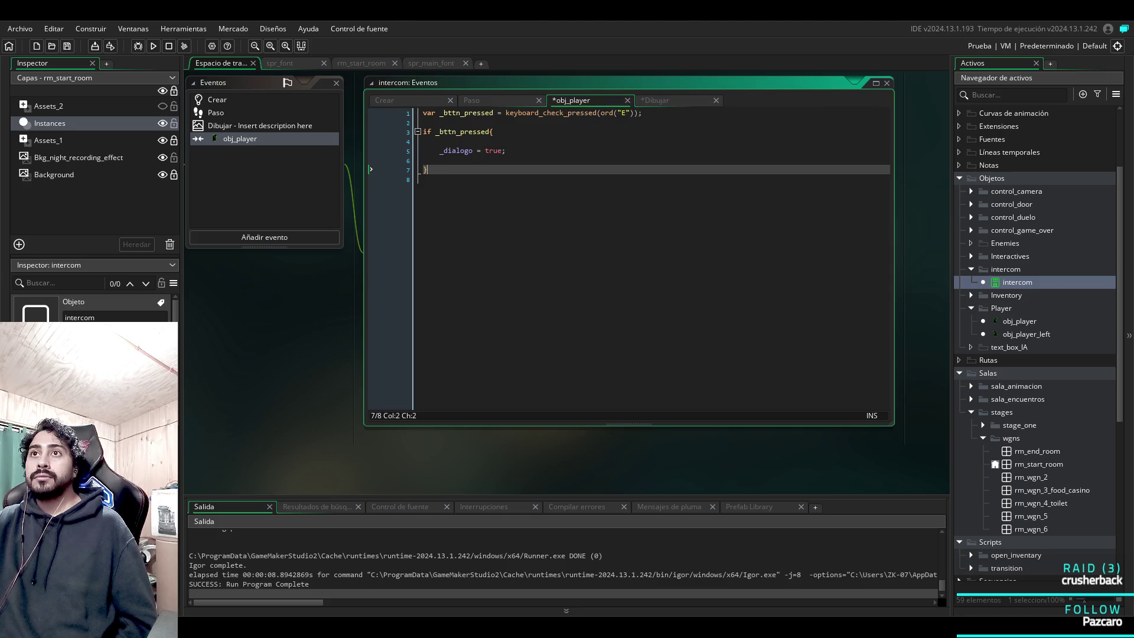
pyautogui.click(472, 100)
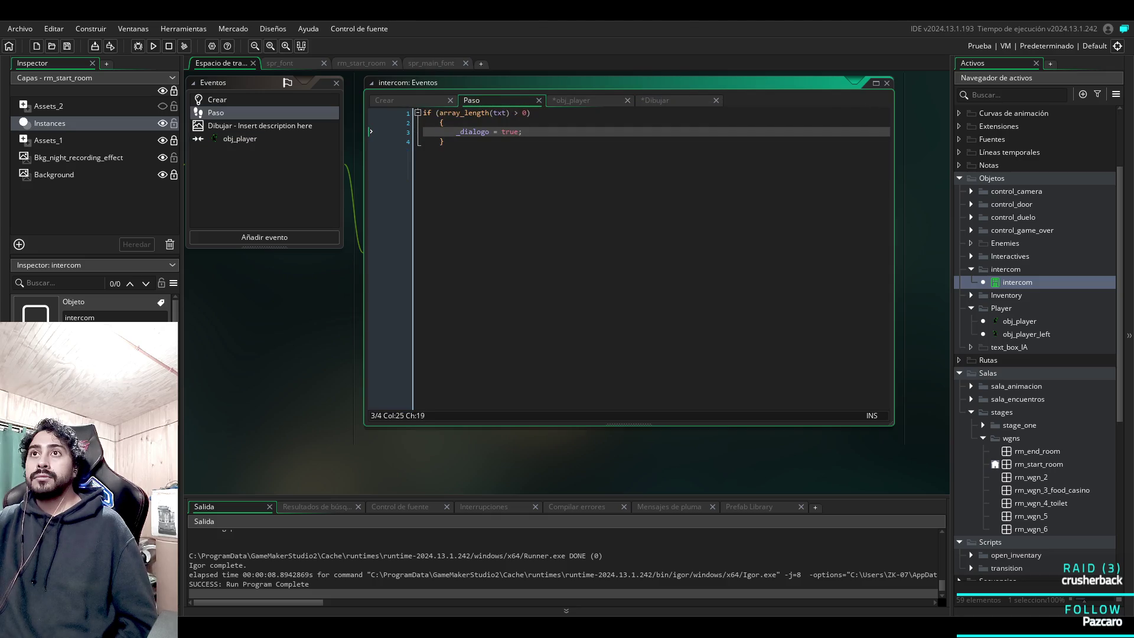
pyautogui.click(571, 100)
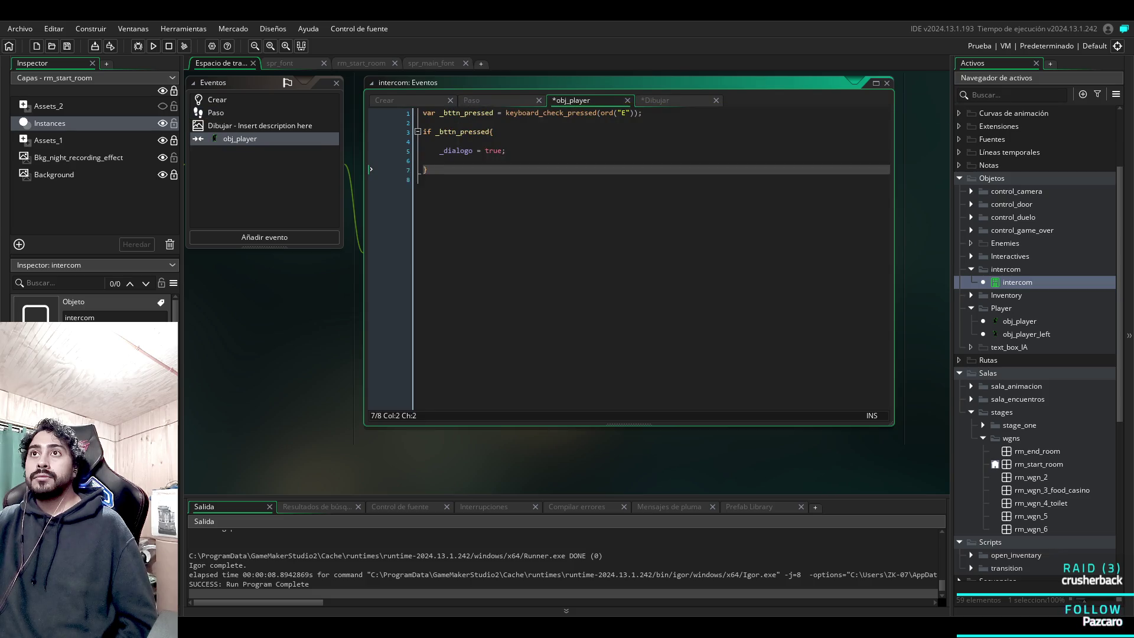
pyautogui.click(510, 102)
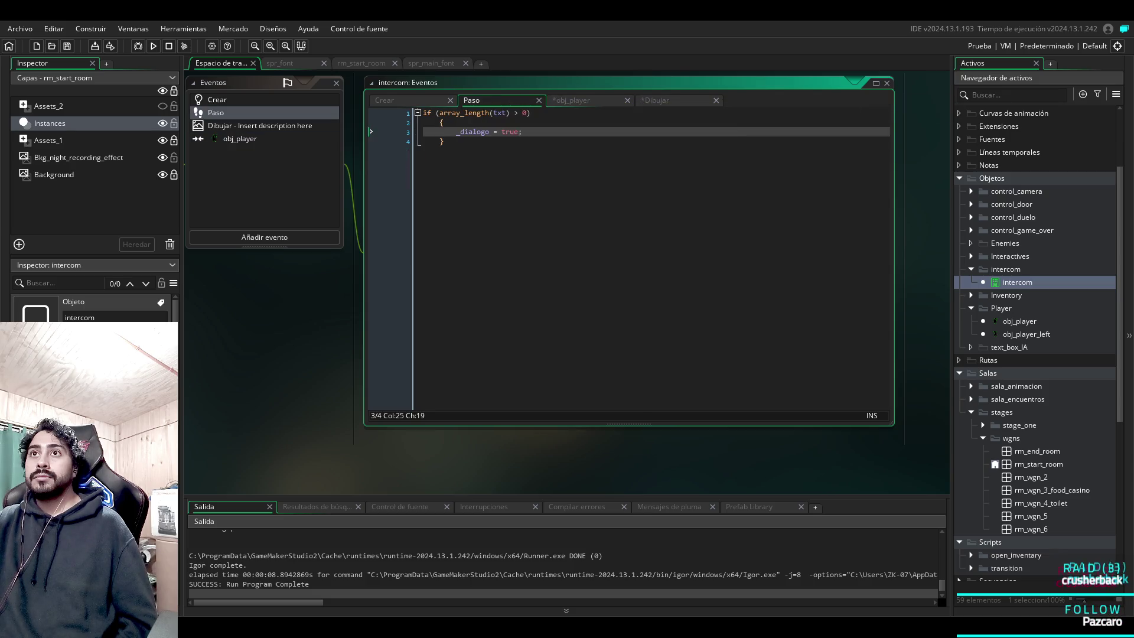
# Append '&& array_length(txt) > 0' to the collision code's E-key if condition.
pyautogui.moveTo(439, 112); pyautogui.dragTo(531, 113)
pyautogui.hotkey('shift', 'Left')
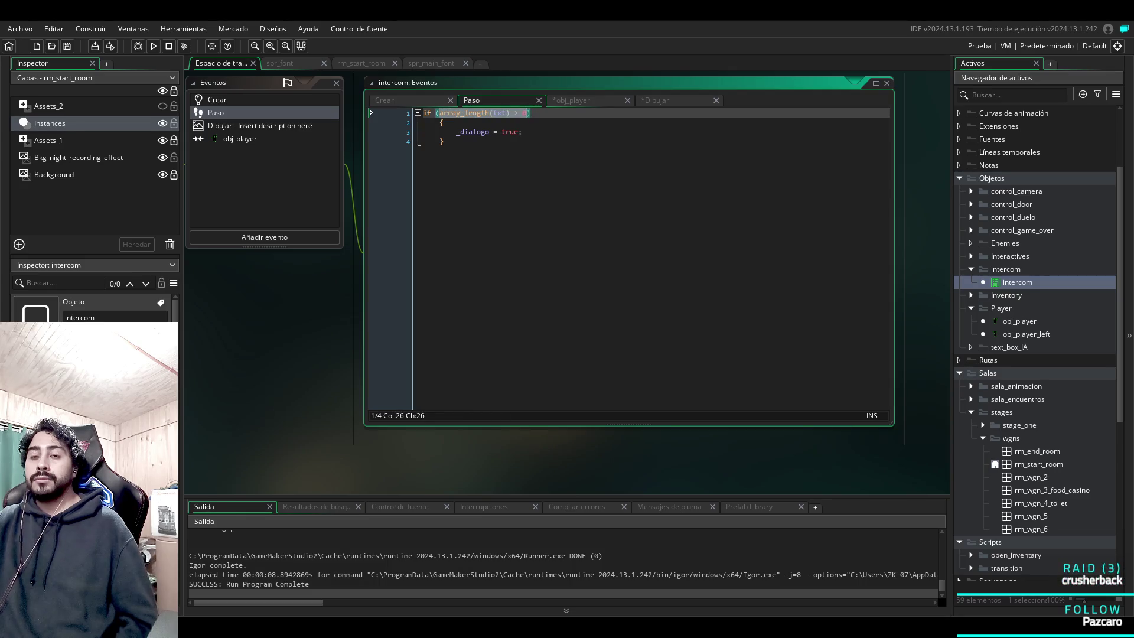
pyautogui.hotkey('ctrl', 'Tab')
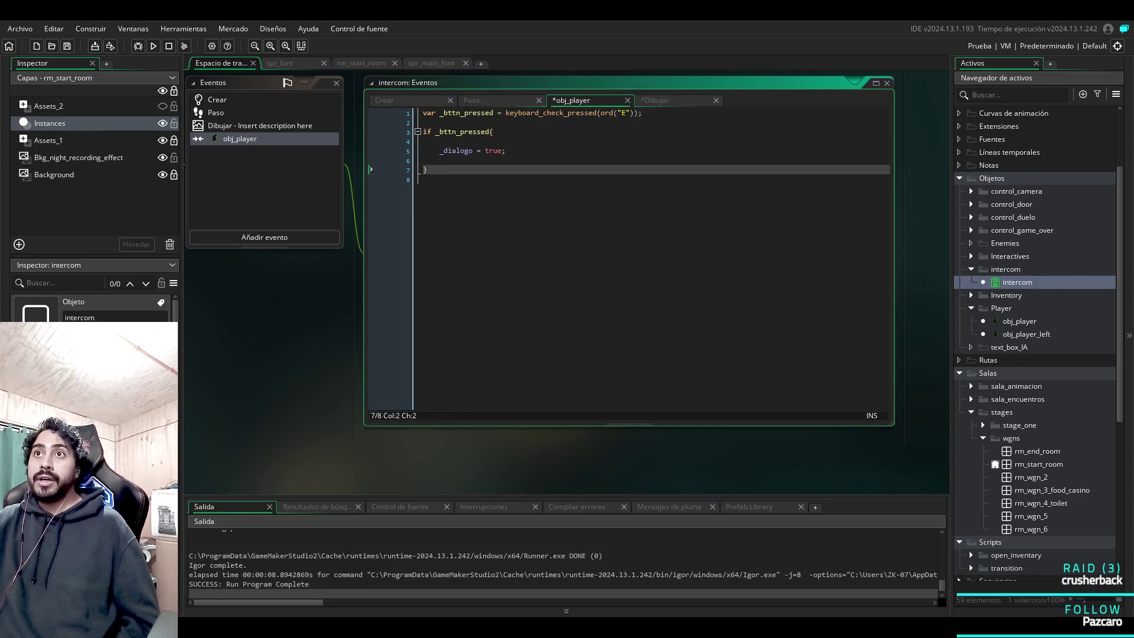
pyautogui.click(492, 131)
pyautogui.press('Left')
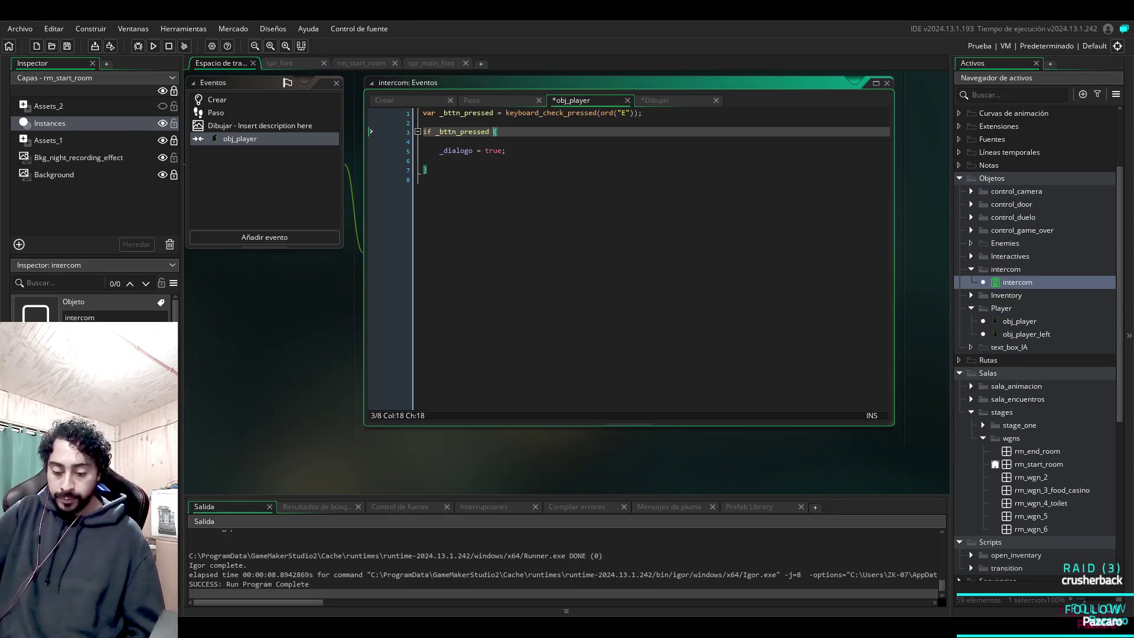
pyautogui.write('&& array_length(txt) > 0')
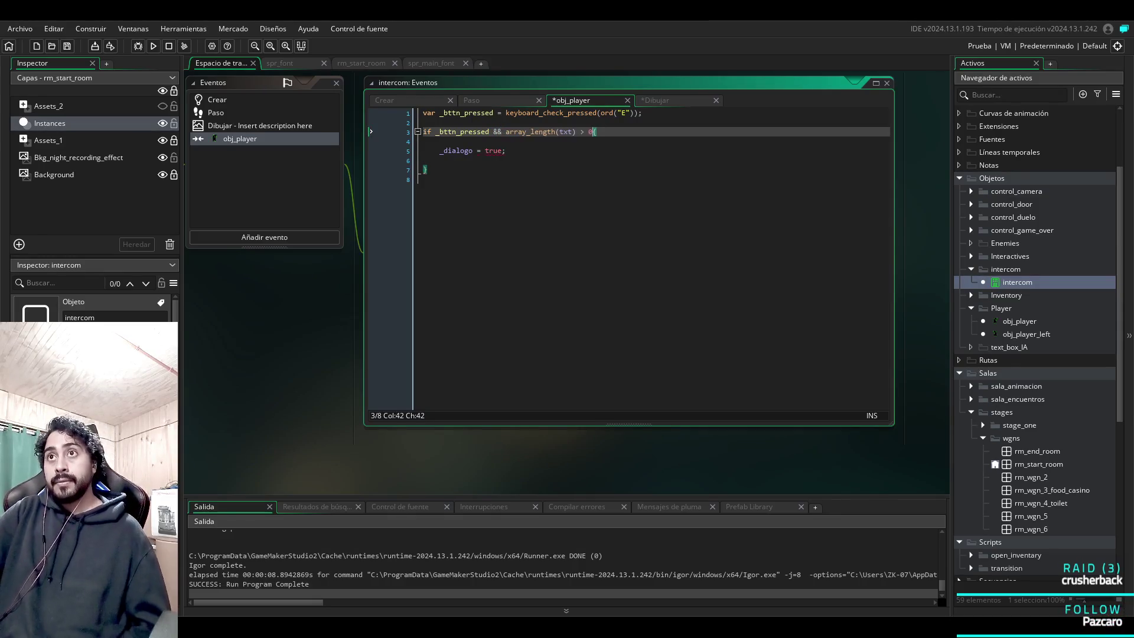
# Comment out the Step code with '/*' before its if, then save and run with F5.
pyautogui.hotkey('ctrl', 'shift', 'Tab')
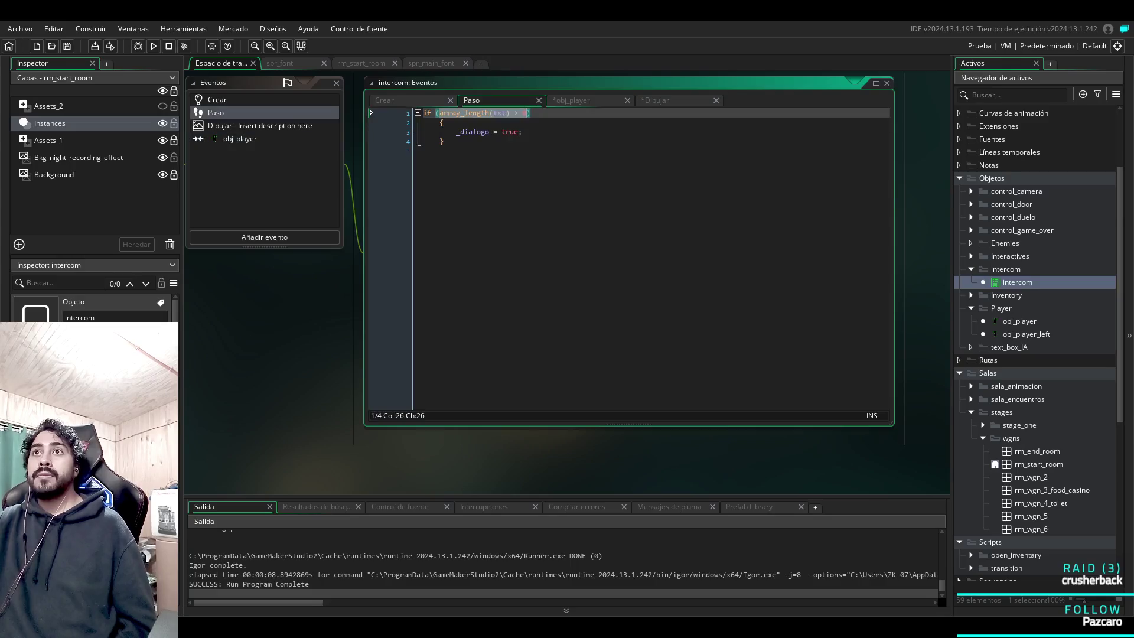
pyautogui.click(426, 113)
pyautogui.click(423, 113)
pyautogui.write('/*')
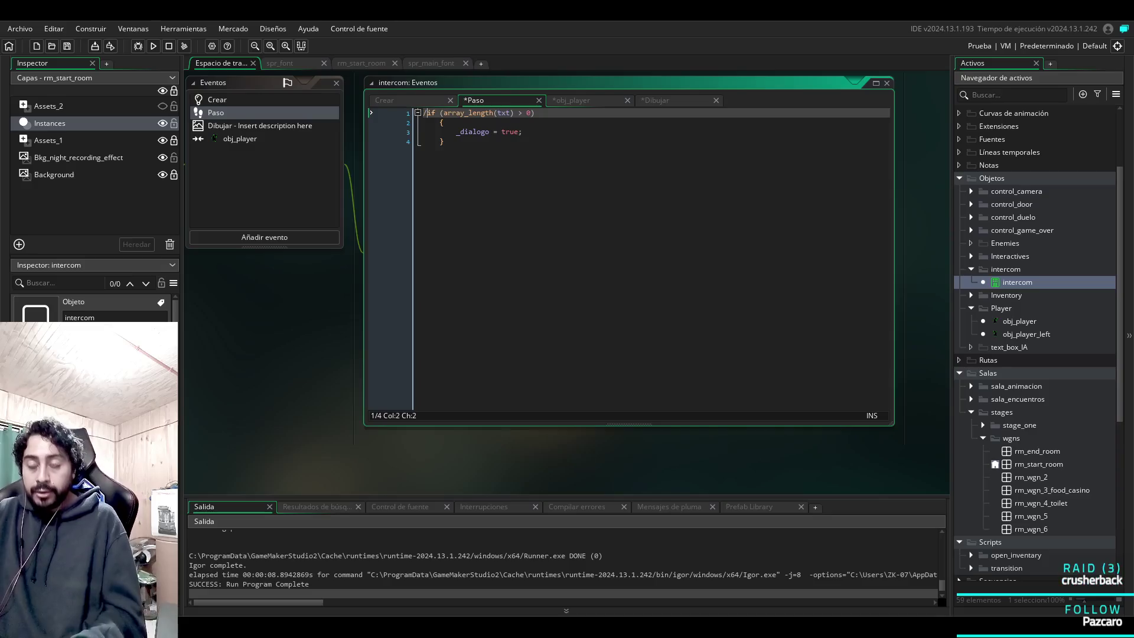
pyautogui.press('F5')
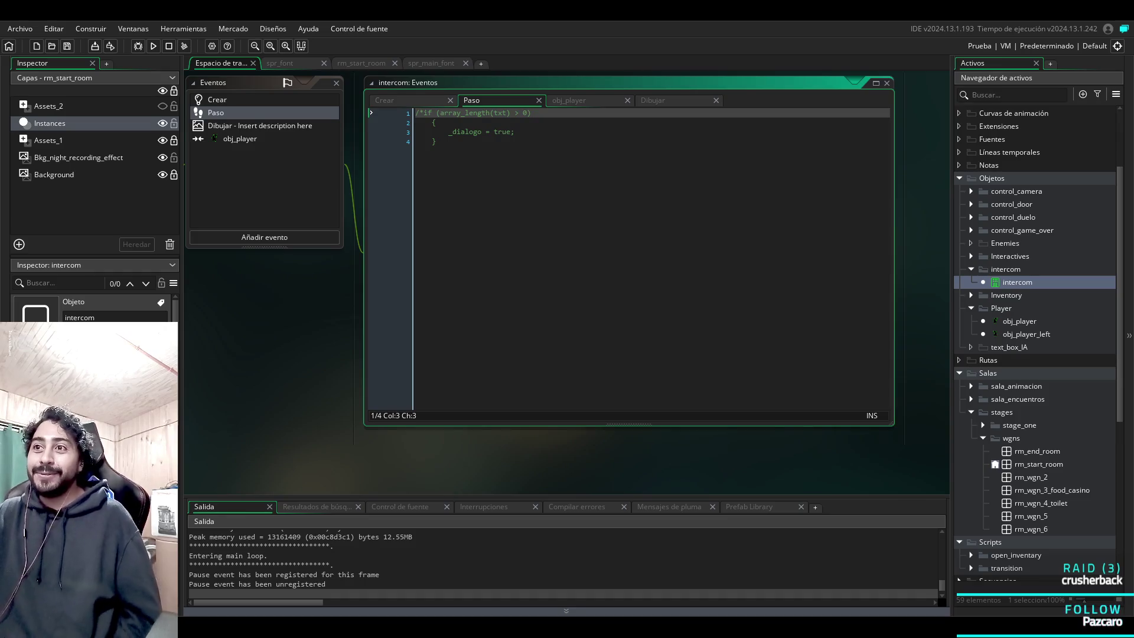
pyautogui.click(638, 583)
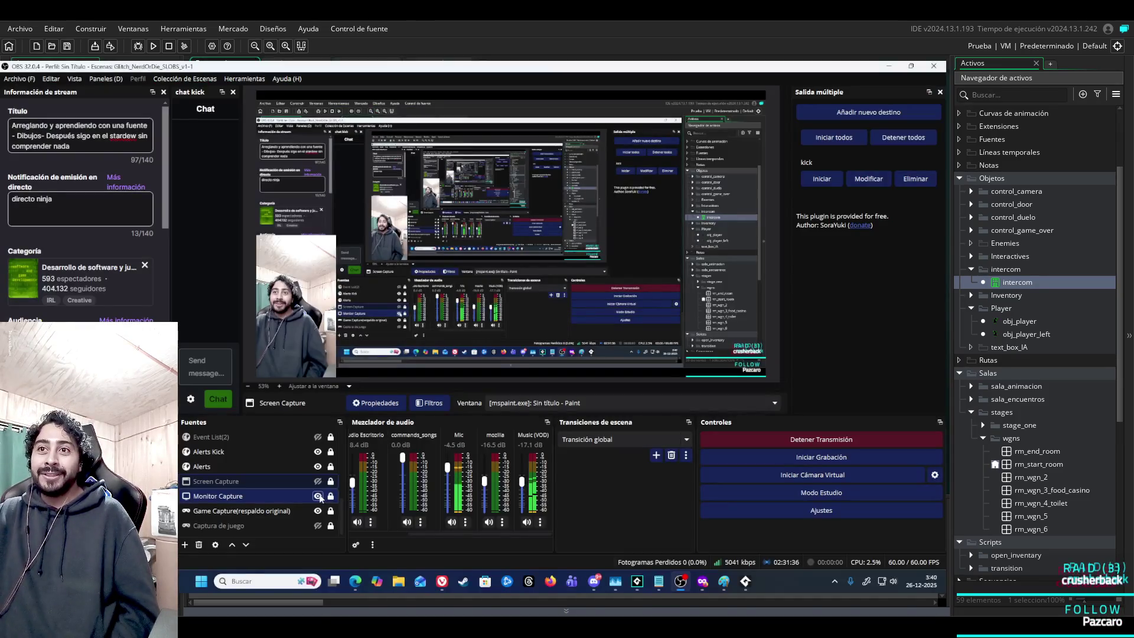
# Restart the game run, walk the player to the intercom, then close the game.
pyautogui.click(640, 584)
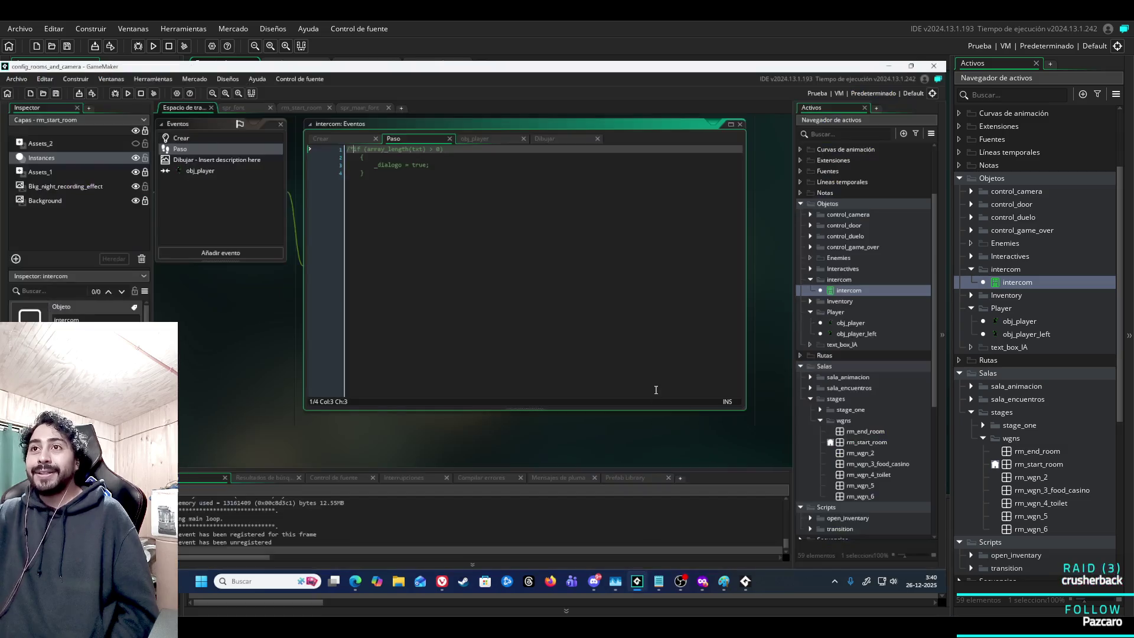
pyautogui.click(128, 93)
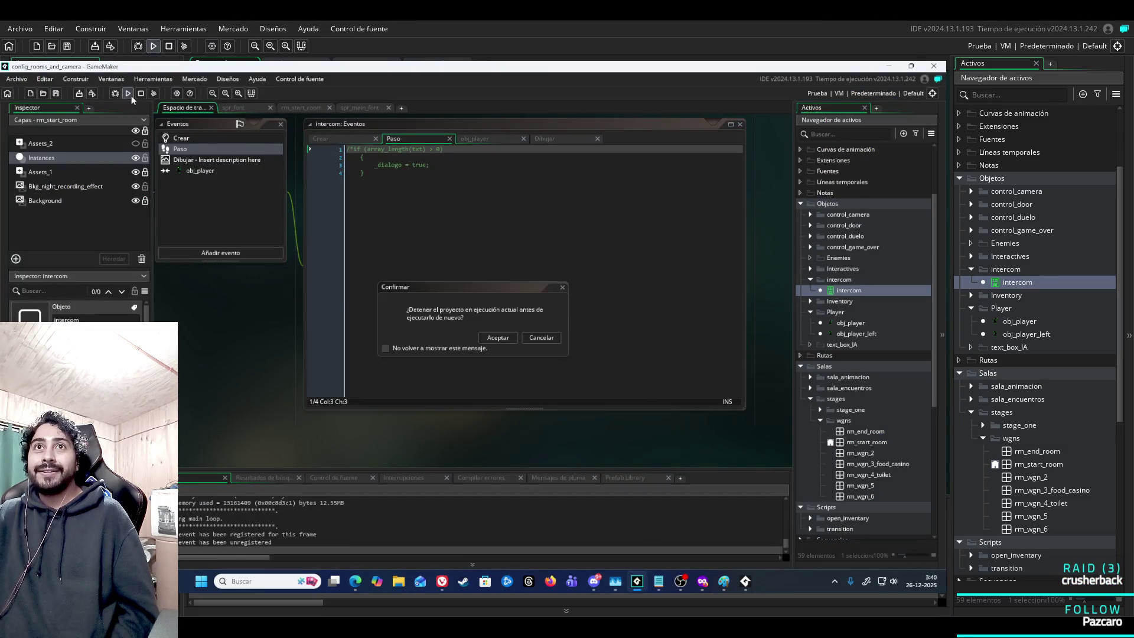
pyautogui.click(500, 340)
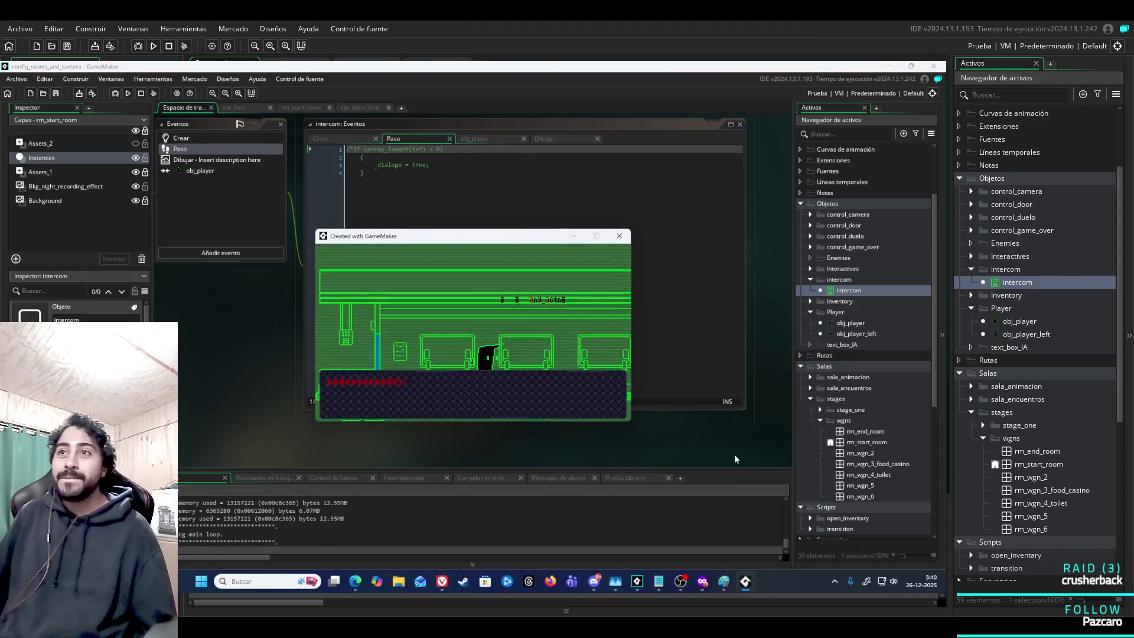
pyautogui.press('Return')
pyautogui.press('Right')
pyautogui.press('Right')
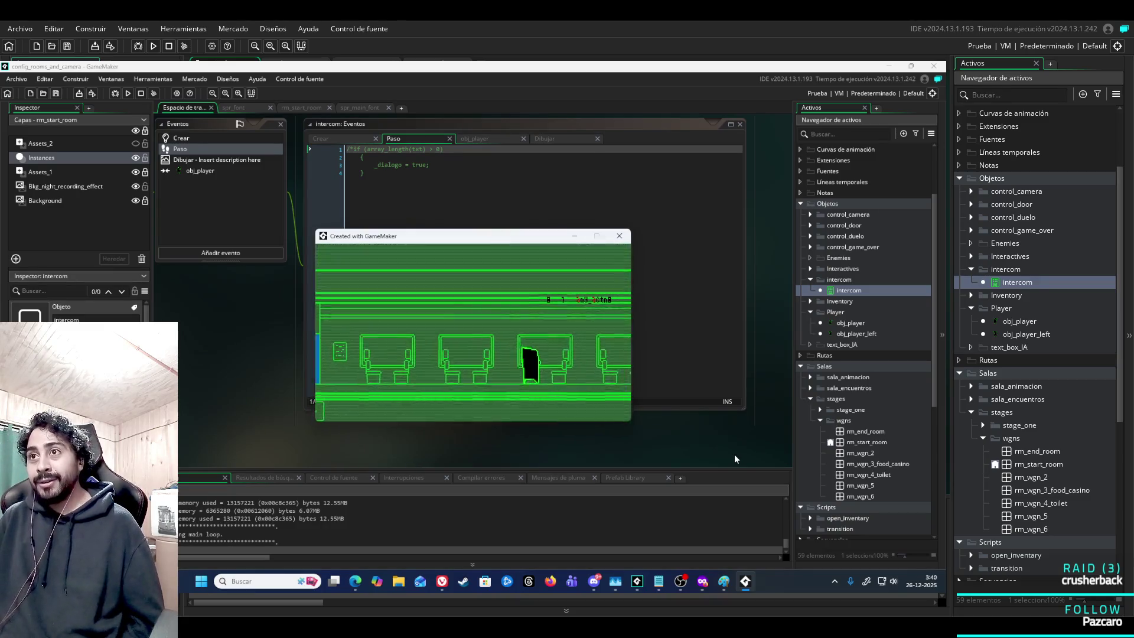
pyautogui.press('Right')
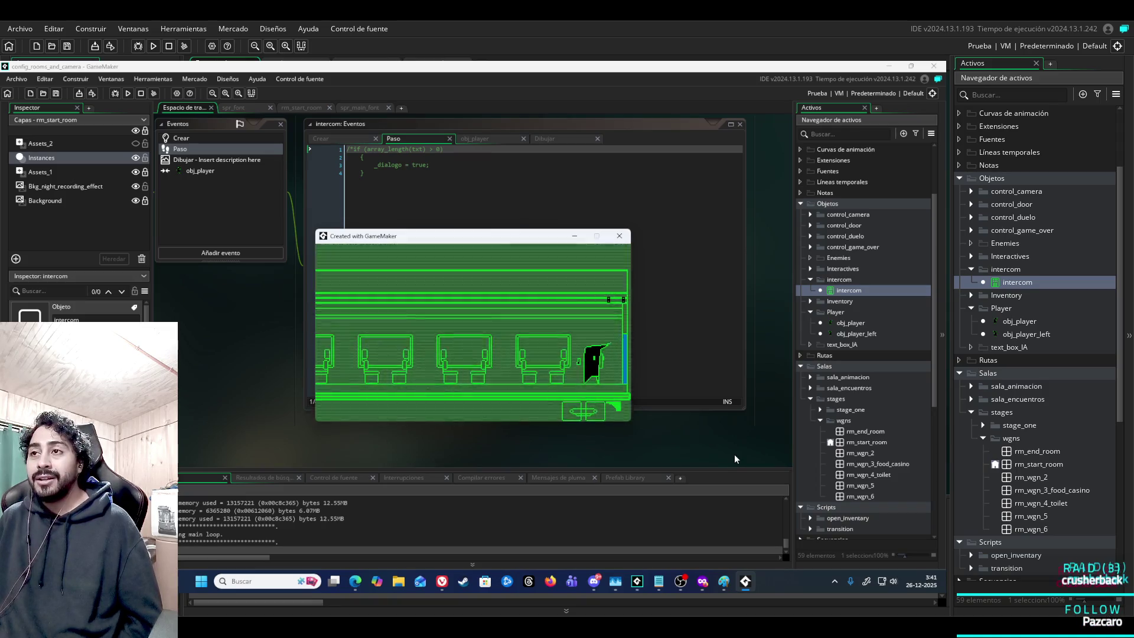
pyautogui.press('Left')
pyautogui.press('Left')
pyautogui.press('Right')
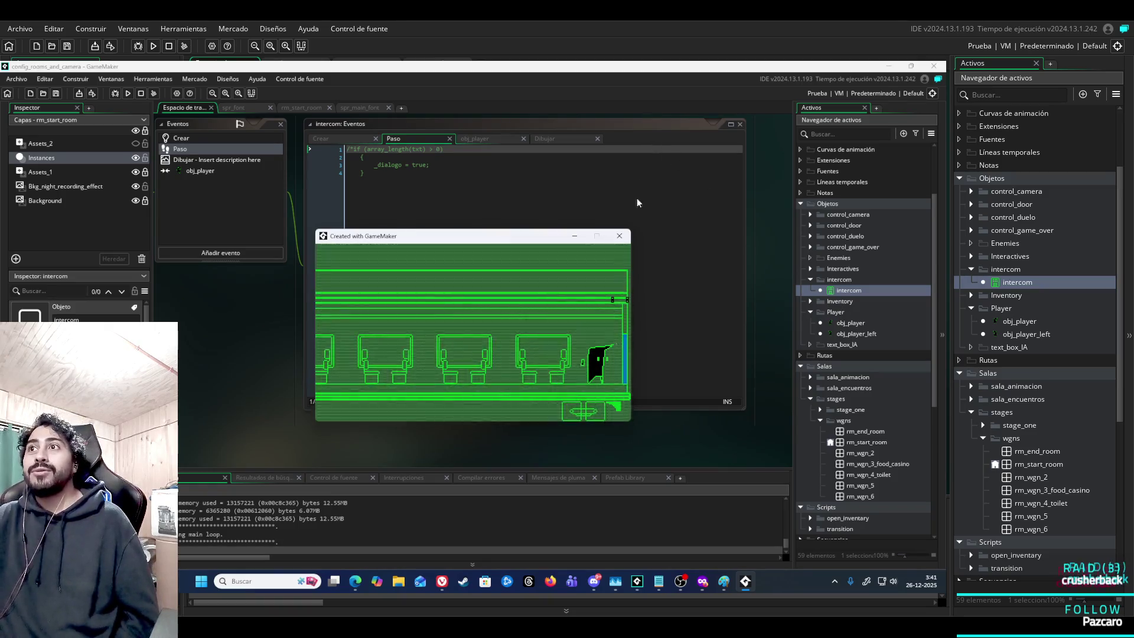
pyautogui.click(620, 235)
# Rerun the game, trigger the intercom dialogue and advance it until it closes, then close the window.
pyautogui.click(129, 94)
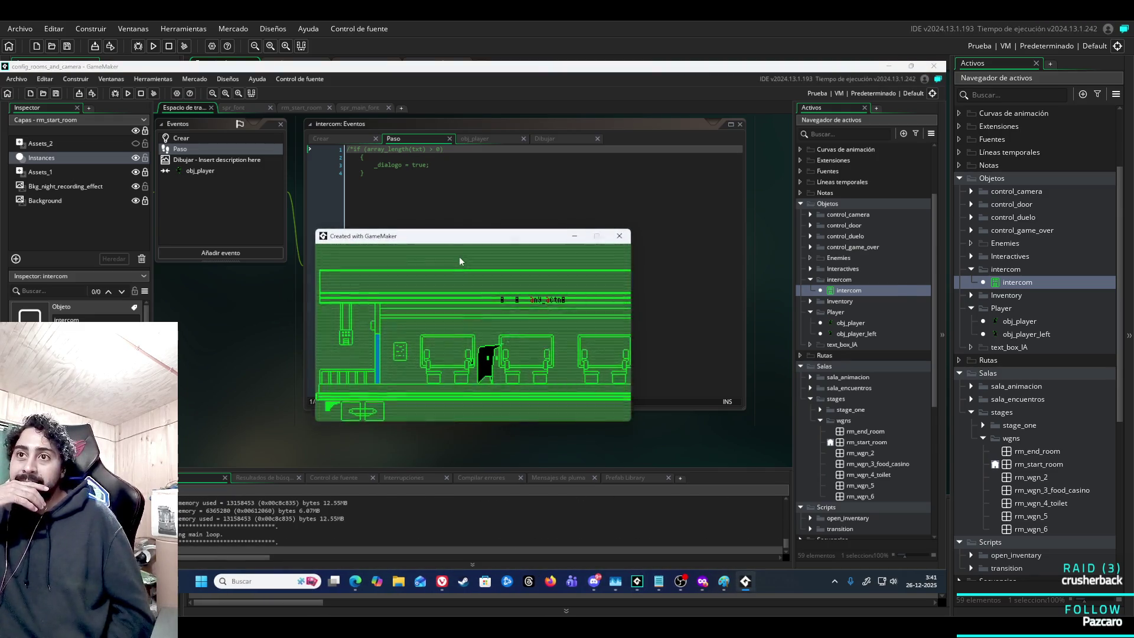
pyautogui.press('Right')
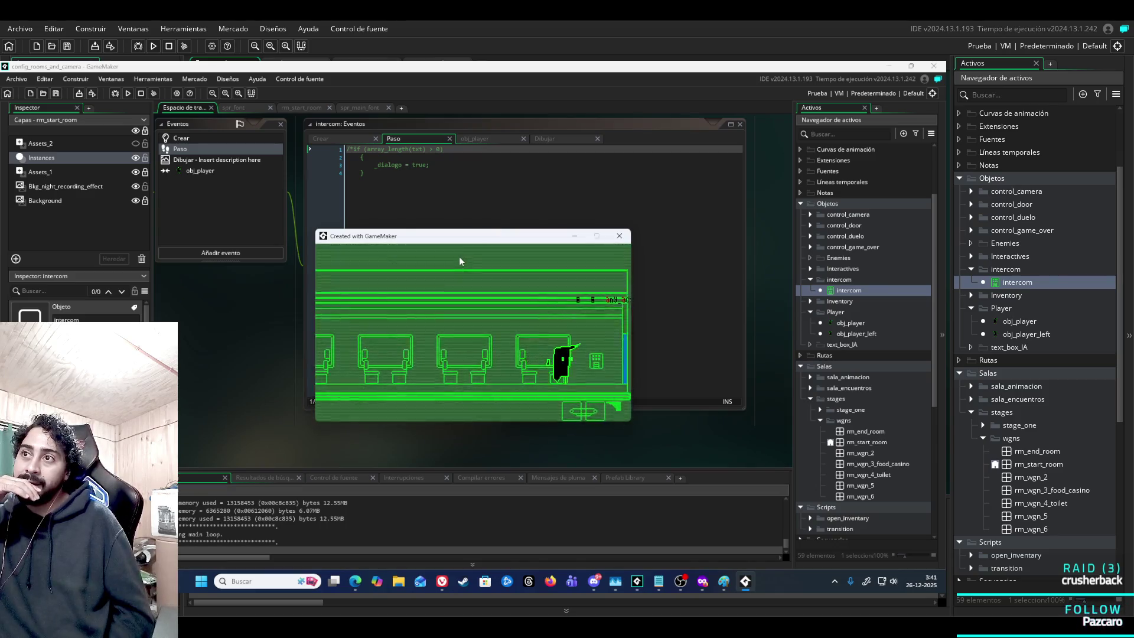
pyautogui.press('Right')
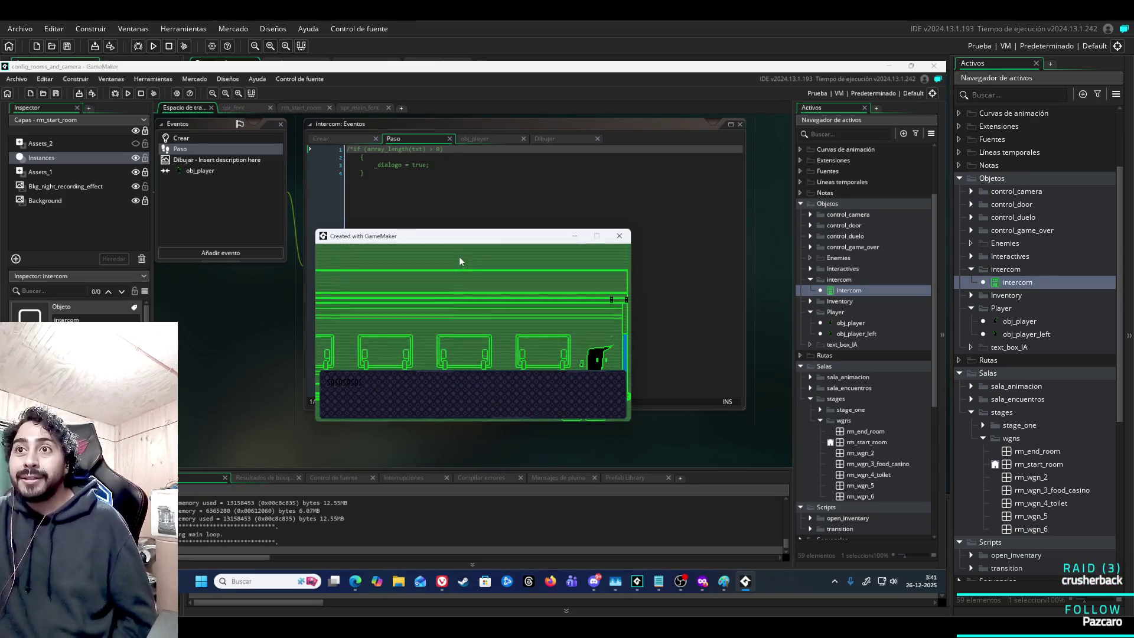
pyautogui.press('Left')
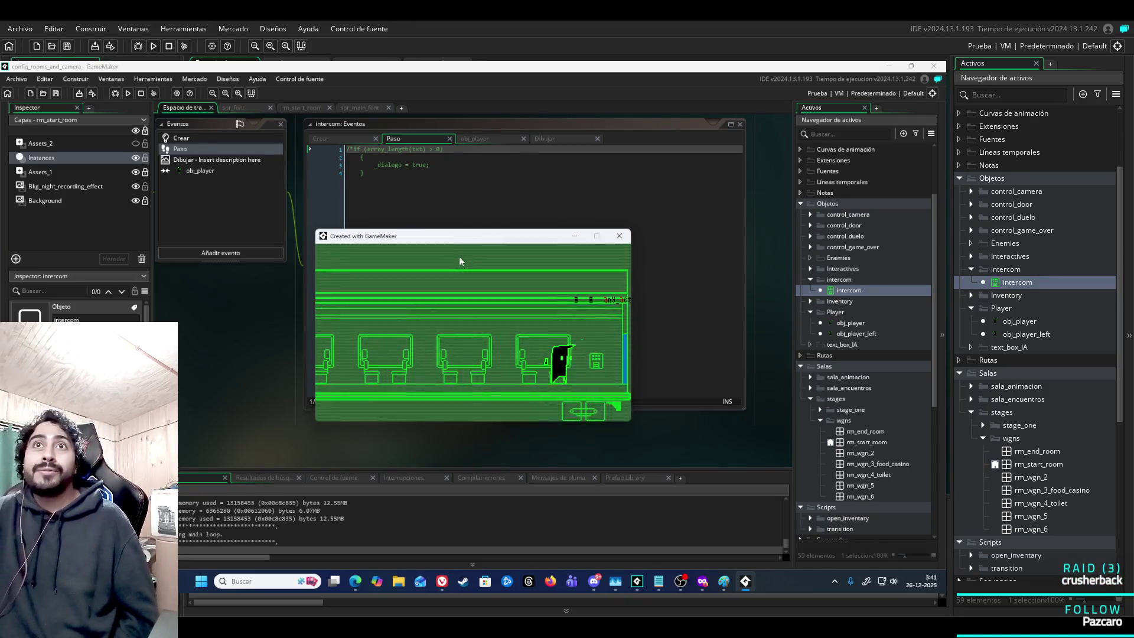
pyautogui.click(128, 93)
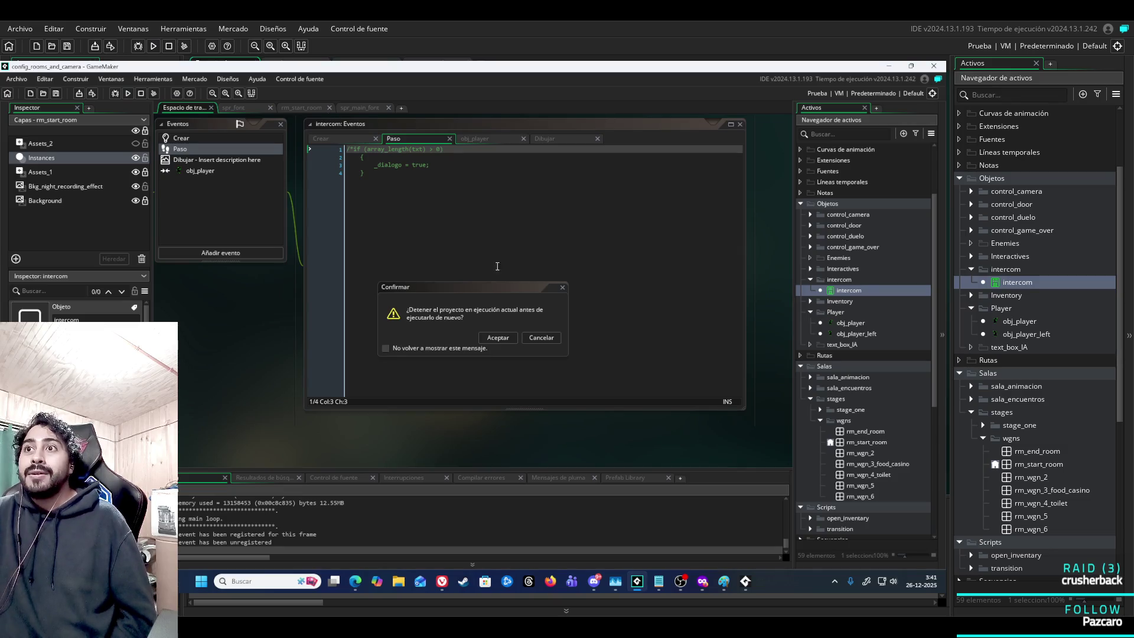
pyautogui.click(501, 339)
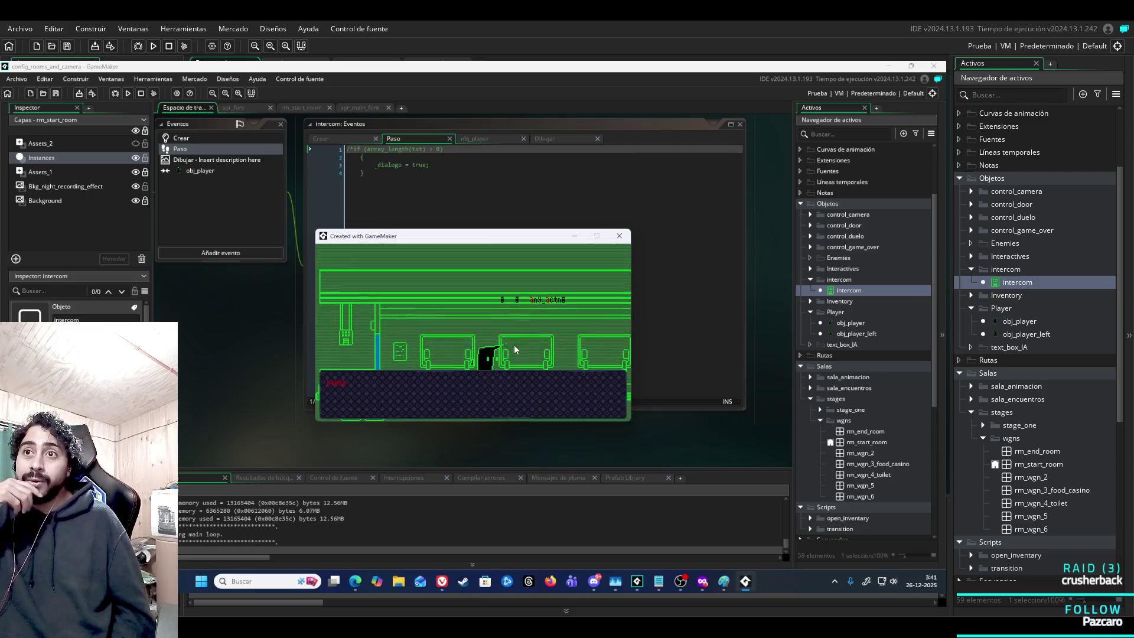
pyautogui.press('Right')
pyautogui.press('Right')
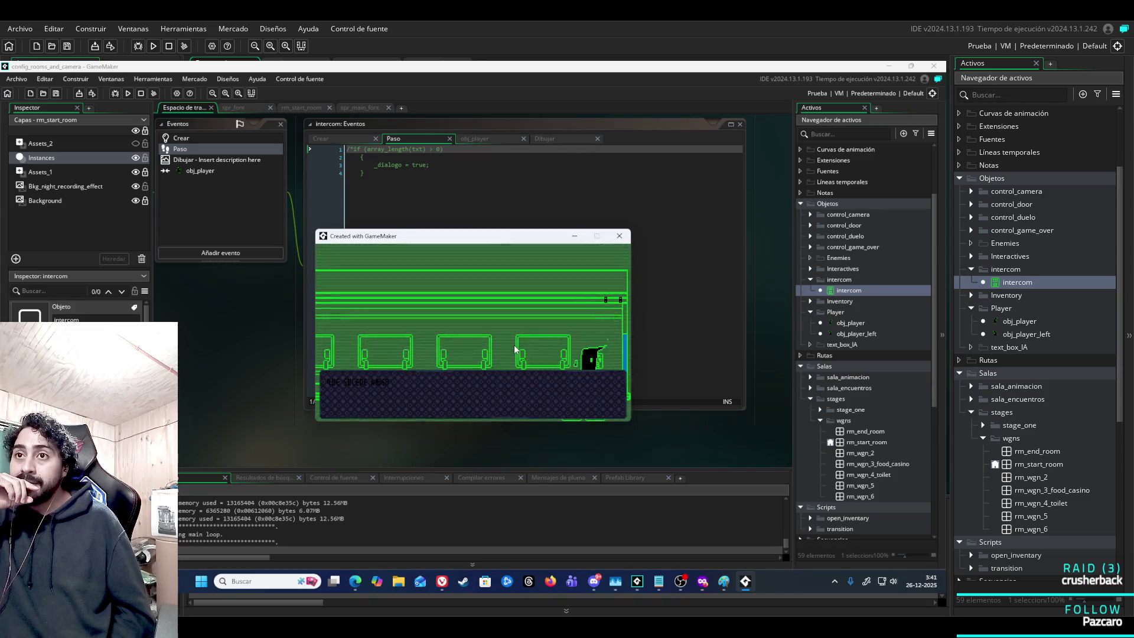
pyautogui.press('Return')
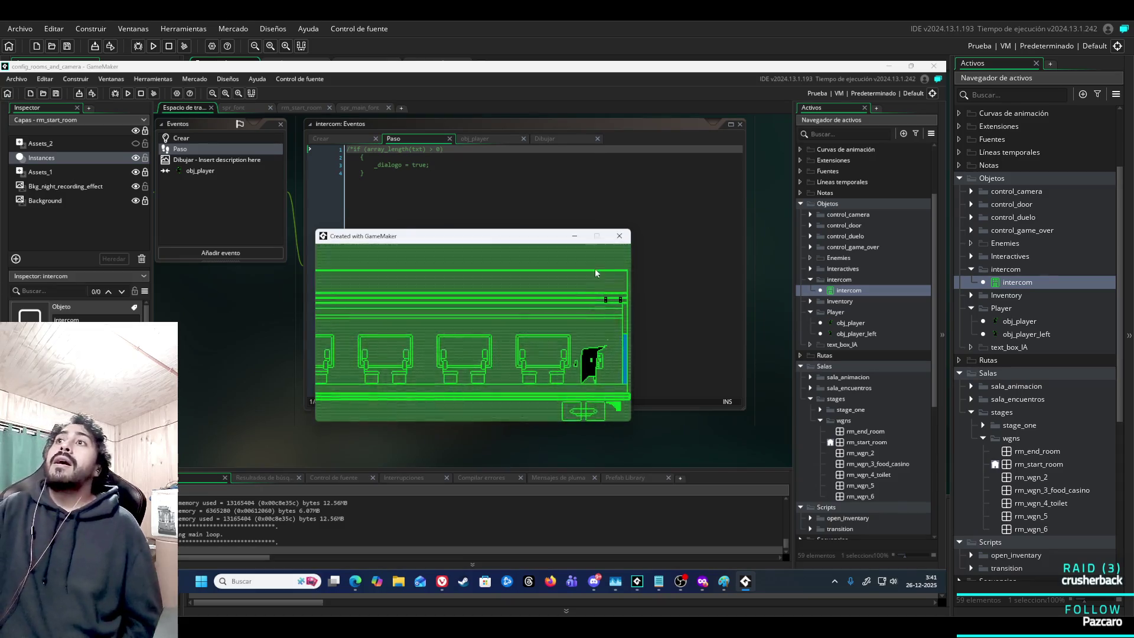
pyautogui.click(619, 235)
# Comment out instance_destroy() on line 60 of the Draw code with // and run with F5.
pyautogui.click(476, 139)
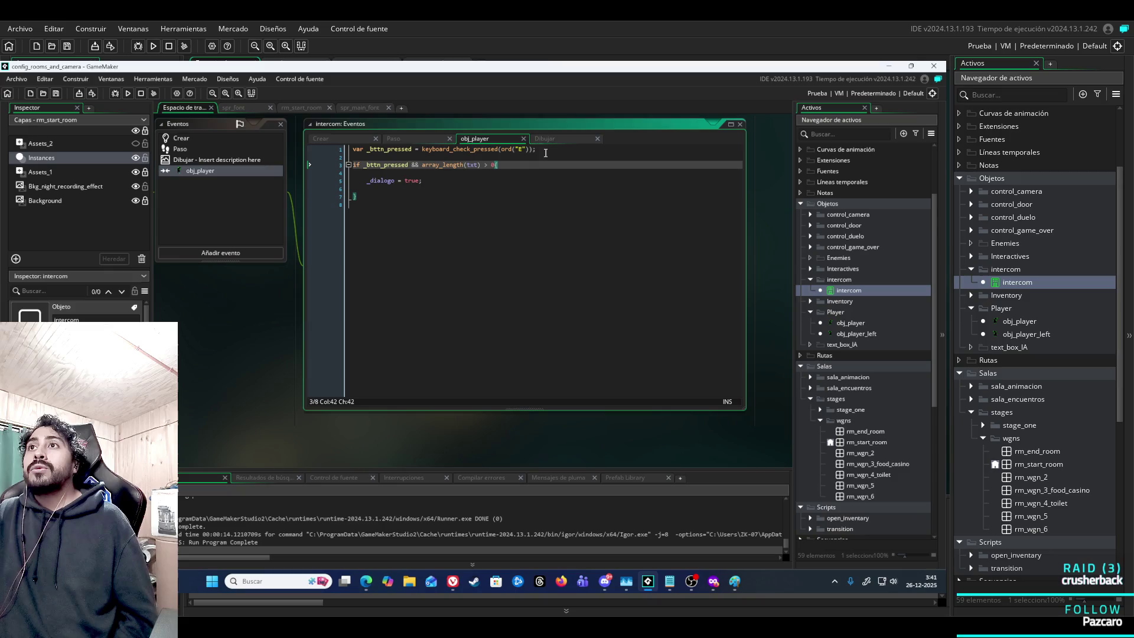
pyautogui.click(552, 140)
pyautogui.scroll(3, 408, 206)
pyautogui.click(435, 249)
pyautogui.write('//instance_destroy();')
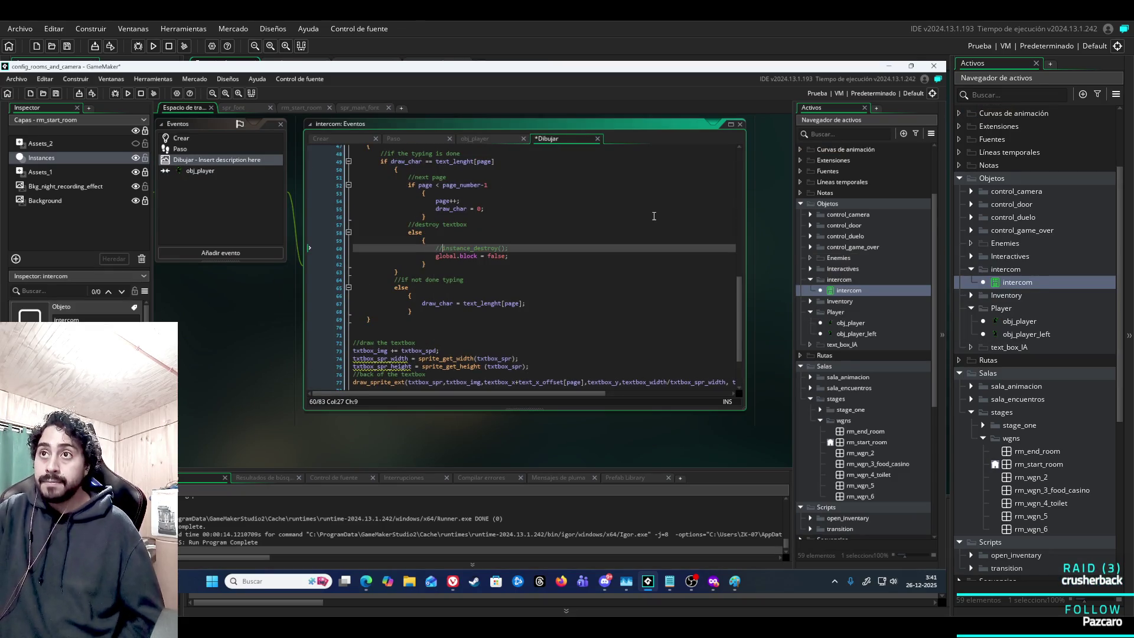
pyautogui.press('F5')
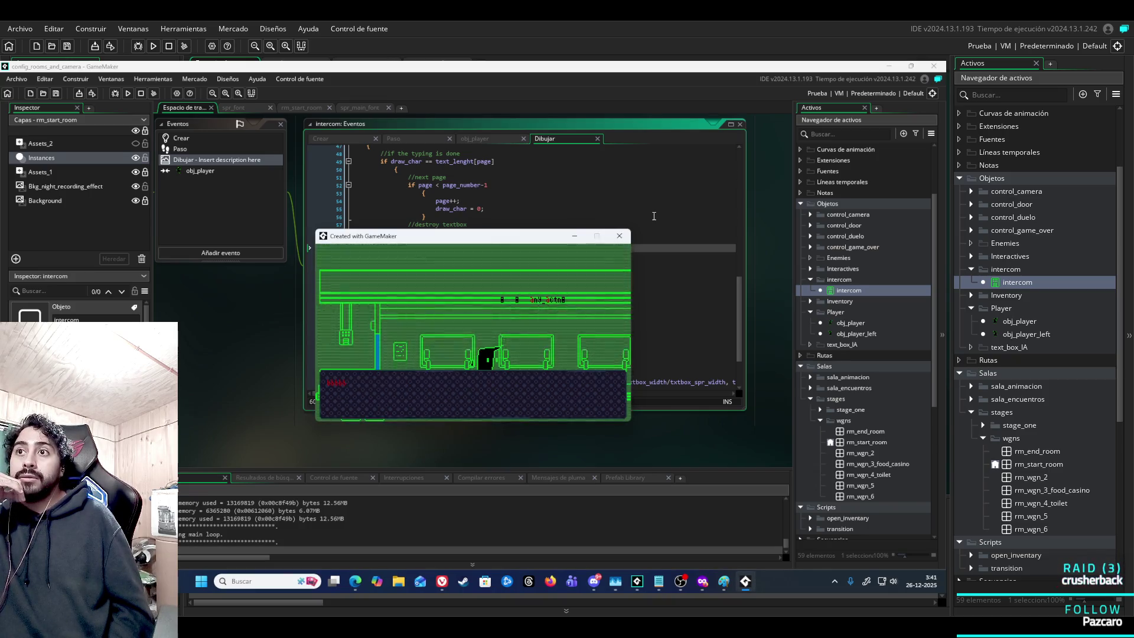
# Step through the in-game dialog with space, then close the game window.
pyautogui.press('space')
pyautogui.press('Right')
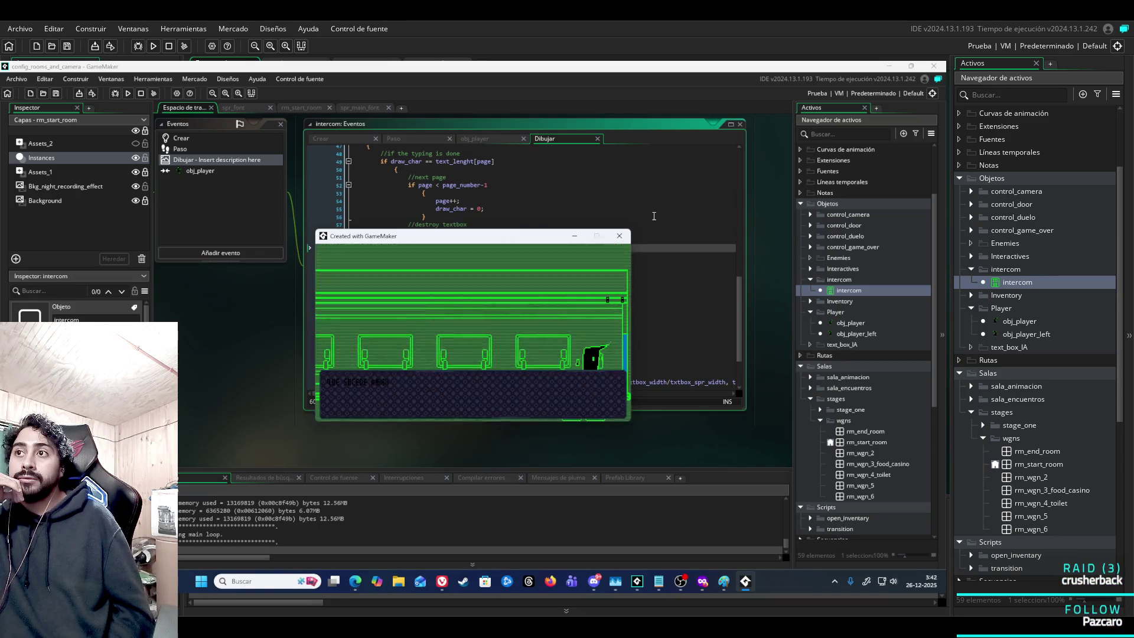
pyautogui.press('space')
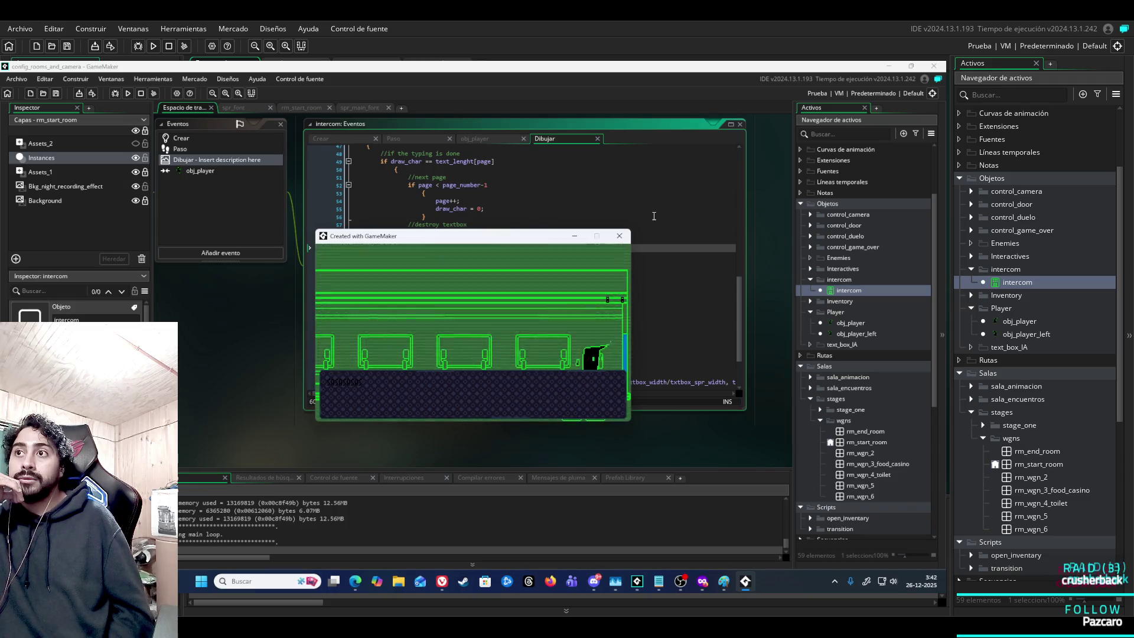
pyautogui.click(626, 237)
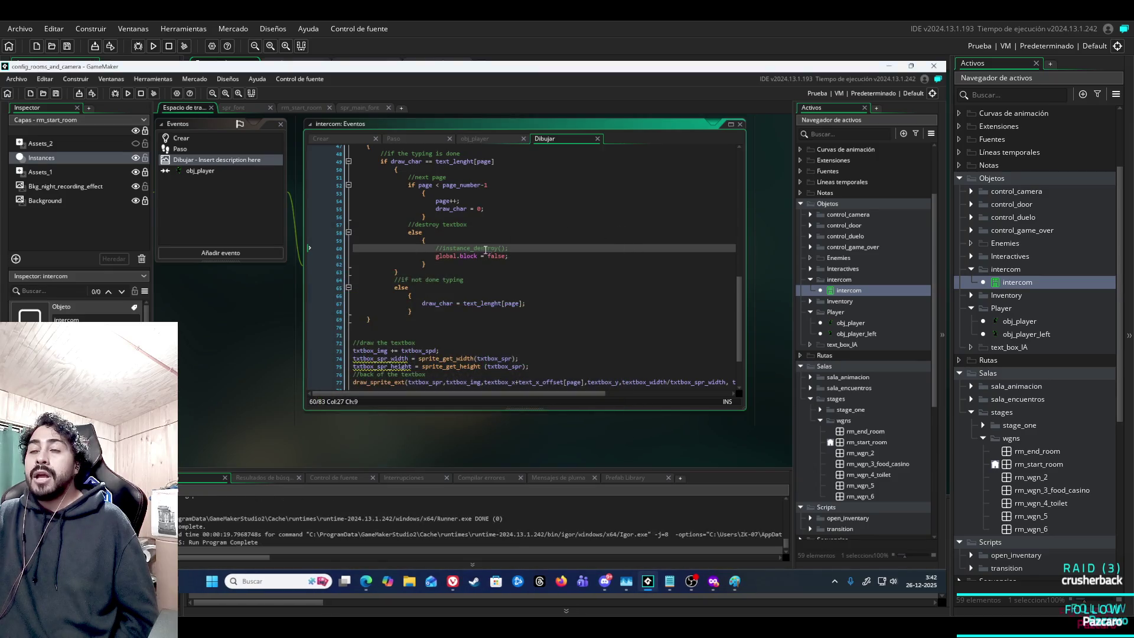
# Uncomment the instance_destroy() call on line 60 of the intercom Draw code.
pyautogui.scroll(10, 505, 284)
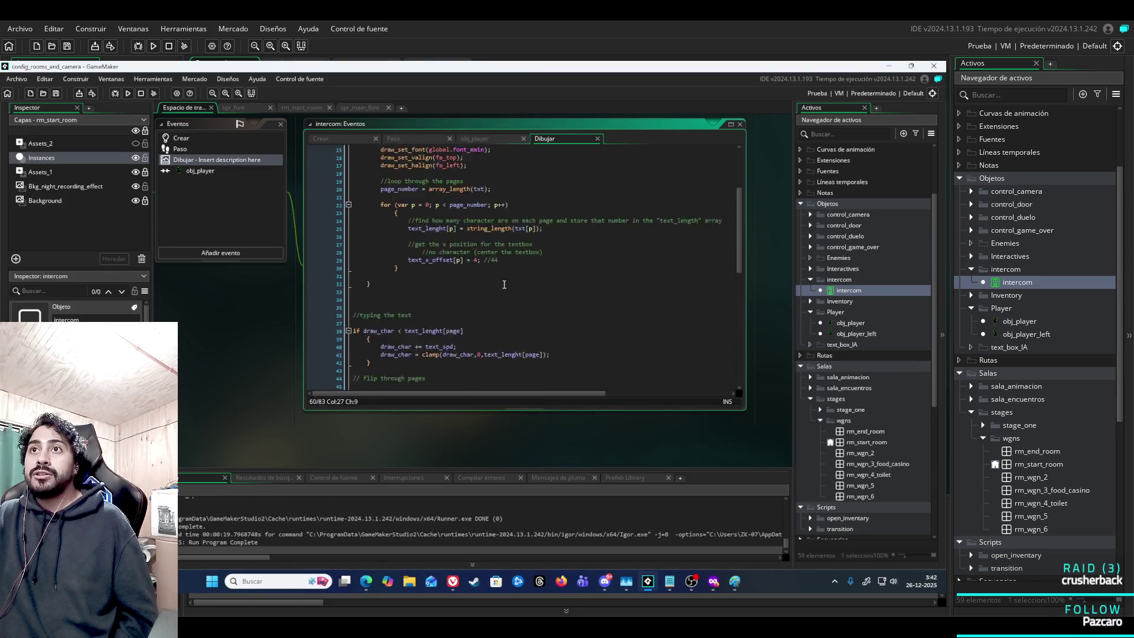
pyautogui.scroll(5, 505, 285)
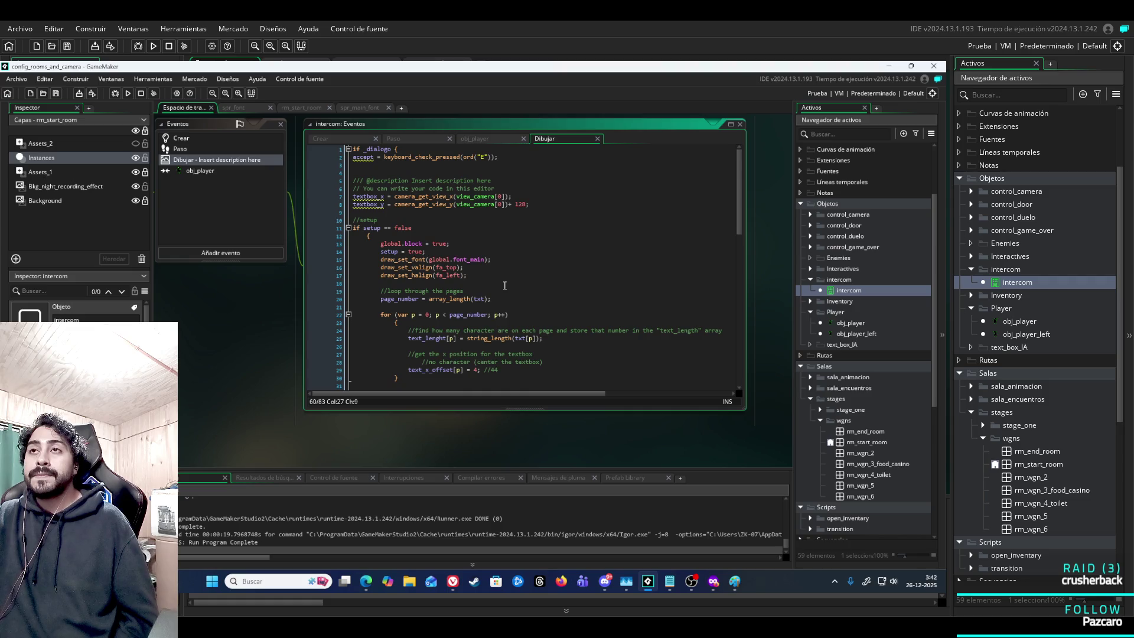
pyautogui.scroll(-12, 505, 285)
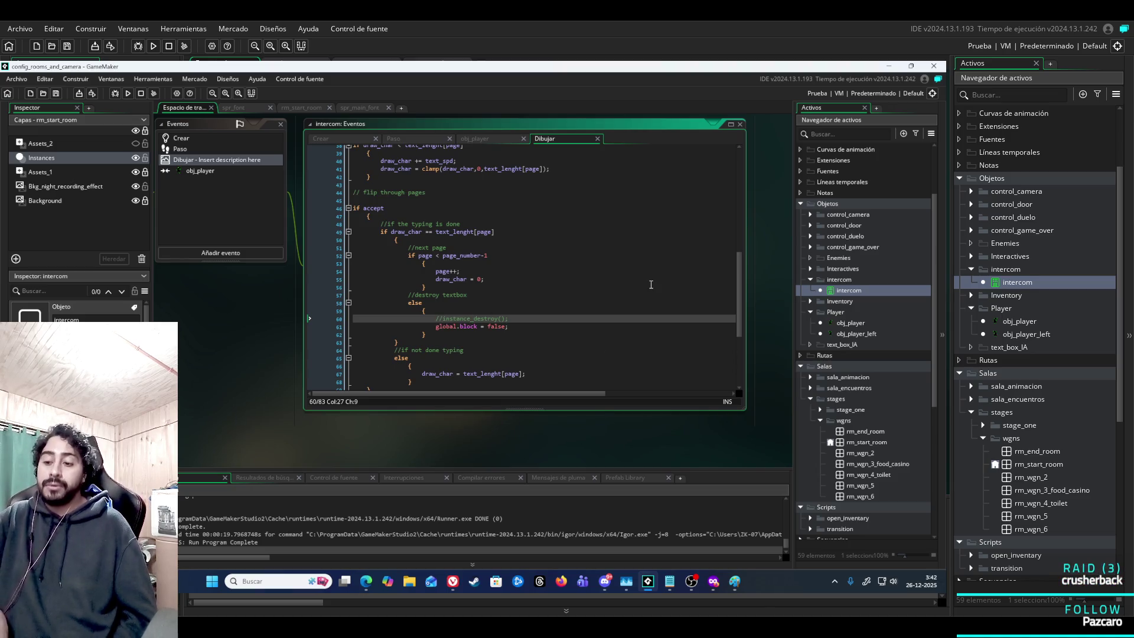
pyautogui.press('BackSpace')
pyautogui.press('BackSpace')
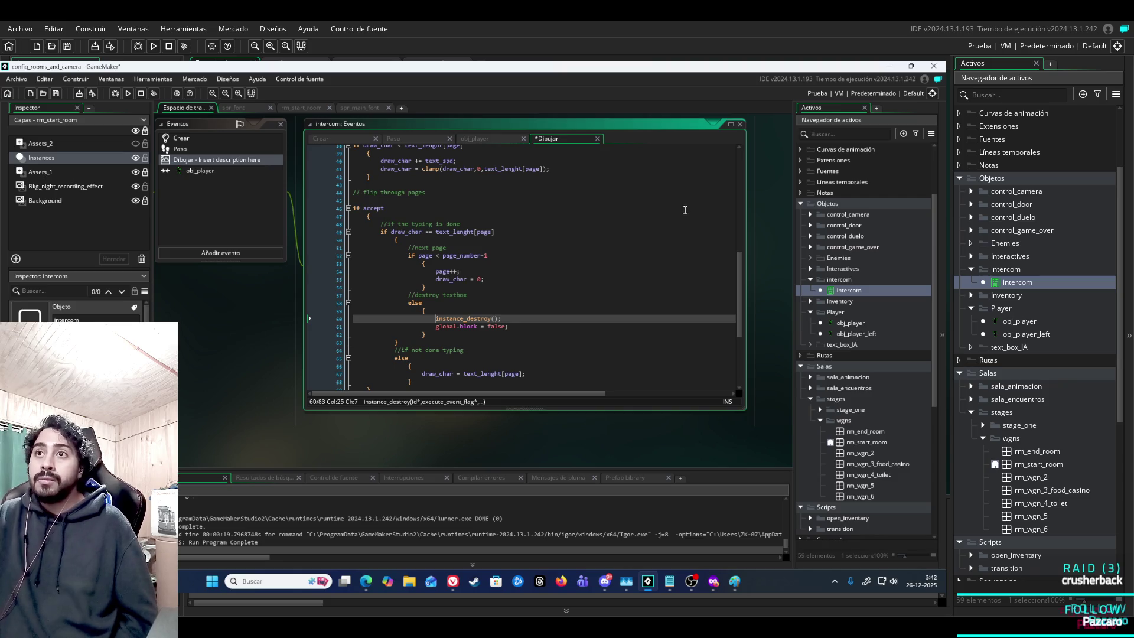
# Rerun the game with F5, which stops on a textbox_y Code Error at line 77.
pyautogui.scroll(-6, 549, 304)
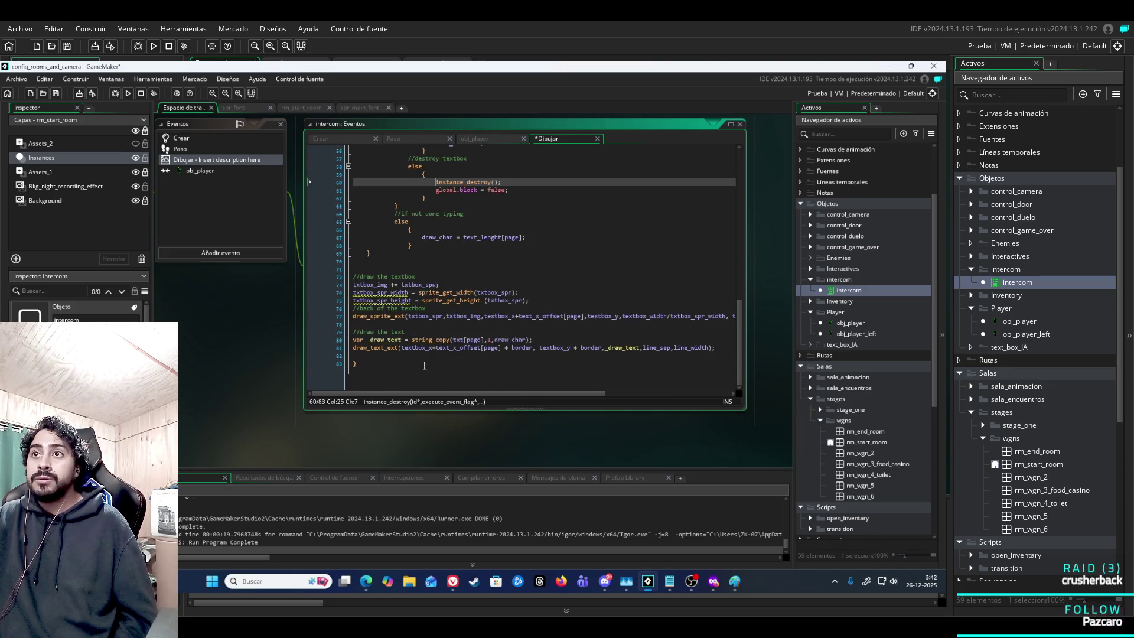
pyautogui.click(349, 372)
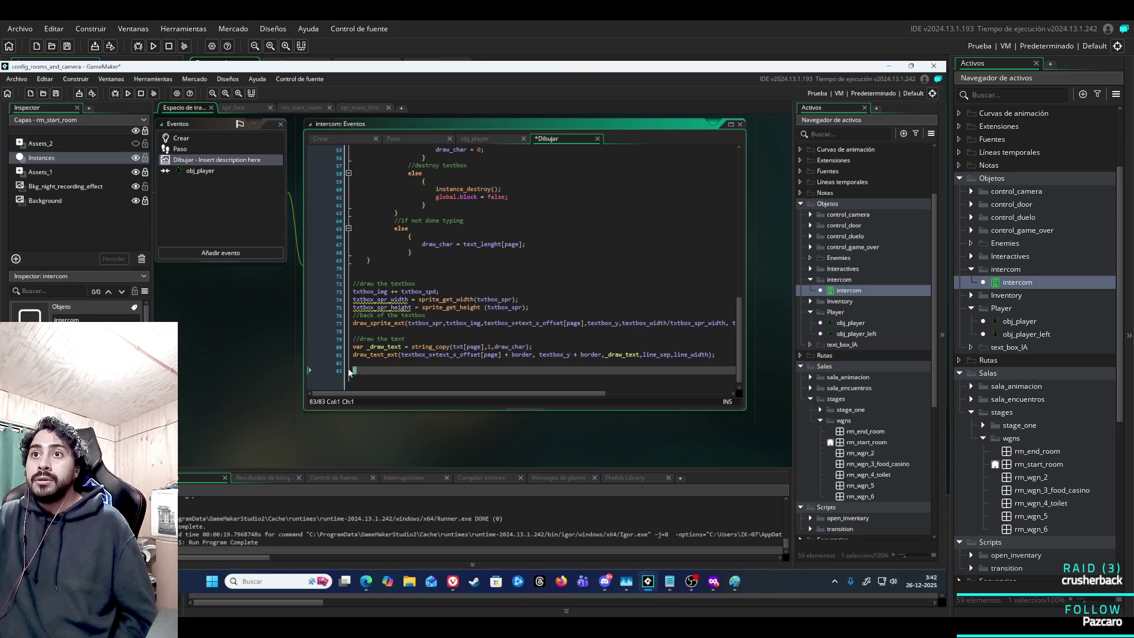
pyautogui.scroll(13, 530, 303)
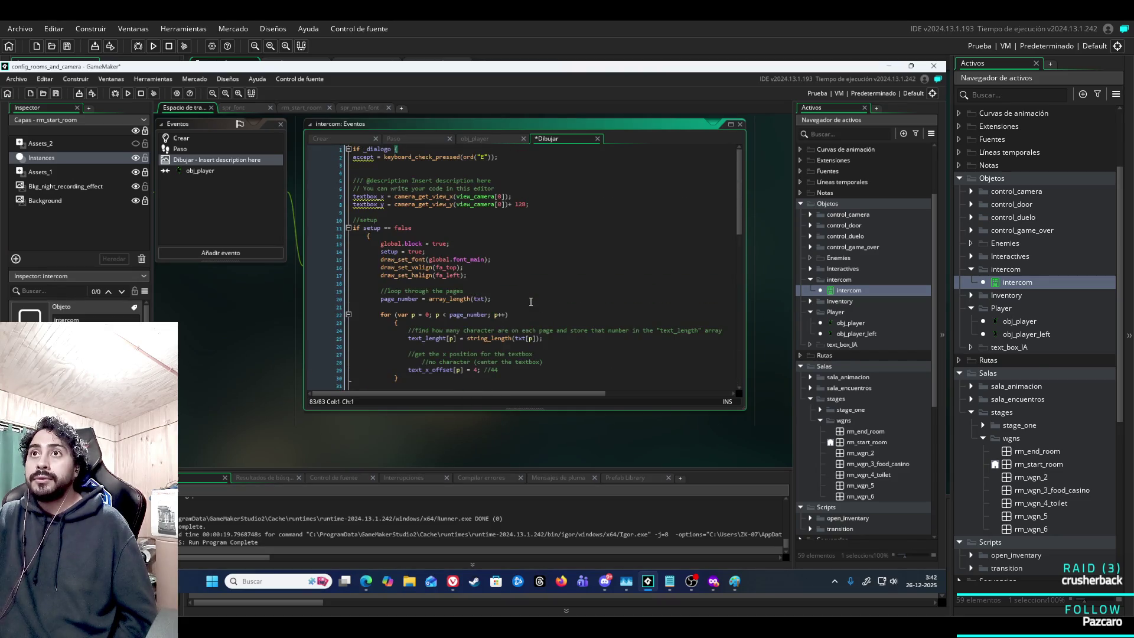
pyautogui.scroll(-13, 530, 303)
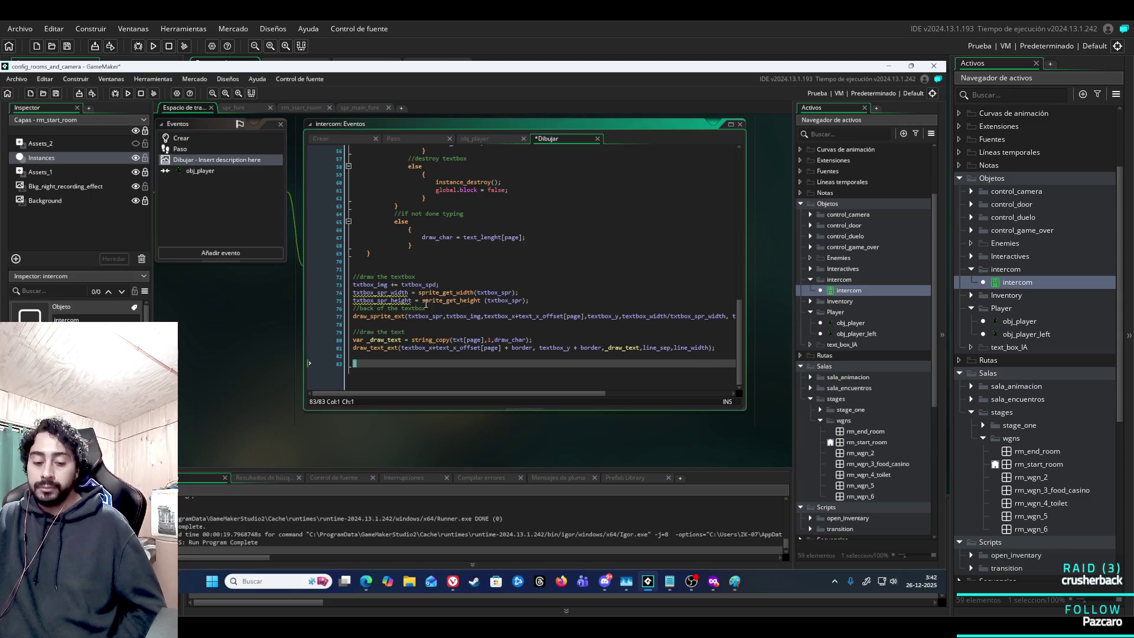
pyautogui.click(406, 263)
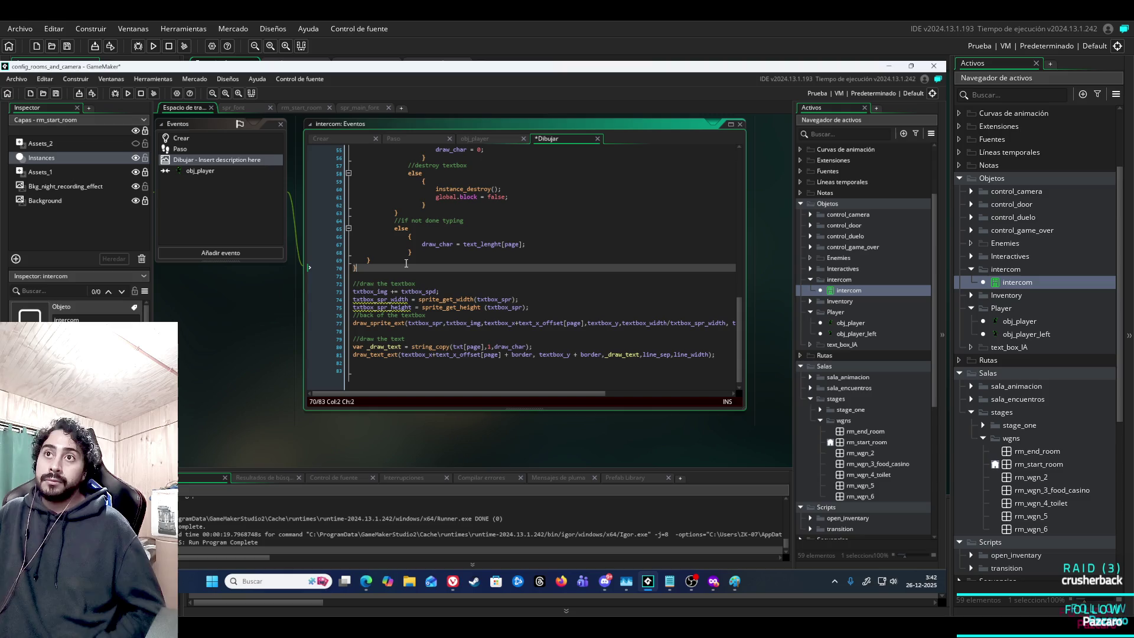
pyautogui.press('F5')
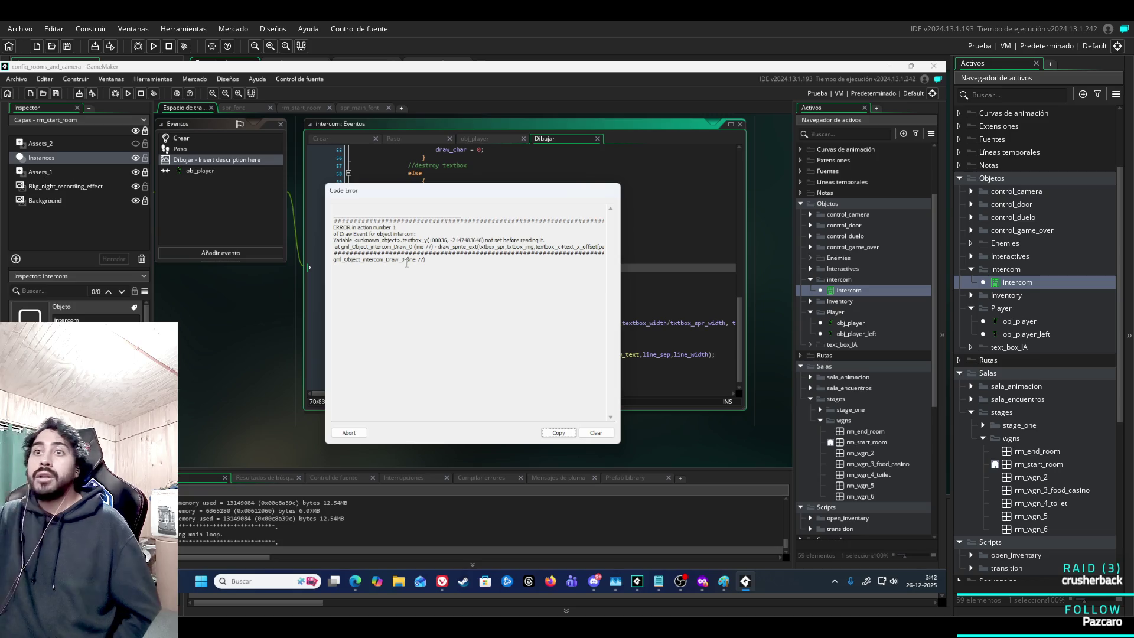
# Dismiss the textbox_y error, review the Draw code's end, then reopen the intercom's obj_player collision event.
pyautogui.click(348, 432)
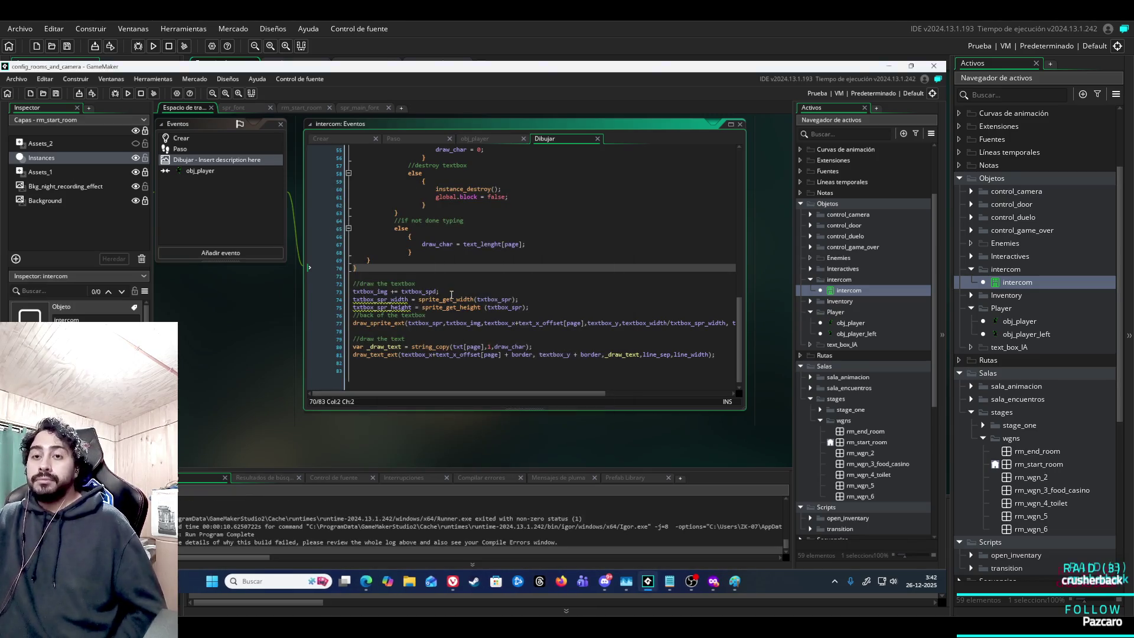
pyautogui.hotkey('ctrl', 'End')
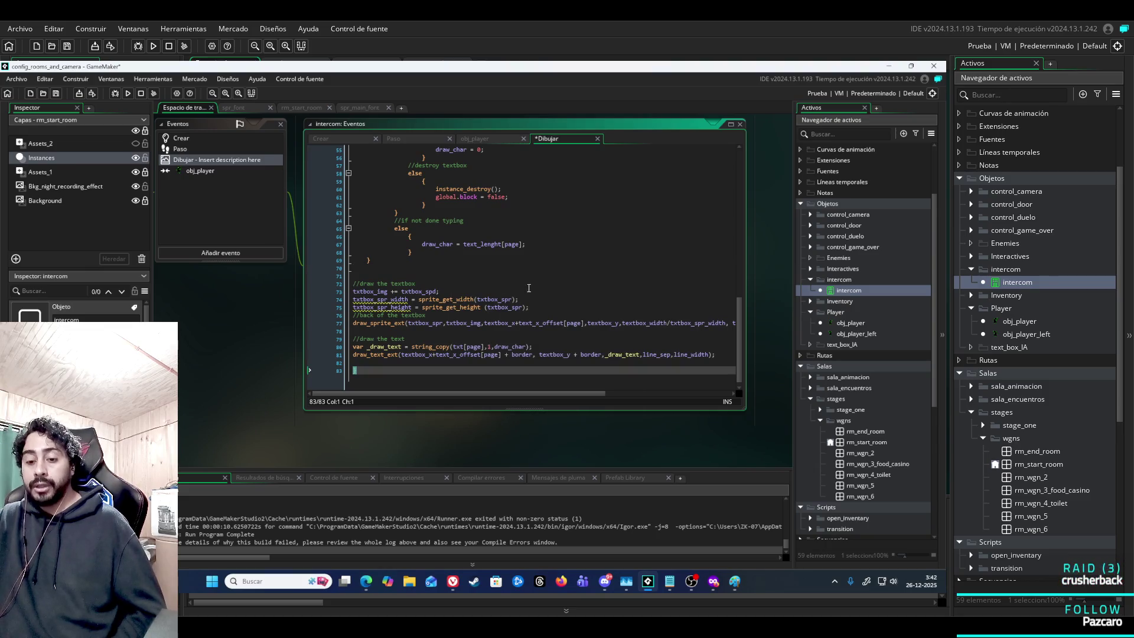
pyautogui.click(503, 338)
pyautogui.scroll(15, 514, 307)
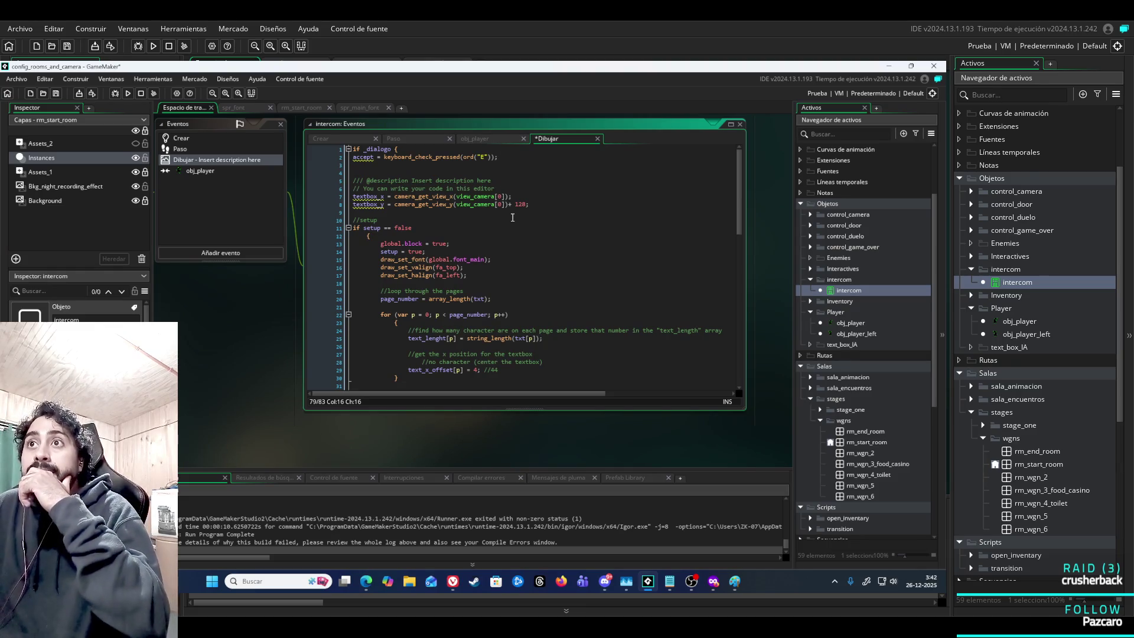
pyautogui.scroll(-14, 498, 165)
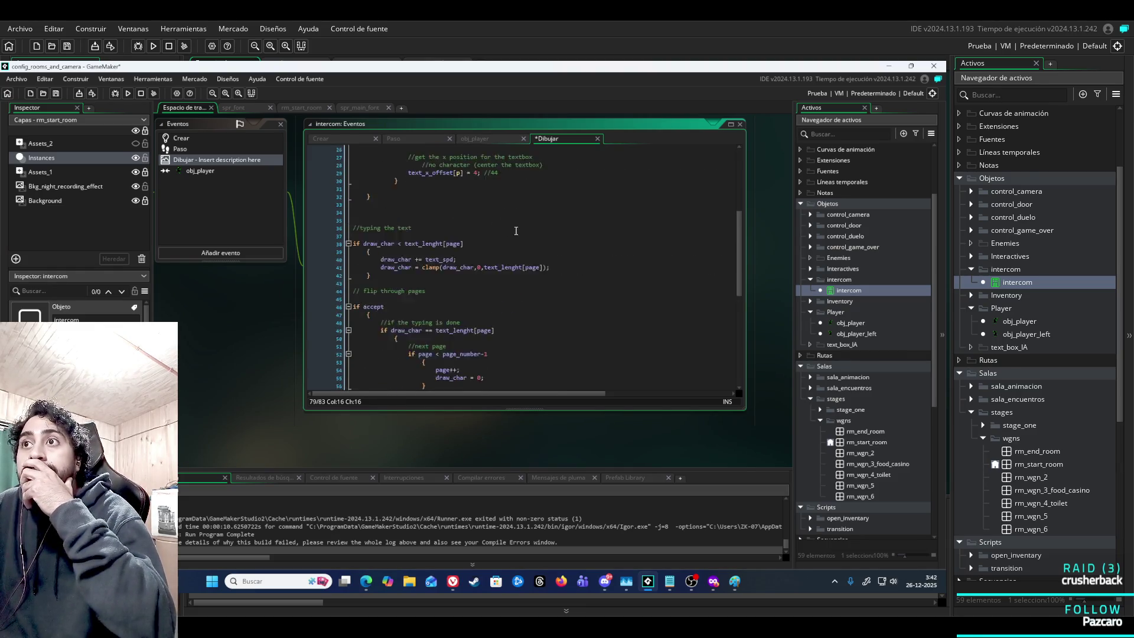
pyautogui.scroll(-1, 516, 231)
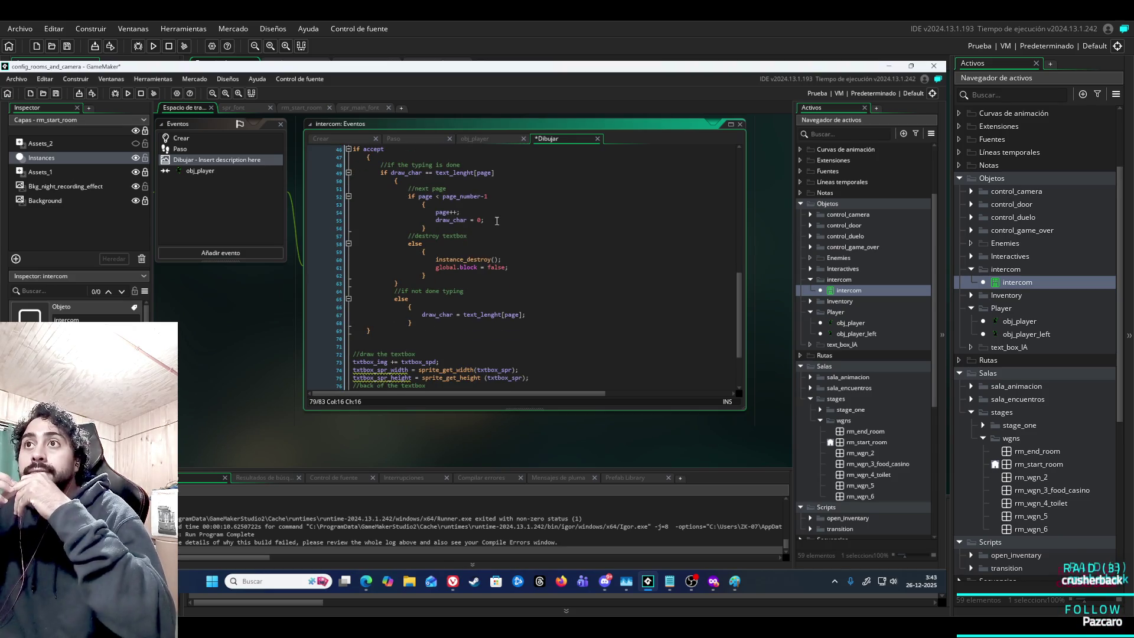
pyautogui.click(476, 143)
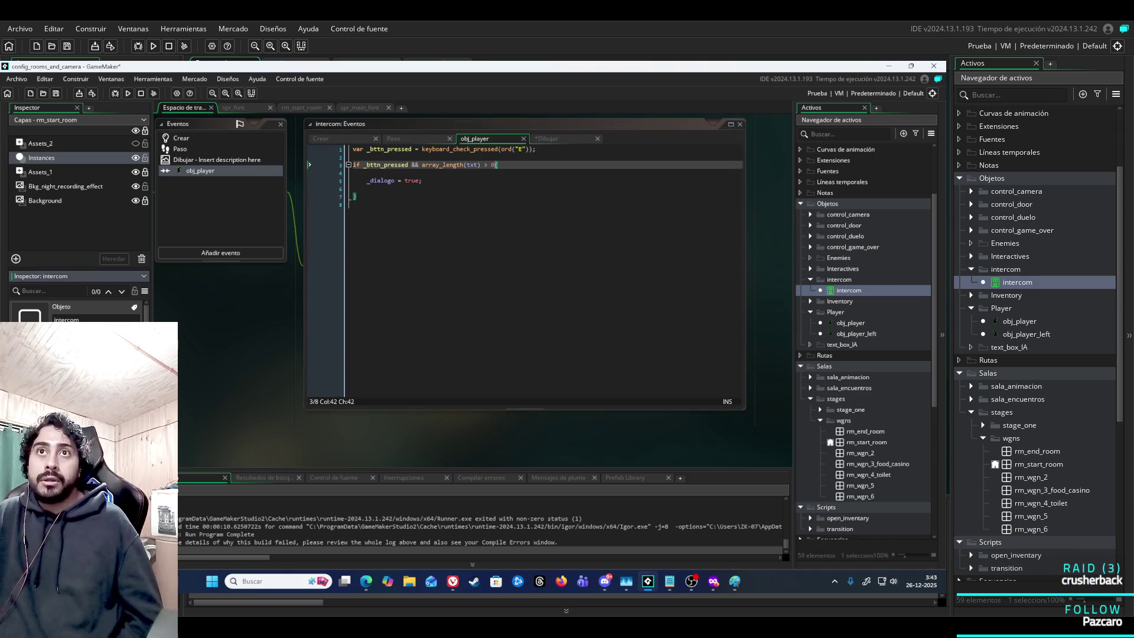
pyautogui.moveTo(240, 342); pyautogui.dragTo(528, 423)
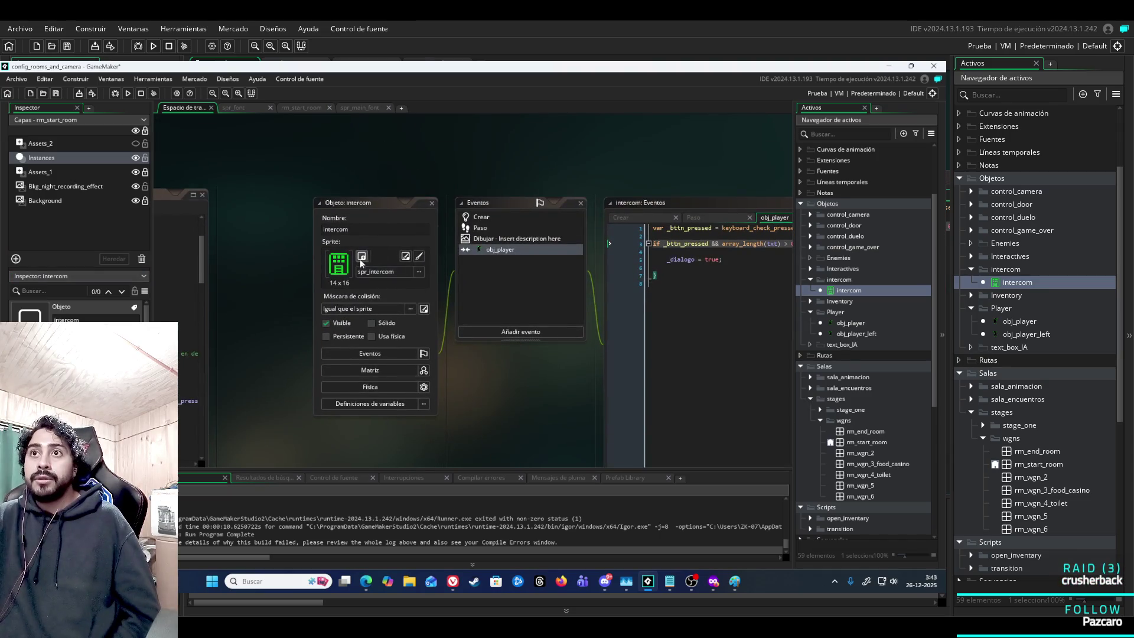
# Open the spr_intercom sprite and delete its second frame.
pyautogui.click(419, 256)
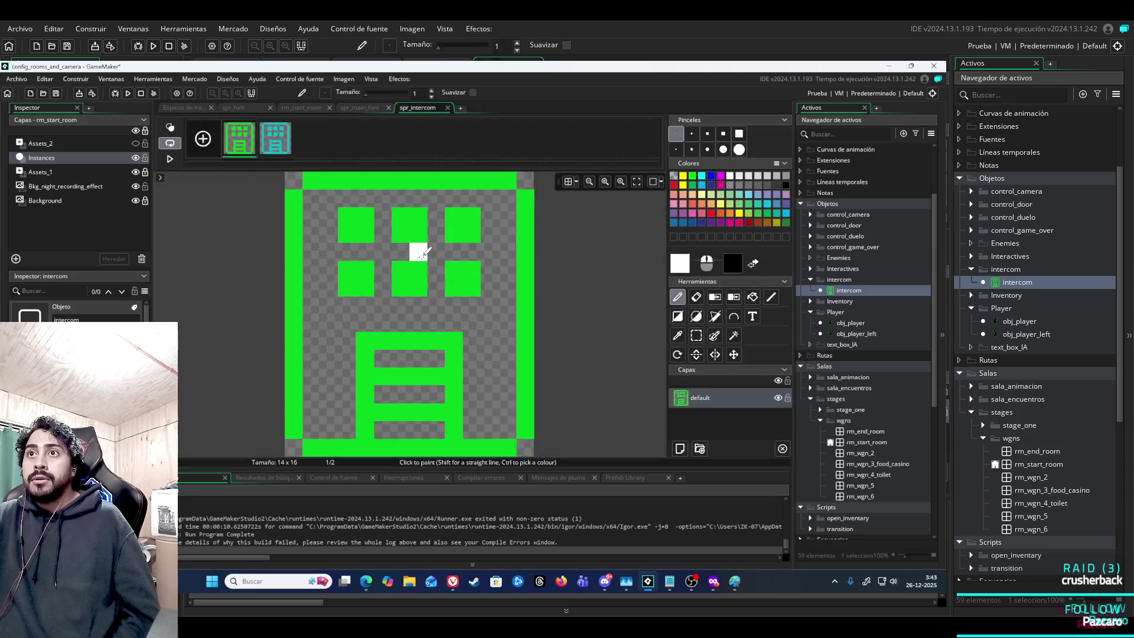
pyautogui.scroll(-2, 472, 236)
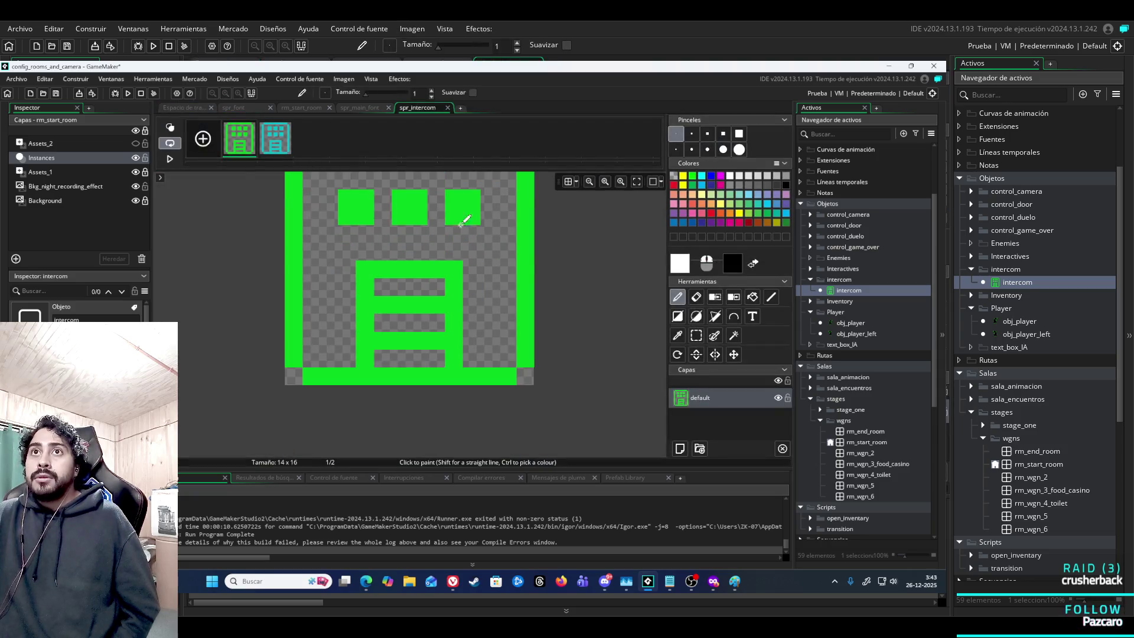
pyautogui.click(289, 125)
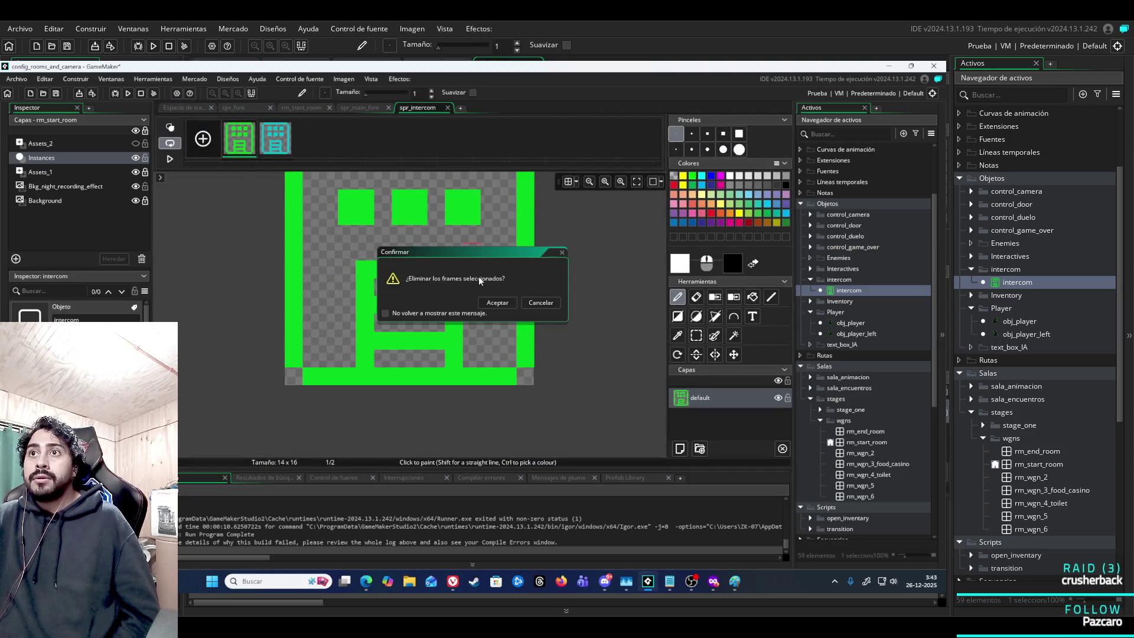
pyautogui.click(497, 303)
pyautogui.scroll(2, 600, 231)
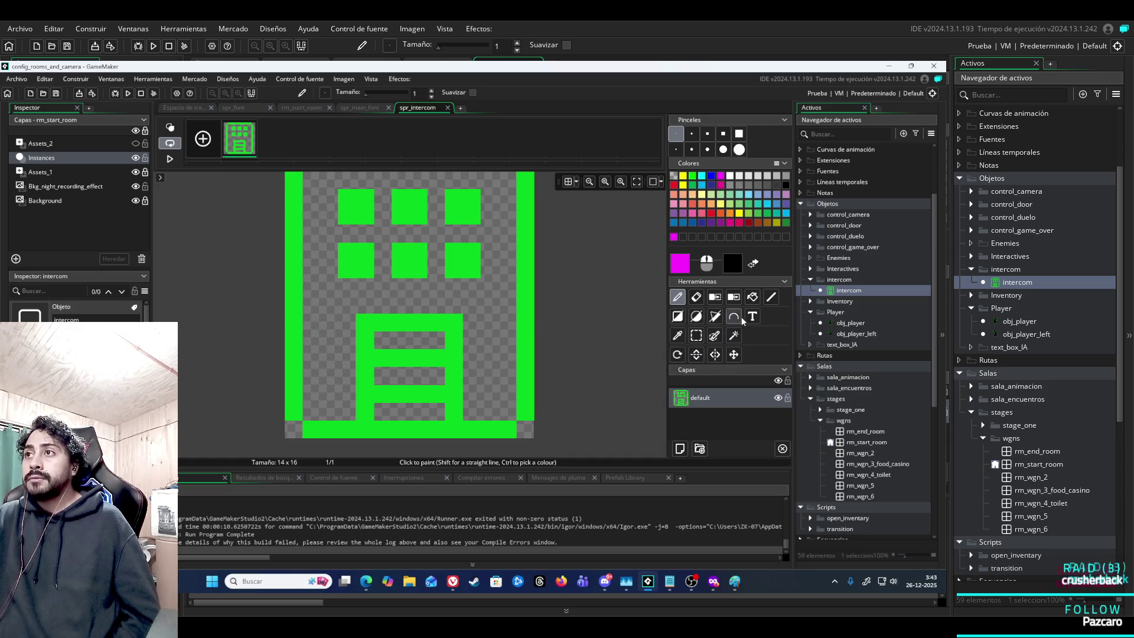
# Fill the windows, columns, ladder frame and bars of spr_intercom magenta, then run the game.
pyautogui.click(753, 297)
pyautogui.click(460, 253)
pyautogui.click(410, 260)
pyautogui.click(357, 260)
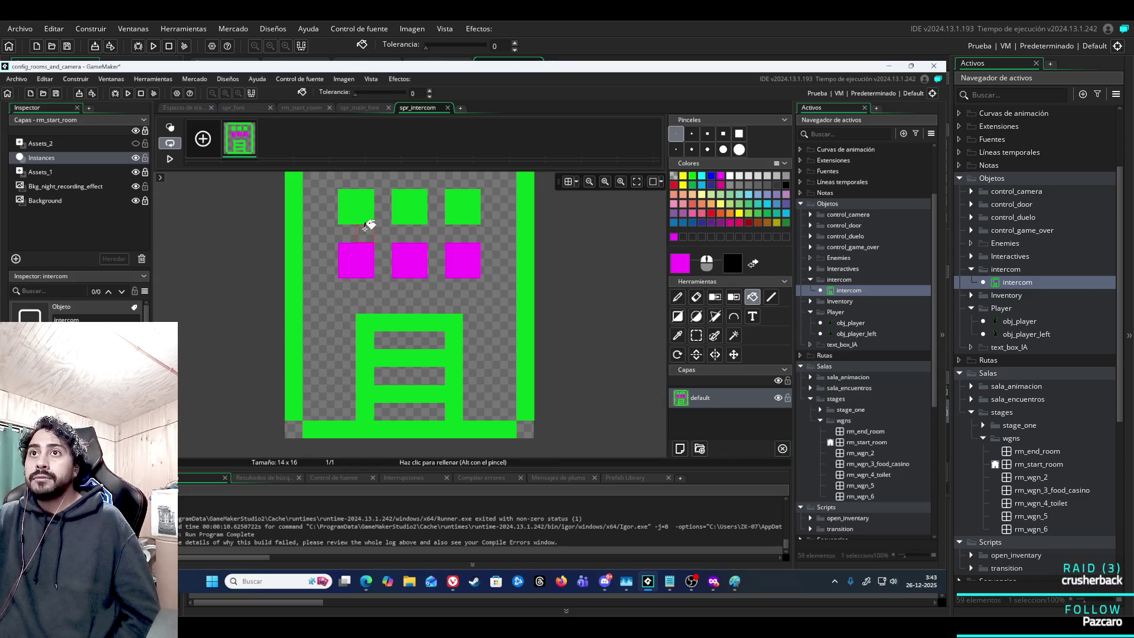
pyautogui.click(356, 207)
pyautogui.click(408, 208)
pyautogui.click(476, 217)
pyautogui.click(526, 285)
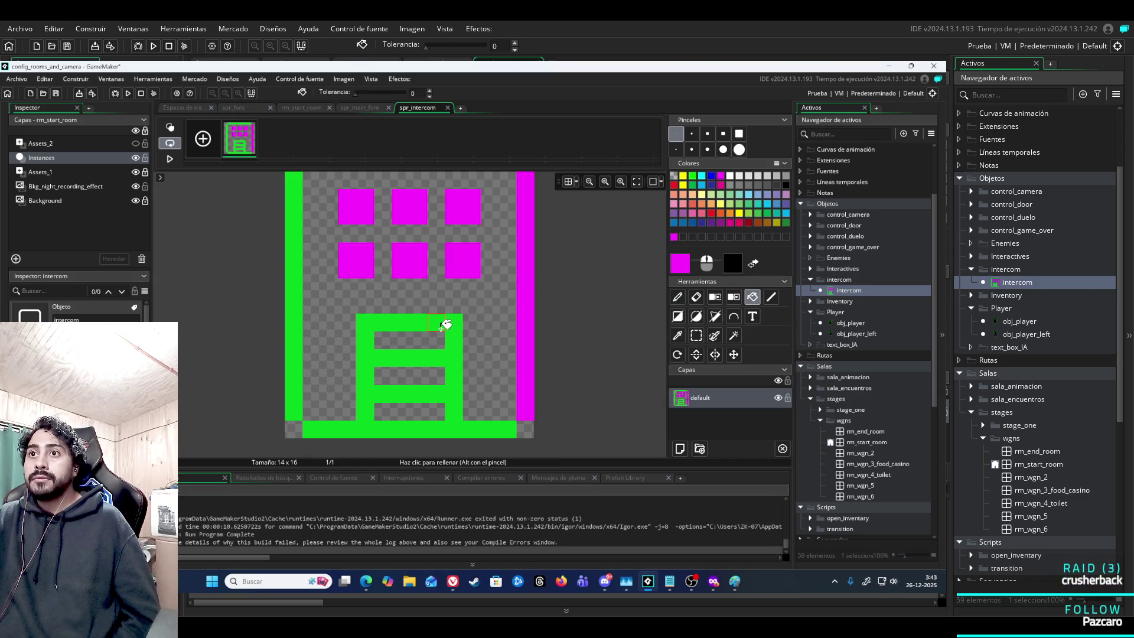
pyautogui.click(369, 344)
pyautogui.click(297, 301)
pyautogui.scroll(-3, 331, 281)
pyautogui.scroll(5, 393, 291)
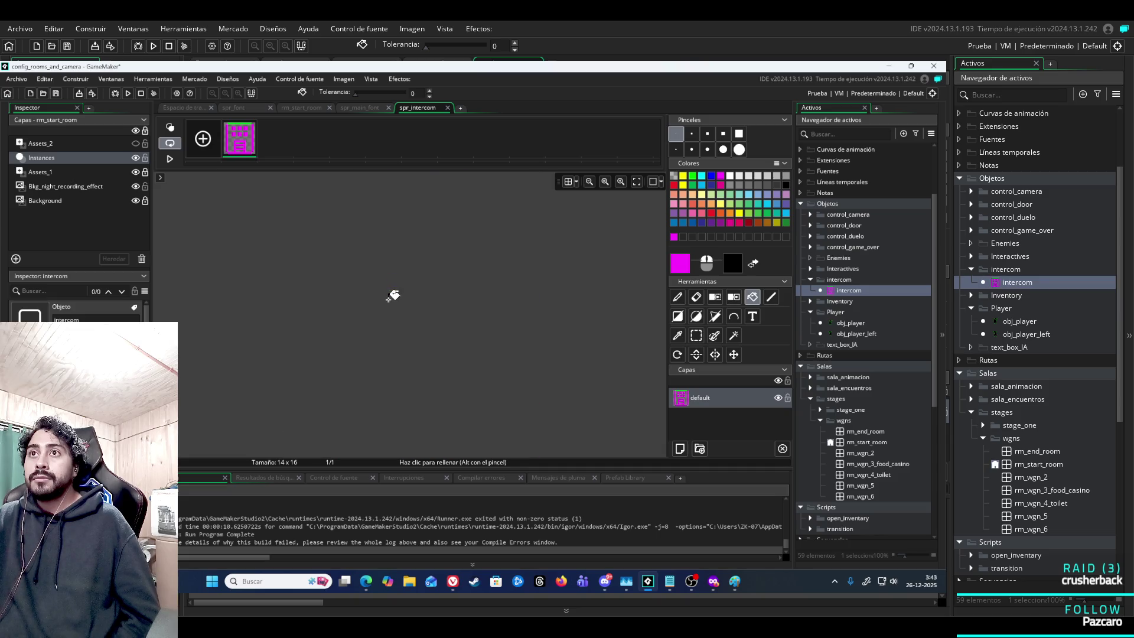
pyautogui.click(400, 355)
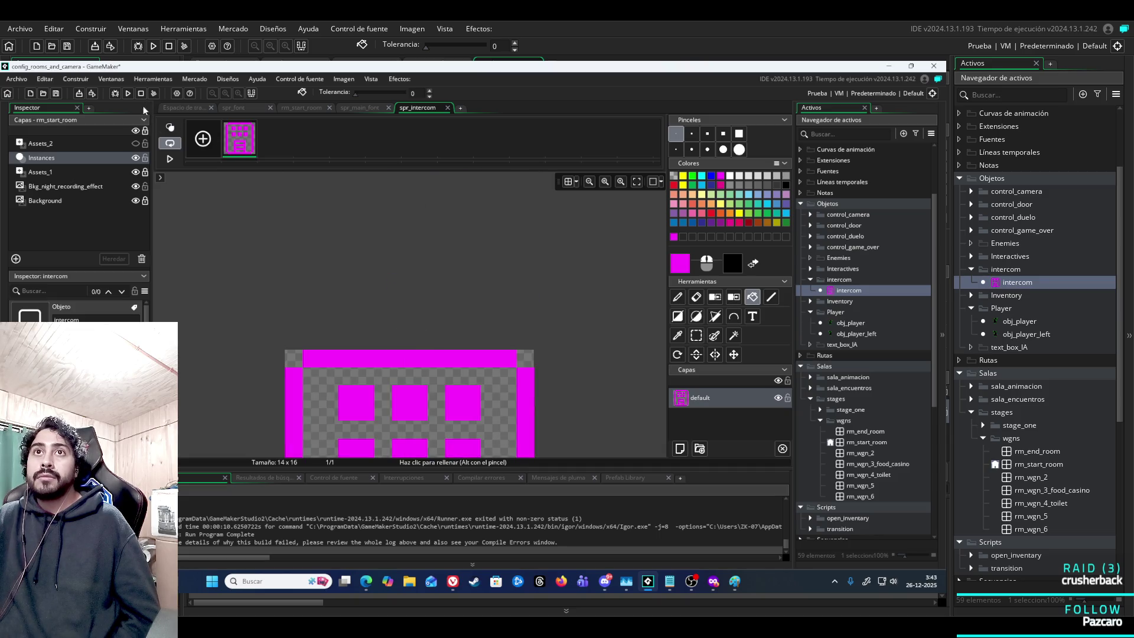
pyautogui.click(183, 108)
pyautogui.press('F5')
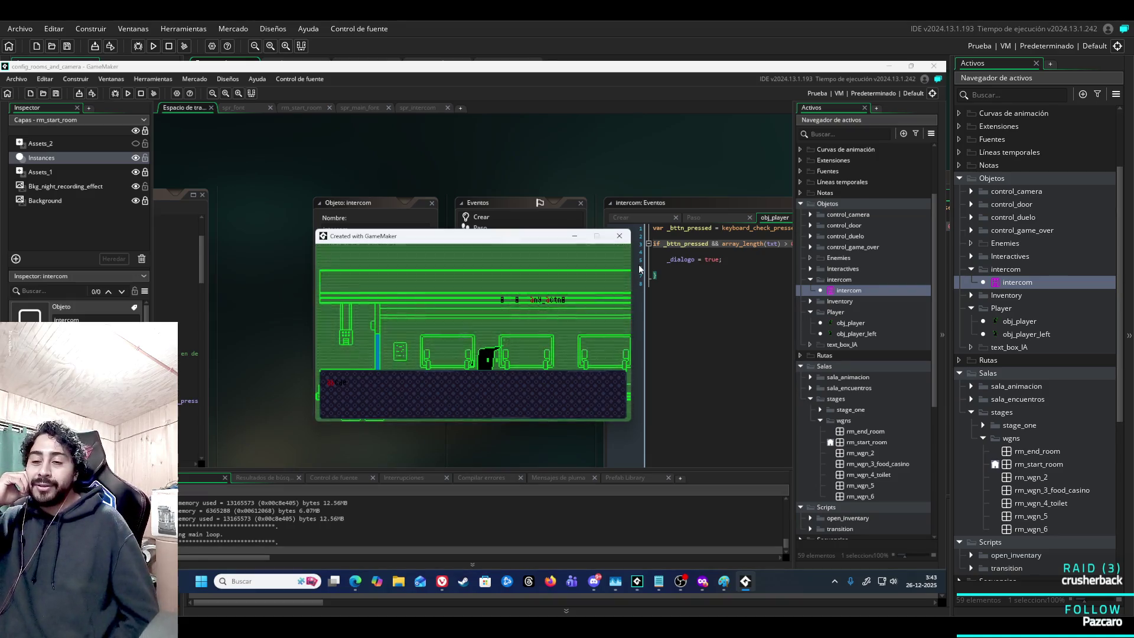
# Dismiss the opening dialogue, walk right to the intercom and read through its dialogue.
pyautogui.press('space')
pyautogui.press('Right')
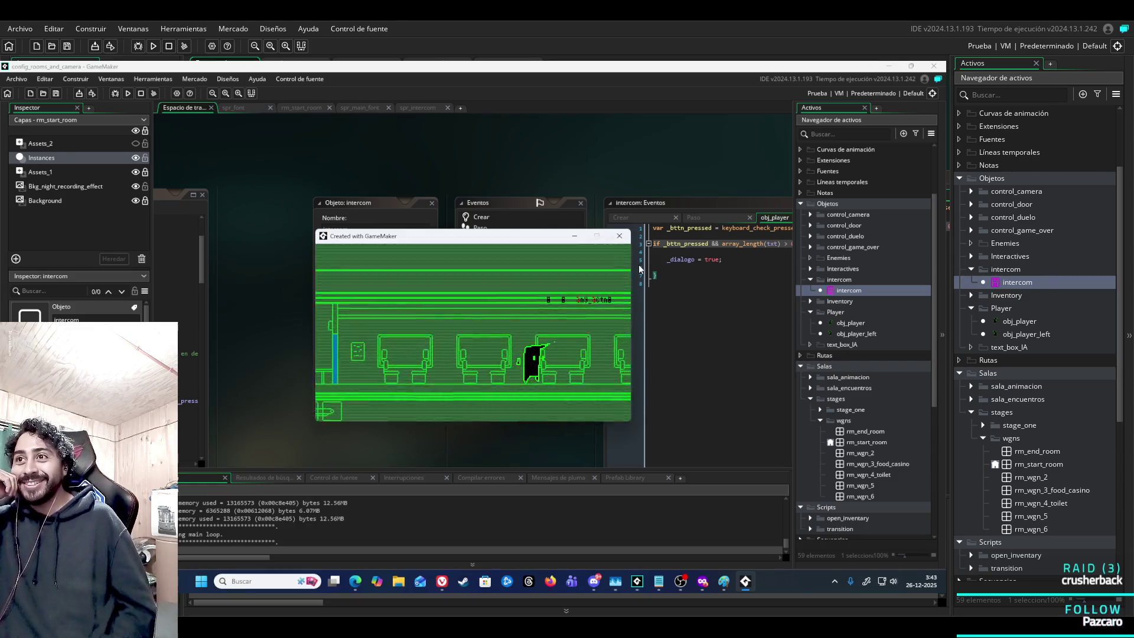
pyautogui.press('space')
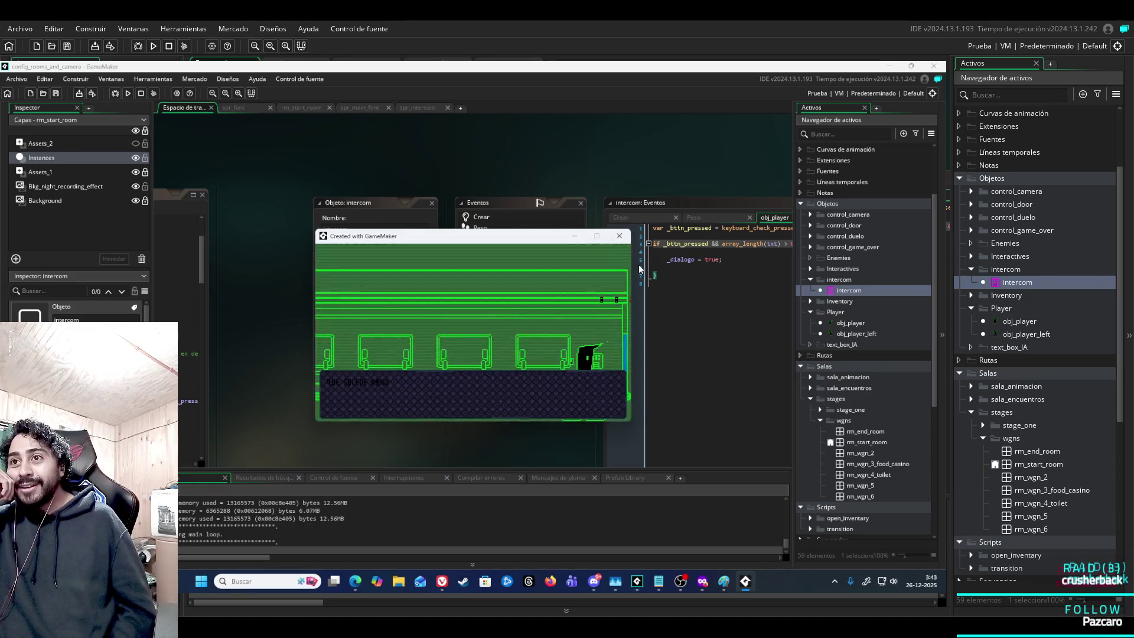
pyautogui.press('space')
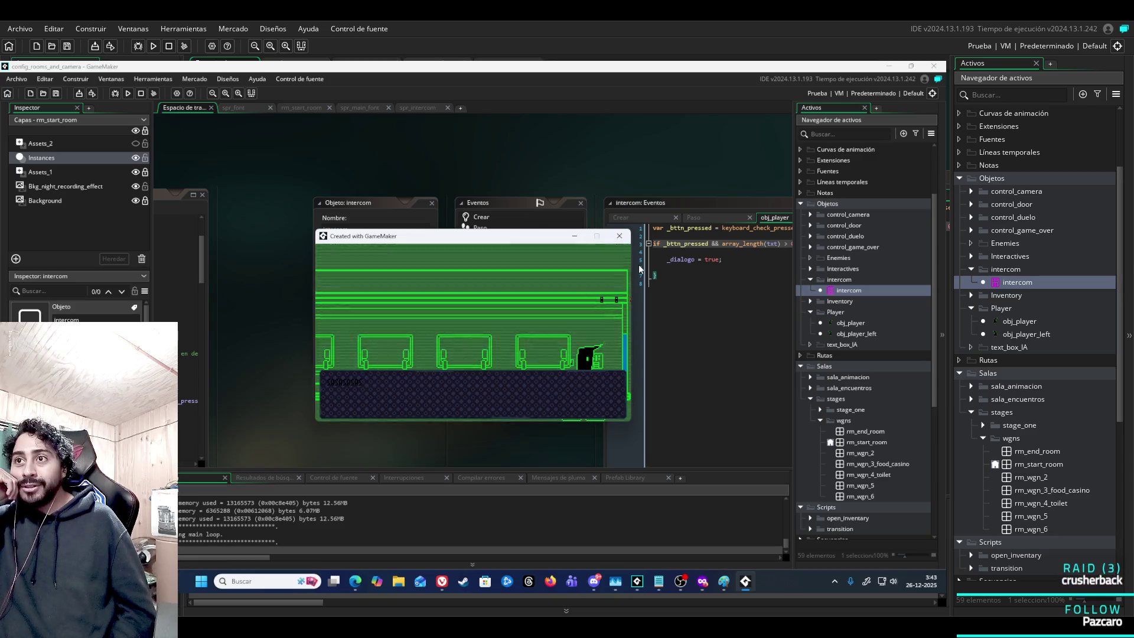
pyautogui.press('space')
# Walk the player left and right across the carriage, then return to the spr_intercom editor.
pyautogui.press('Left')
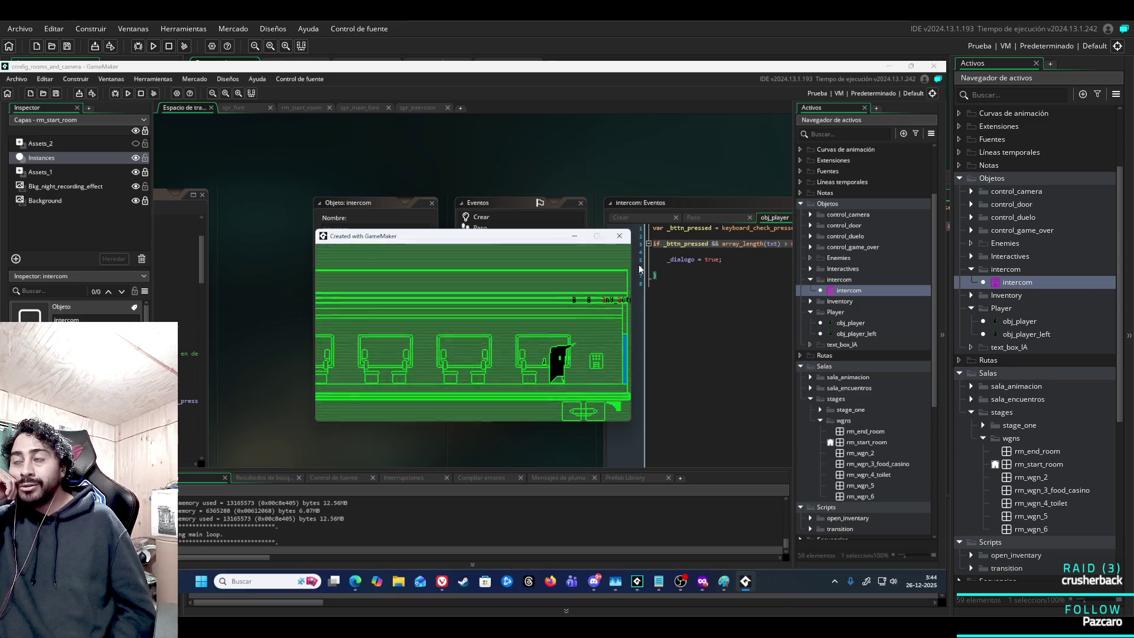
pyautogui.press('Right')
pyautogui.press('Right')
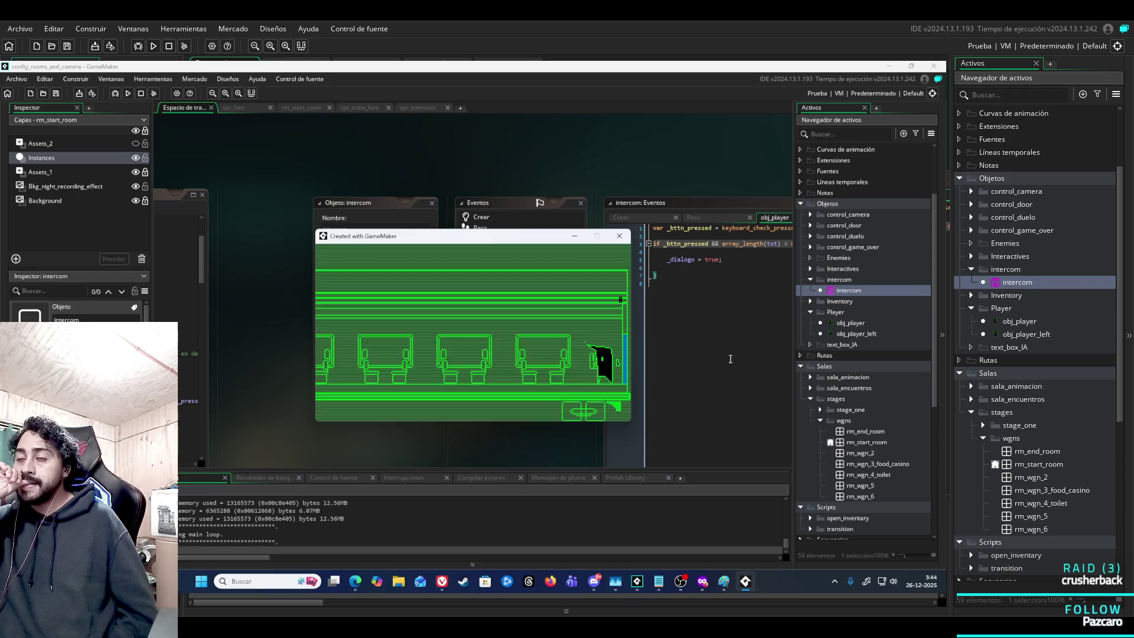
pyautogui.press('Left')
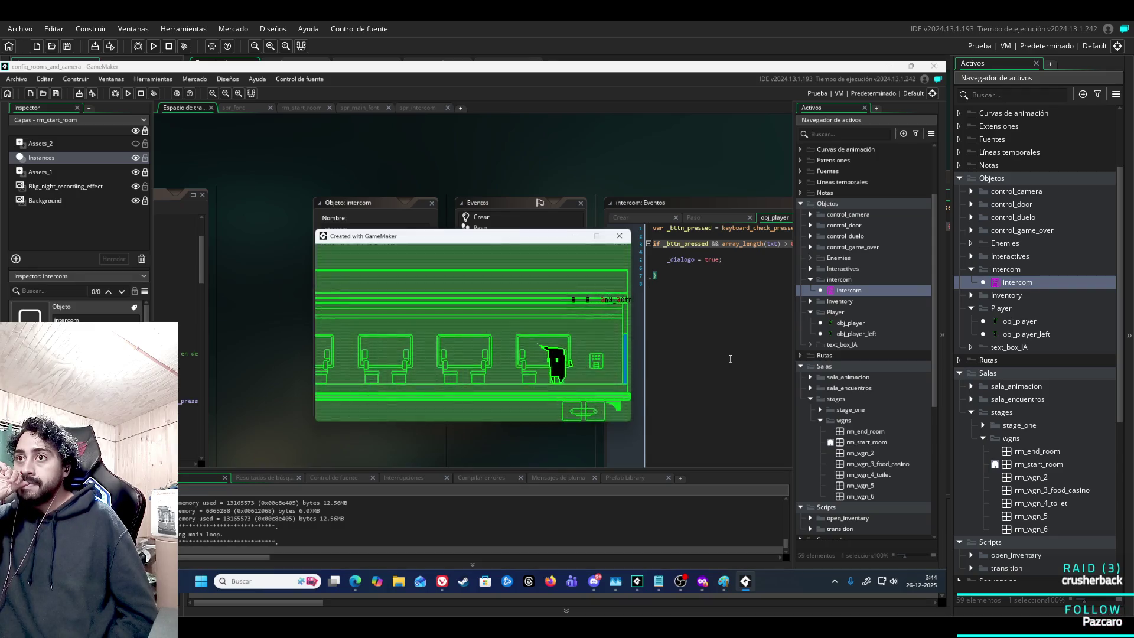
pyautogui.press('Right')
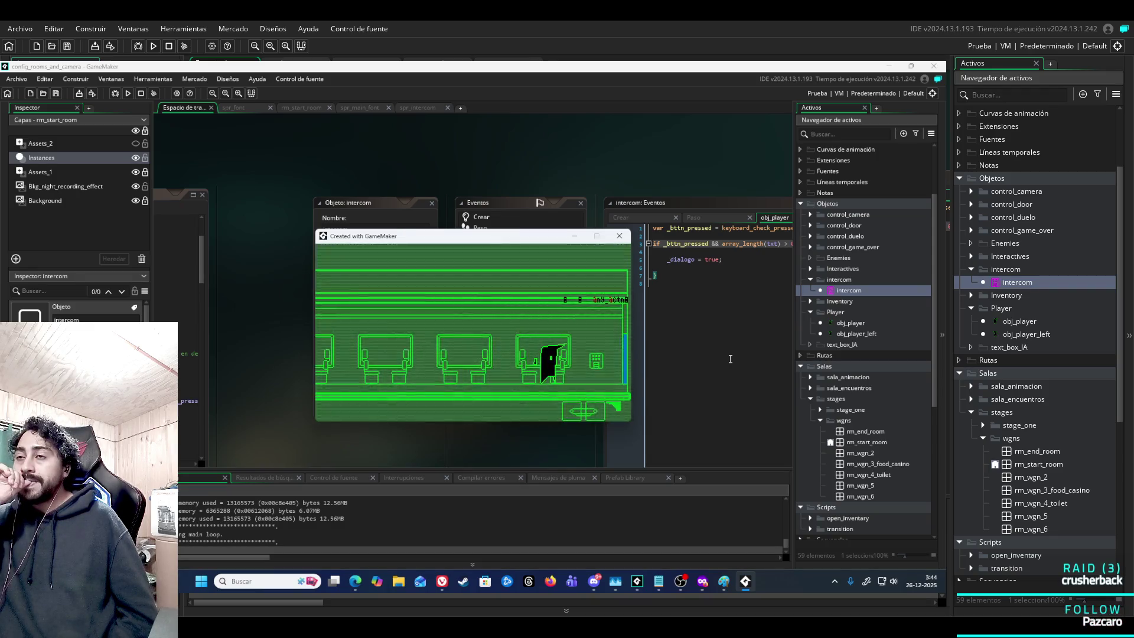
pyautogui.press('Right')
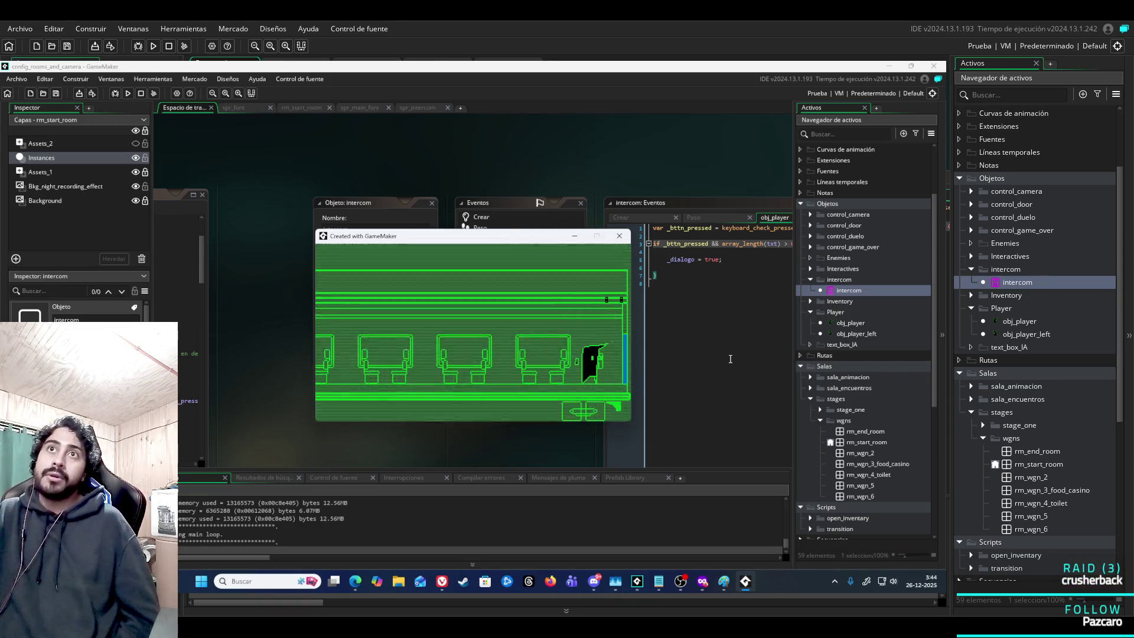
pyautogui.click(423, 106)
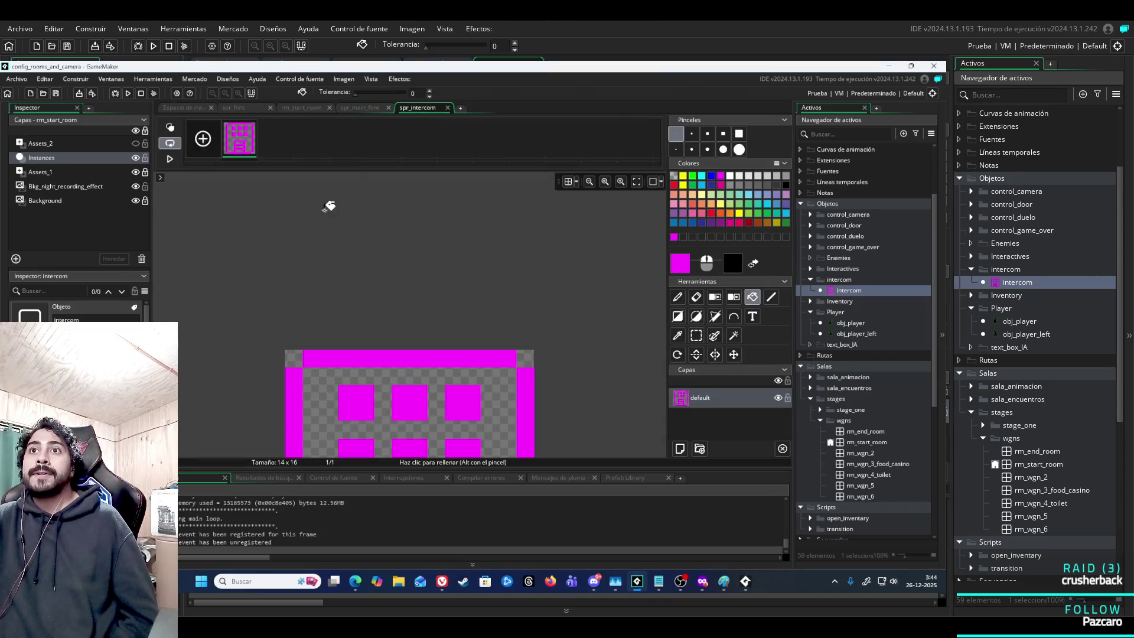
# Show the spr_main_font 7×9 glyph sprite (97 frames) with its canvas panned to the centre.
pyautogui.click(361, 108)
pyautogui.click(305, 109)
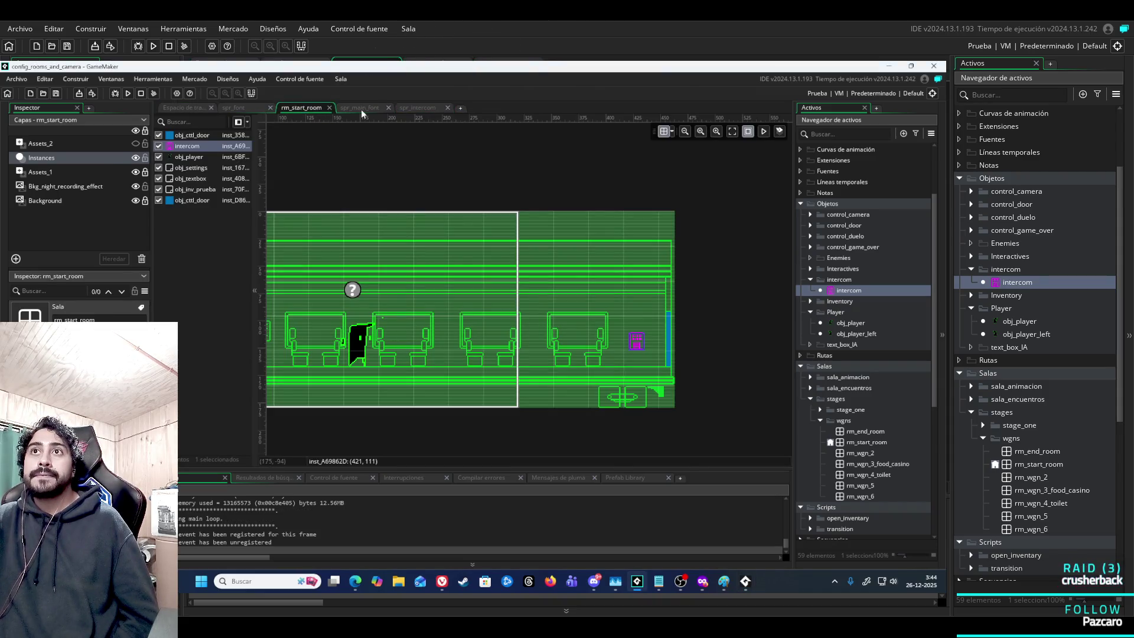
pyautogui.click(362, 111)
pyautogui.moveTo(506, 240)
pyautogui.mouseDown()
pyautogui.moveTo(674, 258)
pyautogui.moveTo(601, 271)
pyautogui.mouseUp()
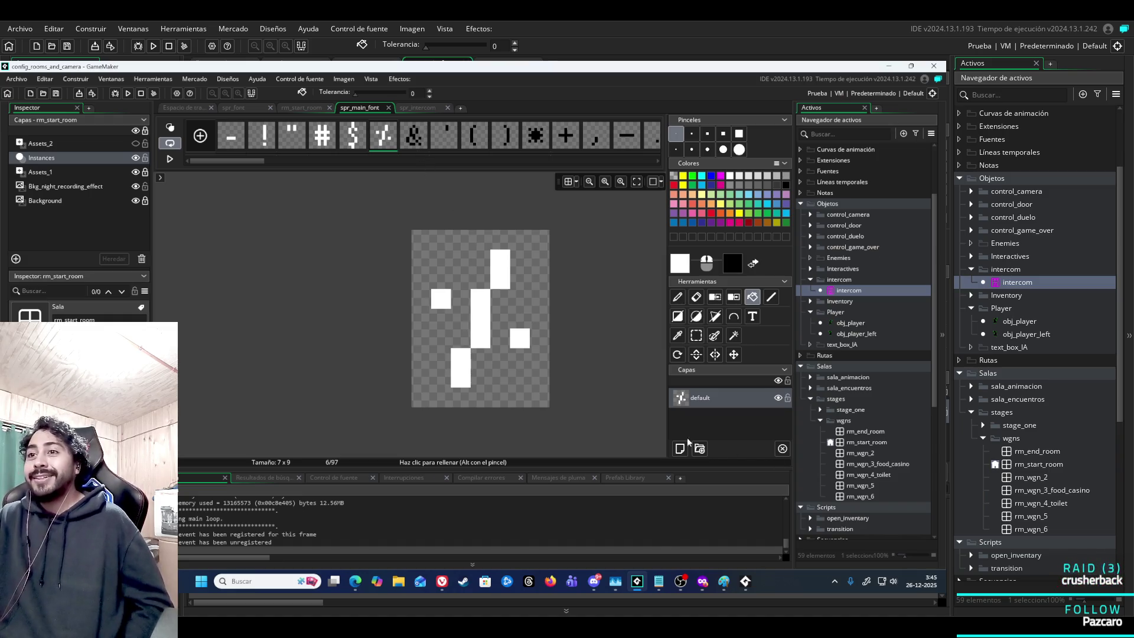
pyautogui.moveTo(637, 583)
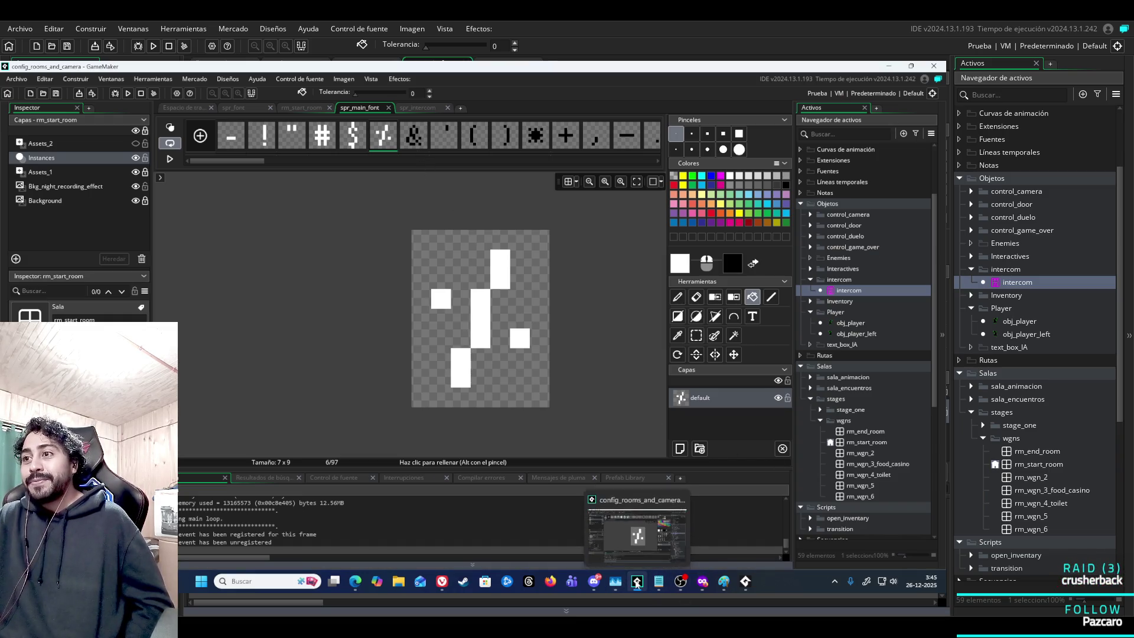
pyautogui.click(642, 541)
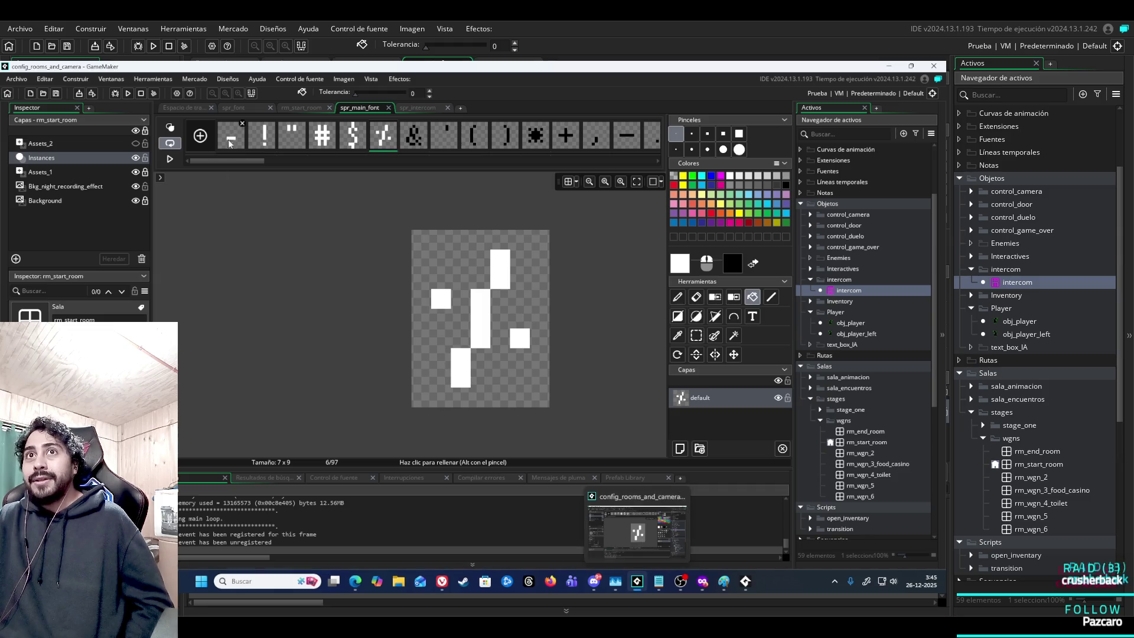
# Restart the game, confirming the rebuild with Aceptar, and dismiss the opening dialogue.
pyautogui.click(130, 94)
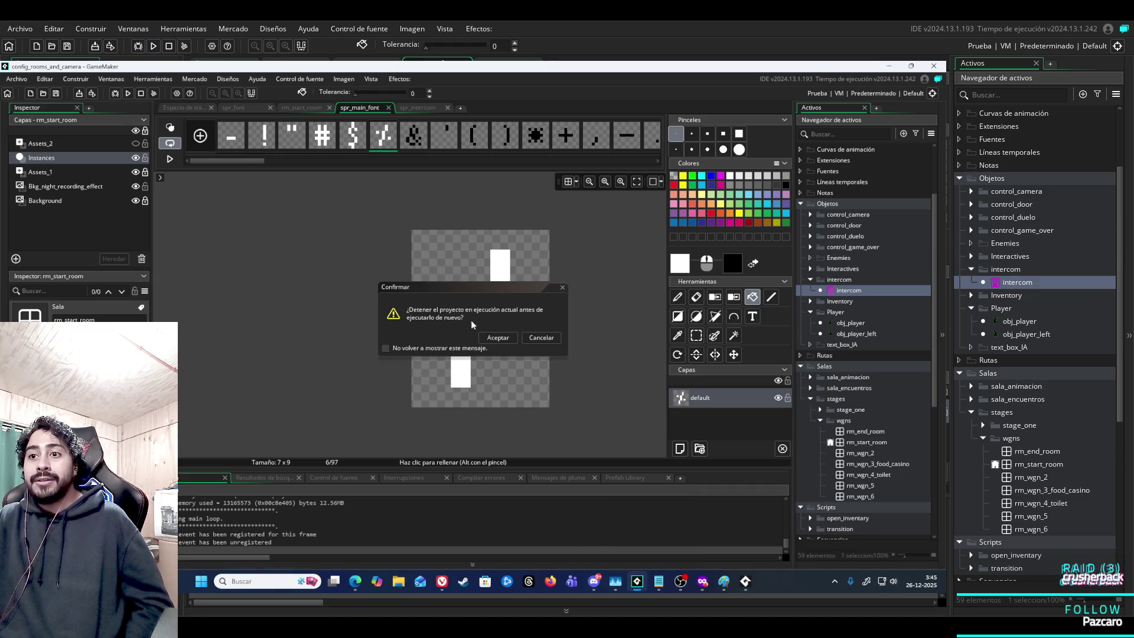
pyautogui.click(498, 337)
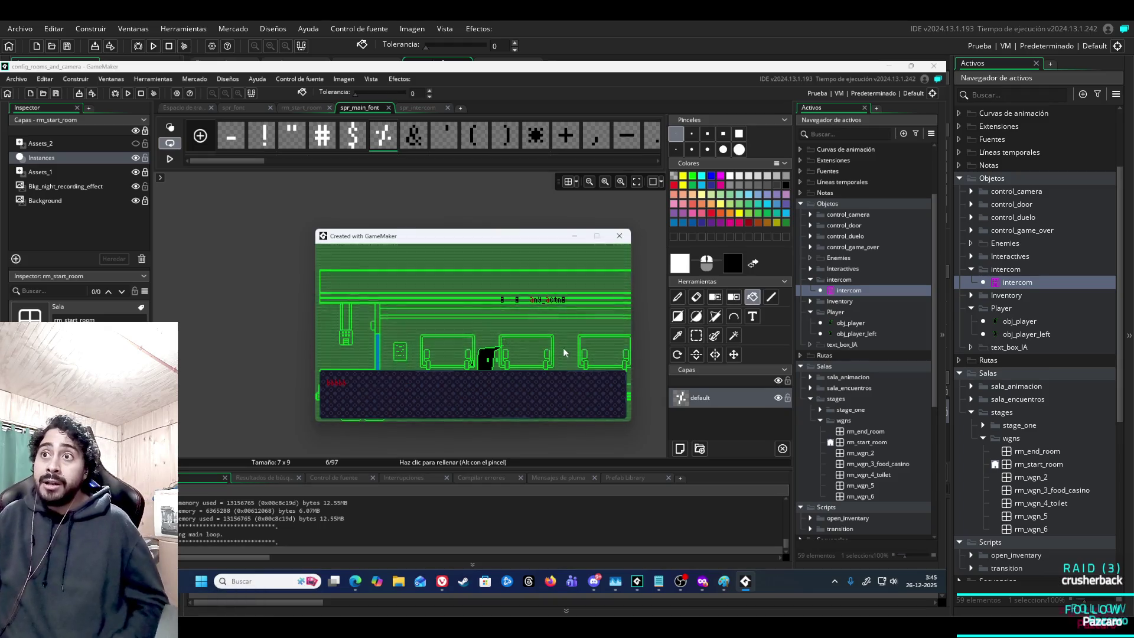
pyautogui.press('space')
# Walk the player back and forth across the carriage up to the intercom to open its dialogue.
pyautogui.press('Left')
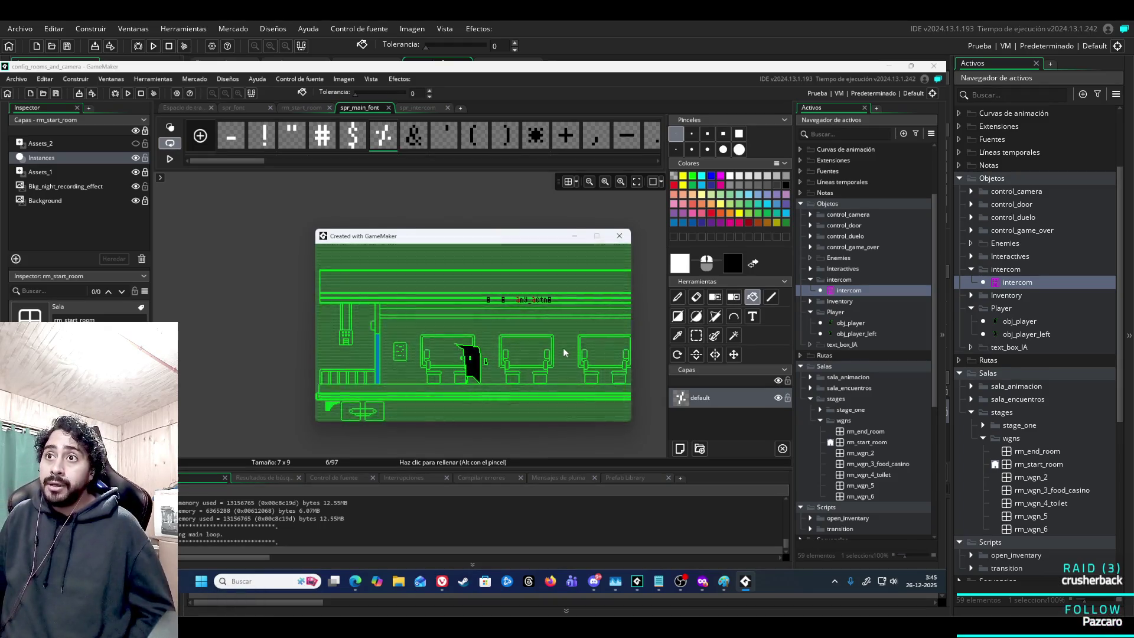
pyautogui.press('Right')
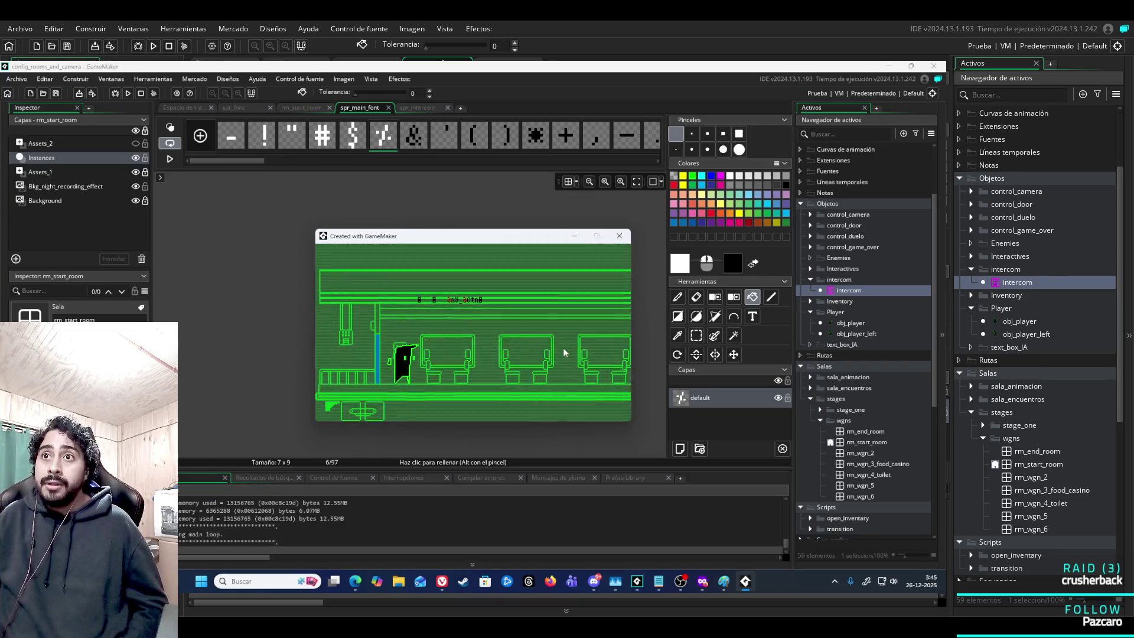
pyautogui.press('Left')
pyautogui.press('Left')
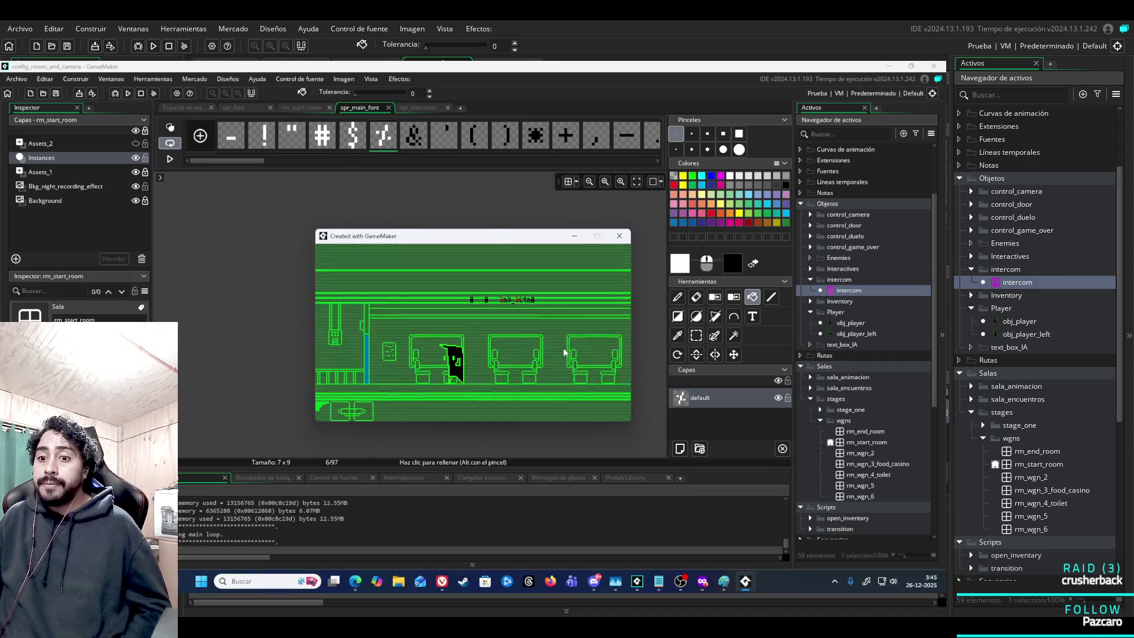
pyautogui.press('Right')
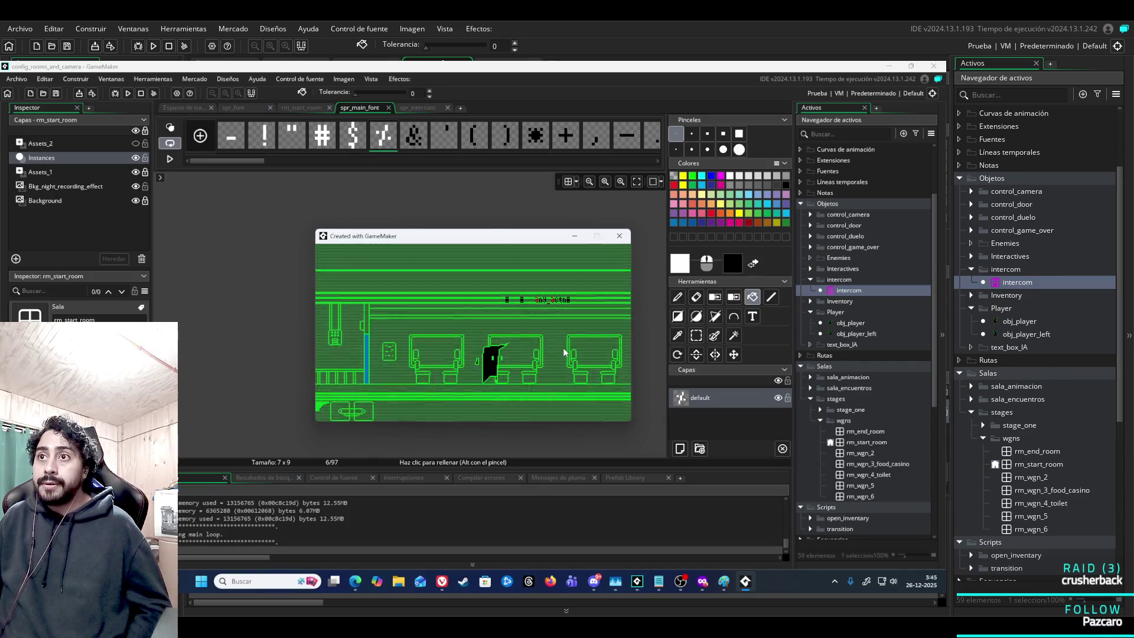
pyautogui.press('Right')
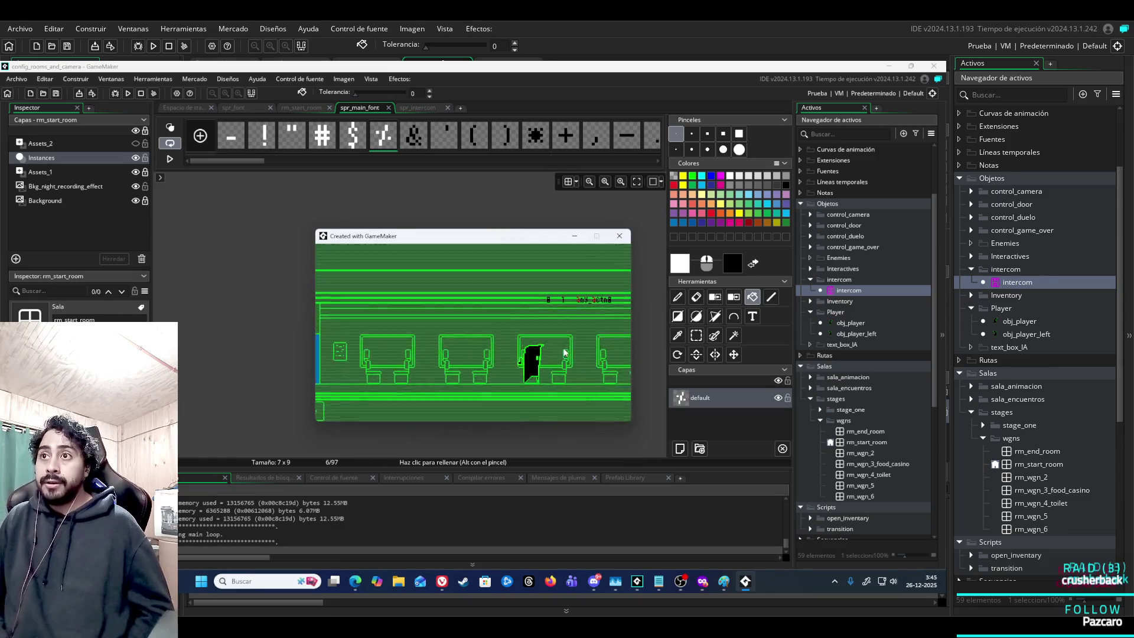
pyautogui.press('Left')
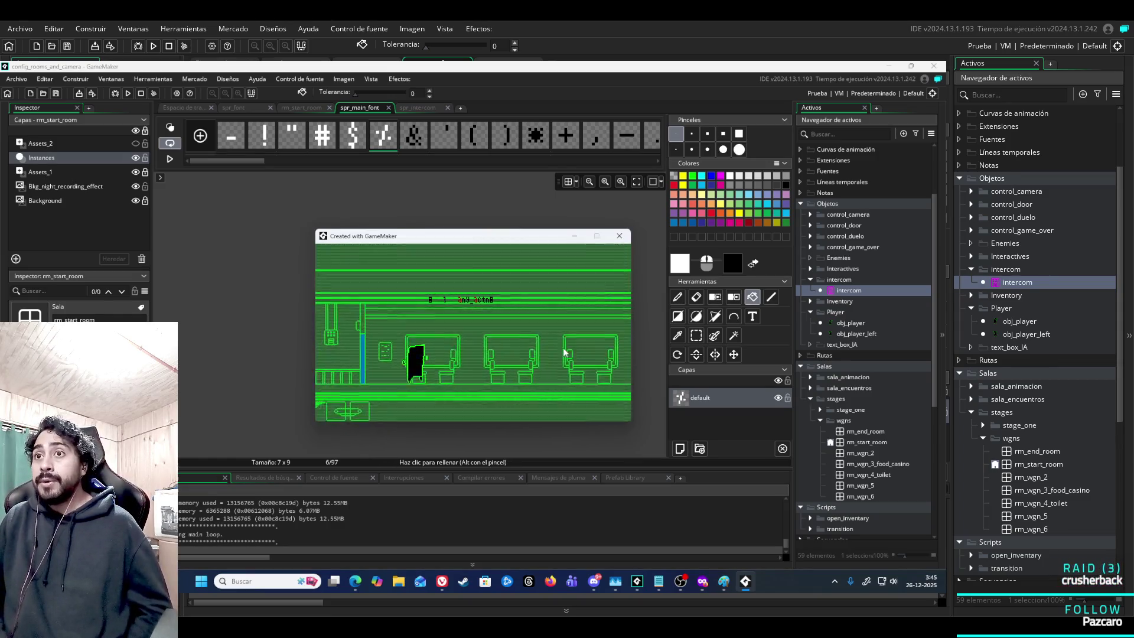
pyautogui.press('Right')
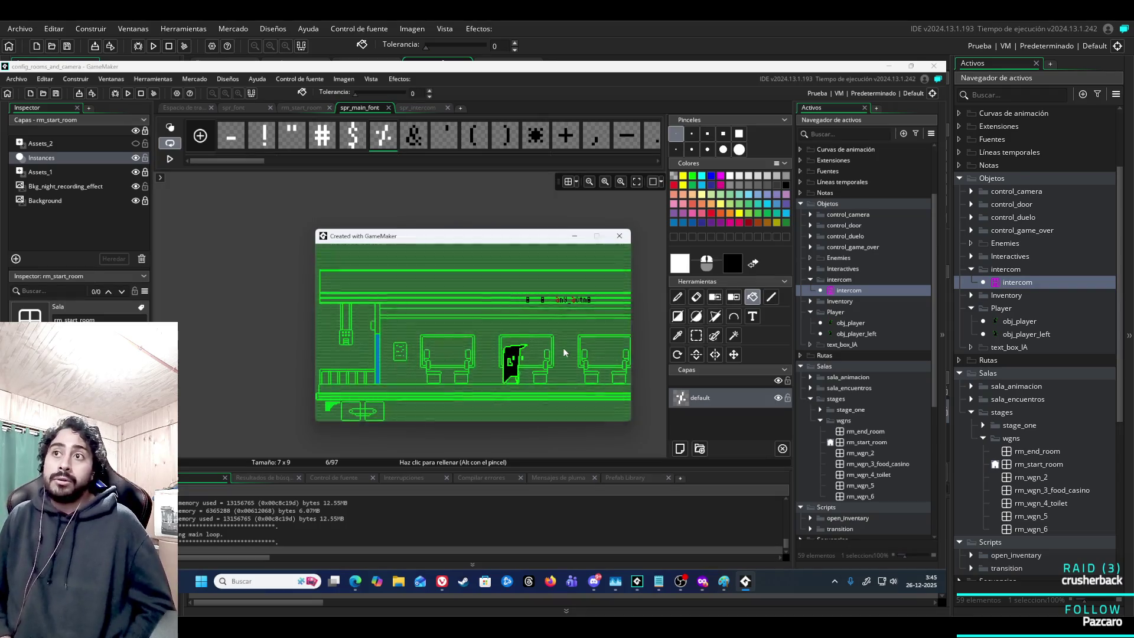
pyautogui.press('Right')
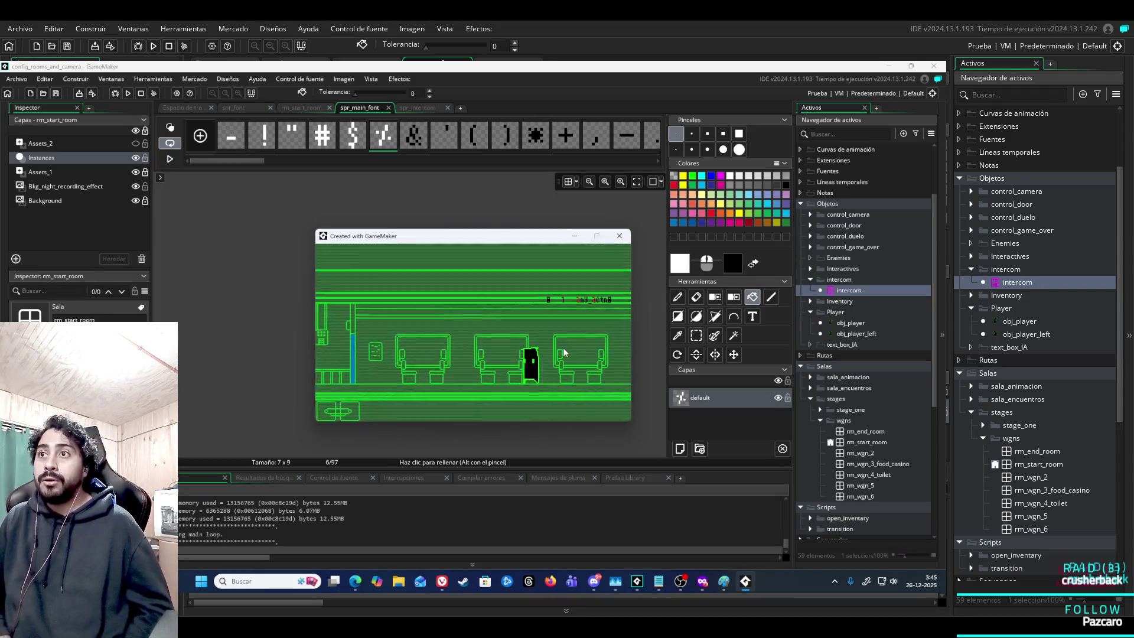
pyautogui.press('Right')
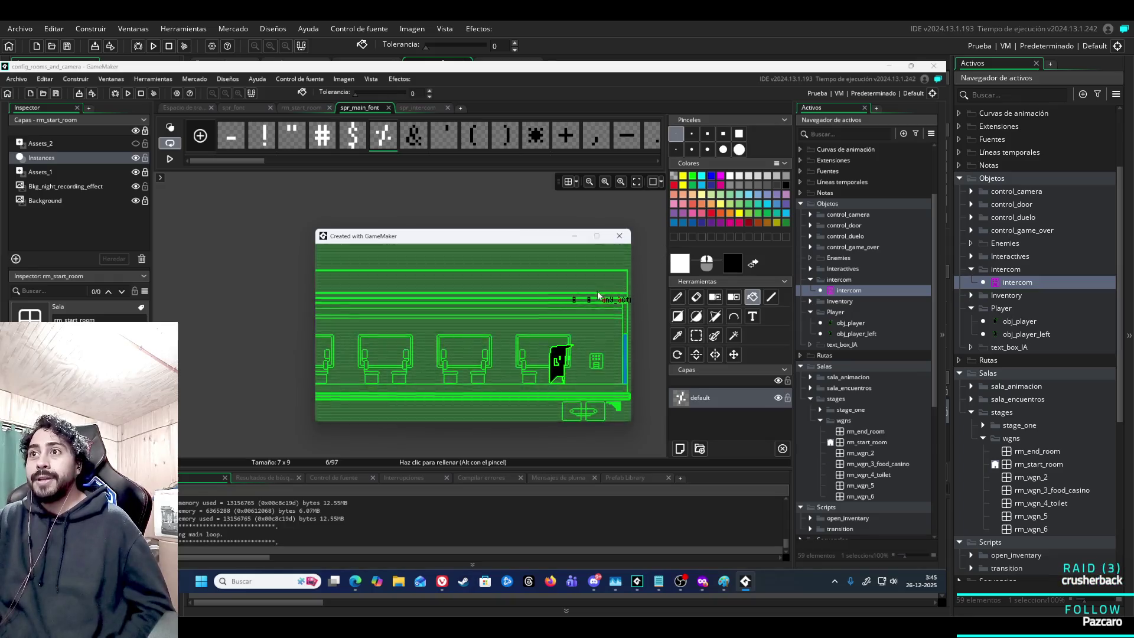
pyautogui.press('Right')
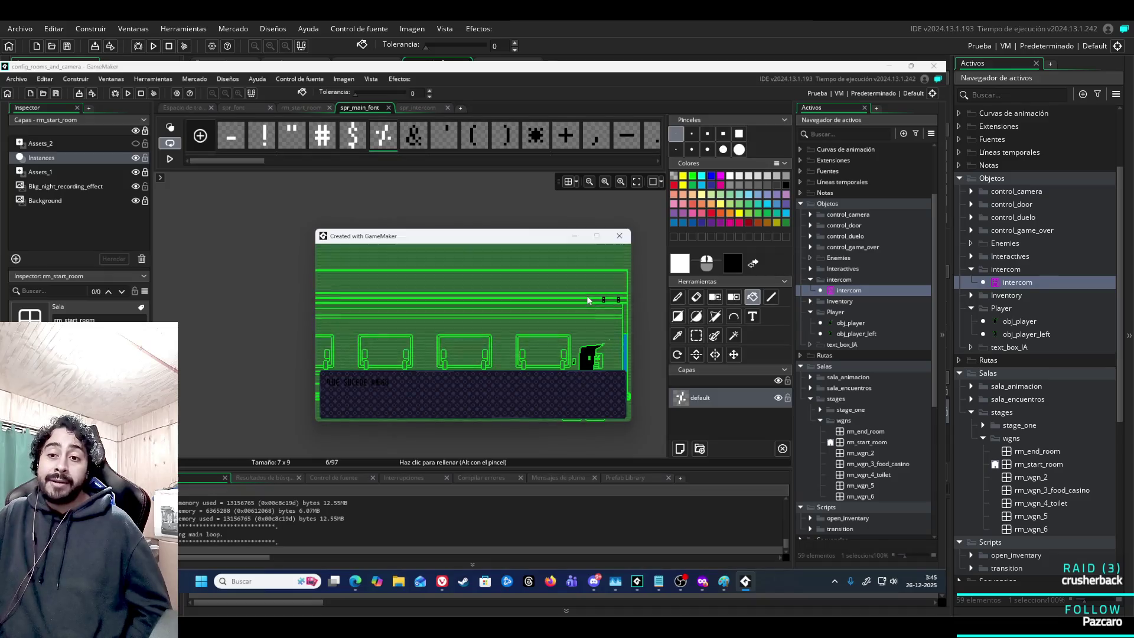
# Browse the inventory items Munición incineradora, cafe and reloj, then close the inventory.
pyautogui.press('i')
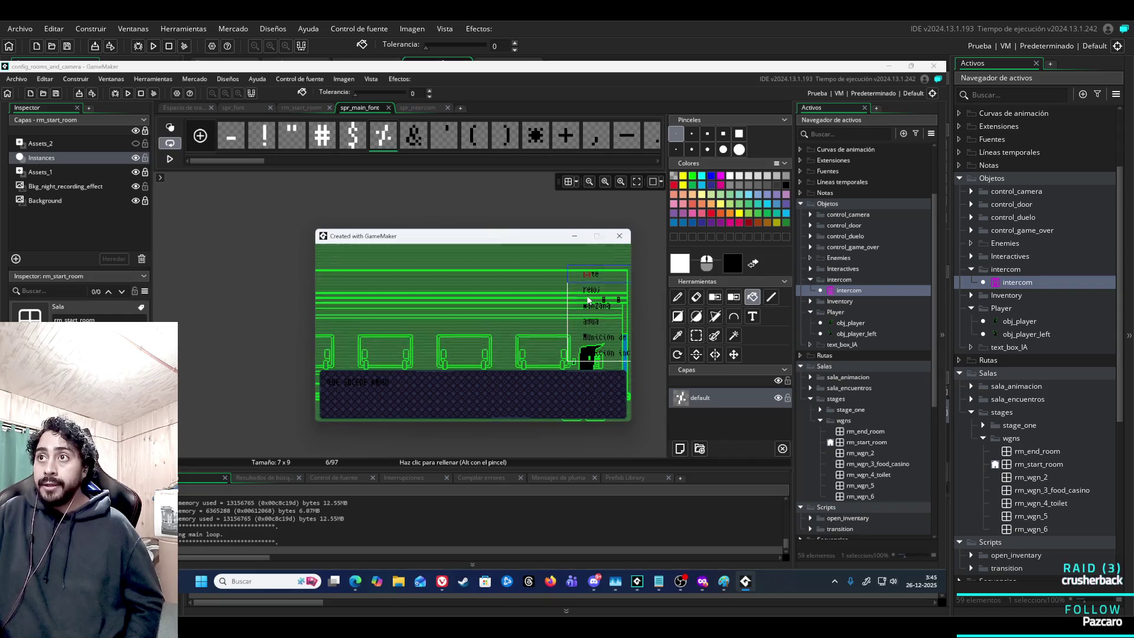
pyautogui.press('i')
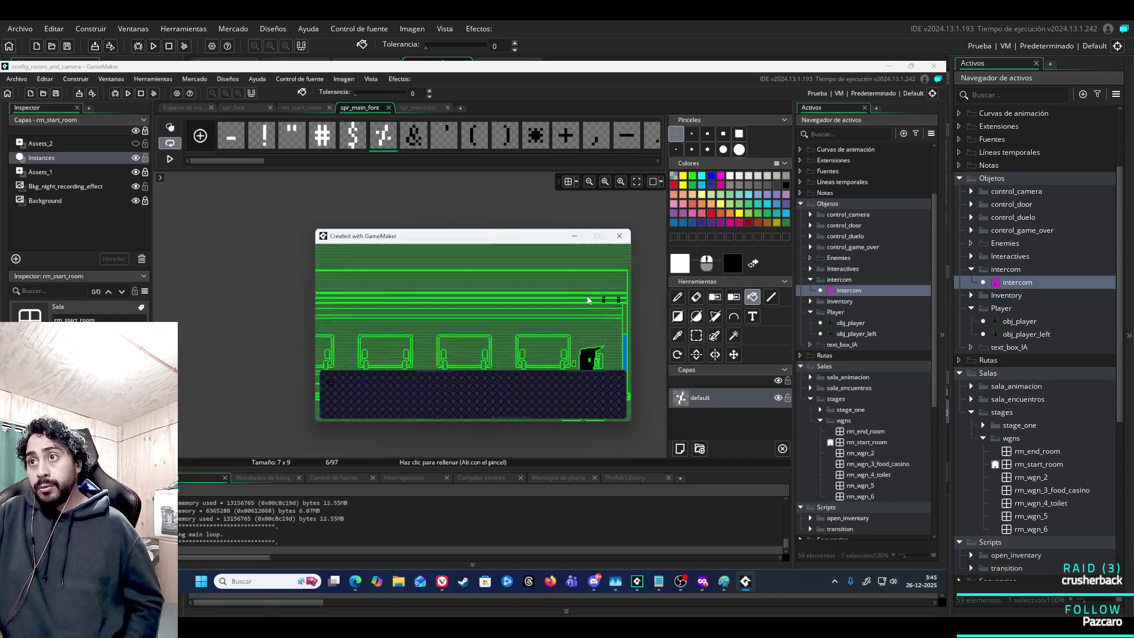
pyautogui.press('Left')
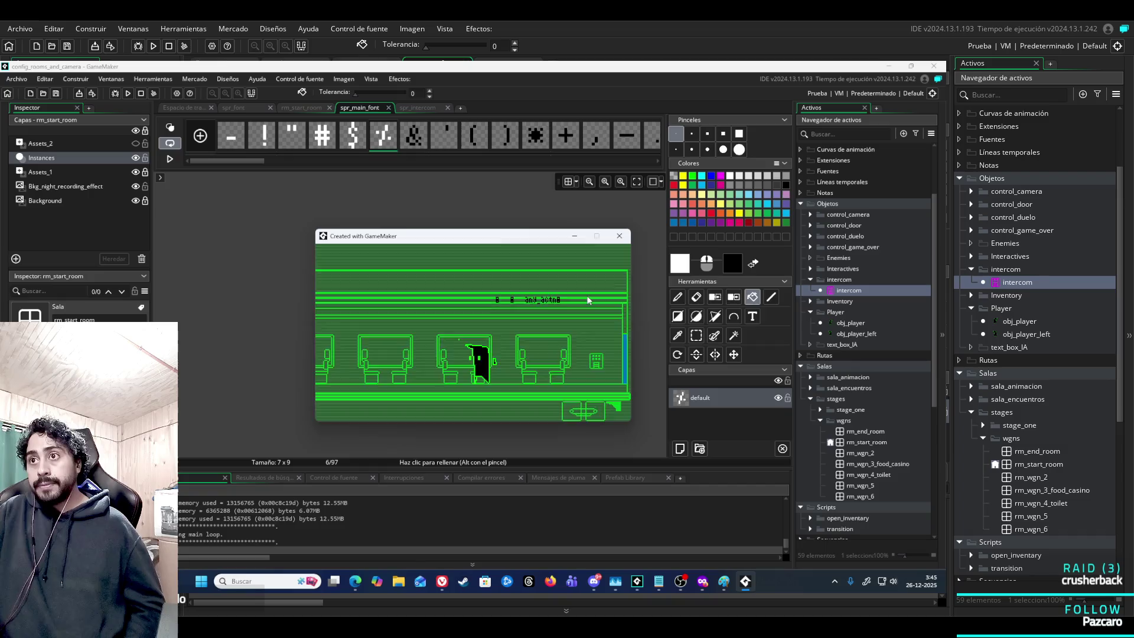
pyautogui.press('i')
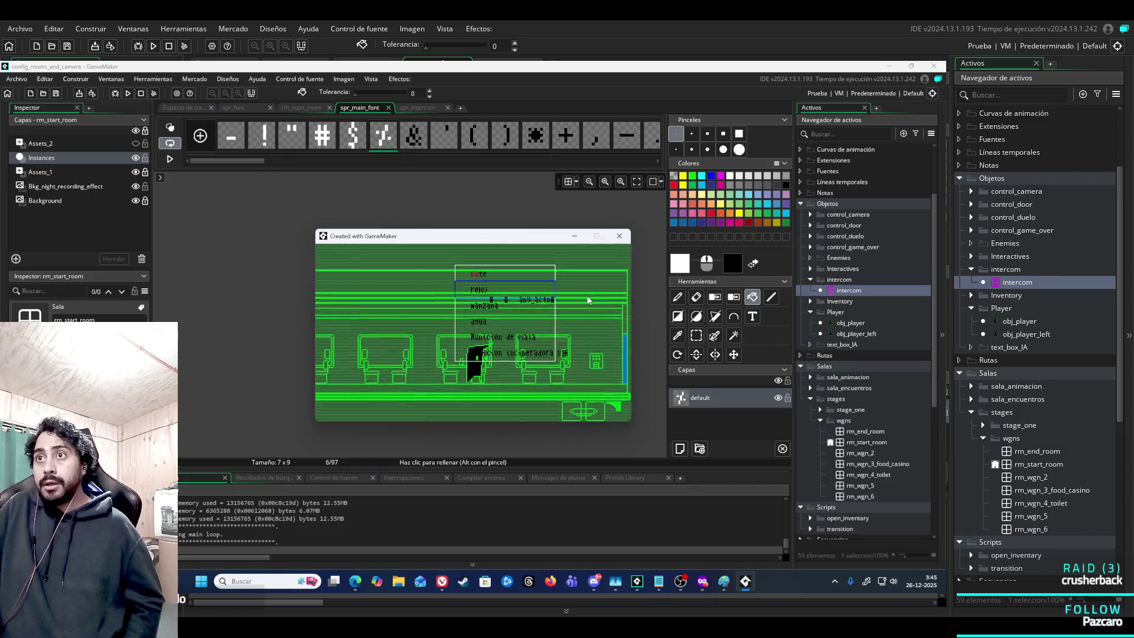
pyautogui.press('Down')
pyautogui.press('Down')
pyautogui.press('Up')
pyautogui.press('Up')
pyautogui.press('Up')
pyautogui.press('Down')
pyautogui.press('Down')
pyautogui.press('Down')
pyautogui.press('Up')
pyautogui.press('Up')
pyautogui.press('Up')
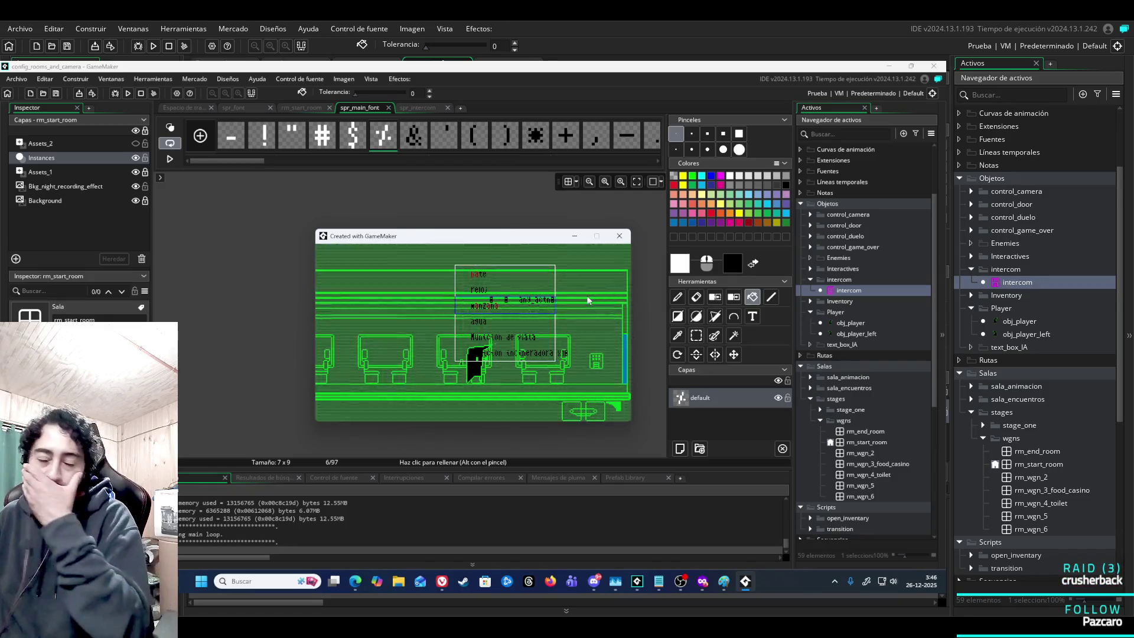
pyautogui.press('Down')
pyautogui.press('Down')
pyautogui.press('Up')
pyautogui.press('Up')
pyautogui.press('Down')
pyautogui.press('Down')
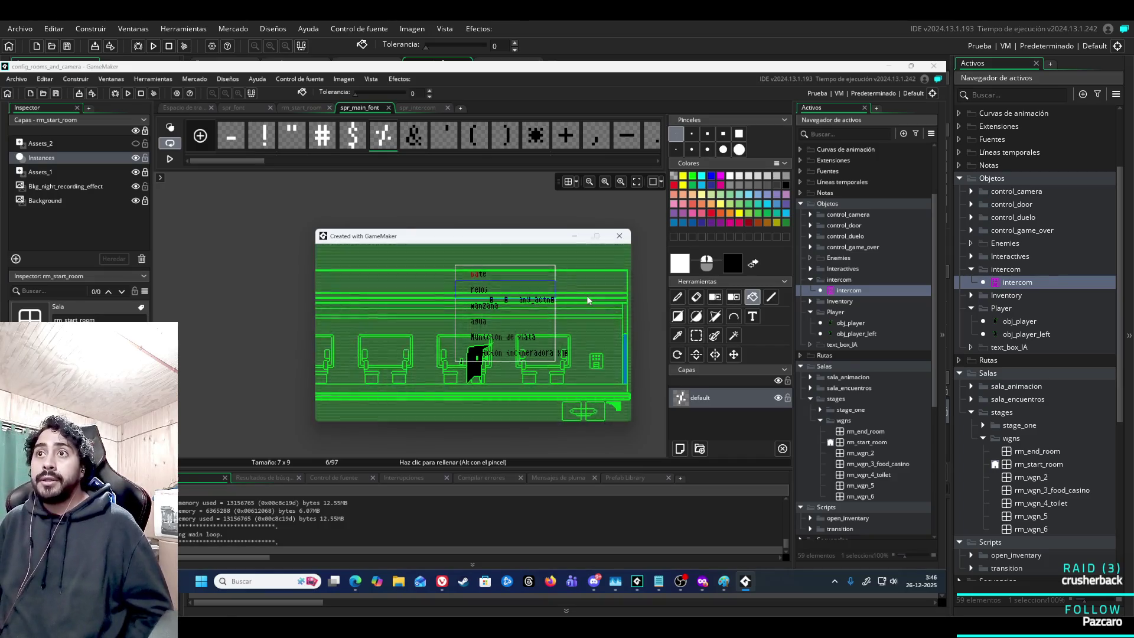
pyautogui.press('Down')
pyautogui.press('Down')
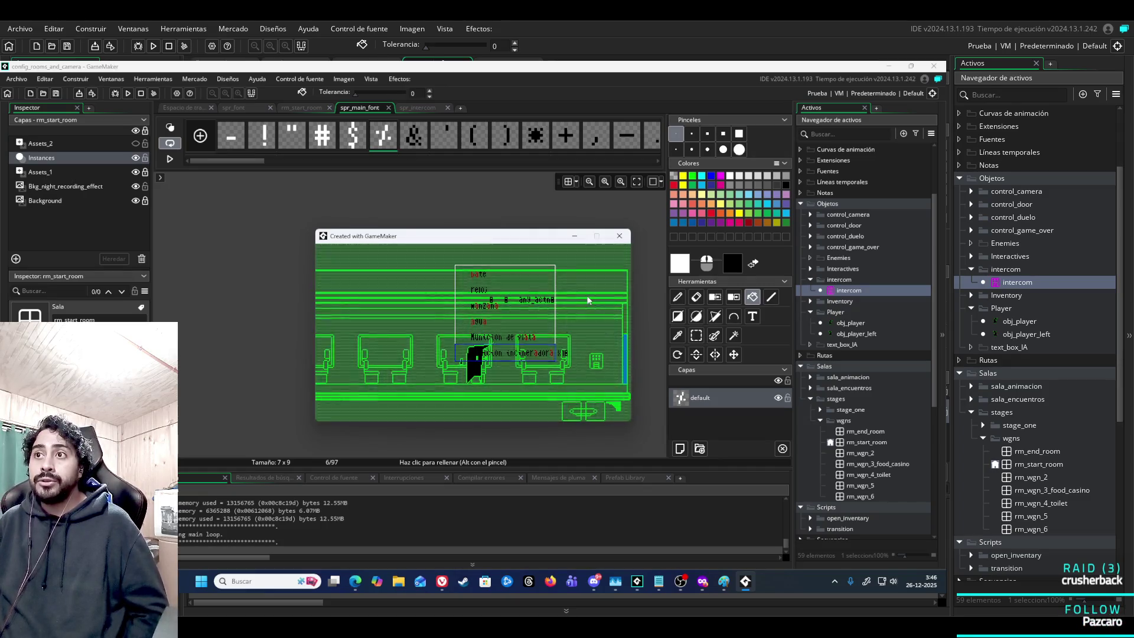
pyautogui.press('Escape')
# Walk the player off the carriage's right edge and onward through the next scene.
pyautogui.press('Right')
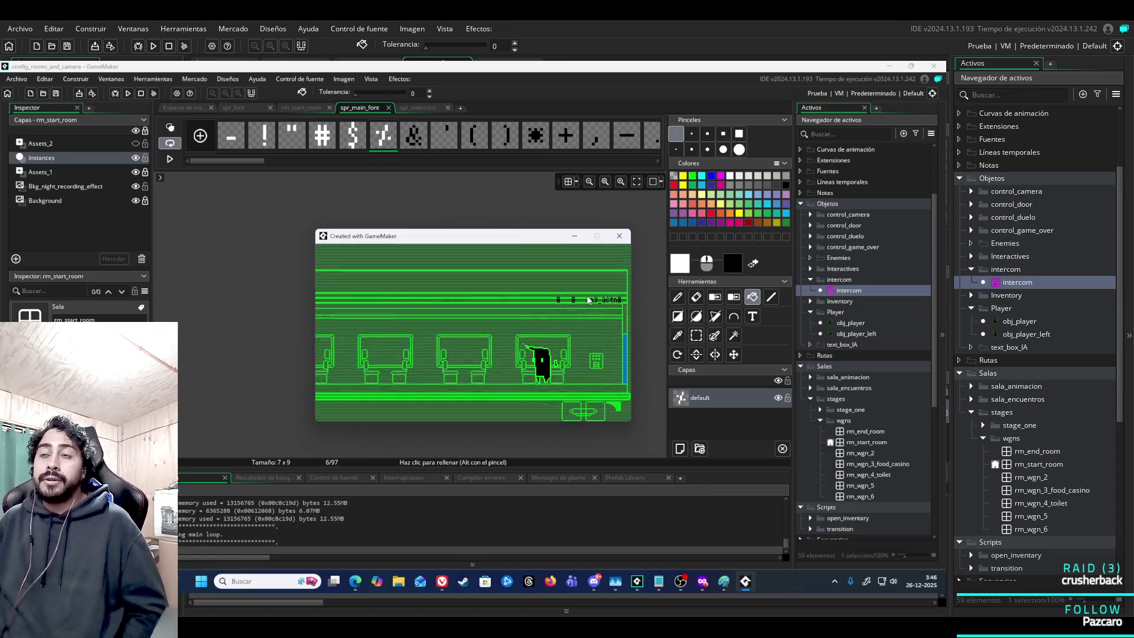
pyautogui.press('Left')
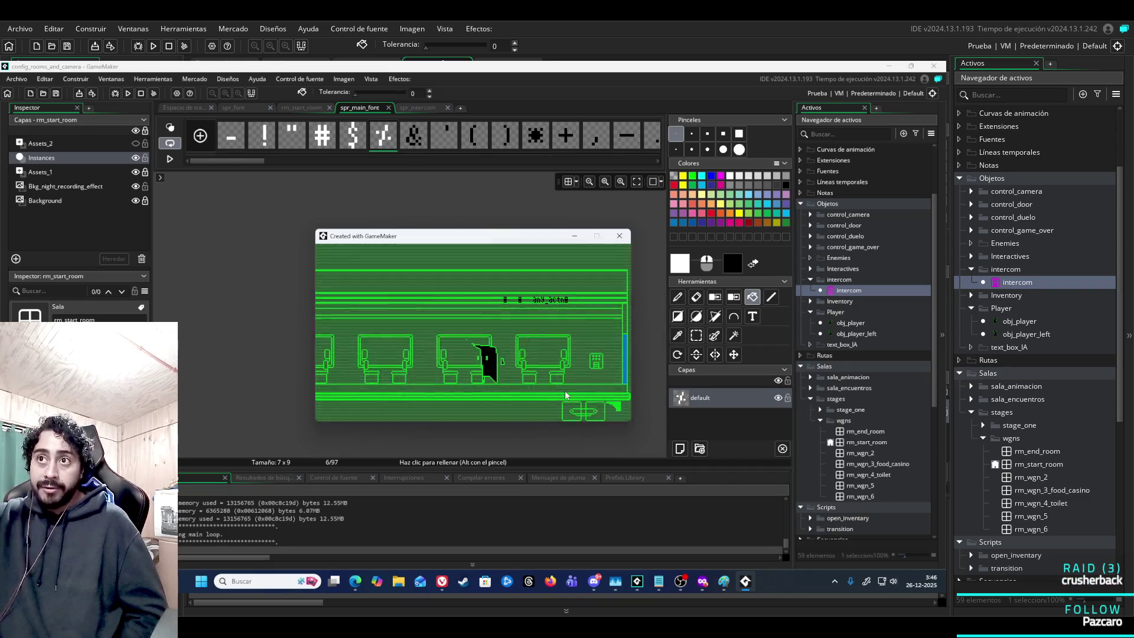
pyautogui.press('Right')
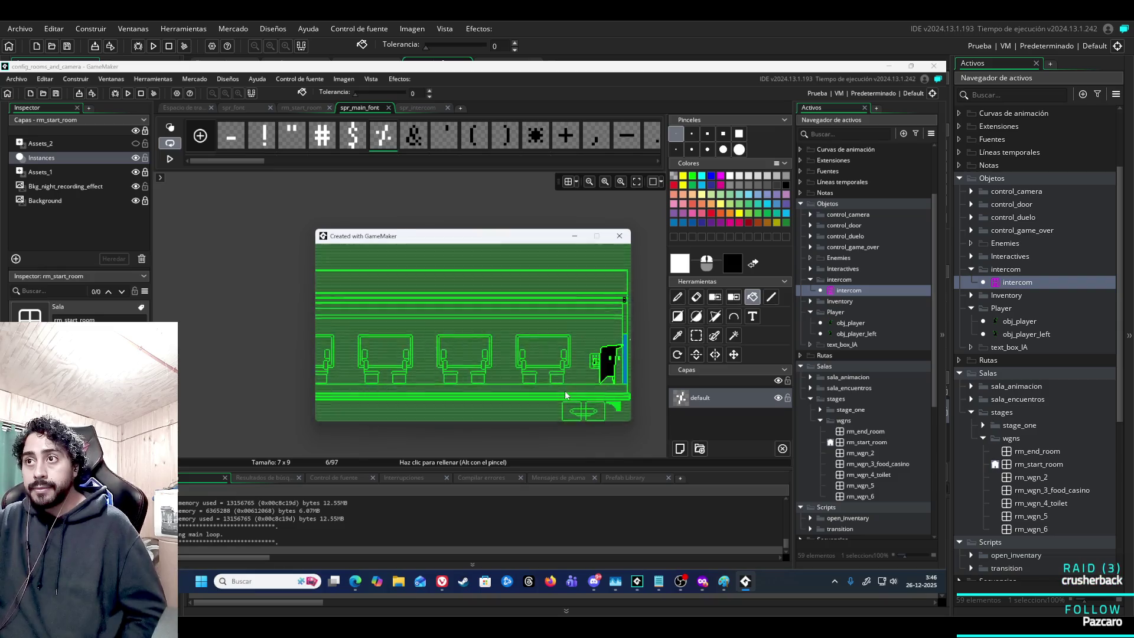
pyautogui.press('Right')
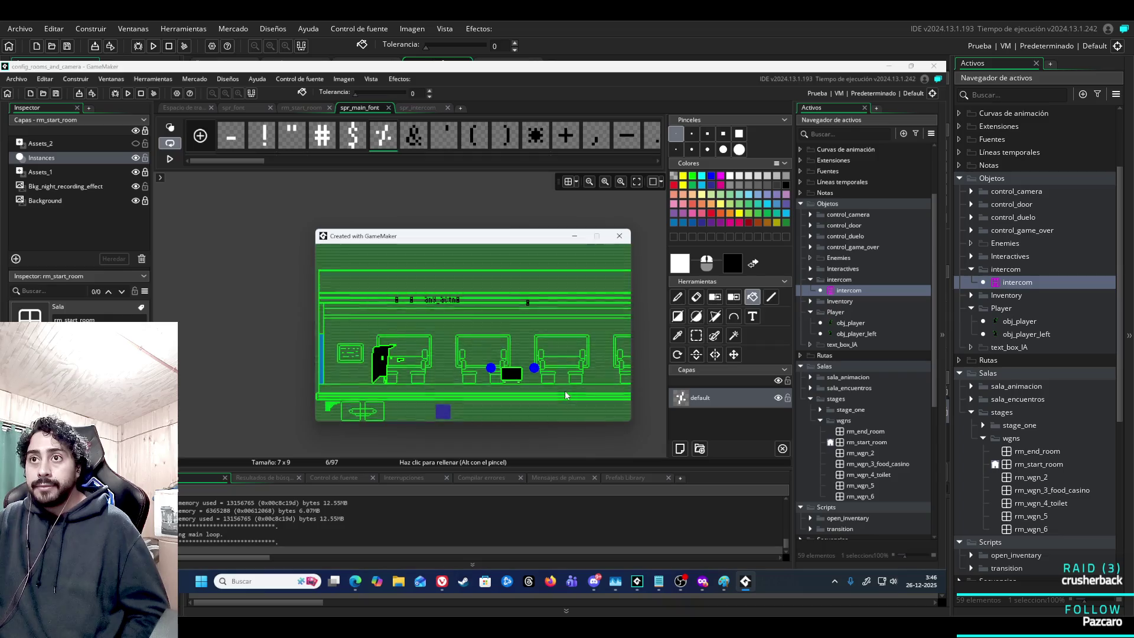
pyautogui.press('Right')
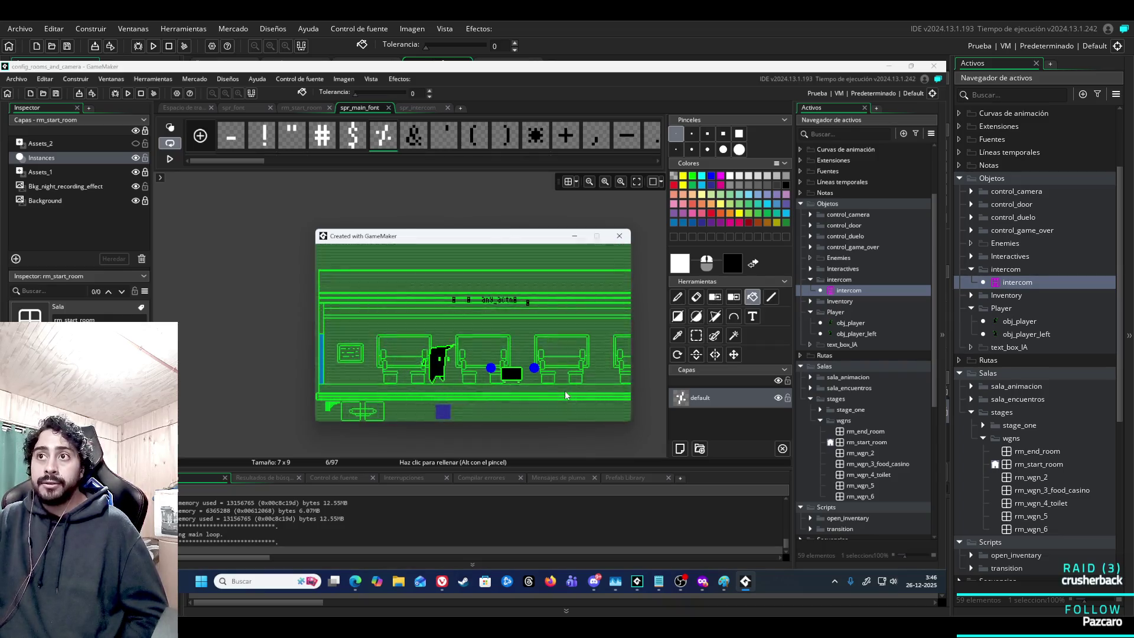
pyautogui.press('Right')
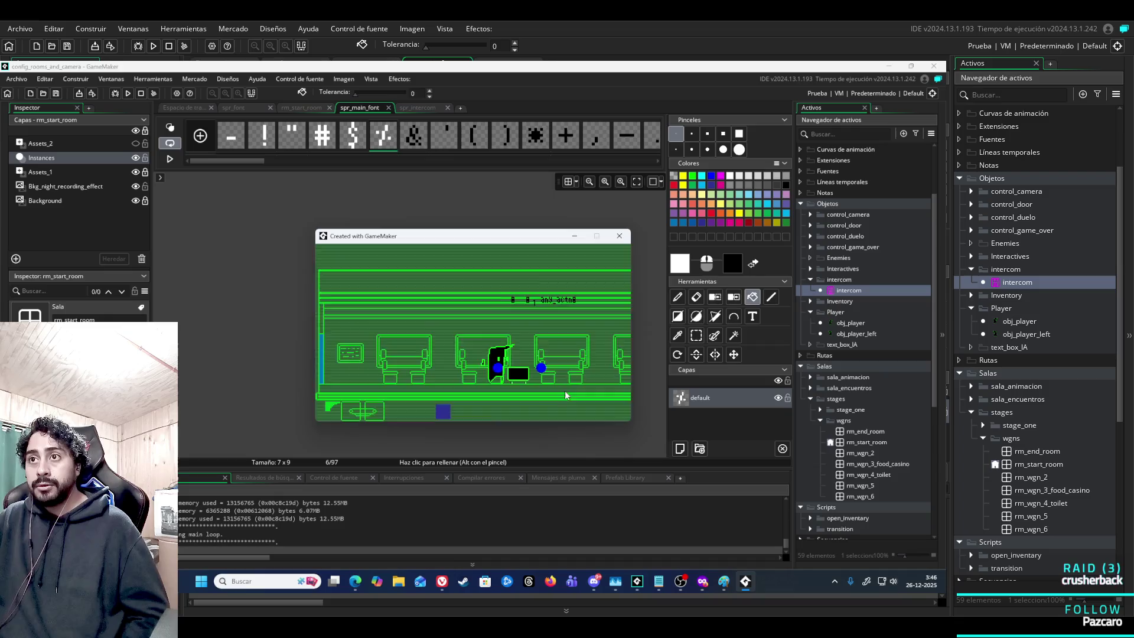
pyautogui.press('Right')
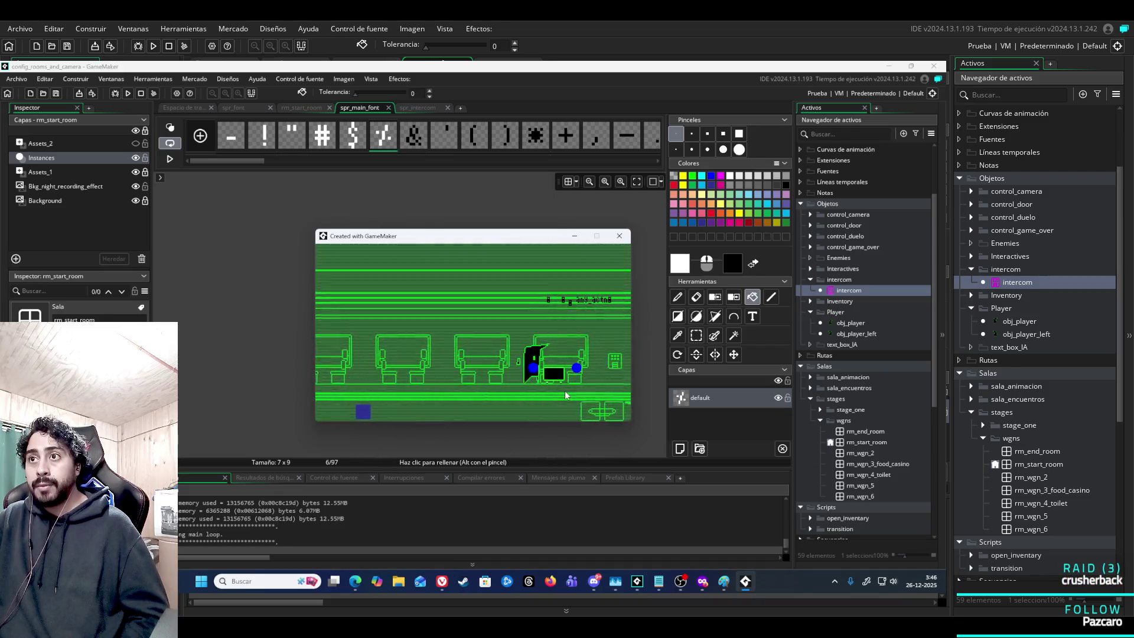
# Walk back and forth with the camera following, then exit right through the door into a new room.
pyautogui.press('Left')
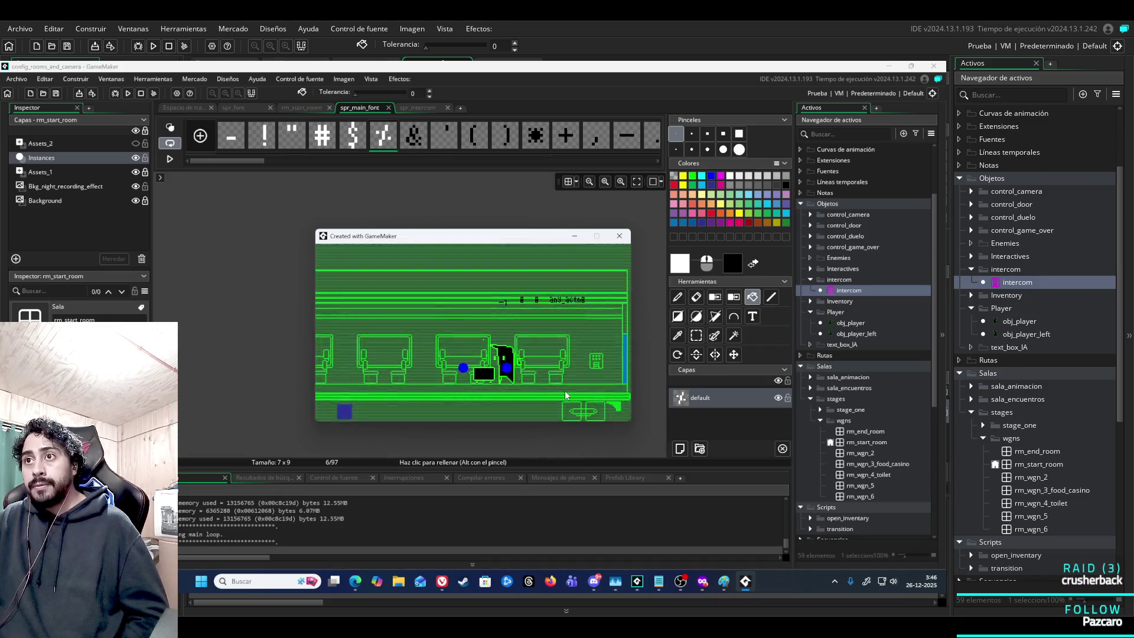
pyautogui.press('Left')
pyautogui.press('Left')
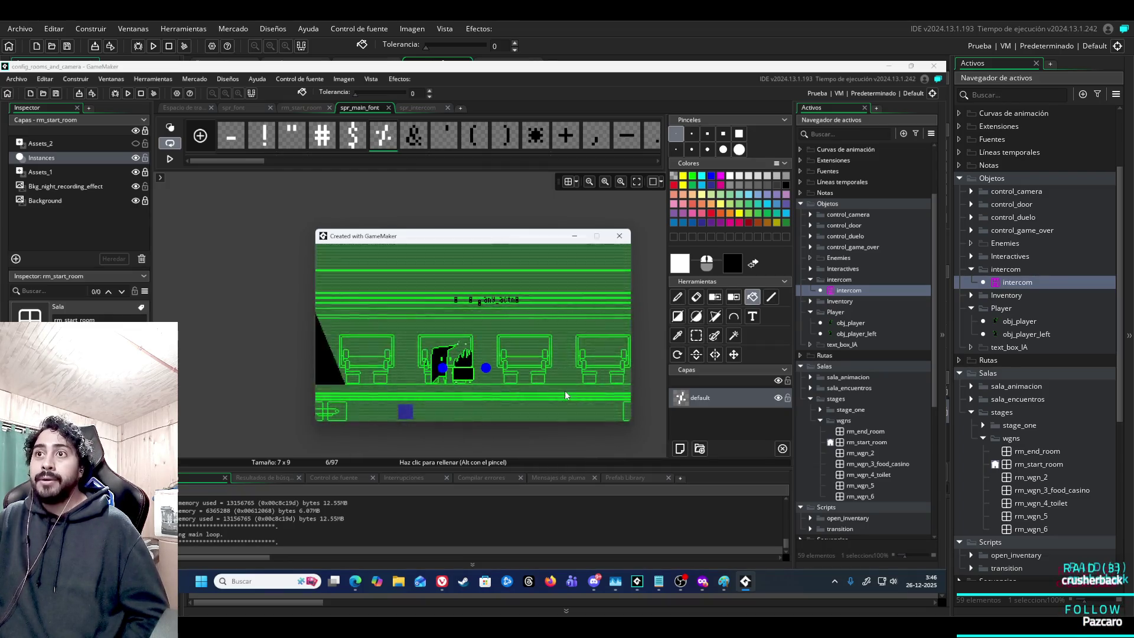
pyautogui.press('Right')
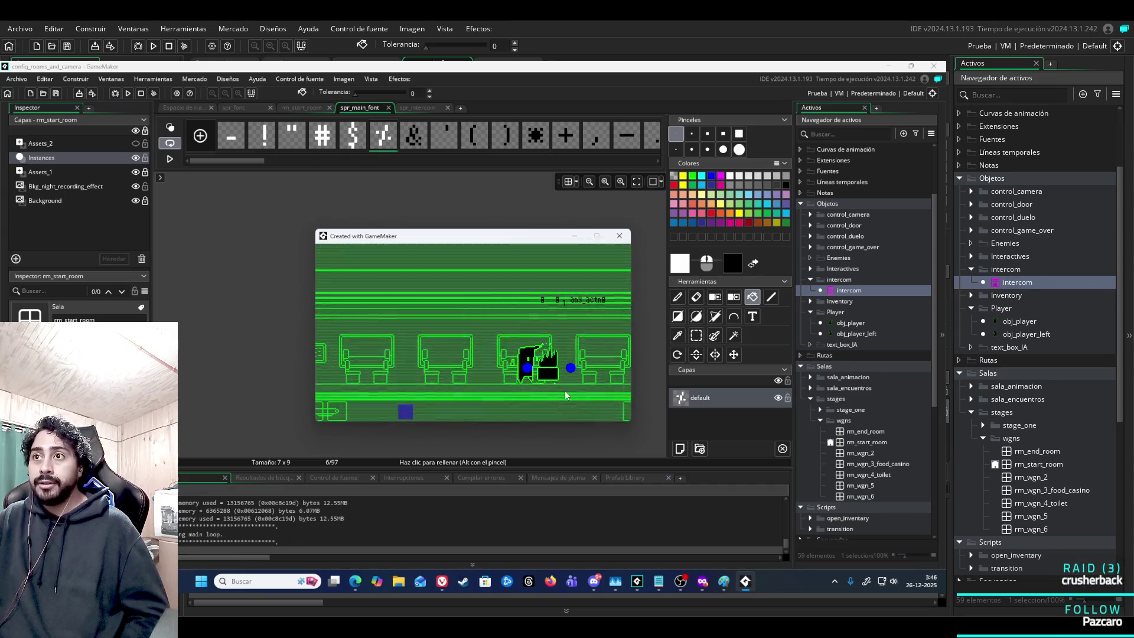
pyautogui.press('Right')
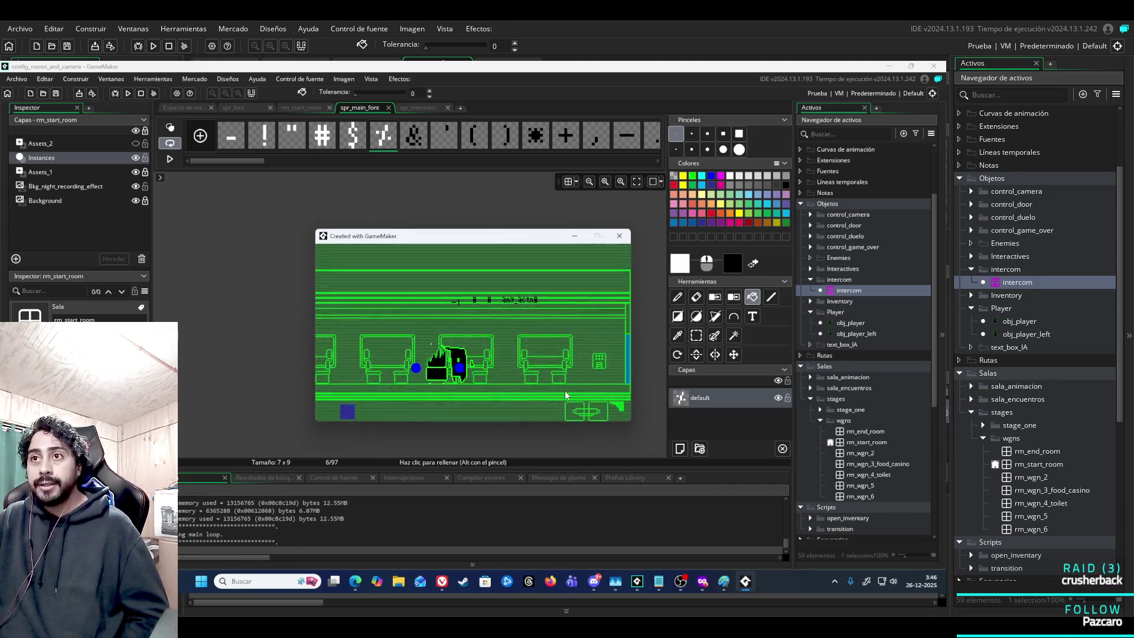
pyautogui.press('Left')
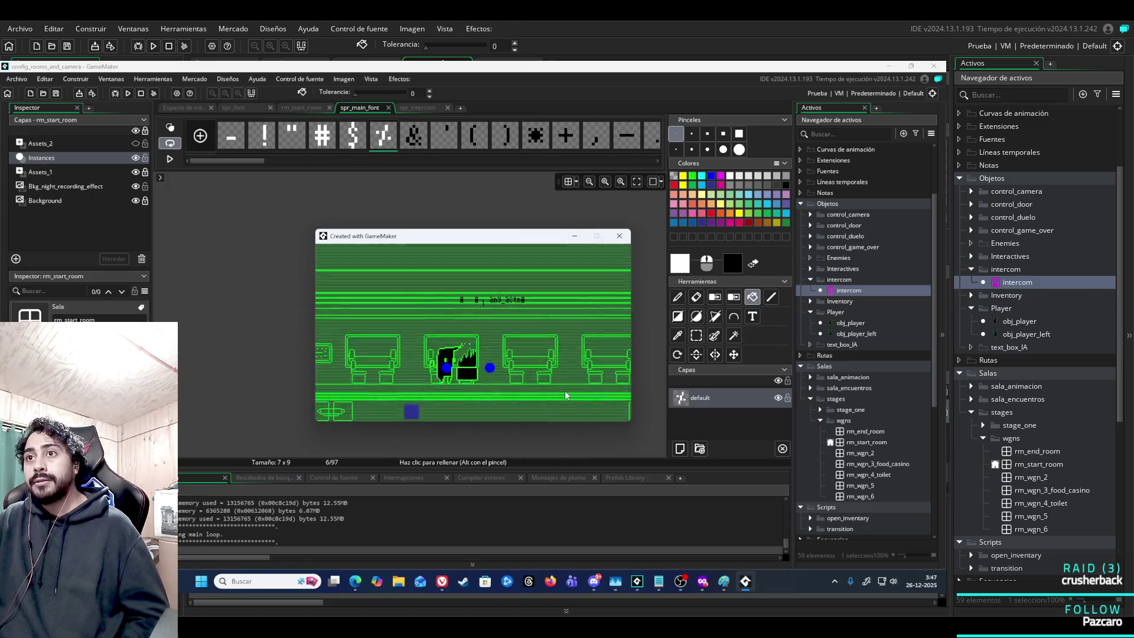
pyautogui.press('Right')
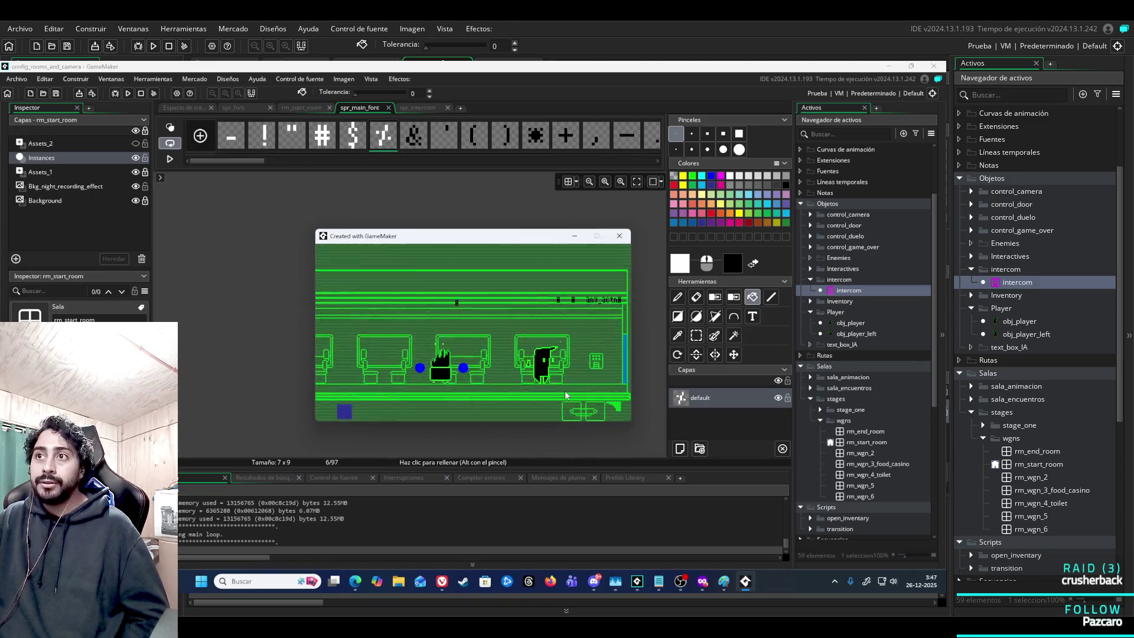
pyautogui.press('Right')
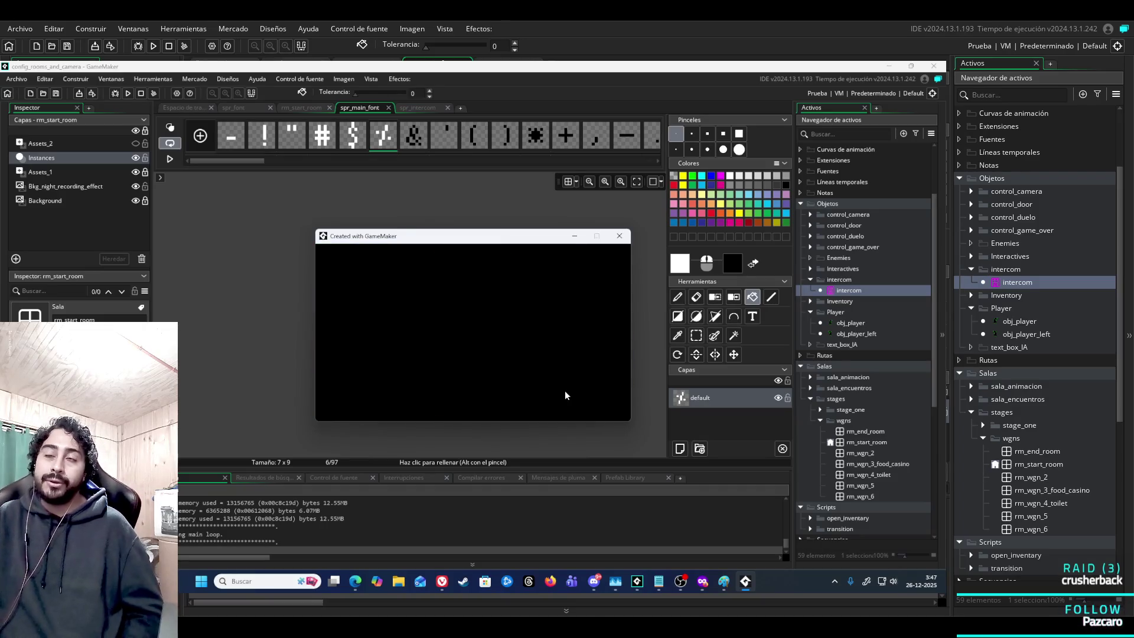
# Walk the player right past the chairs and Toilet door to the room's edge.
pyautogui.press('Right')
pyautogui.press('Right')
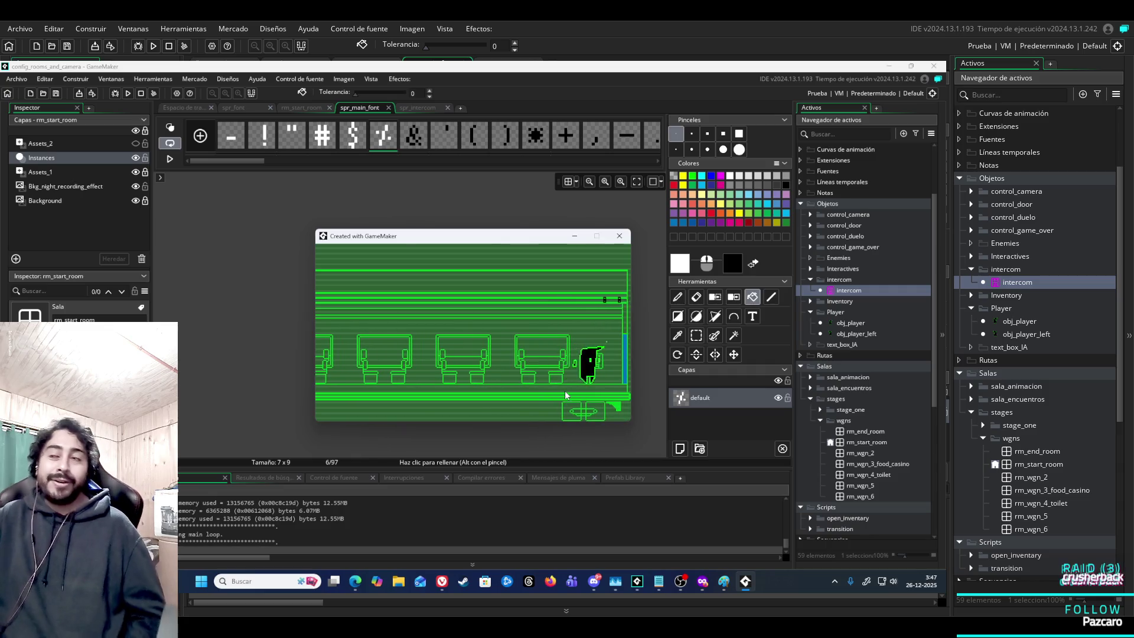
pyautogui.press('Right')
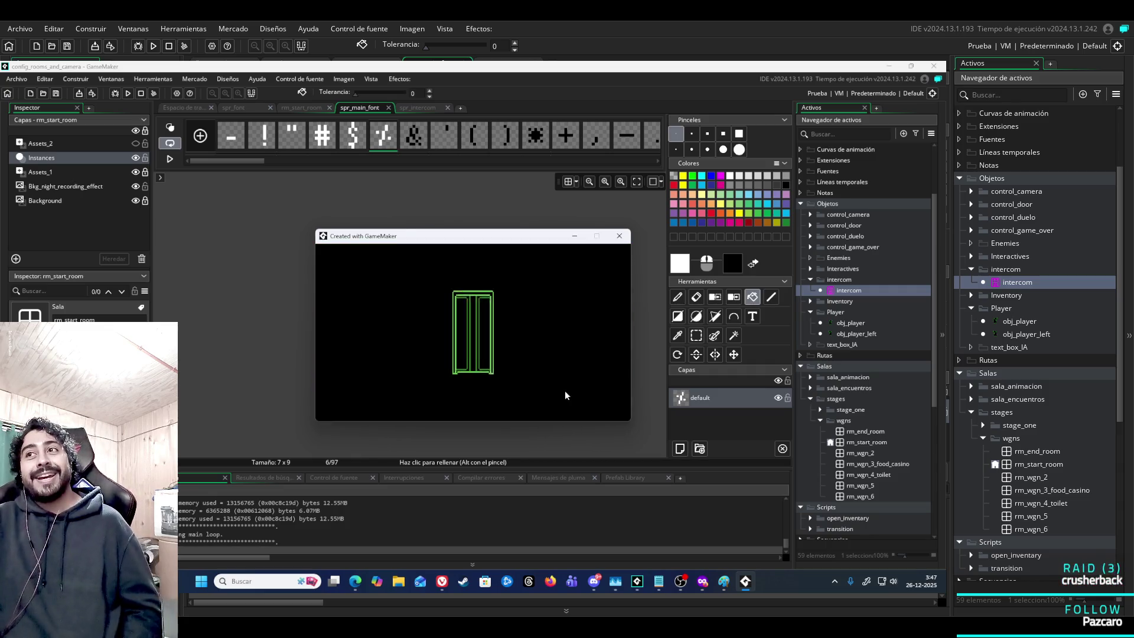
pyautogui.press('Right')
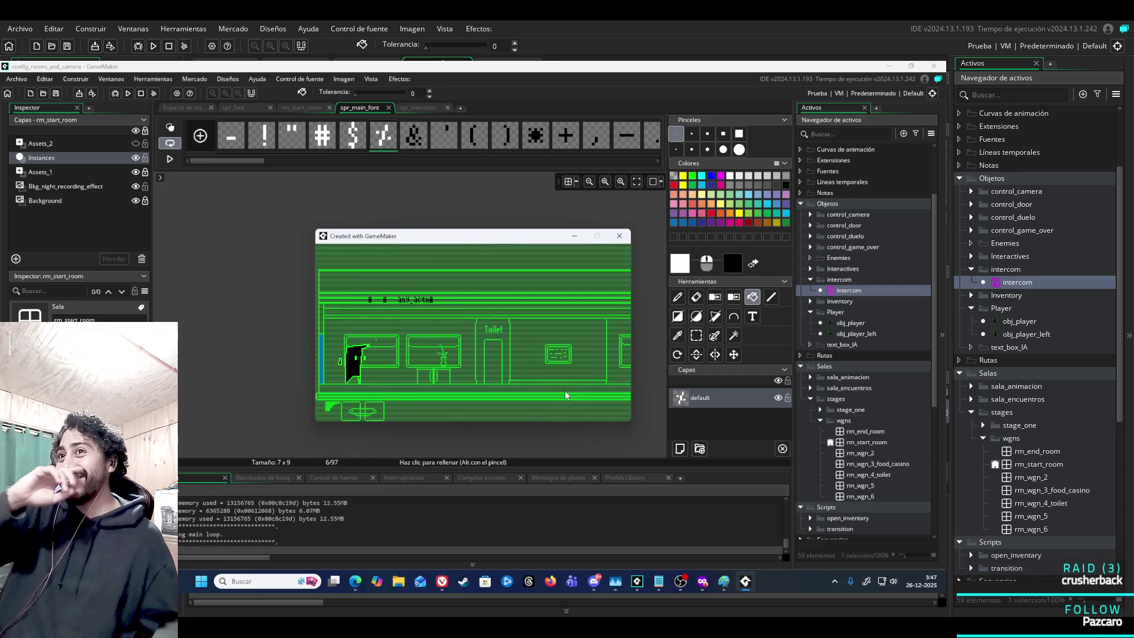
pyautogui.press('Right')
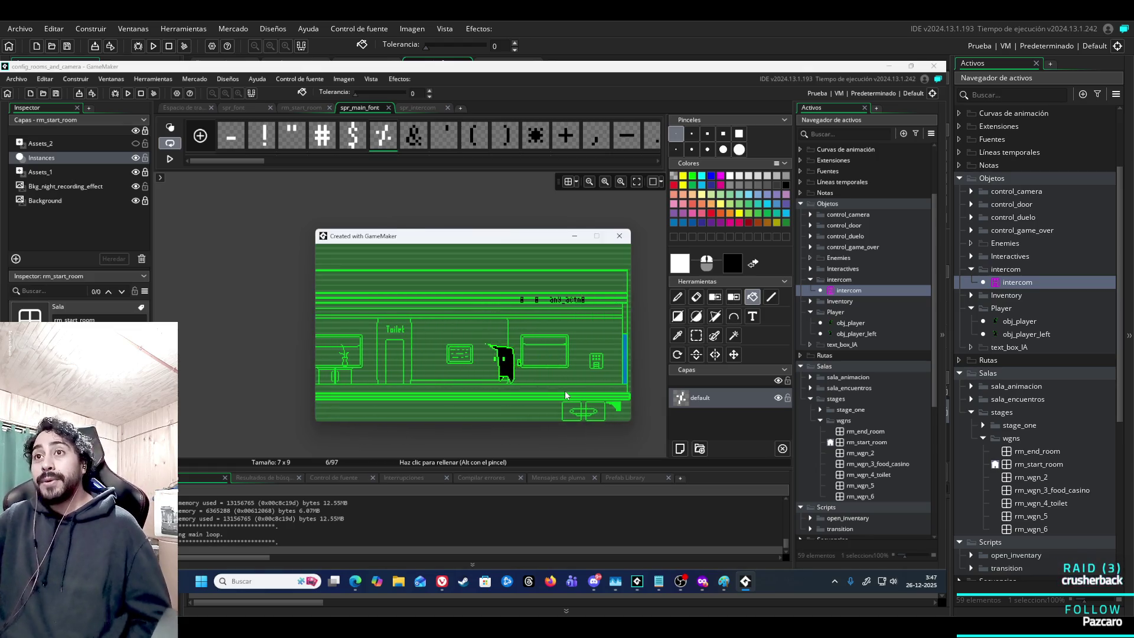
pyautogui.press('Left')
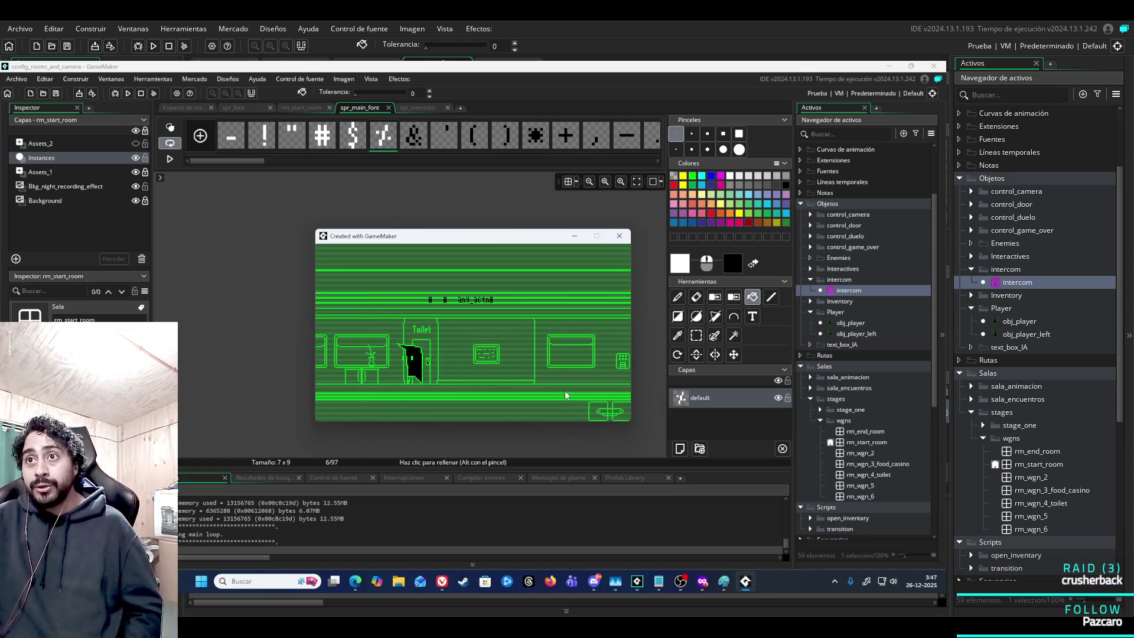
pyautogui.press('Right')
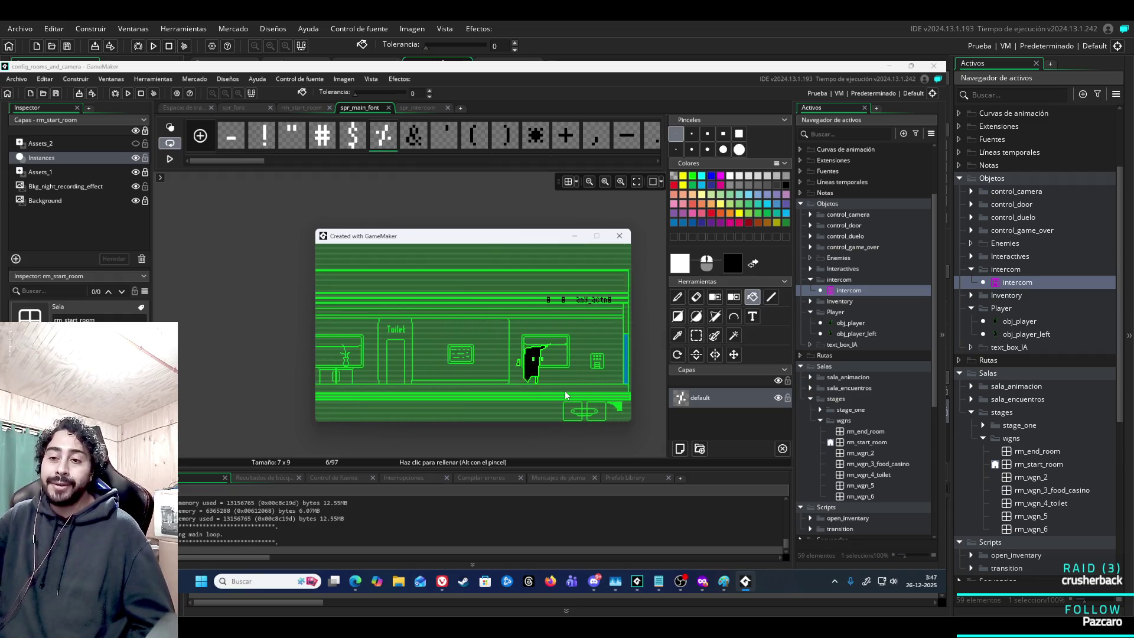
pyautogui.press('Right')
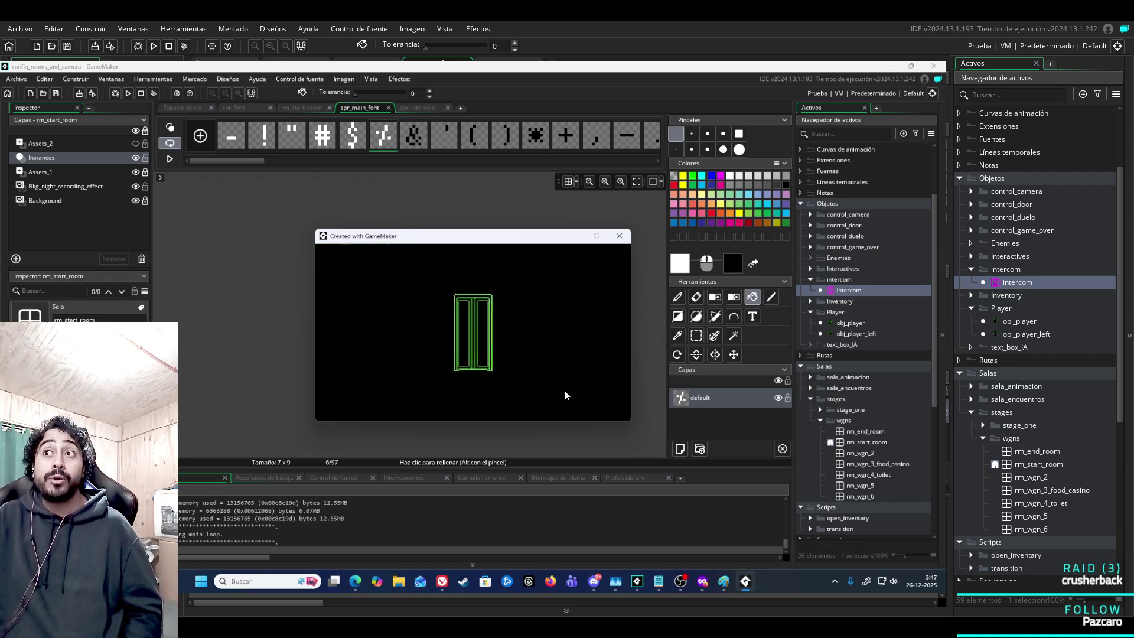
# Cross the green room into the seat-lined room and go through the StaffOnly door.
pyautogui.press('Right')
pyautogui.press('Right')
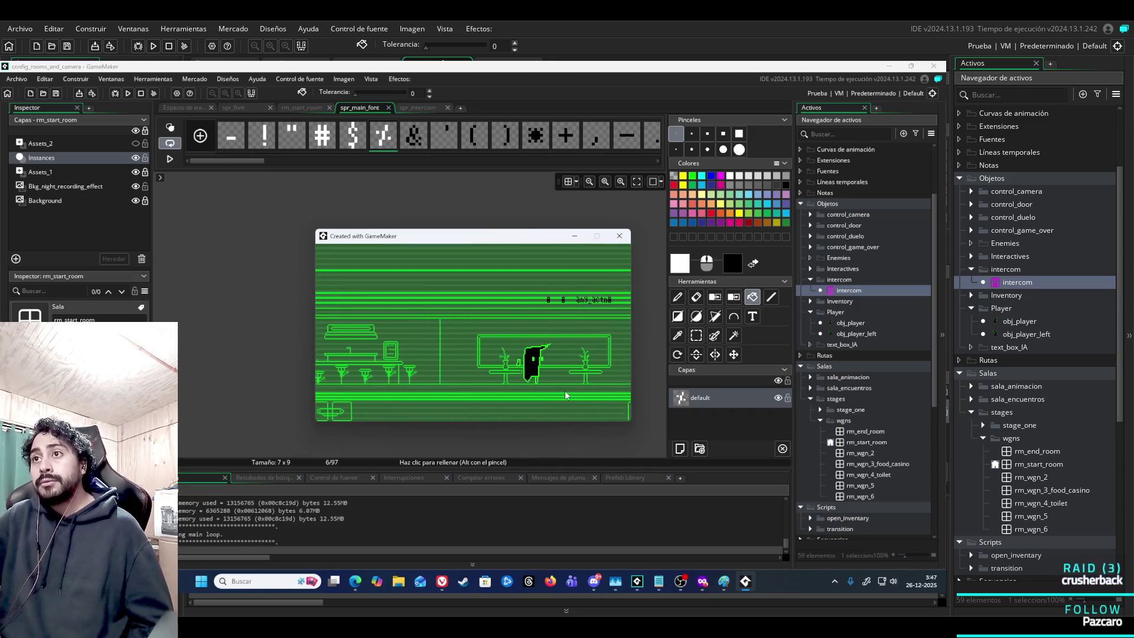
pyautogui.press('Right')
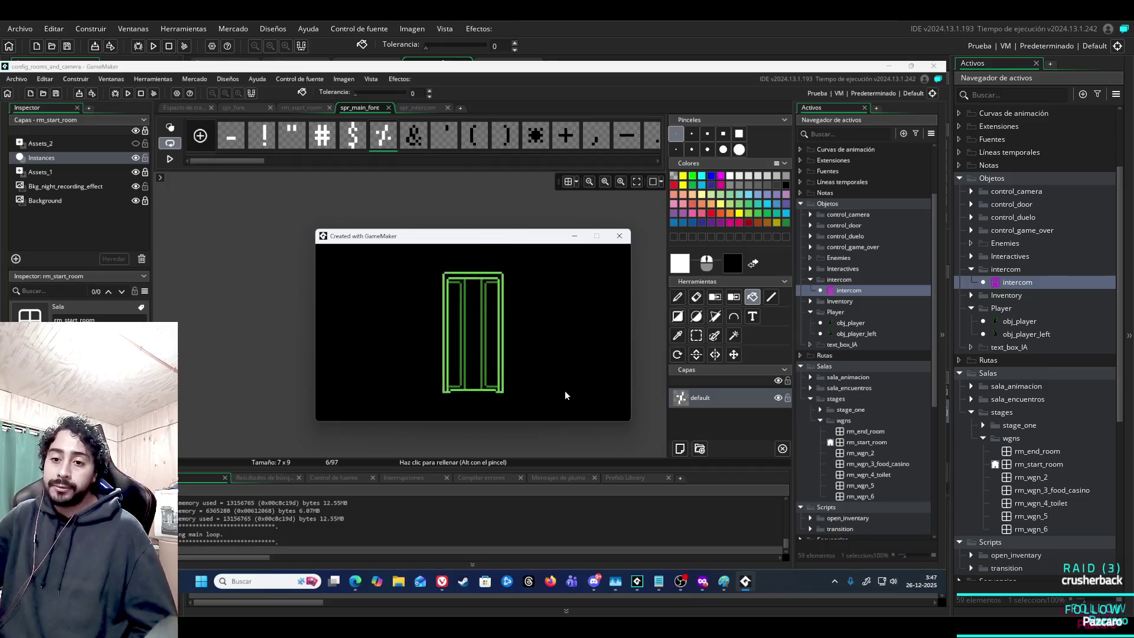
pyautogui.press('Right')
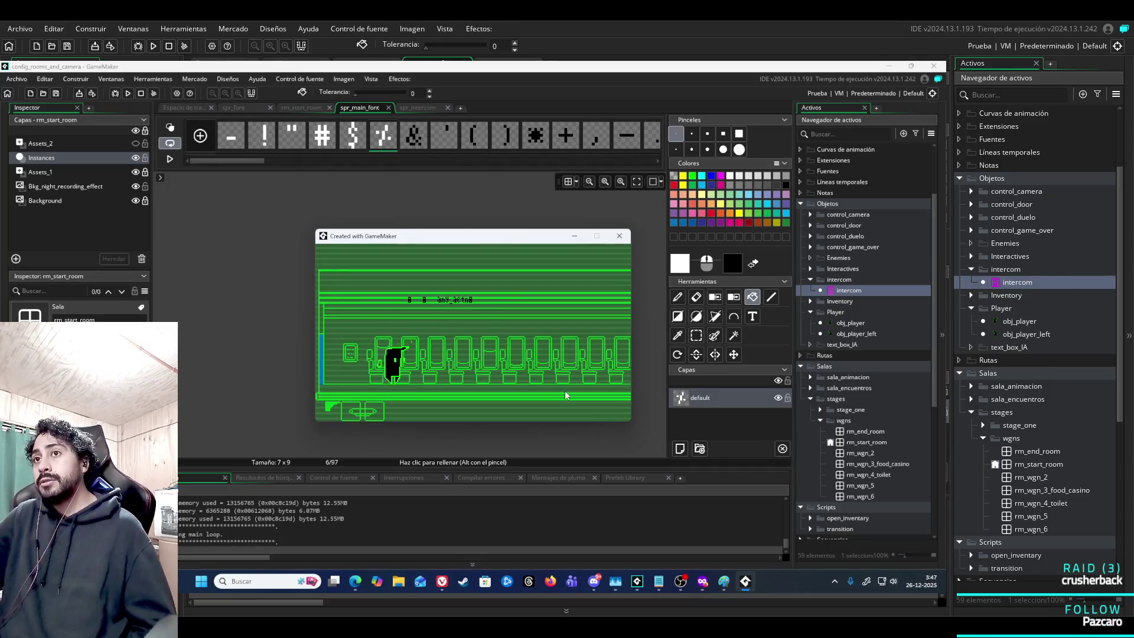
pyautogui.press('Right')
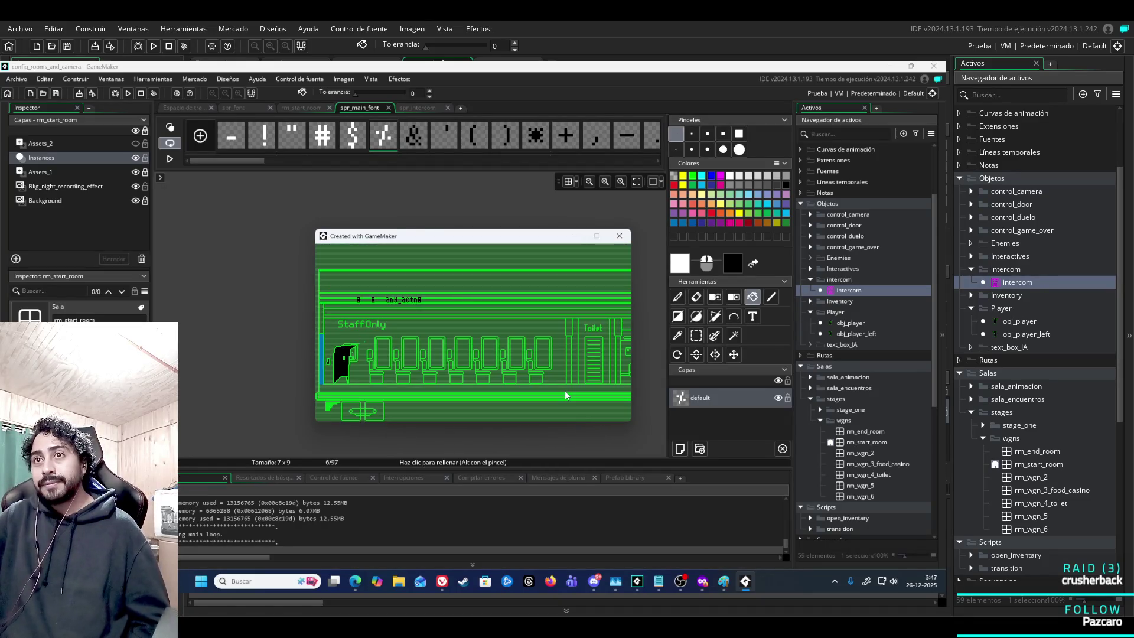
pyautogui.press('Right')
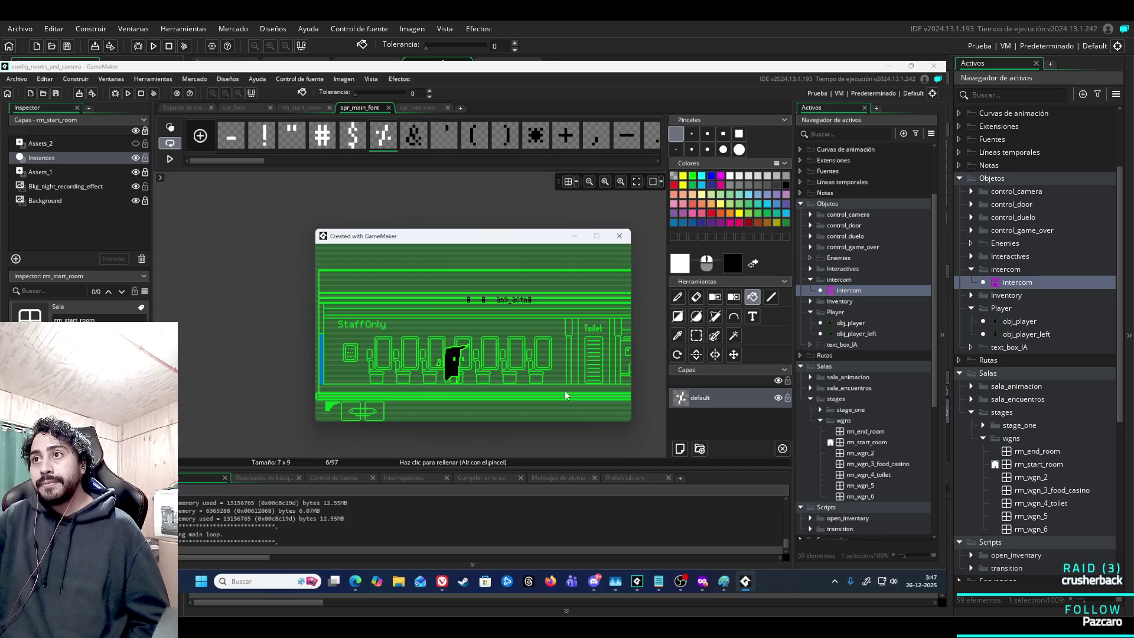
pyautogui.press('Right')
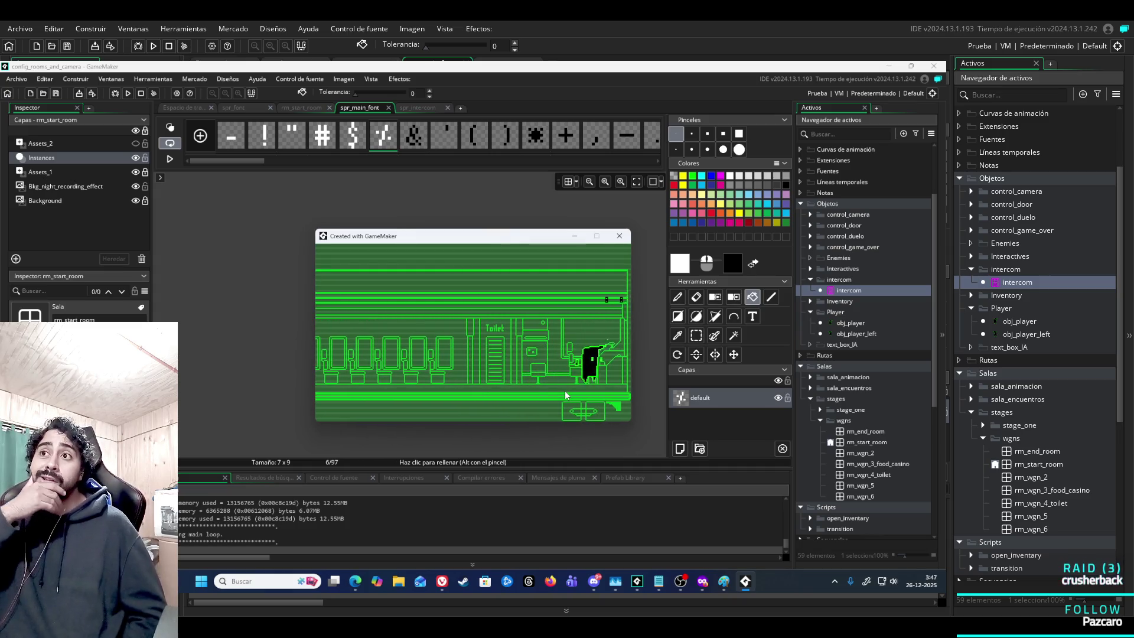
pyautogui.press('Left')
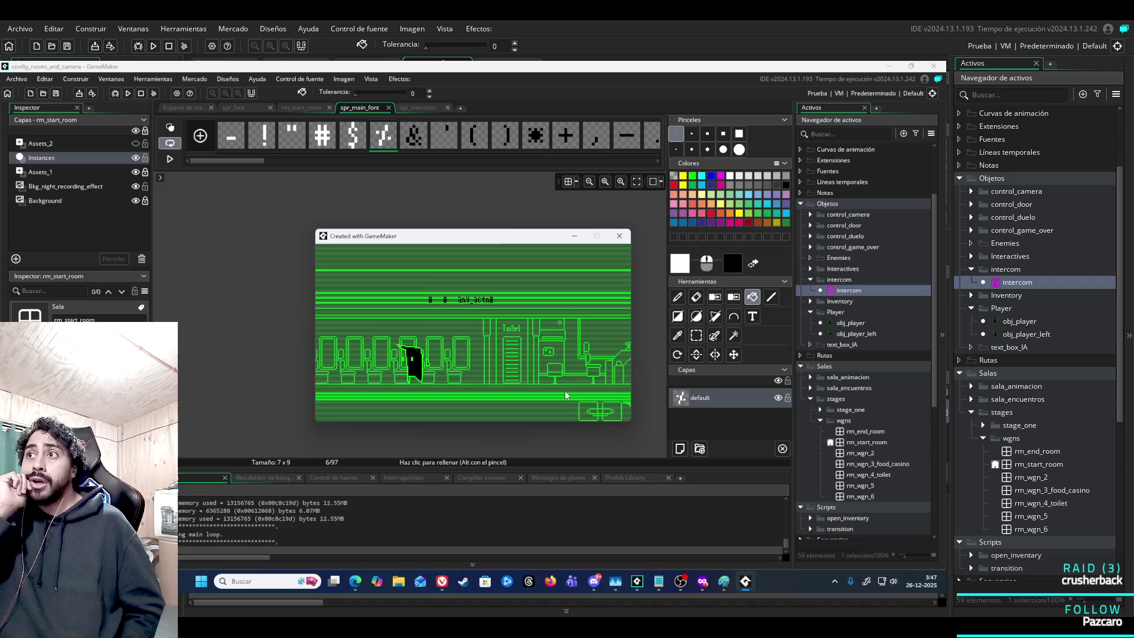
pyautogui.press('Up')
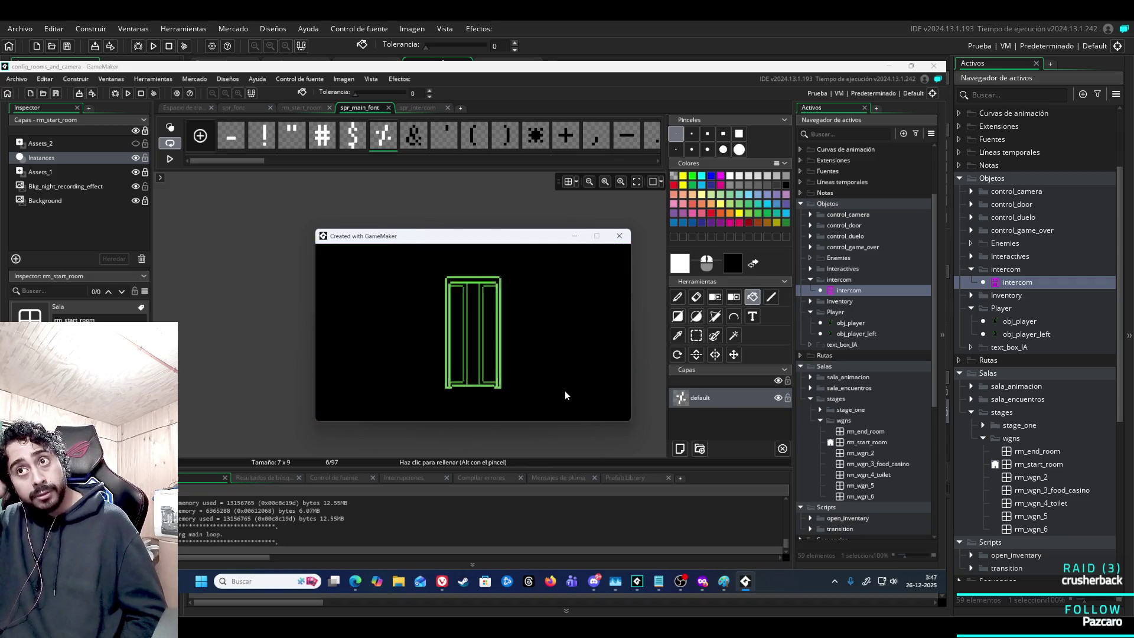
# Walk left through the following rooms, then close the running game window.
pyautogui.press('Left')
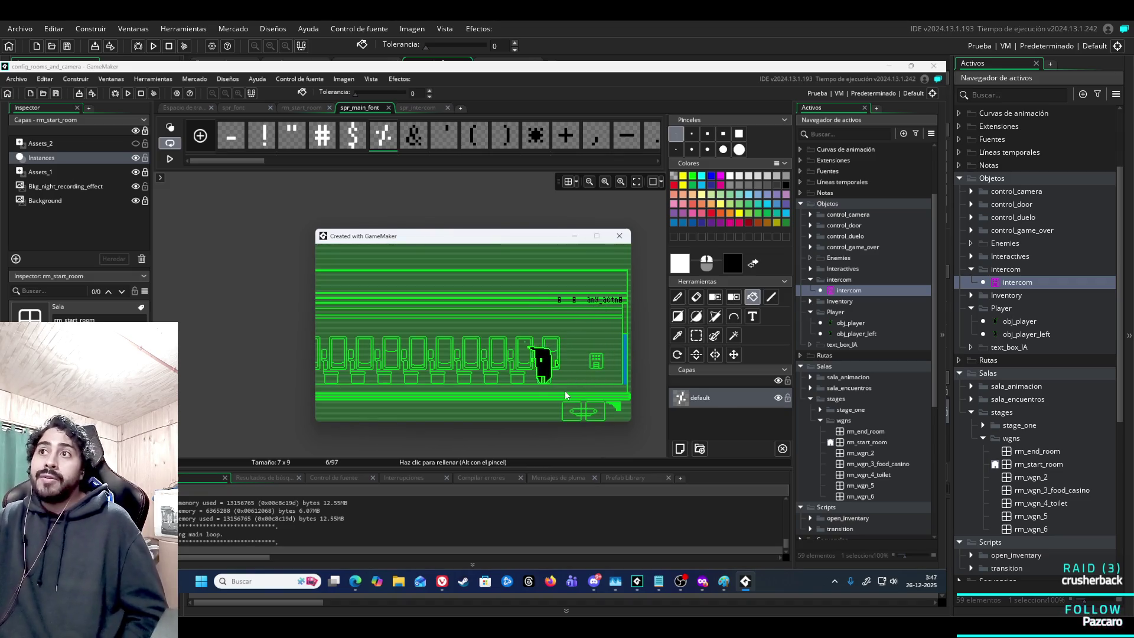
pyautogui.press('Left')
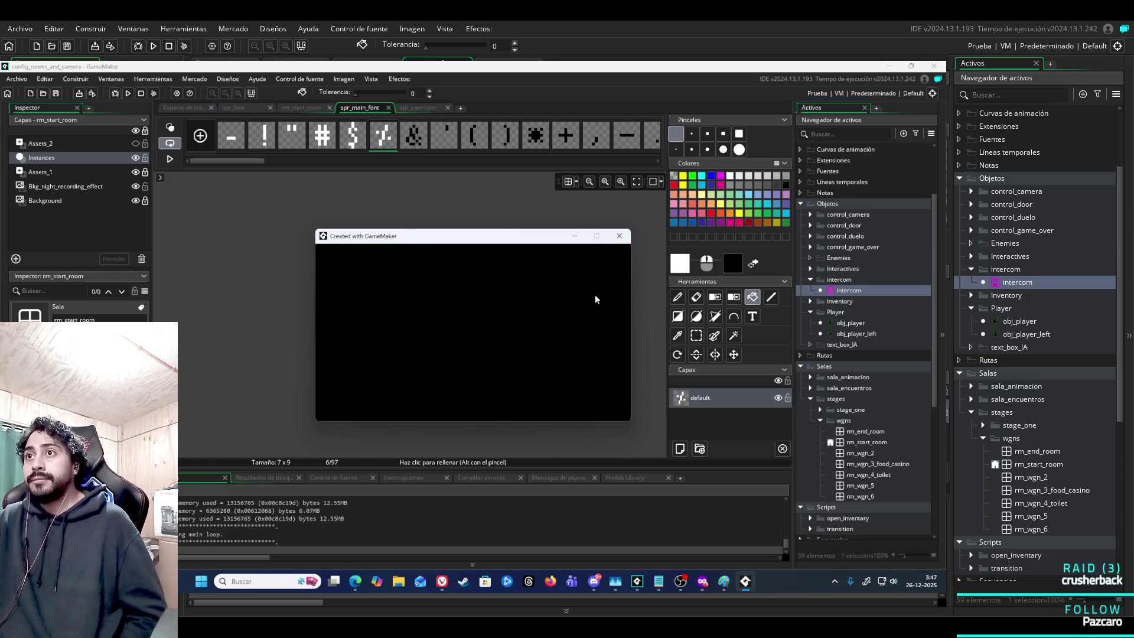
pyautogui.press('Left')
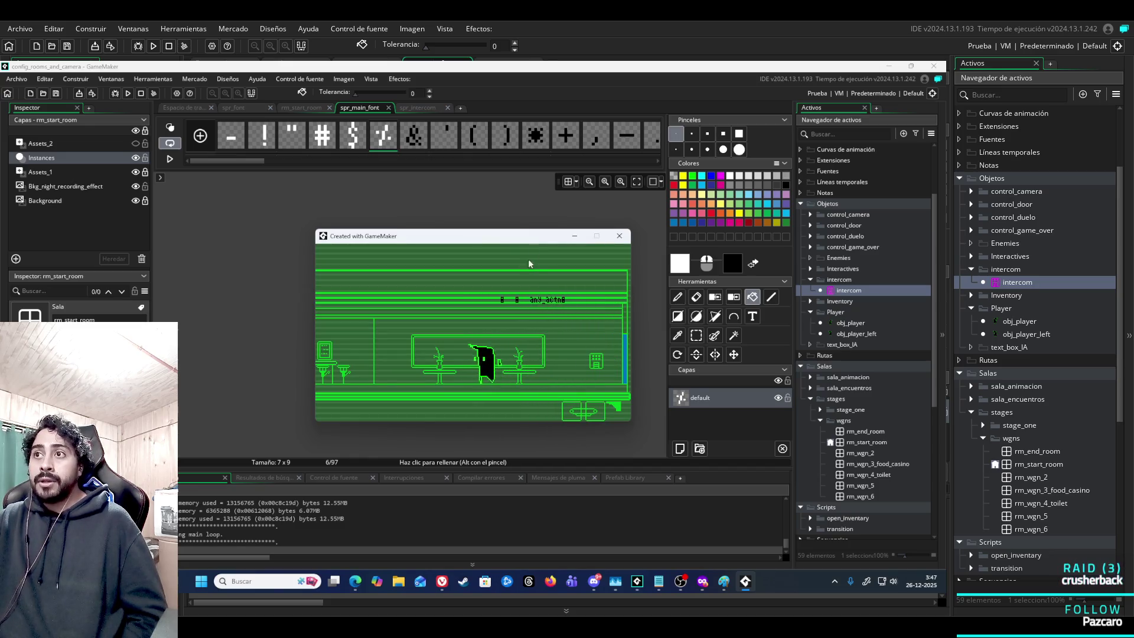
pyautogui.press('Left')
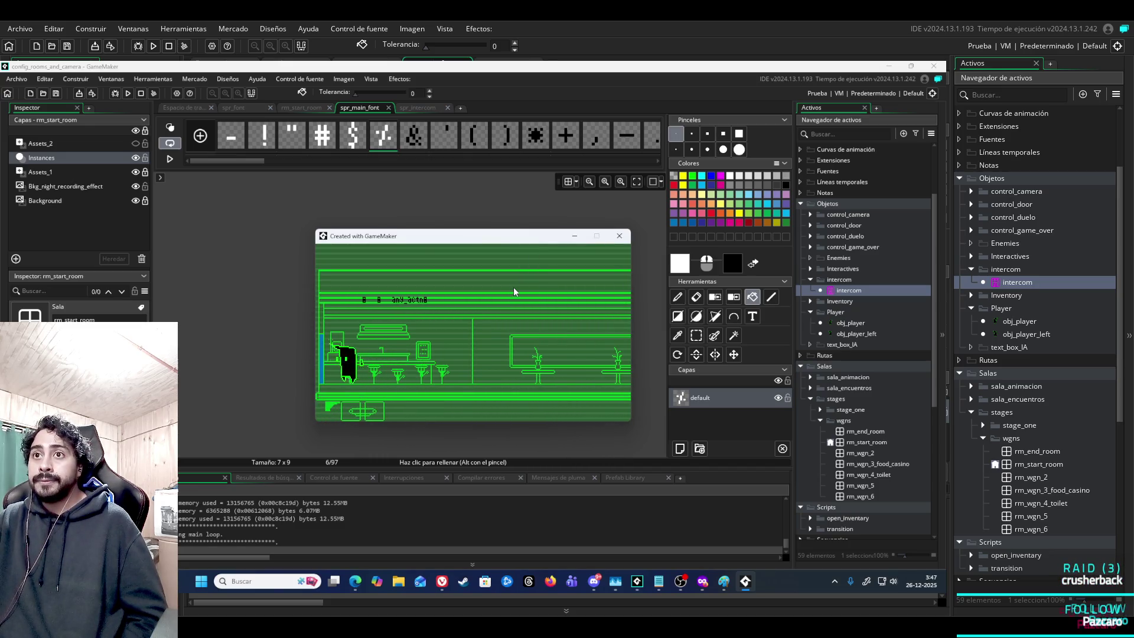
pyautogui.click(619, 237)
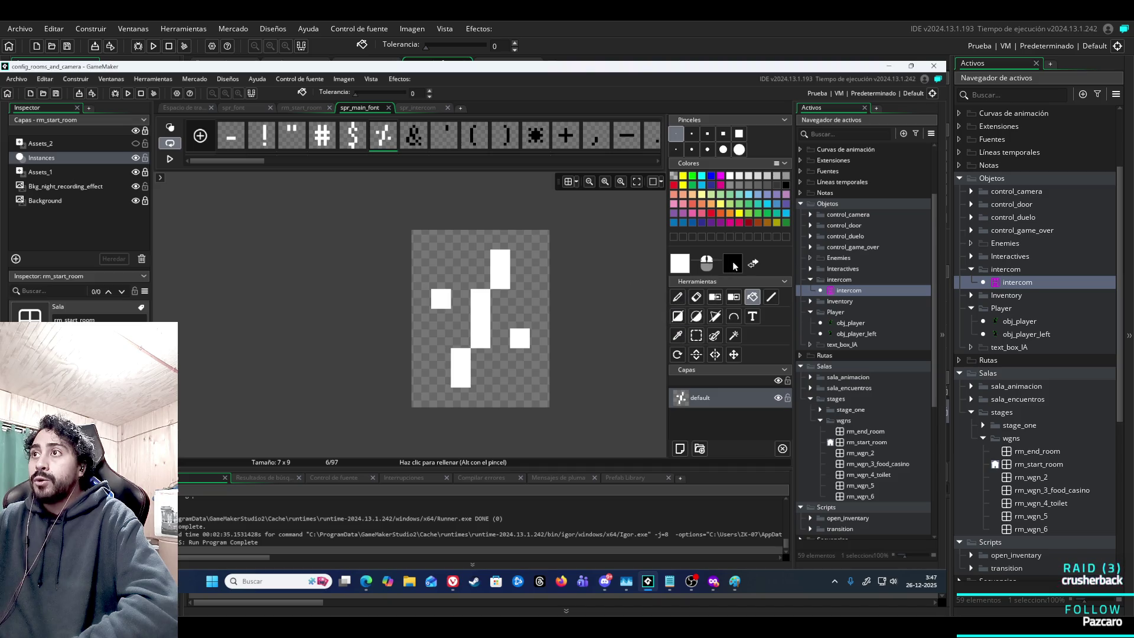
# Switch the drawing colour to black and fill the current glyph's four white blocks black.
pyautogui.click(786, 186)
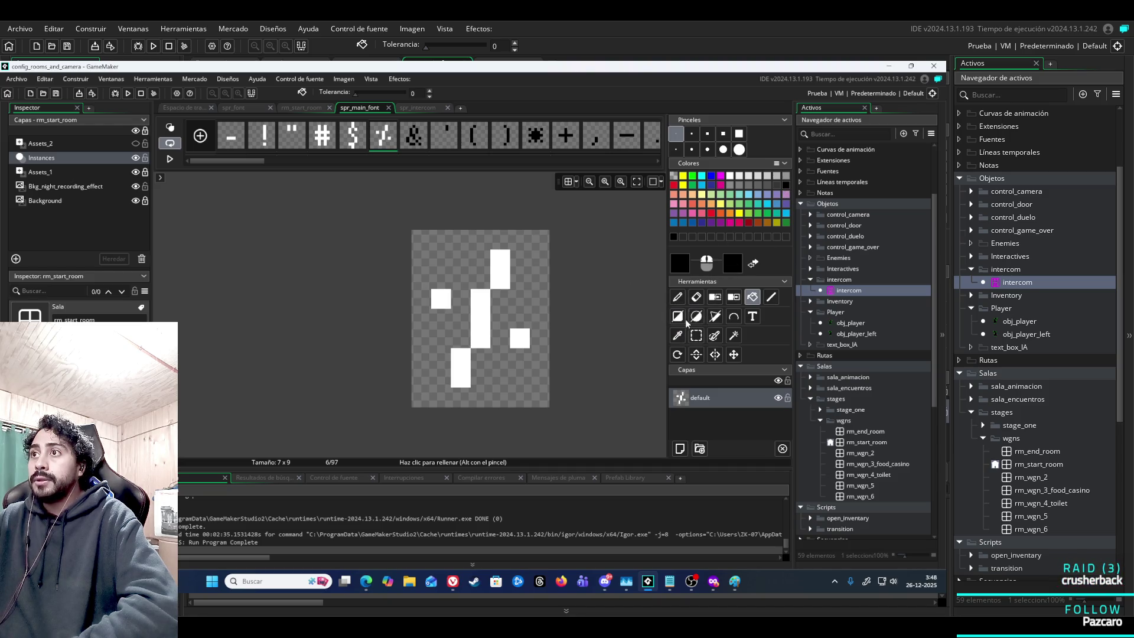
pyautogui.click(480, 319)
pyautogui.click(461, 366)
pyautogui.click(441, 299)
pyautogui.click(496, 274)
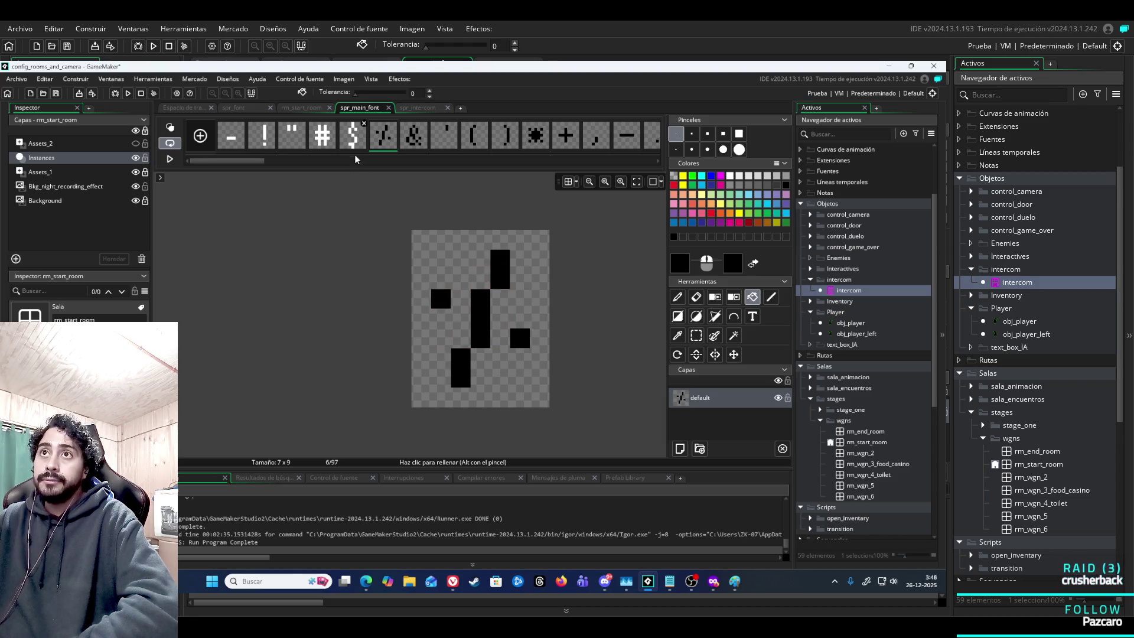
# Fill all six white segments of the $ glyph black.
pyautogui.click(355, 139)
pyautogui.click(563, 137)
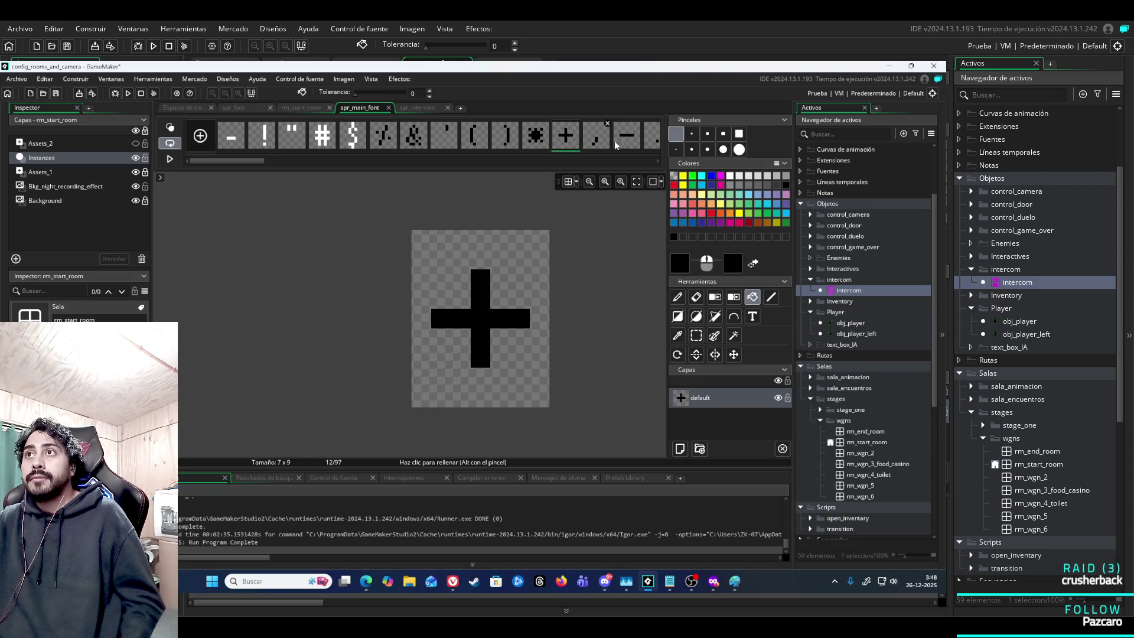
pyautogui.moveTo(621, 145); pyautogui.dragTo(600, 143)
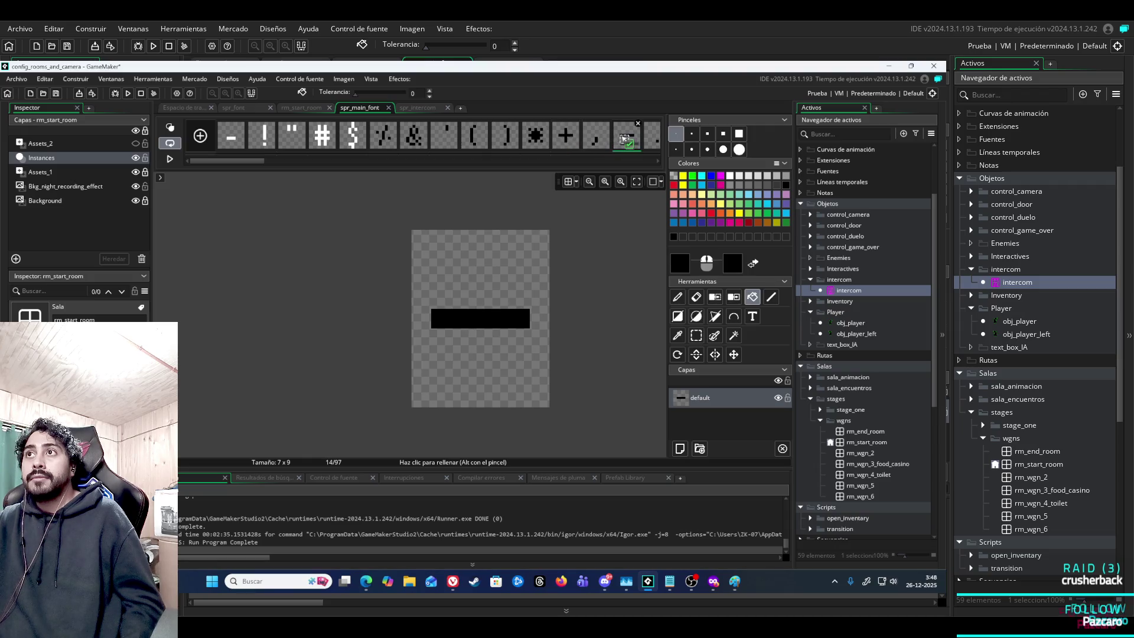
pyautogui.moveTo(254, 161)
pyautogui.mouseDown()
pyautogui.moveTo(680, 167)
pyautogui.moveTo(197, 172)
pyautogui.mouseUp()
pyautogui.click(353, 136)
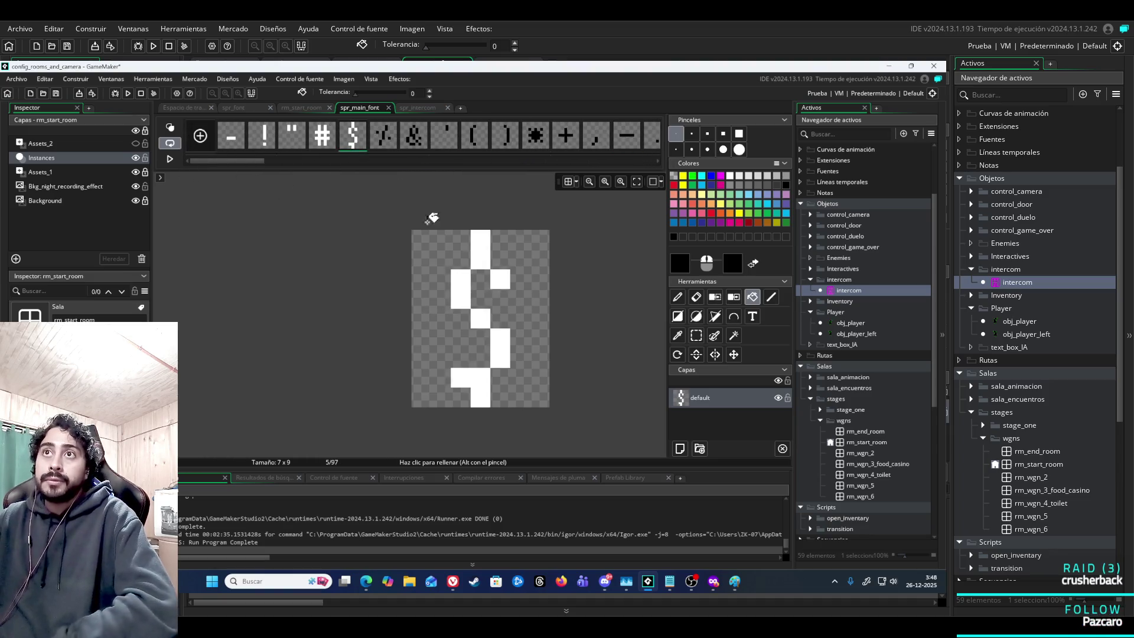
pyautogui.click(480, 254)
pyautogui.click(461, 289)
pyautogui.click(502, 279)
pyautogui.click(480, 319)
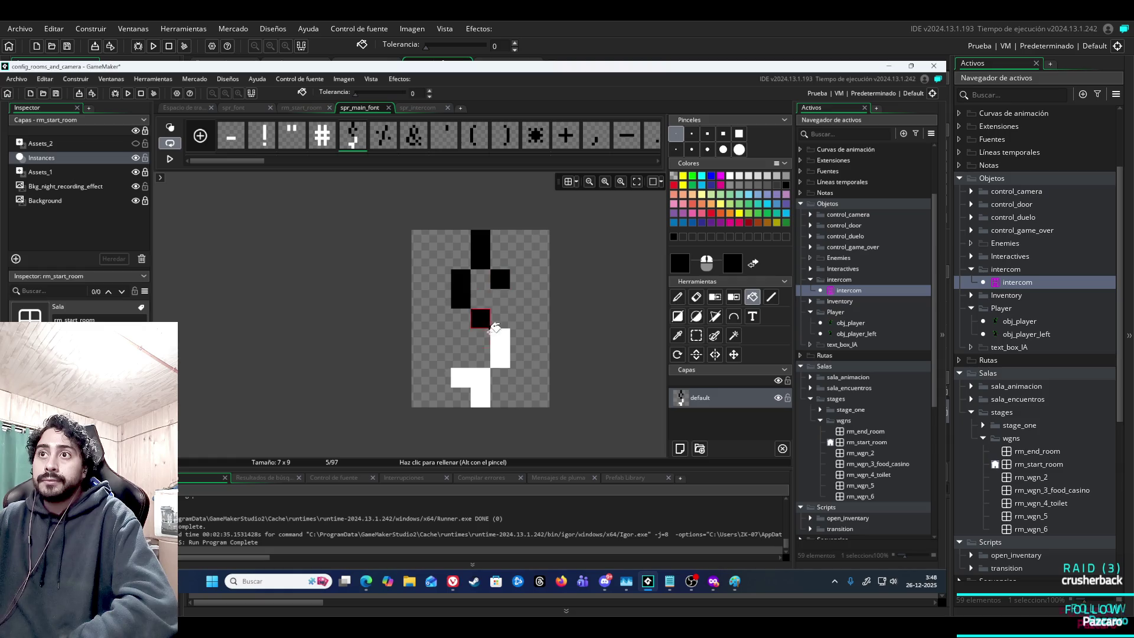
pyautogui.click(500, 349)
pyautogui.click(472, 378)
# Fill the # glyph and both bars of the " glyph black.
pyautogui.click(322, 136)
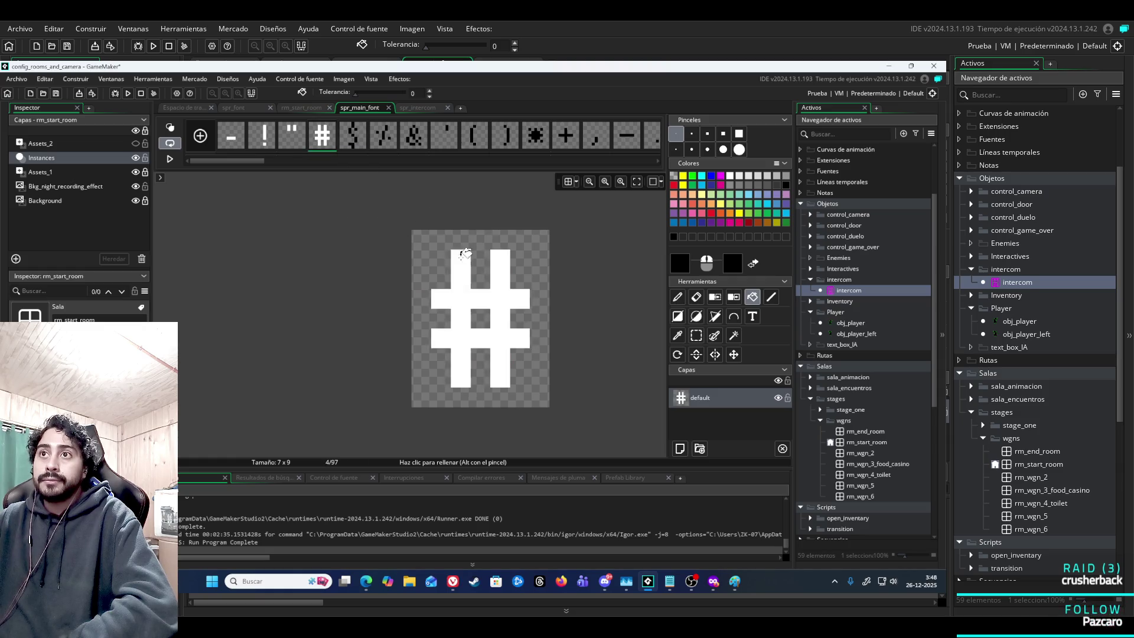
pyautogui.click(464, 290)
pyautogui.click(301, 126)
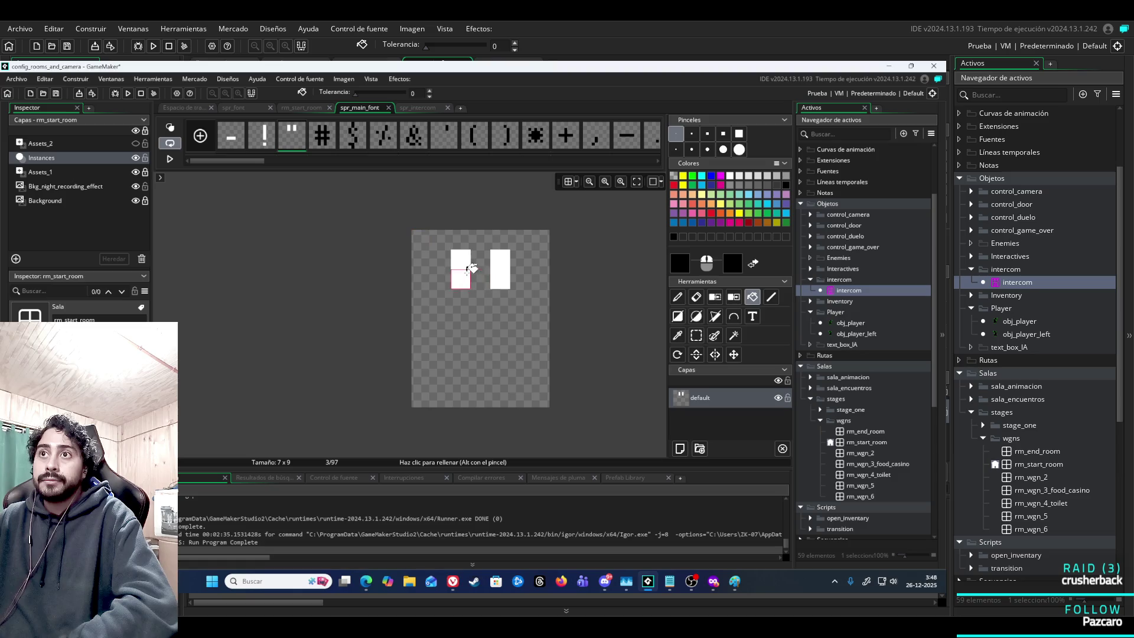
pyautogui.click(467, 272)
pyautogui.click(500, 269)
# Fill the ! glyph's bar and dot, then the dash glyph, black.
pyautogui.click(264, 136)
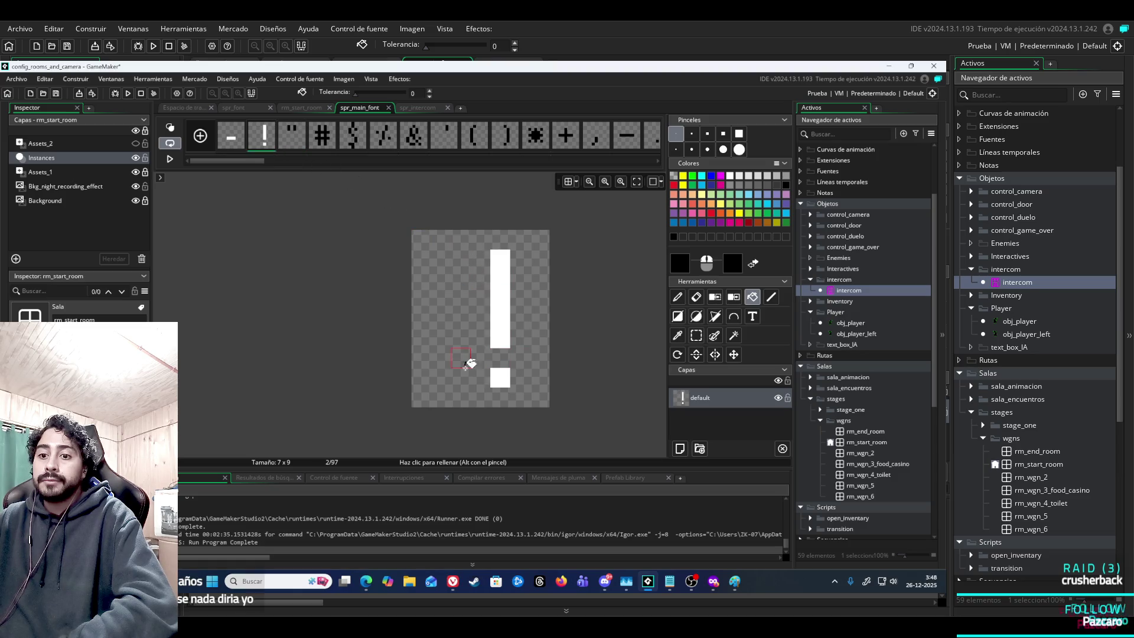
pyautogui.click(500, 337)
pyautogui.click(500, 377)
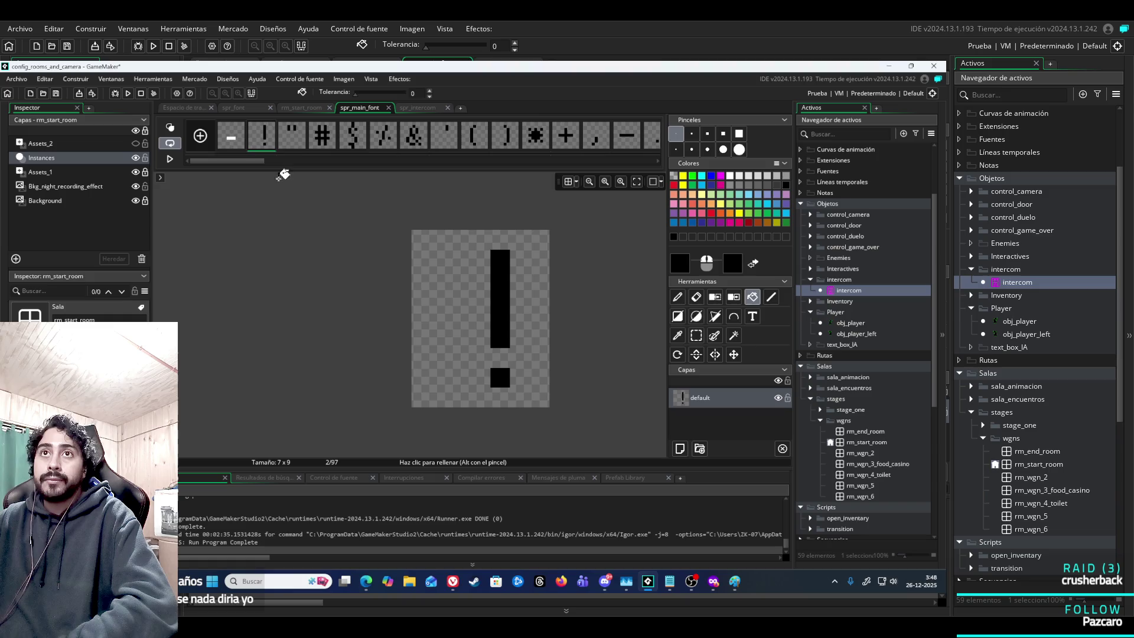
pyautogui.click(234, 137)
pyautogui.click(490, 340)
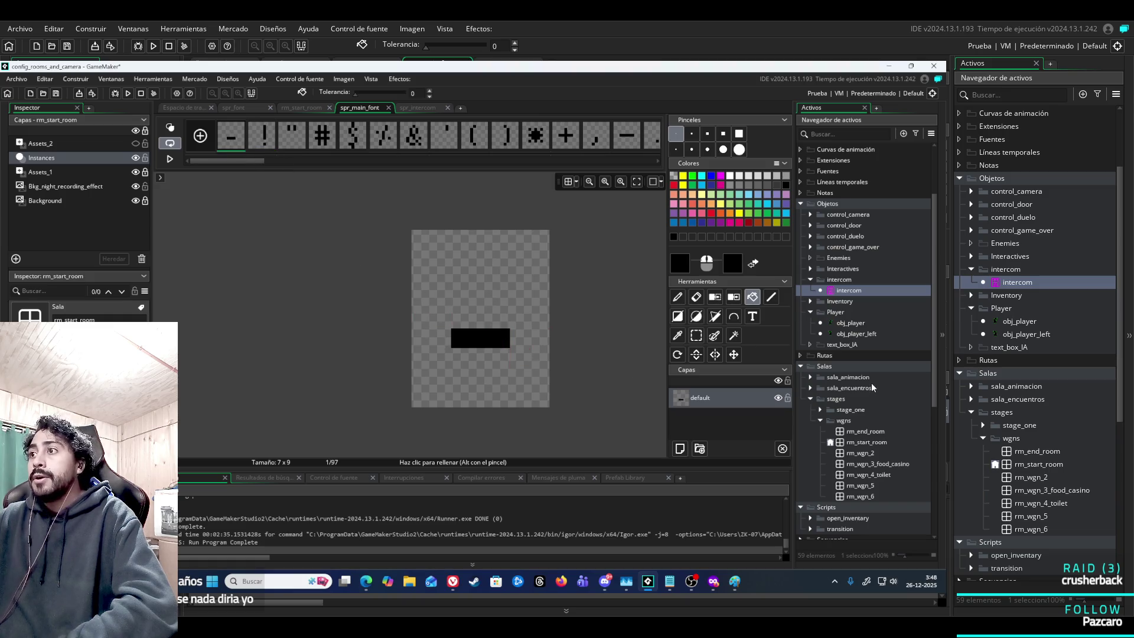
# Open the spr_font sprite from the txtbox folder in the Asset Browser.
pyautogui.scroll(-5, 856, 392)
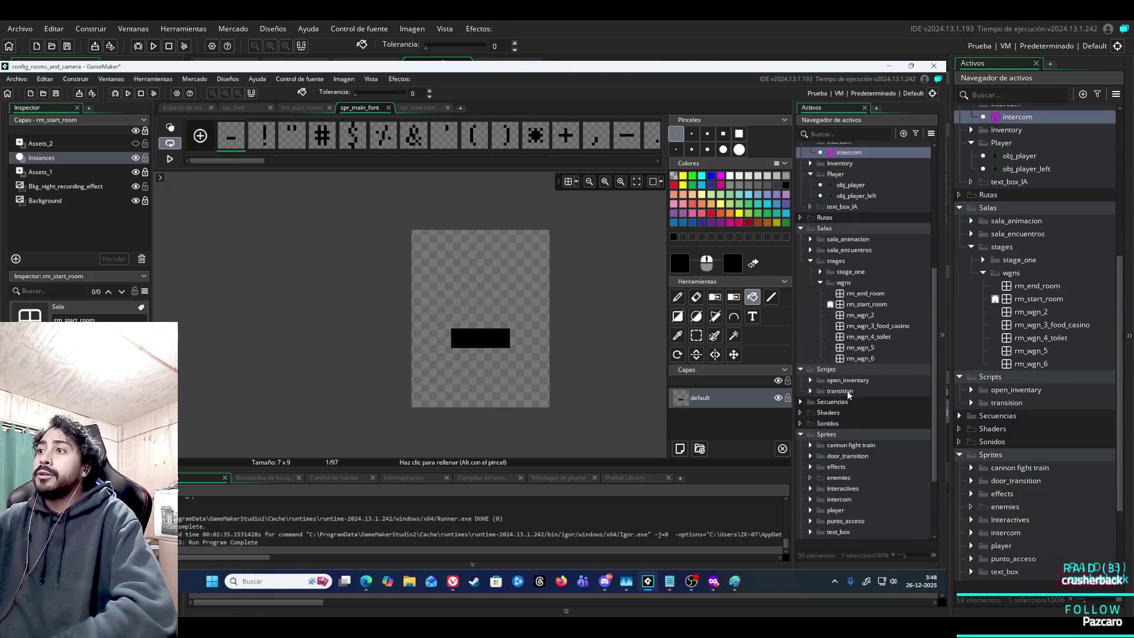
pyautogui.scroll(-3, 849, 395)
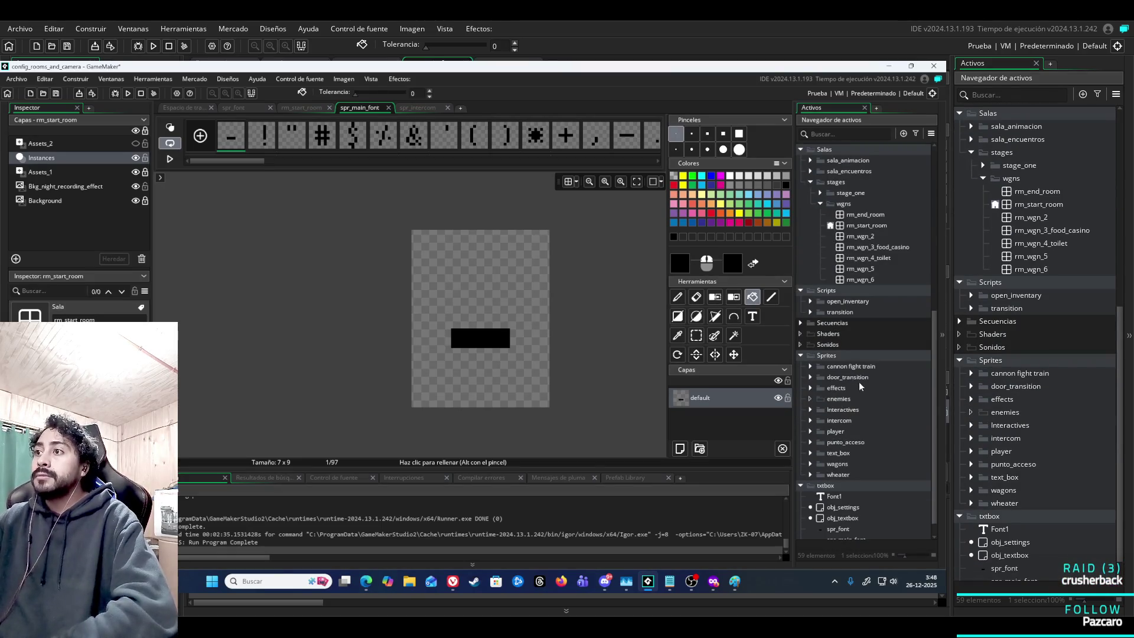
pyautogui.click(853, 508)
pyautogui.click(853, 519)
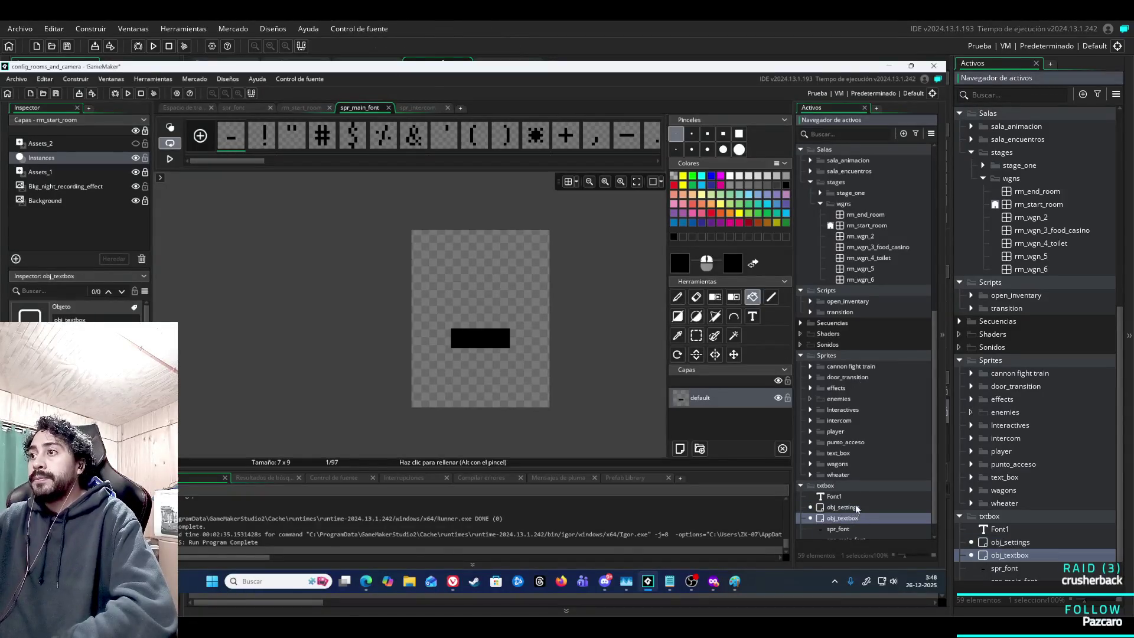
pyautogui.scroll(-1, 848, 529)
pyautogui.doubleClick(848, 510)
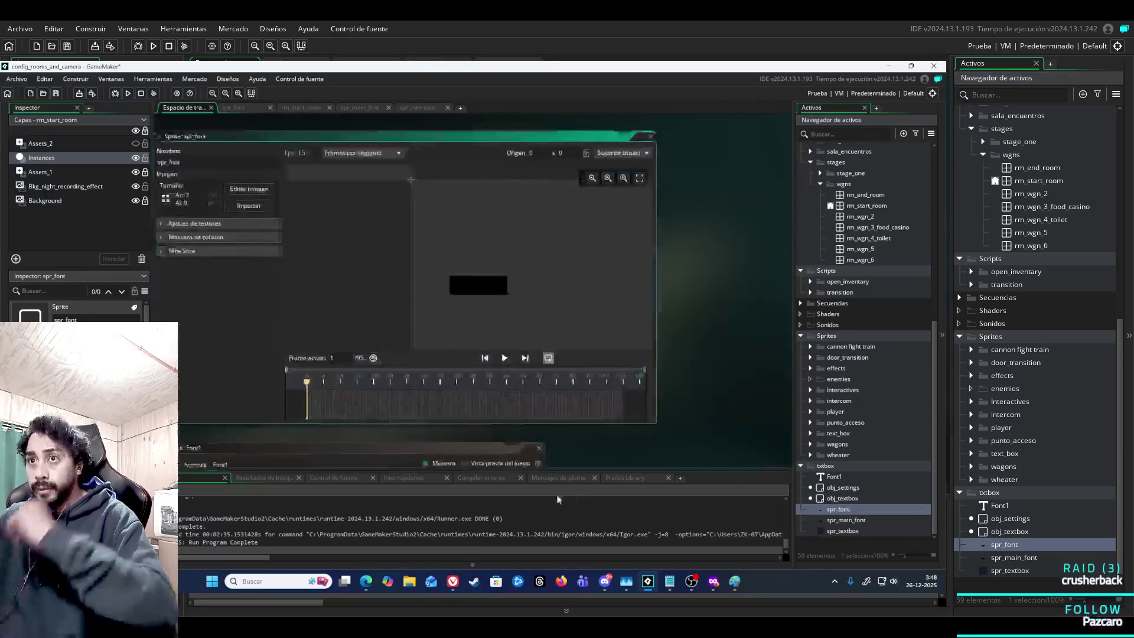
# Edit spr_font's frames with the Fill tool, starting by filling the dash glyph white.
pyautogui.click(258, 197)
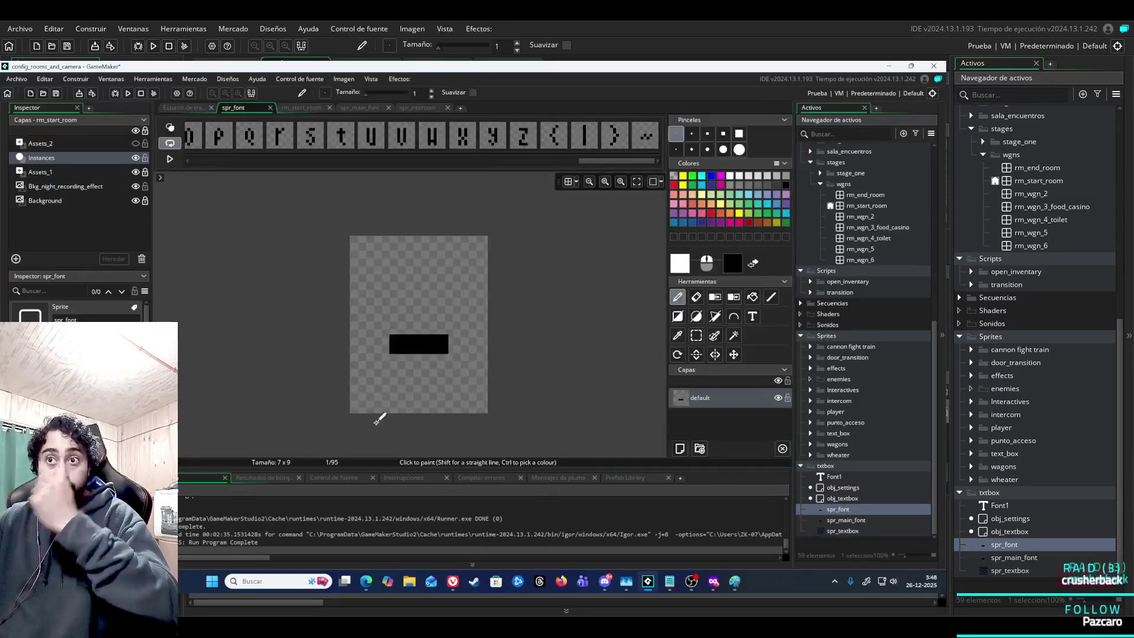
pyautogui.moveTo(591, 161); pyautogui.dragTo(158, 196)
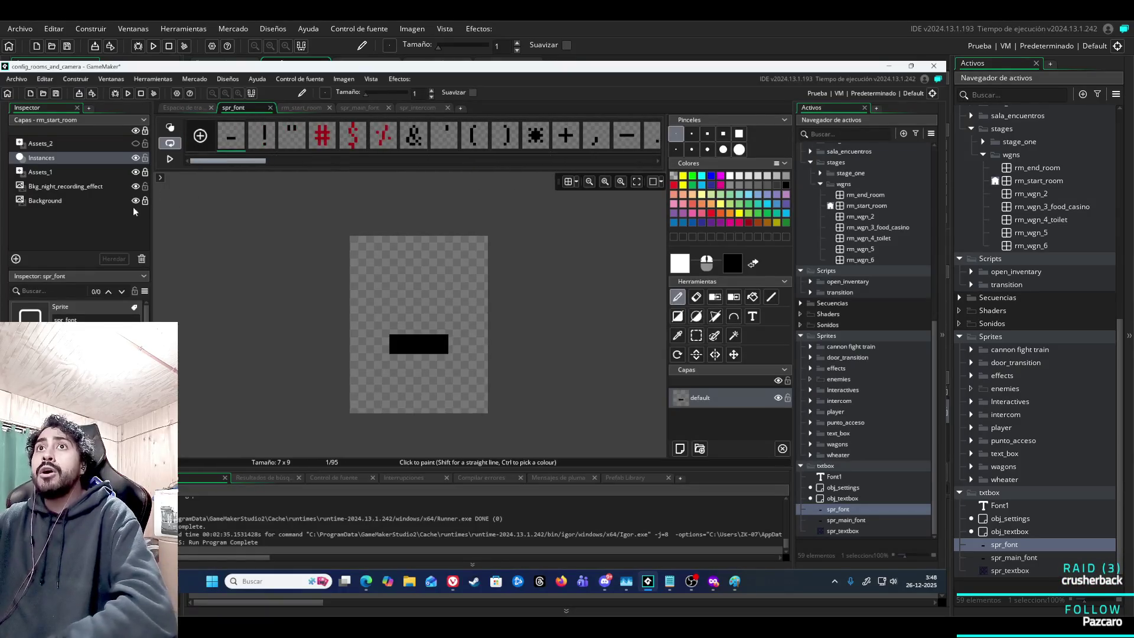
pyautogui.click(751, 297)
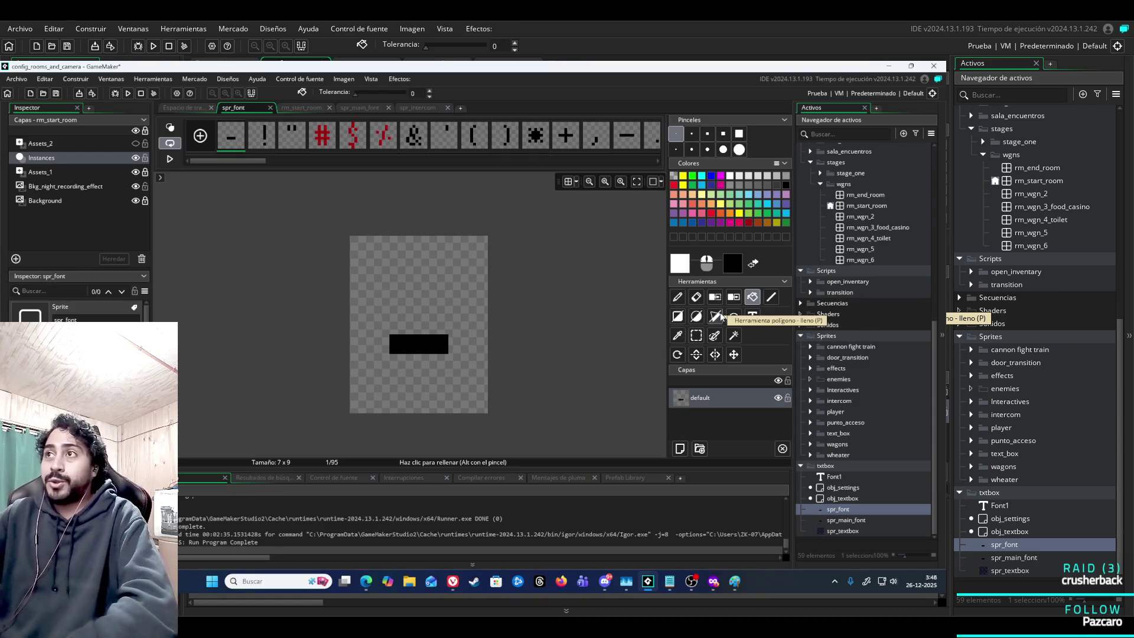
pyautogui.click(434, 337)
# Fill the ! glyph's bar and dot and both bars of the " glyph white.
pyautogui.click(264, 136)
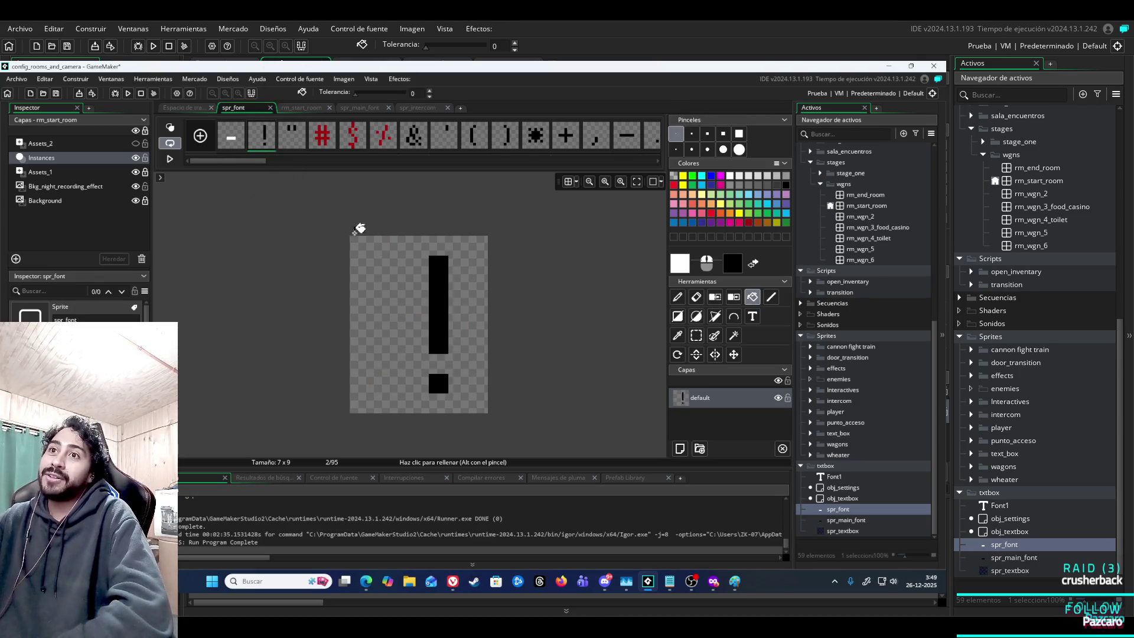
pyautogui.click(445, 308)
pyautogui.click(446, 389)
pyautogui.click(301, 126)
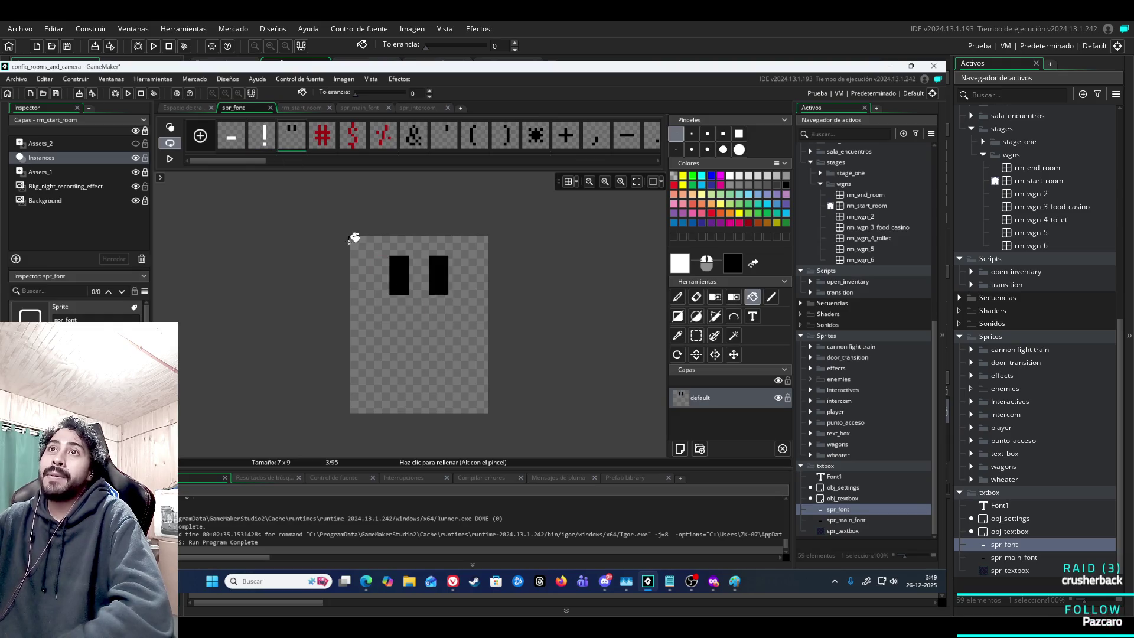
pyautogui.click(399, 283)
pyautogui.click(439, 282)
# Fill the dash, the . dot and all three segments of the / glyph white.
pyautogui.click(325, 136)
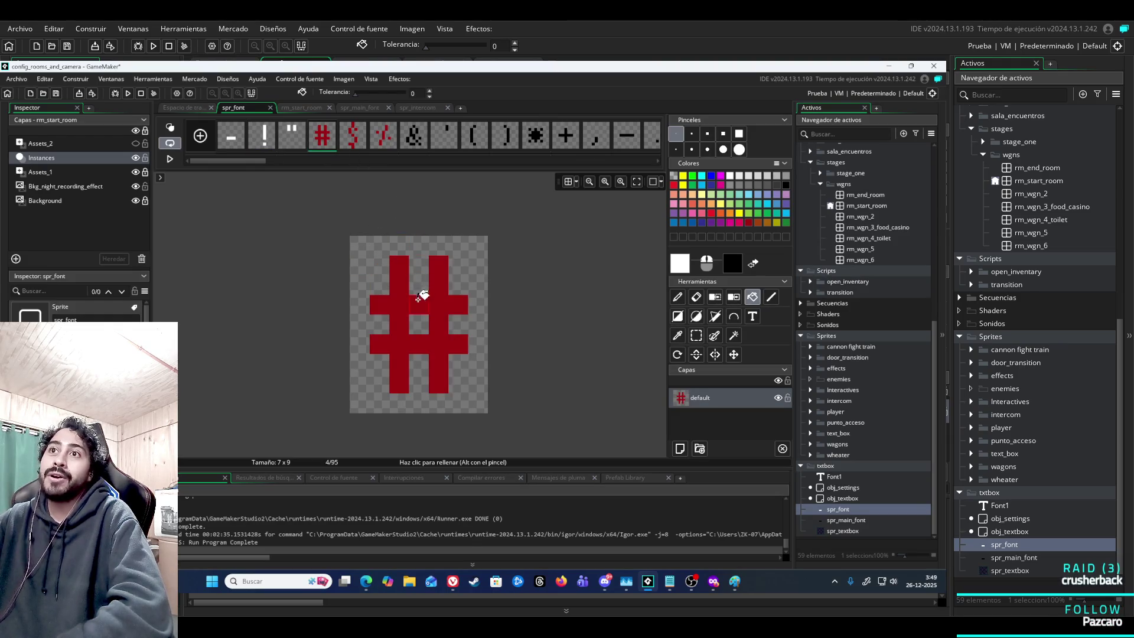
pyautogui.scroll(-10, 323, 148)
pyautogui.click(424, 319)
pyautogui.click(376, 136)
pyautogui.click(419, 363)
pyautogui.click(406, 136)
pyautogui.click(423, 322)
pyautogui.click(439, 285)
pyautogui.click(407, 364)
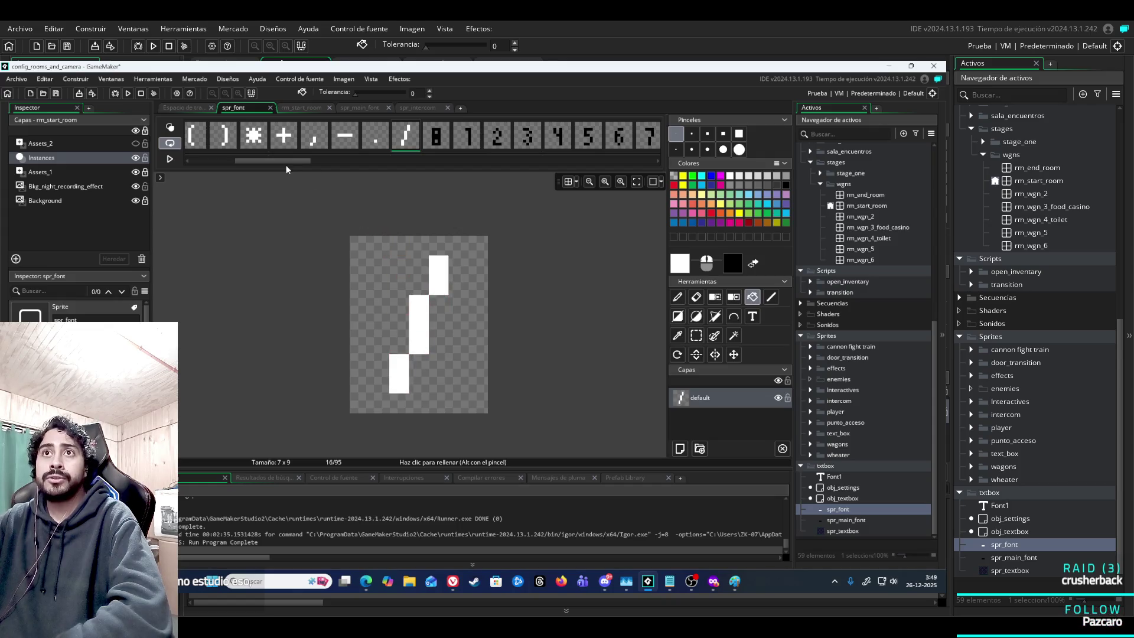
# Fill the 0 and 1 glyphs white.
pyautogui.moveTo(288, 166); pyautogui.dragTo(314, 165)
pyautogui.click(272, 151)
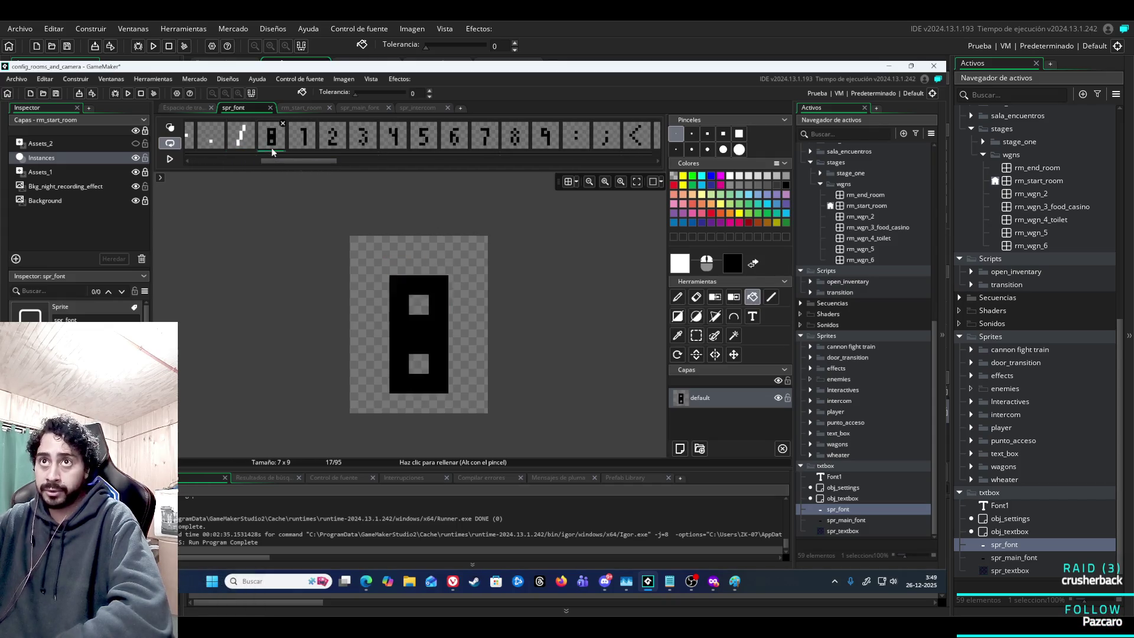
pyautogui.click(430, 304)
pyautogui.click(304, 137)
pyautogui.click(440, 308)
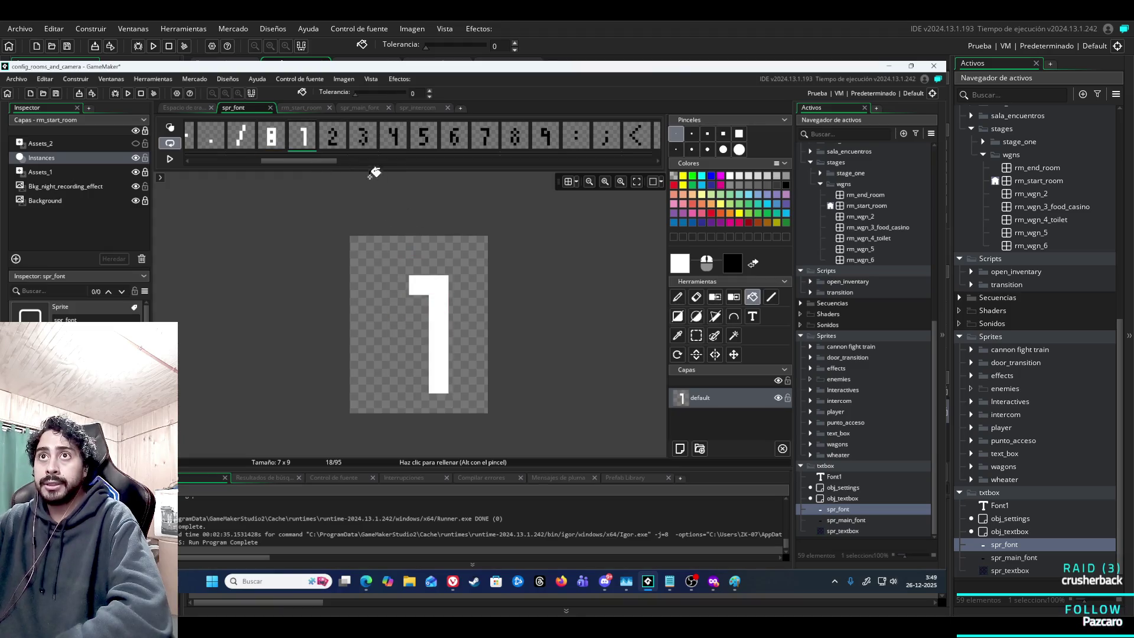
pyautogui.click(342, 130)
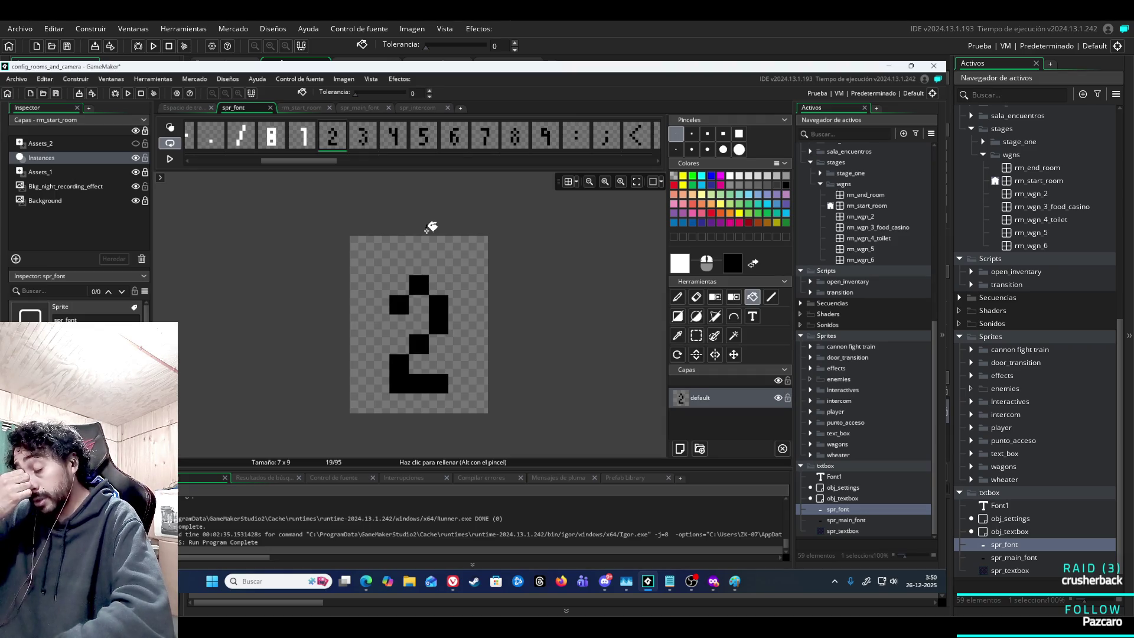
# Fill every black part of the 2 and 3 glyphs white.
pyautogui.click(399, 302)
pyautogui.click(419, 285)
pyautogui.click(438, 314)
pyautogui.click(419, 344)
pyautogui.click(419, 384)
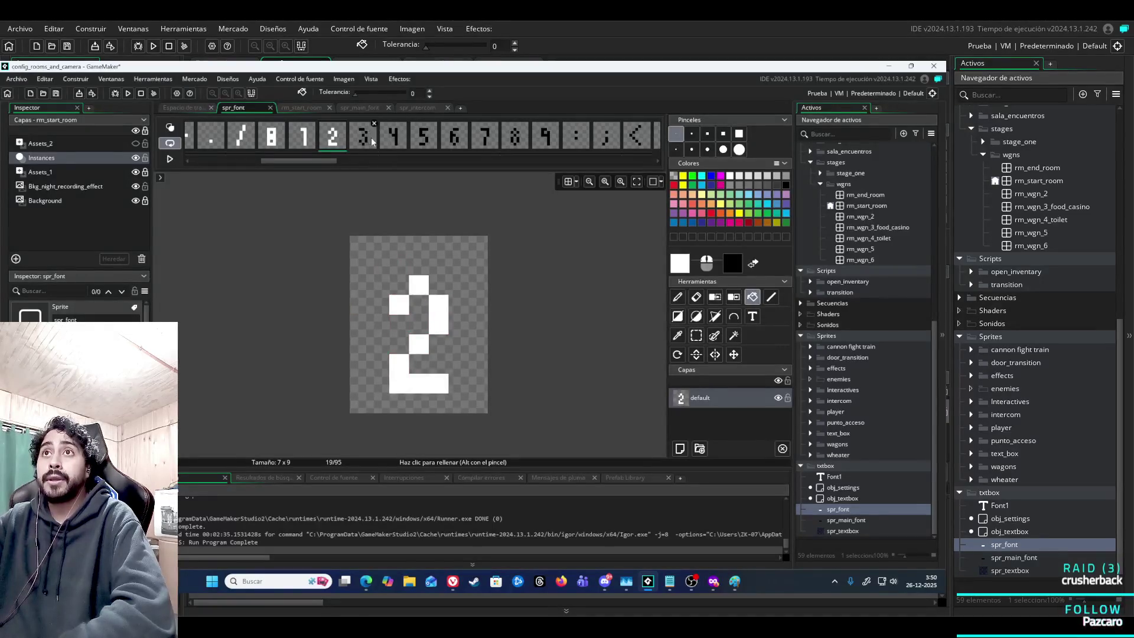
pyautogui.click(372, 140)
pyautogui.click(407, 285)
pyautogui.click(439, 304)
pyautogui.click(419, 324)
pyautogui.click(438, 354)
pyautogui.click(398, 363)
pyautogui.click(419, 384)
# Fill the 4 and 5 glyphs white, undoing a stray background fill on 5.
pyautogui.click(393, 136)
pyautogui.click(399, 290)
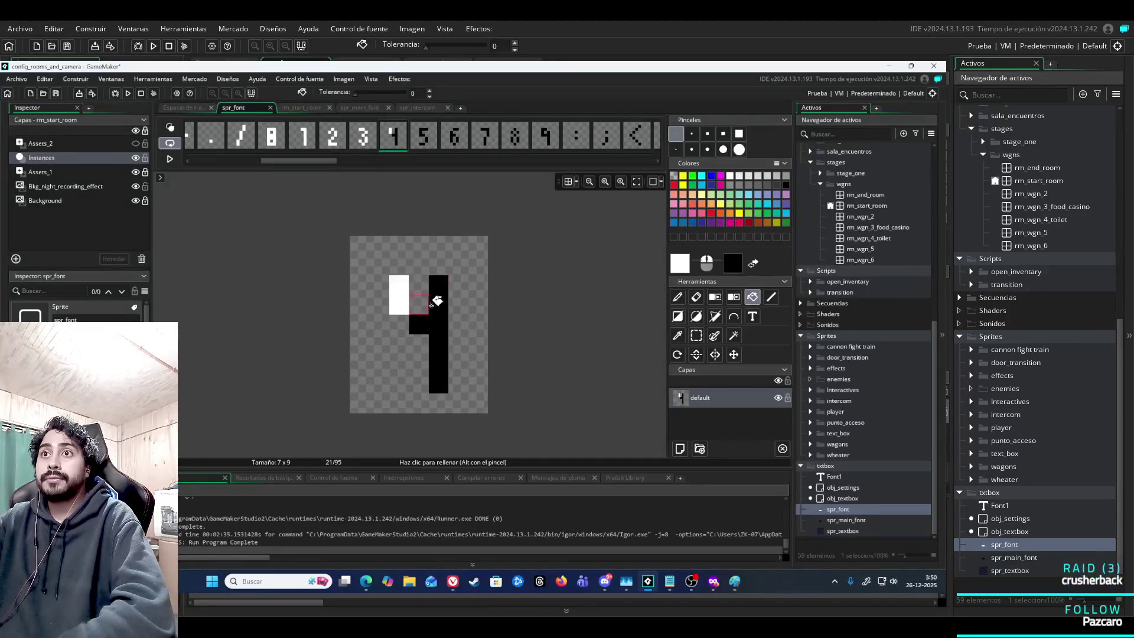
pyautogui.click(427, 324)
pyautogui.click(424, 135)
pyautogui.click(421, 298)
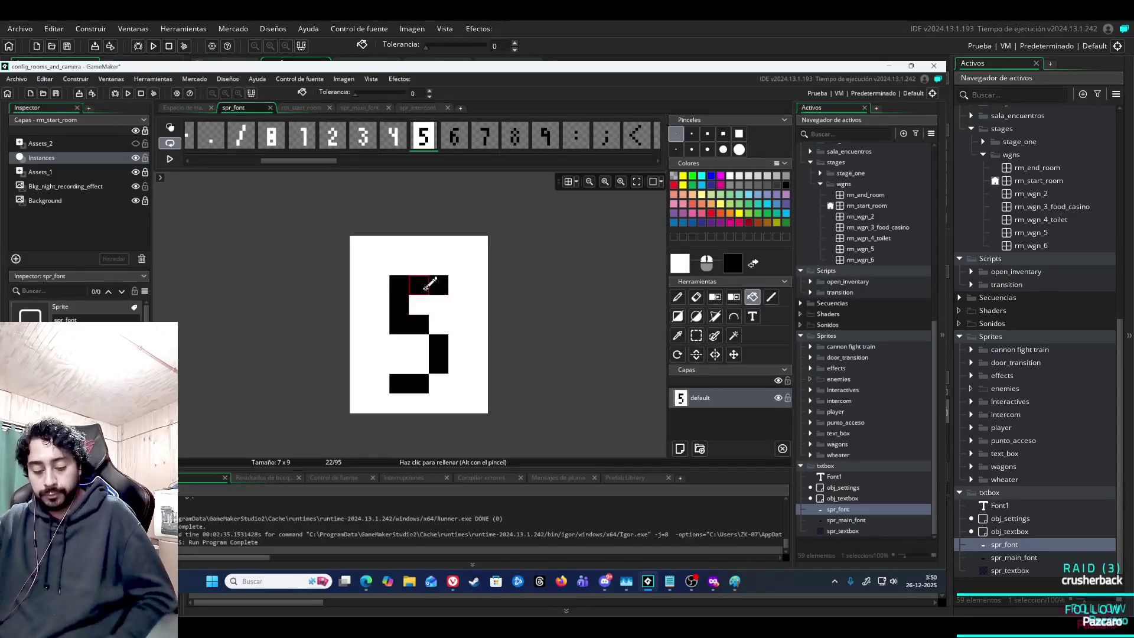
pyautogui.hotkey('ctrl', 'z')
pyautogui.click(427, 288)
pyautogui.click(439, 353)
pyautogui.click(413, 383)
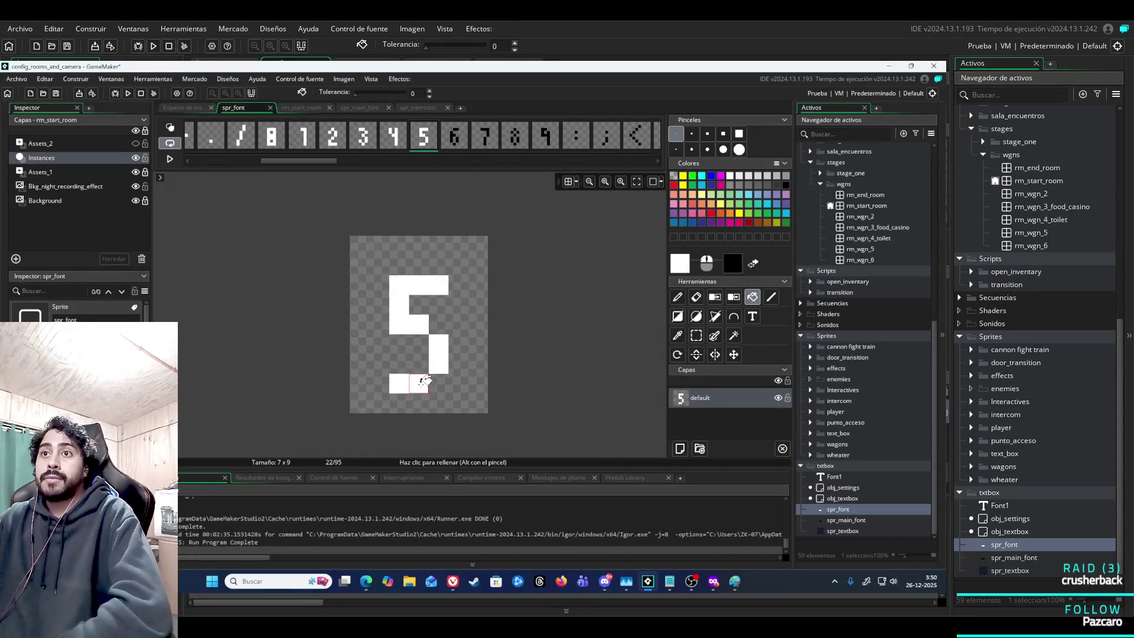
# Fill the 6 and 7 glyphs white.
pyautogui.click(454, 135)
pyautogui.click(437, 285)
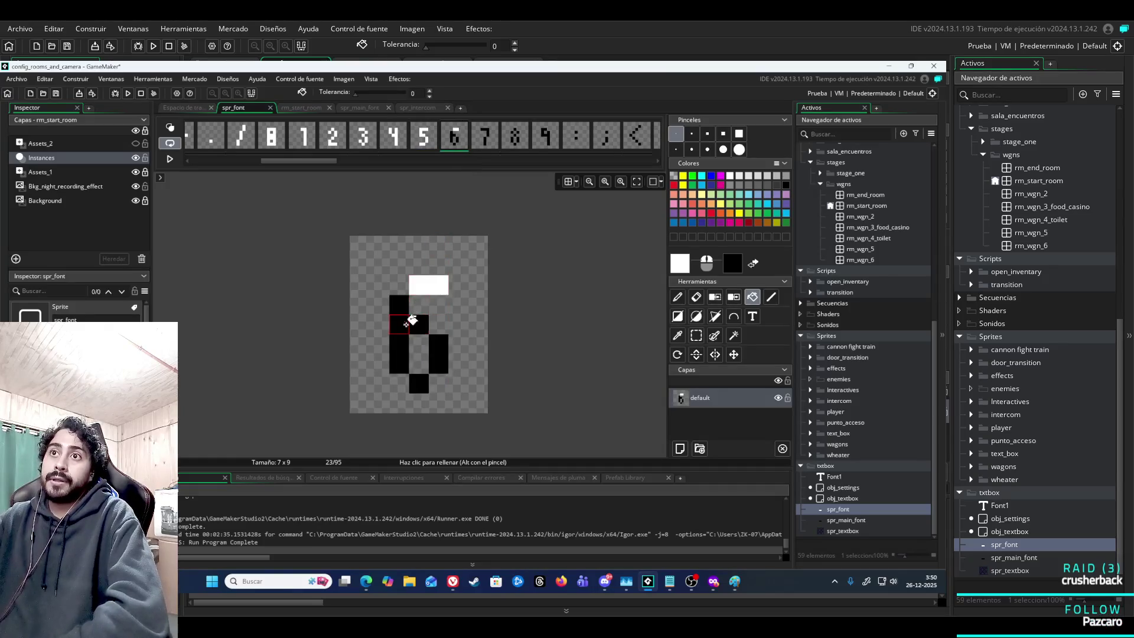
pyautogui.click(399, 334)
pyautogui.click(438, 354)
pyautogui.click(418, 383)
pyautogui.click(485, 135)
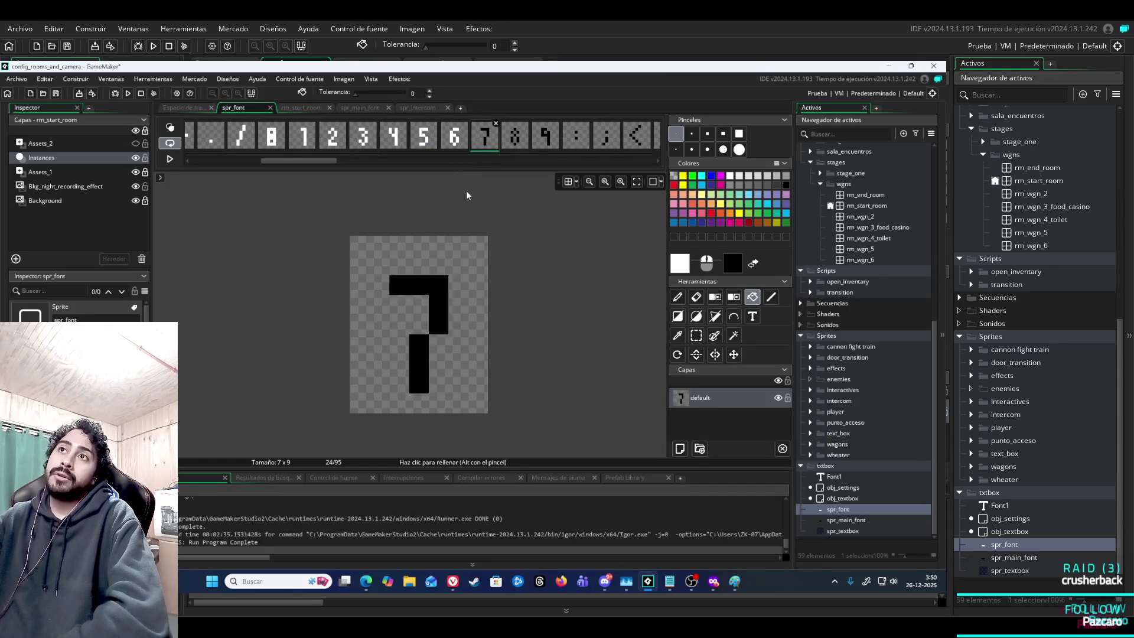
pyautogui.click(438, 290)
# Fill the six blocks of the 8 and the 9 glyph white.
pyautogui.click(515, 135)
pyautogui.click(438, 304)
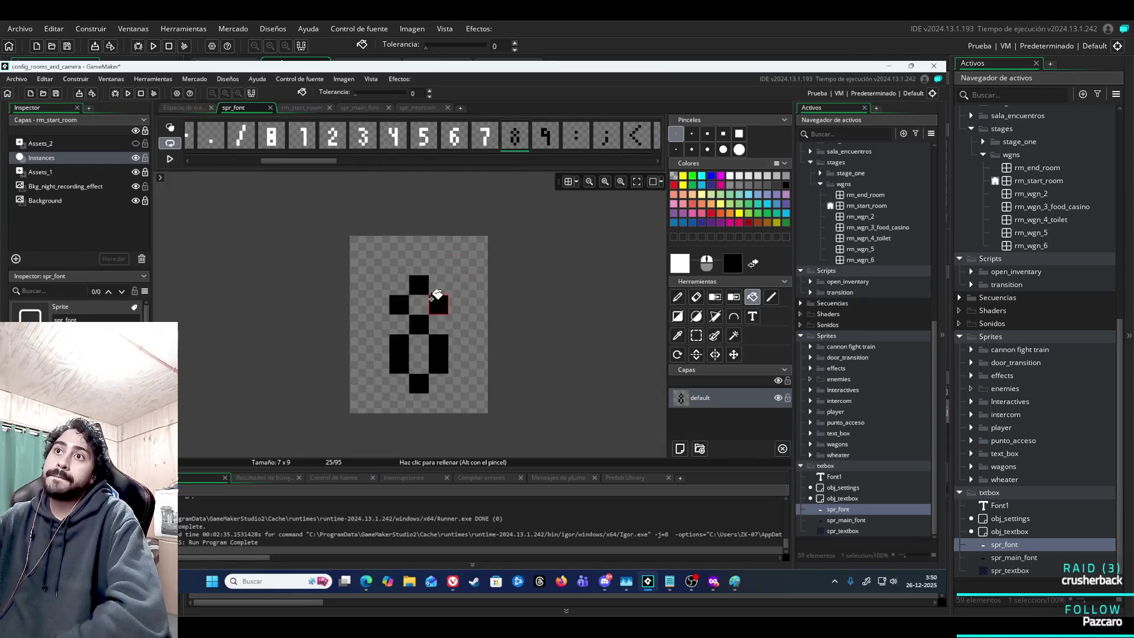
pyautogui.click(420, 286)
pyautogui.click(399, 304)
pyautogui.click(418, 324)
pyautogui.click(400, 353)
pyautogui.click(439, 355)
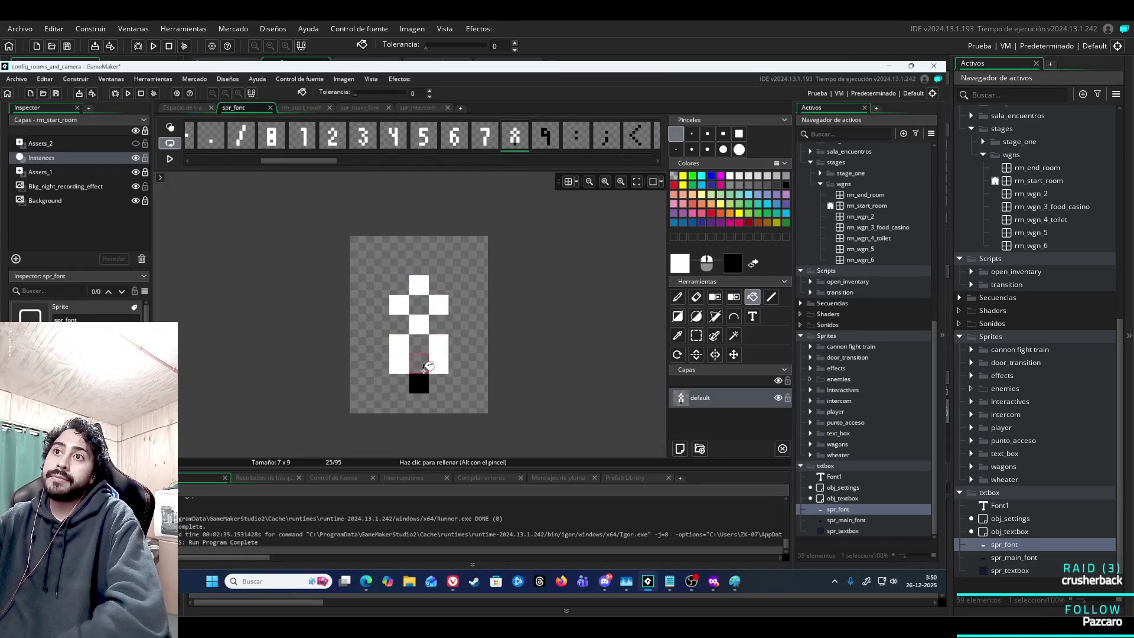
pyautogui.click(546, 136)
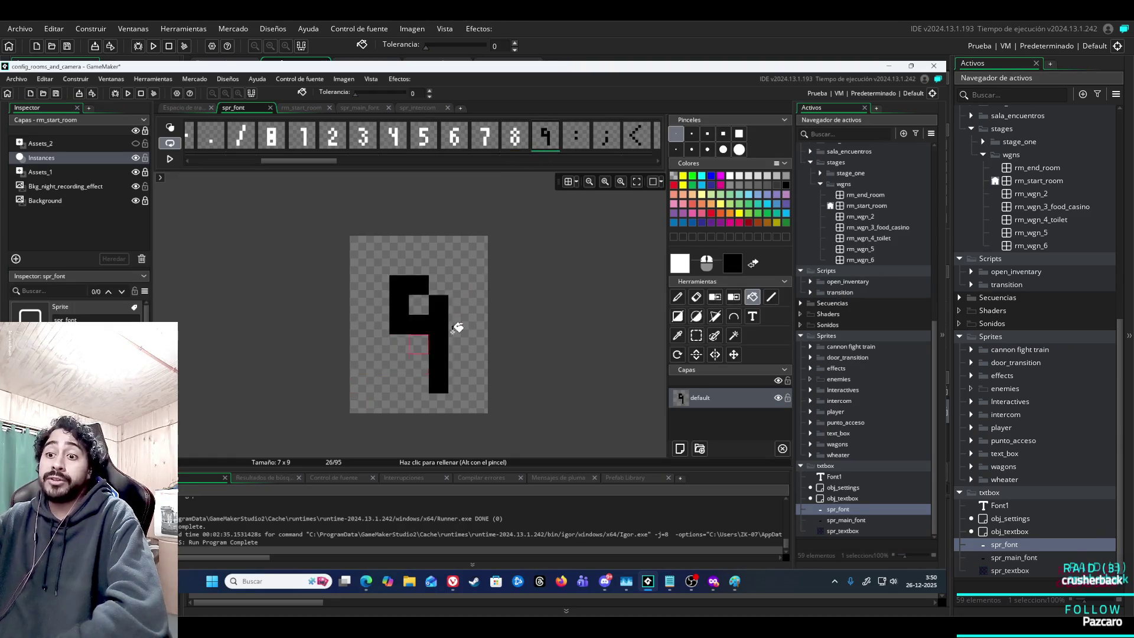
pyautogui.click(432, 349)
# Fill the colon and semicolon glyphs white.
pyautogui.click(576, 136)
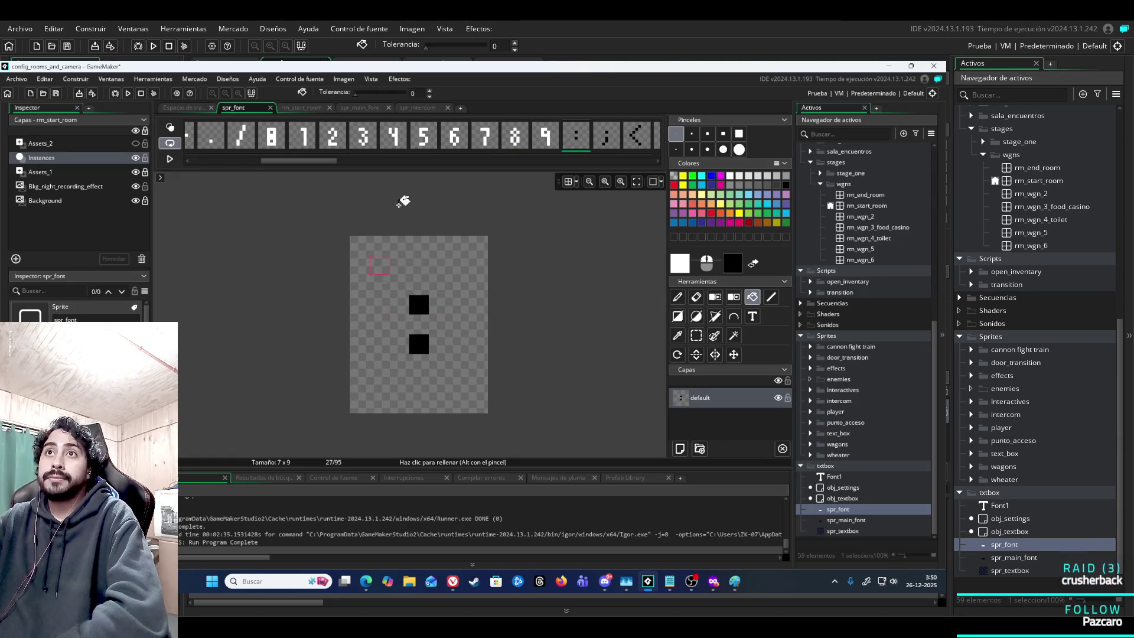
pyautogui.moveTo(323, 160); pyautogui.dragTo(373, 167)
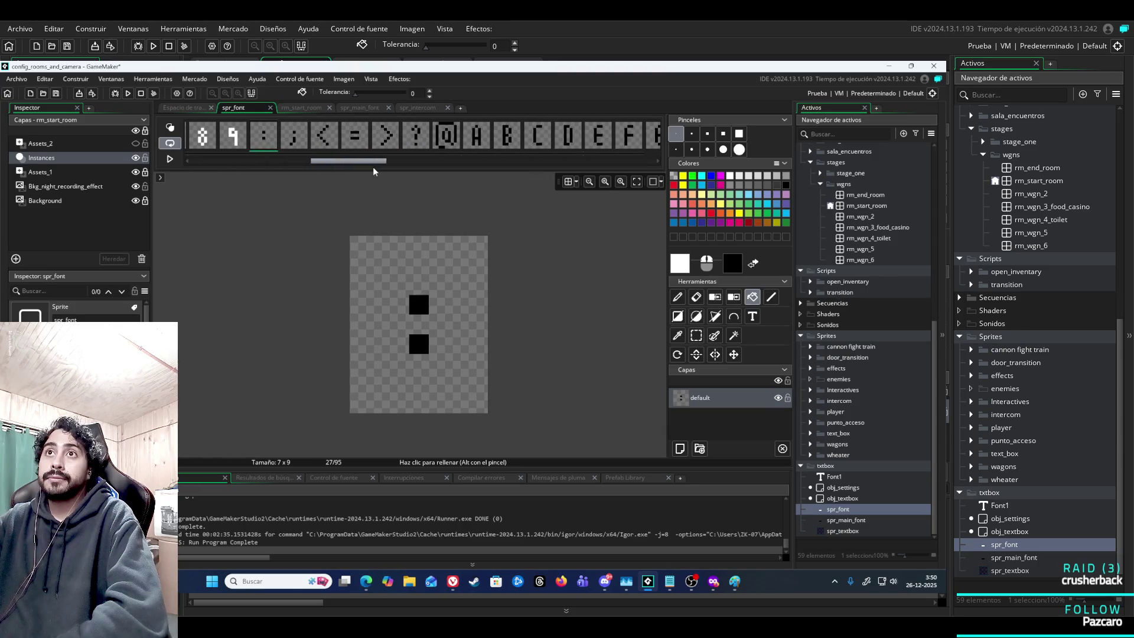
pyautogui.click(423, 306)
pyautogui.click(293, 137)
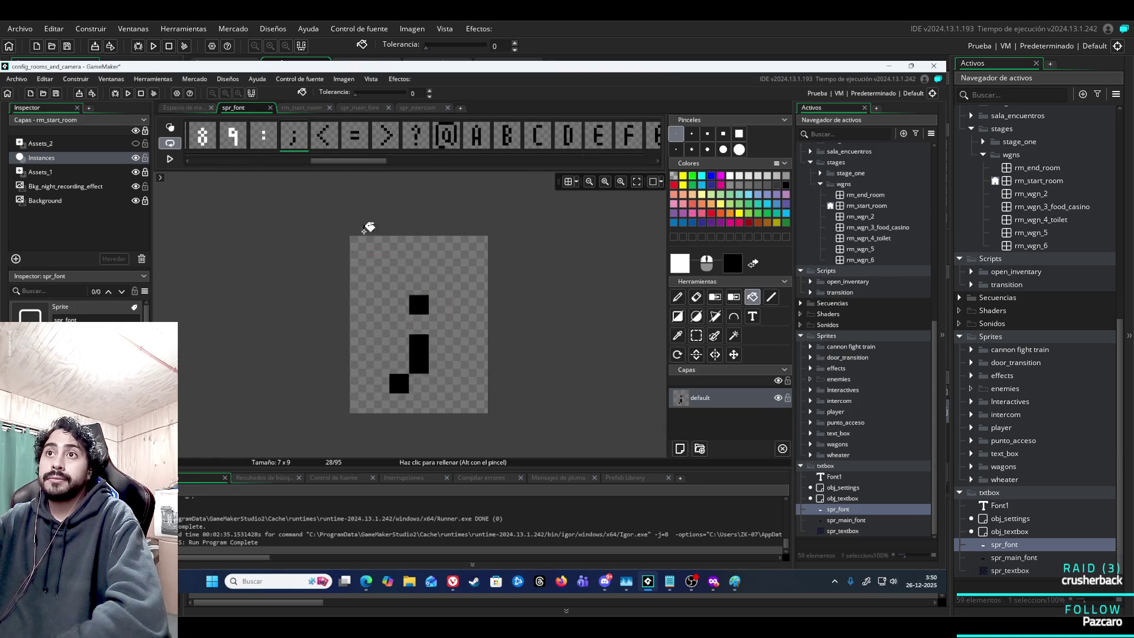
pyautogui.click(420, 304)
pyautogui.click(419, 354)
pyautogui.click(399, 383)
# Fill the six squares of < and both bars of = white.
pyautogui.click(324, 137)
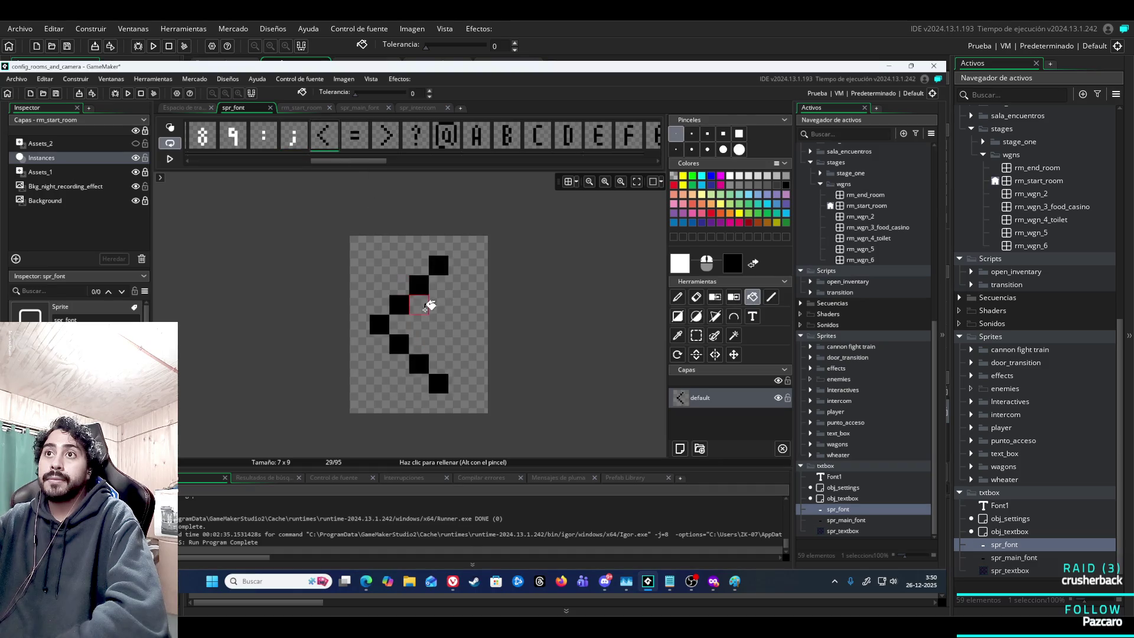
pyautogui.click(419, 285)
pyautogui.click(400, 305)
pyautogui.click(380, 324)
pyautogui.click(399, 344)
pyautogui.click(419, 364)
pyautogui.click(438, 384)
pyautogui.click(354, 134)
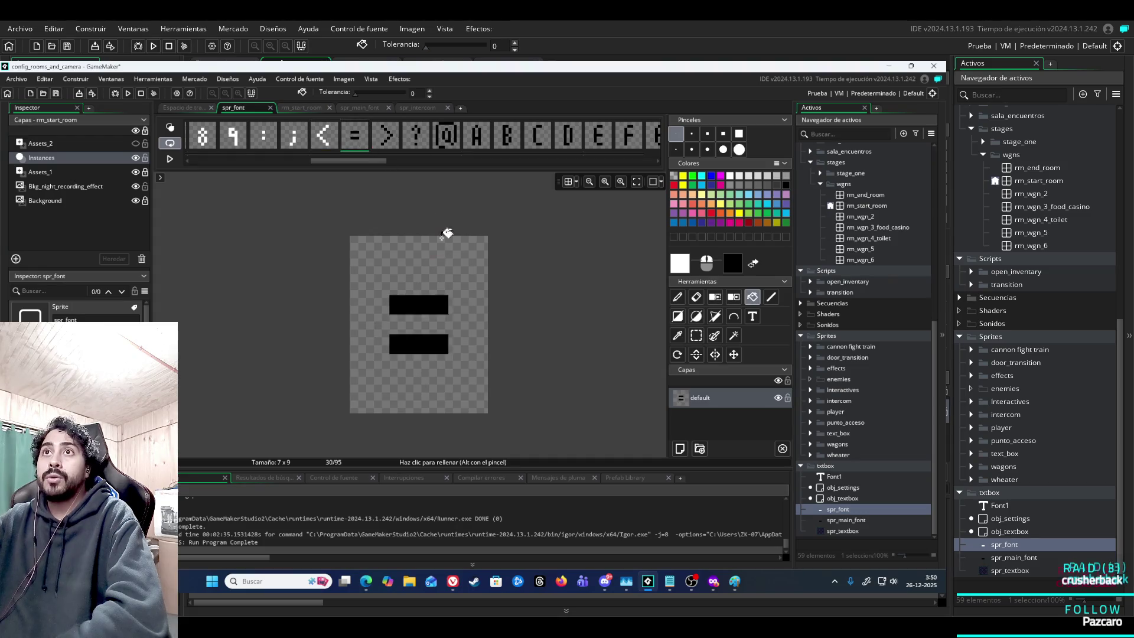
pyautogui.click(420, 305)
pyautogui.click(416, 344)
# Fill the six blocks of > and the blocks and bar of ? white.
pyautogui.click(385, 136)
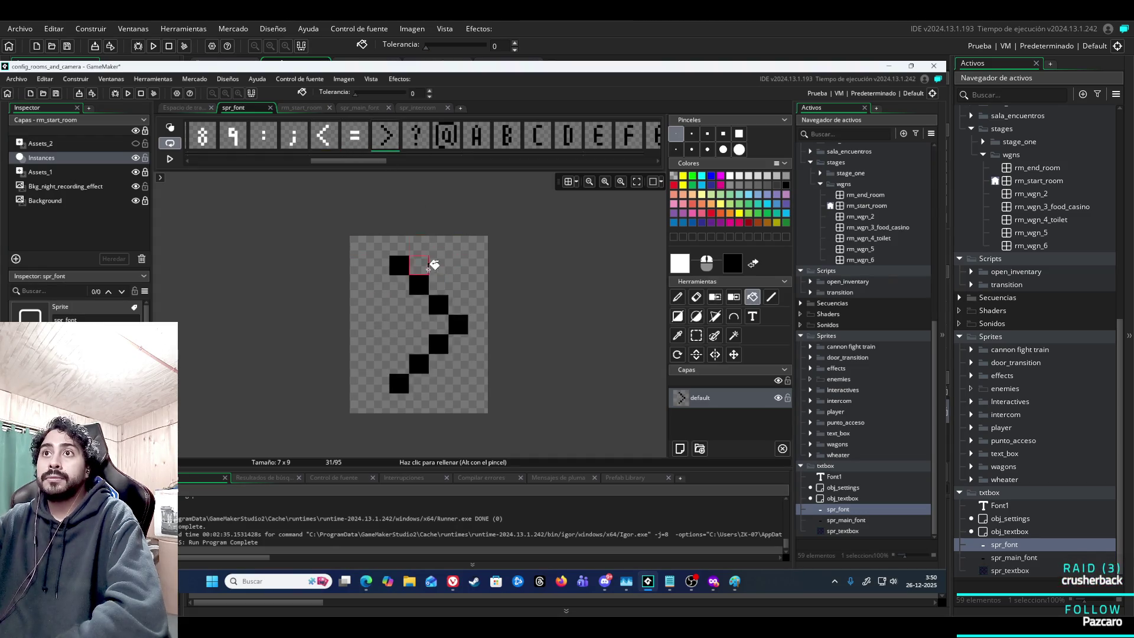
pyautogui.click(400, 264)
pyautogui.click(419, 286)
pyautogui.click(439, 305)
pyautogui.click(456, 326)
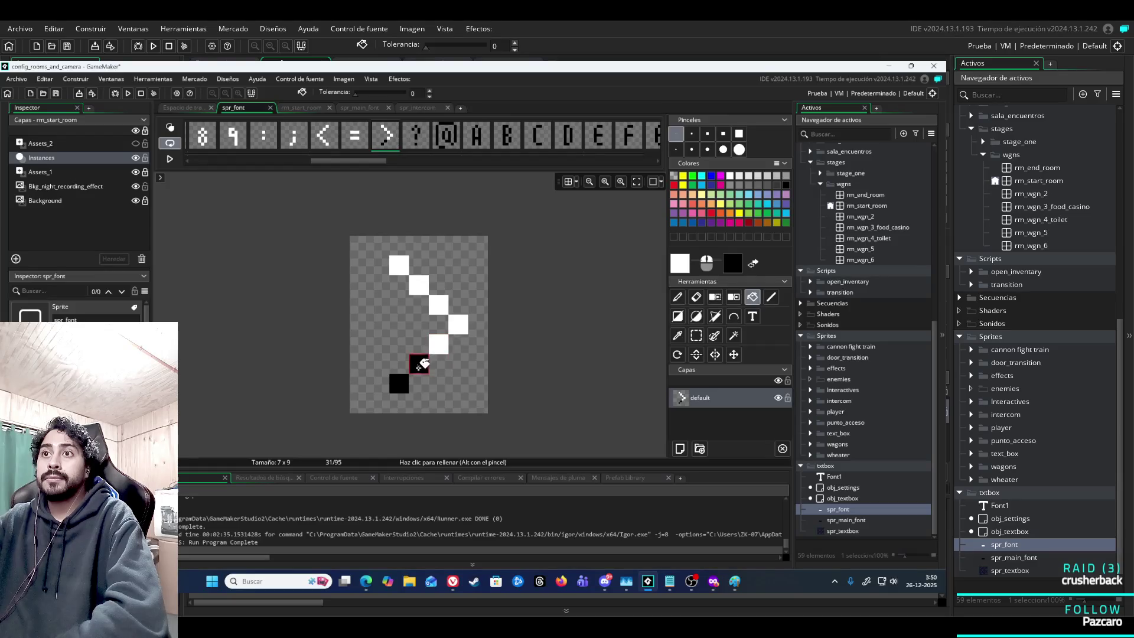
pyautogui.click(420, 364)
pyautogui.click(399, 383)
pyautogui.click(416, 136)
pyautogui.click(419, 265)
pyautogui.click(400, 286)
pyautogui.click(442, 287)
pyautogui.click(423, 345)
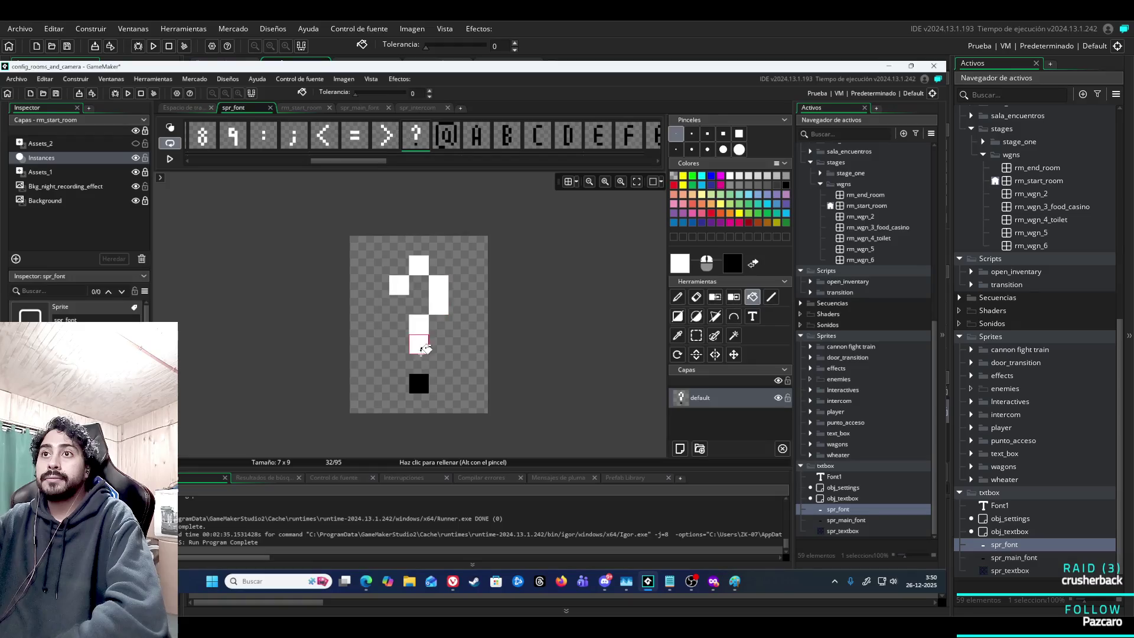
# Fill all eight black regions of the @ glyph white.
pyautogui.click(450, 135)
pyautogui.click(443, 342)
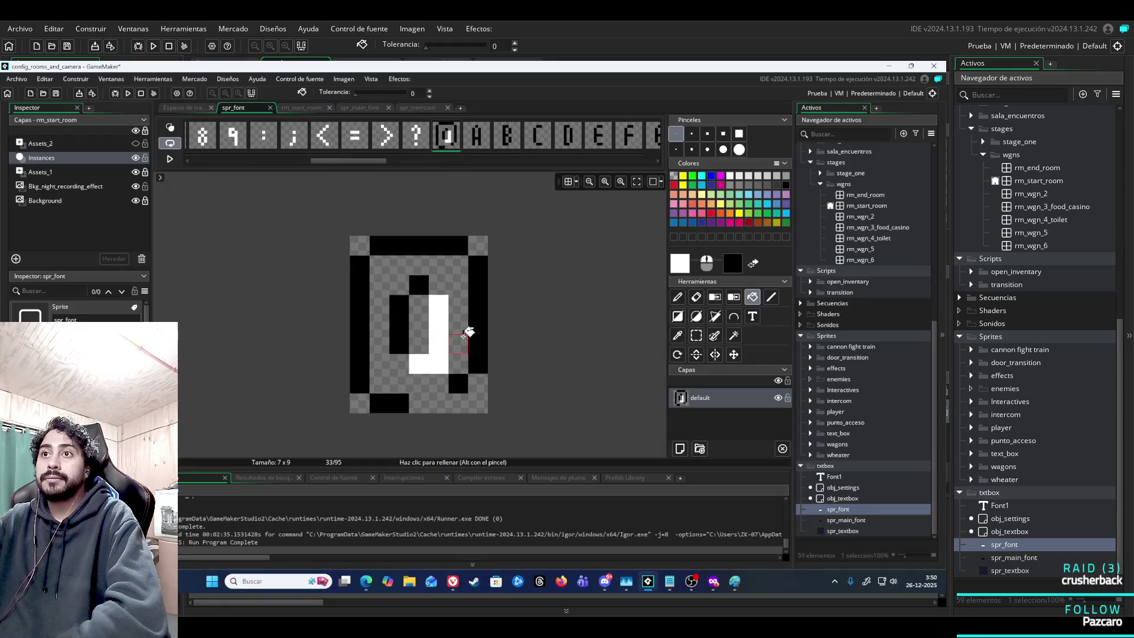
pyautogui.click(470, 320)
pyautogui.click(403, 311)
pyautogui.click(415, 286)
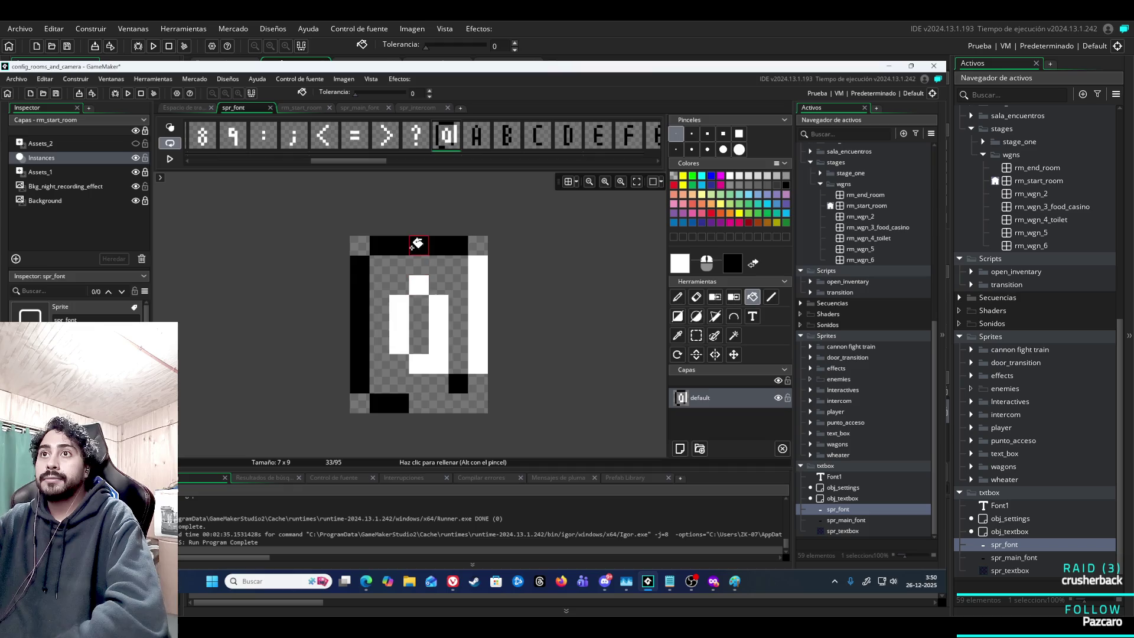
pyautogui.click(413, 245)
pyautogui.click(360, 306)
pyautogui.click(399, 403)
pyautogui.click(458, 384)
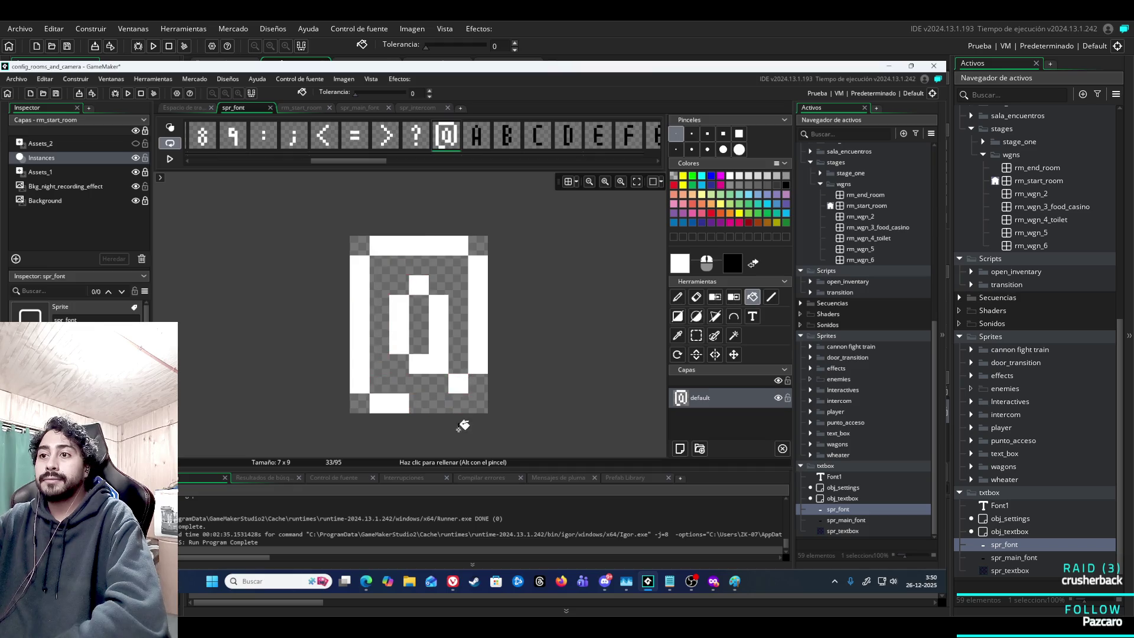
# Bring OBS Studio forward and toggle off the Monitor Capture source's visibility.
pyautogui.moveTo(647, 585)
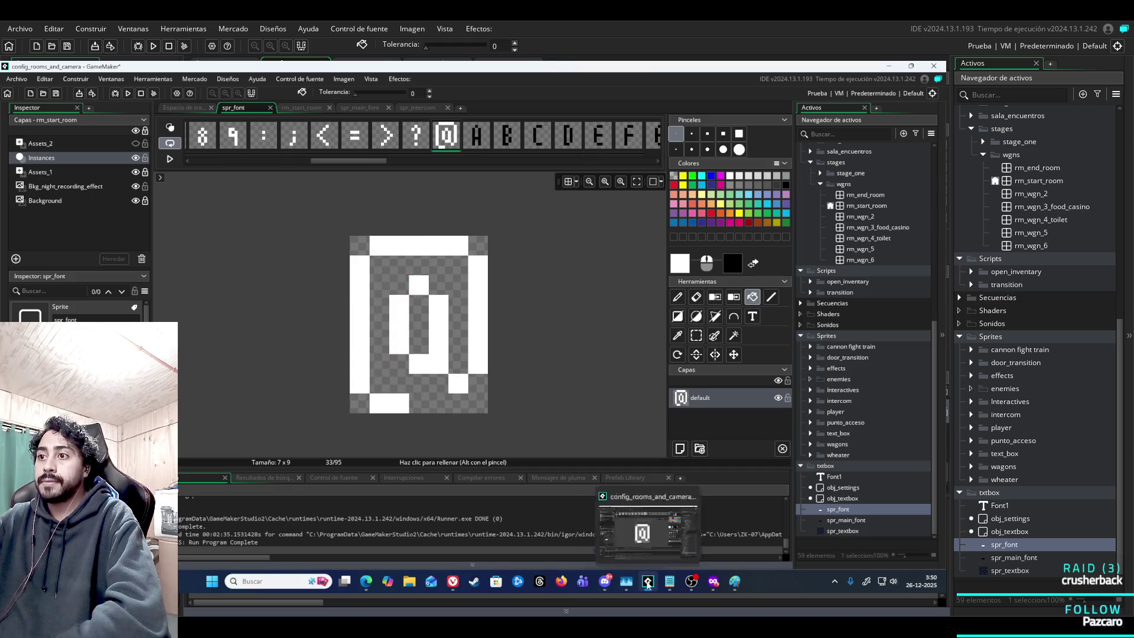
pyautogui.click(690, 583)
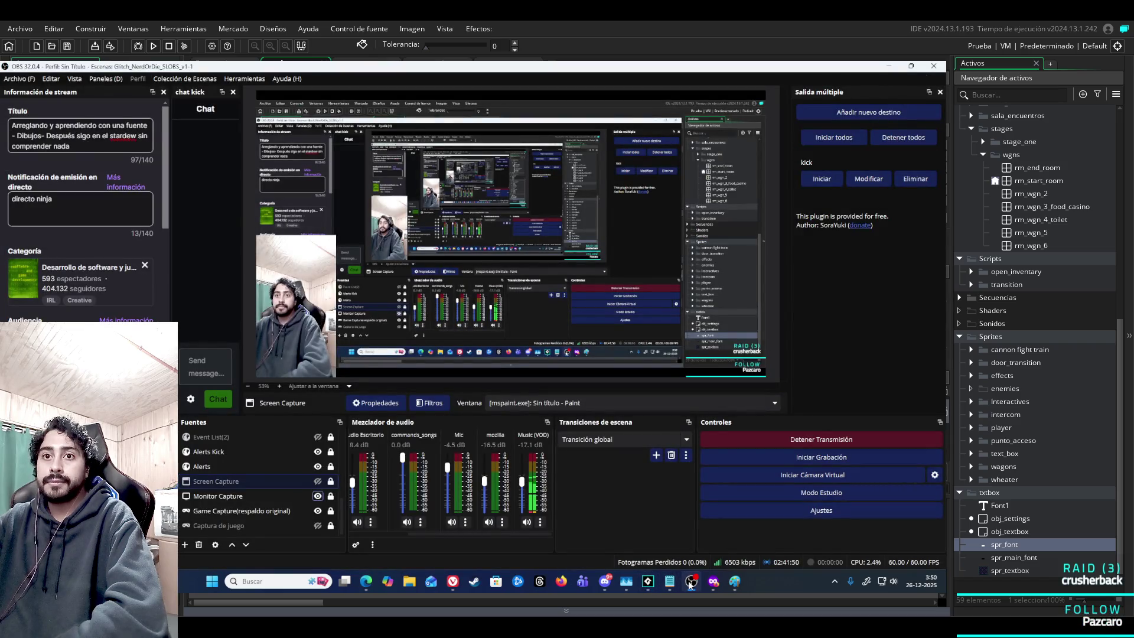
pyautogui.click(319, 496)
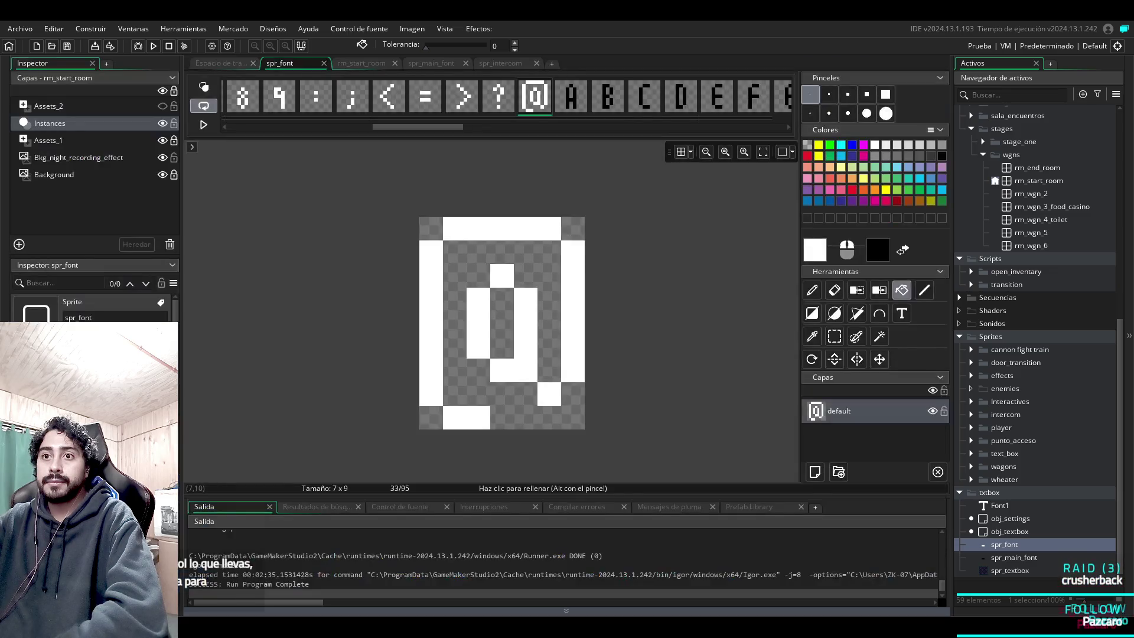
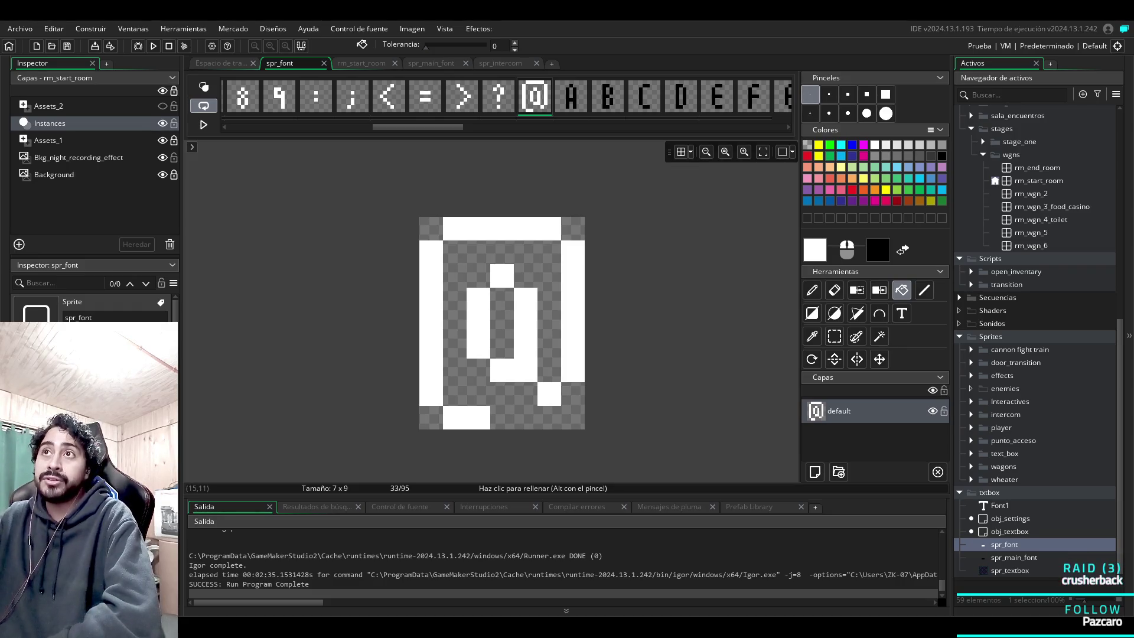
# Bucket-fill the A glyph and the B glyph's body and right blocks white.
pyautogui.click(570, 97)
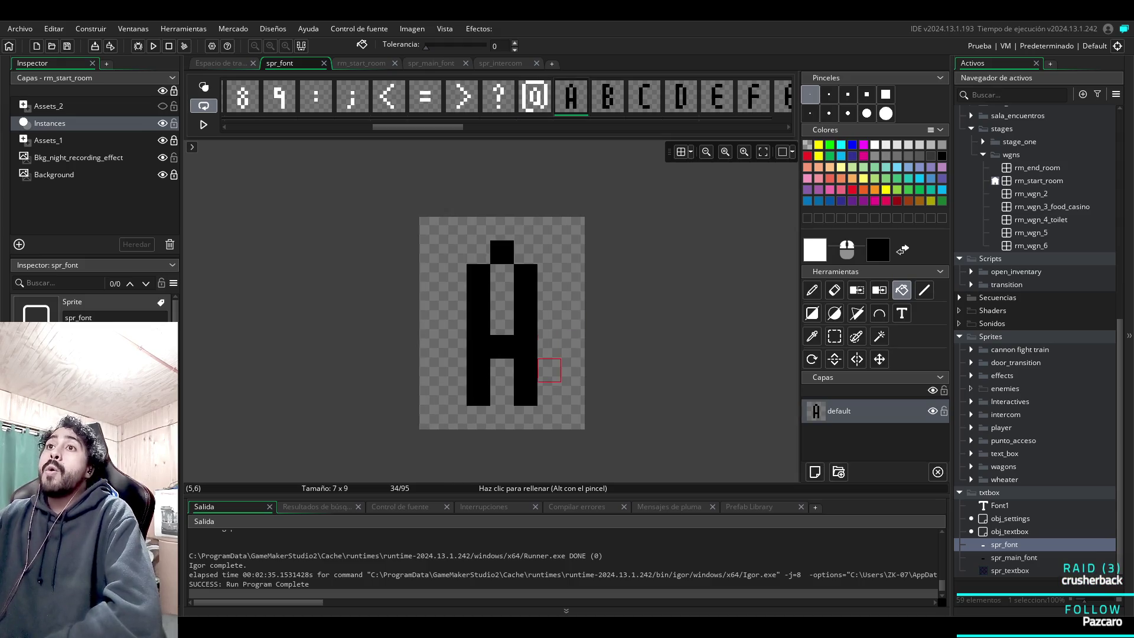
pyautogui.click(525, 347)
pyautogui.click(607, 96)
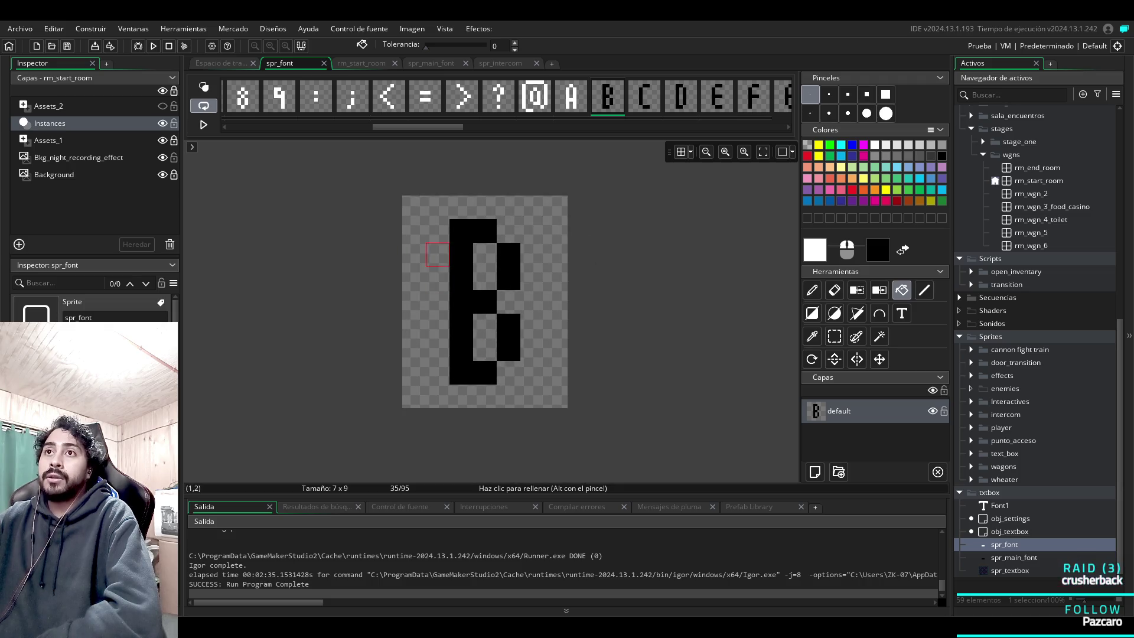
pyautogui.click(460, 260)
pyautogui.click(508, 266)
pyautogui.click(508, 337)
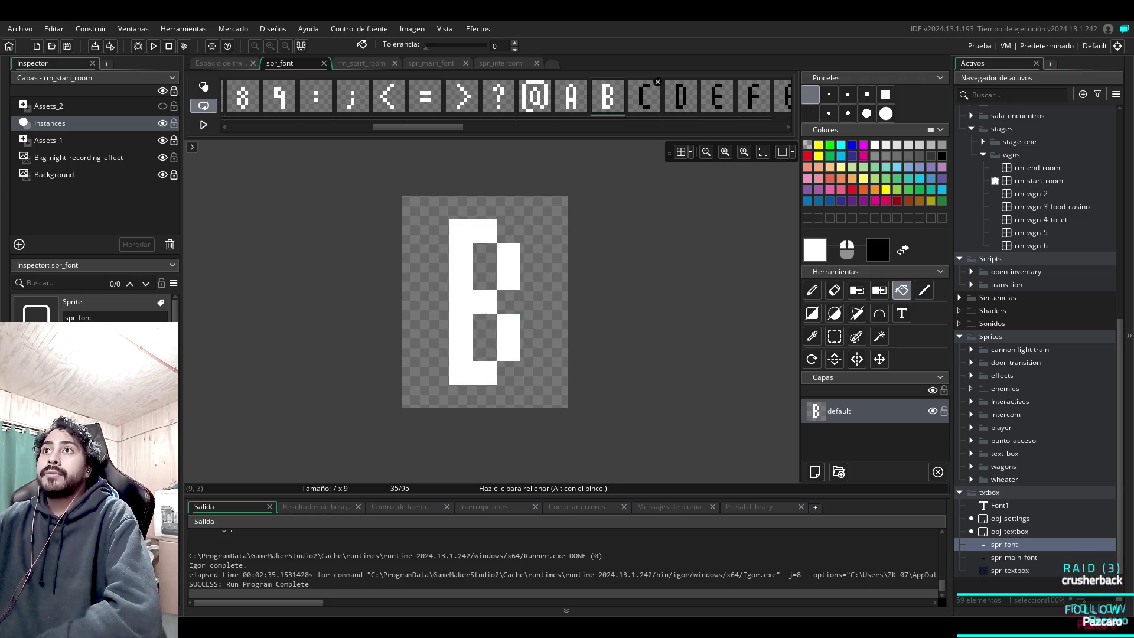
# Fill the C glyph's bar, column and bottom, and the D glyph's columns, white.
pyautogui.click(644, 96)
pyautogui.click(508, 231)
pyautogui.click(461, 301)
pyautogui.click(508, 372)
pyautogui.click(681, 96)
pyautogui.click(461, 296)
pyautogui.click(508, 301)
# Fill the E glyph's top bar, left column with middle bar, and bottom bar white.
pyautogui.click(717, 97)
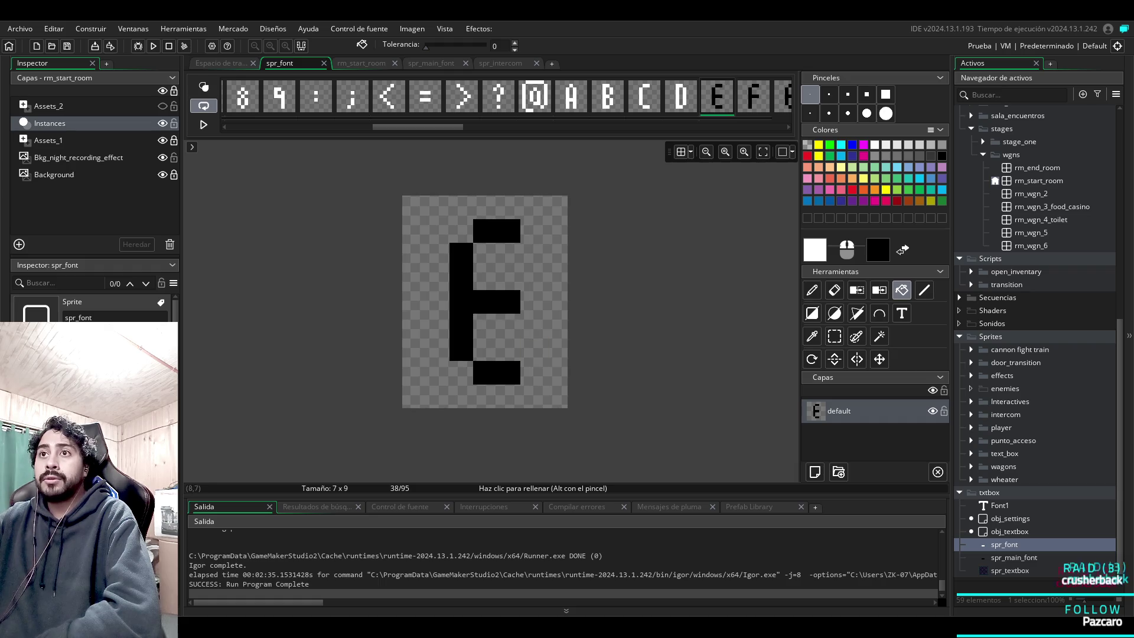
pyautogui.click(496, 230)
pyautogui.click(460, 301)
pyautogui.click(496, 373)
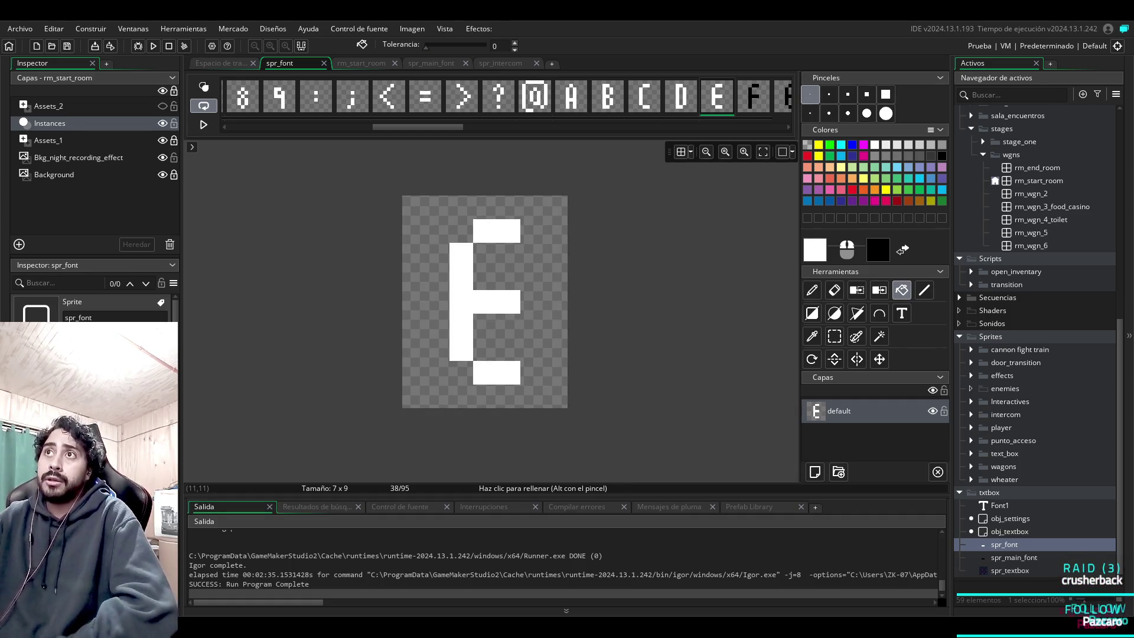
pyautogui.scroll(-5, 481, 97)
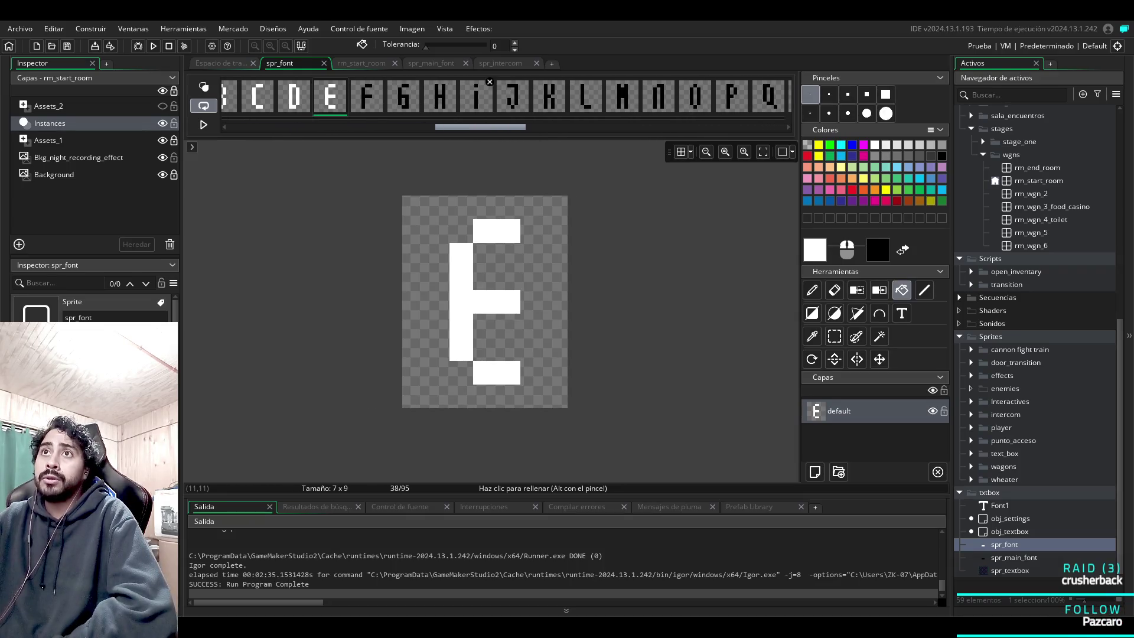
# Fill the F glyph's stem and bars, and the 6 glyph's top bar and bowl, white.
pyautogui.click(367, 95)
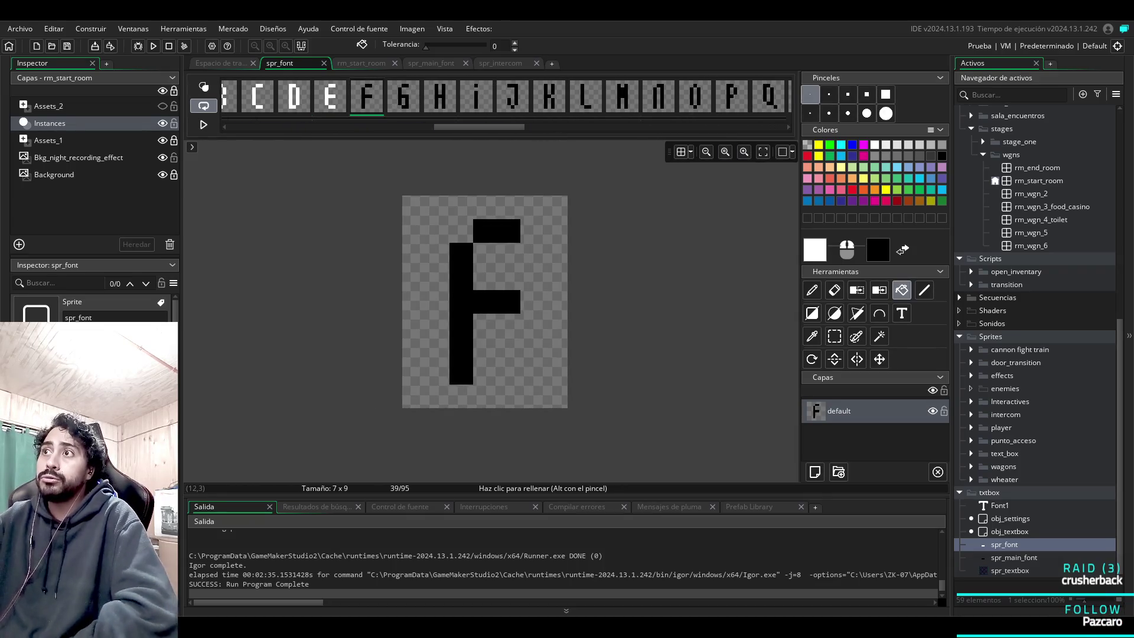
pyautogui.click(508, 301)
pyautogui.click(508, 230)
pyautogui.press('Right')
pyautogui.click(496, 230)
pyautogui.click(460, 307)
# Fill the H, i and J glyphs white, including J's bar, stem and hook.
pyautogui.click(443, 98)
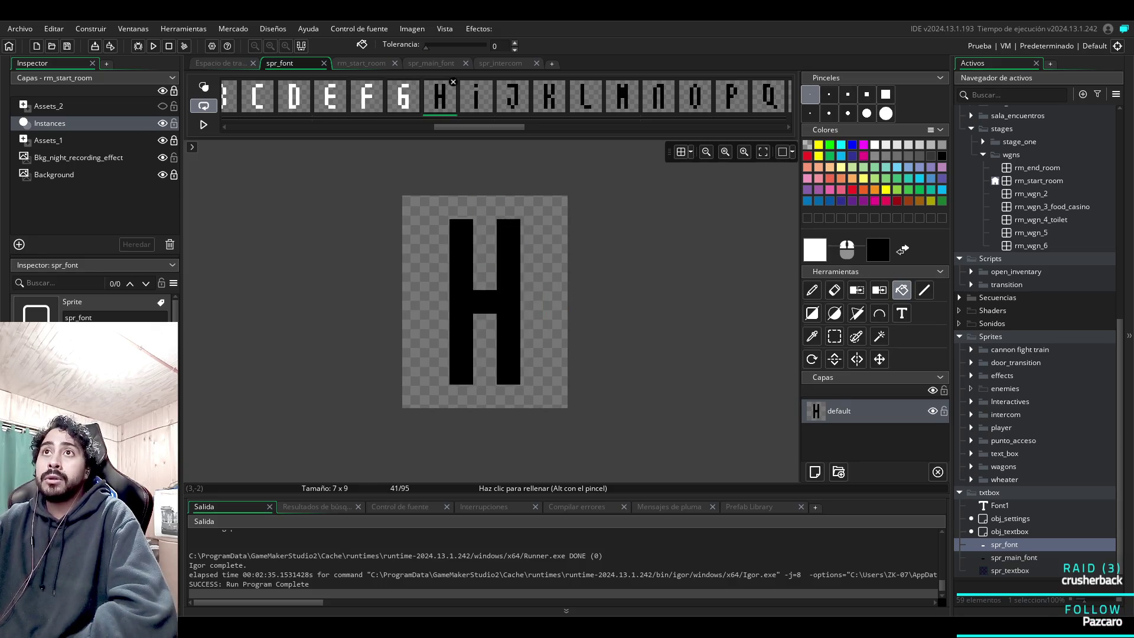
pyautogui.click(485, 301)
pyautogui.press('Right')
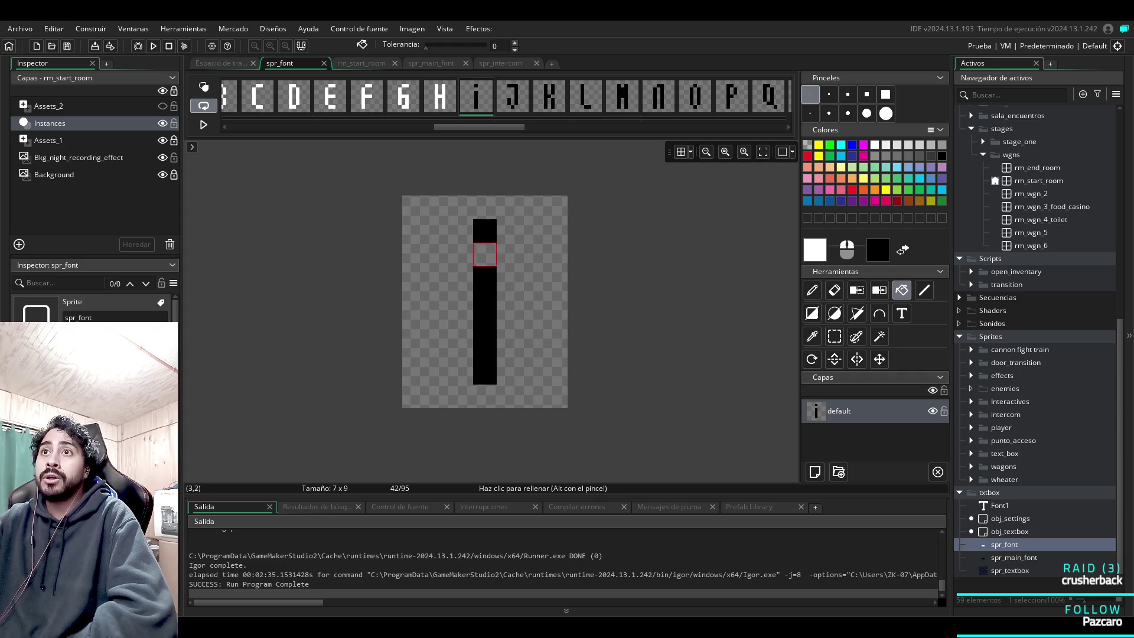
pyautogui.click(485, 278)
pyautogui.press('Right')
pyautogui.click(508, 230)
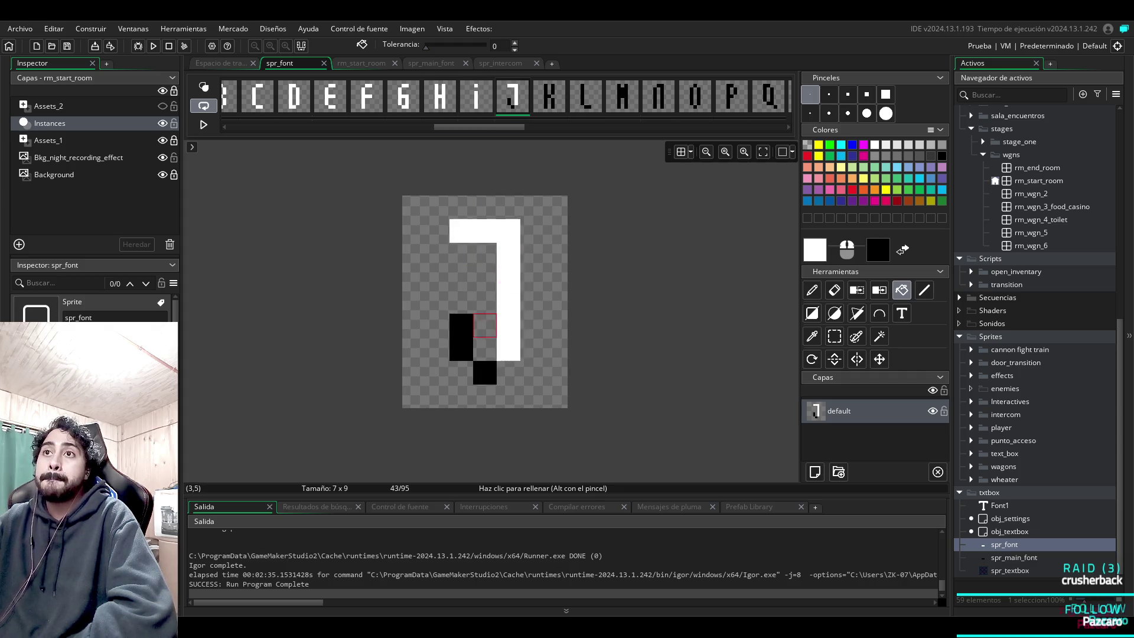
pyautogui.click(460, 325)
pyautogui.click(484, 373)
# Fill the K glyph's upper-right bar, left stem and lower-right bar white.
pyautogui.click(550, 97)
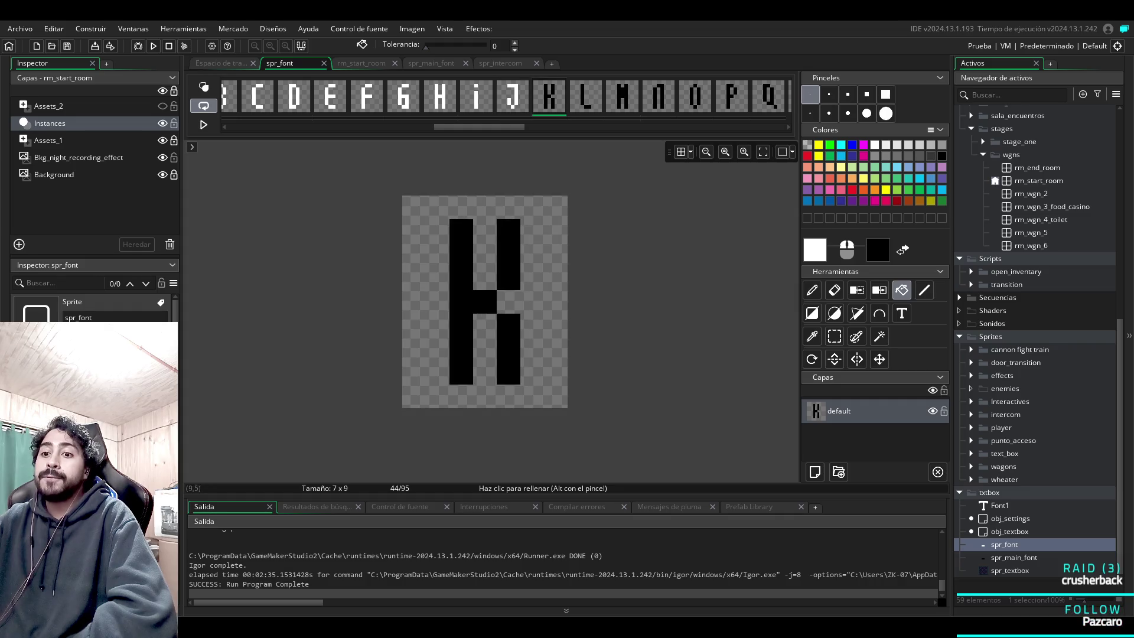
pyautogui.click(508, 254)
pyautogui.click(484, 302)
pyautogui.click(508, 325)
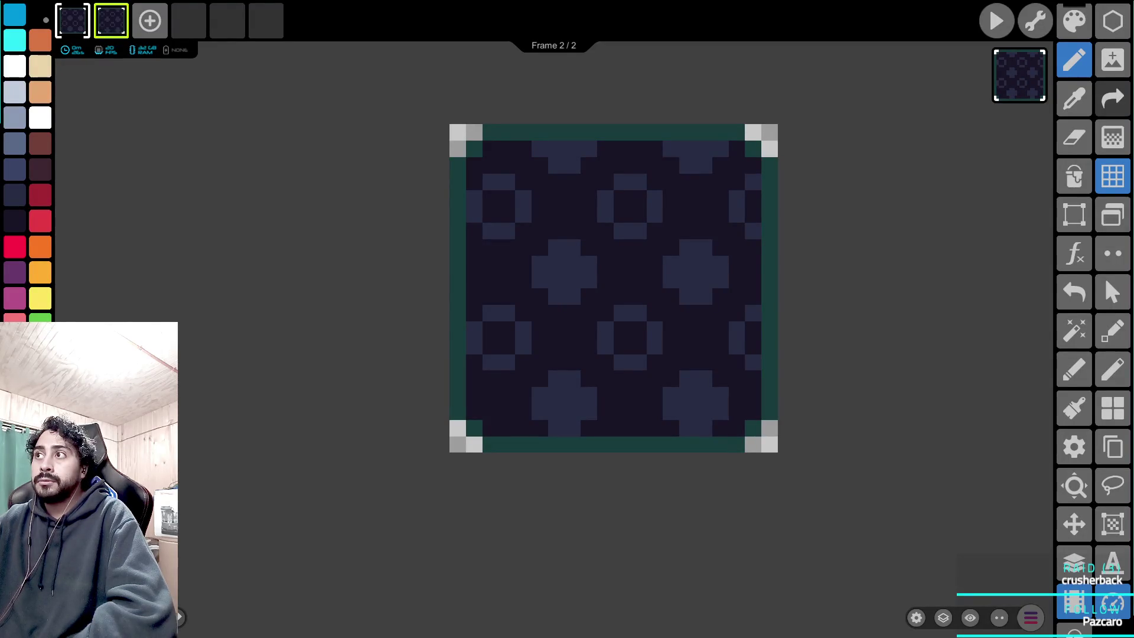
# Load the enemy_class_tank sprite from the saved projects and play its animation.
pyautogui.click(1113, 215)
pyautogui.scroll(-10, 568, 313)
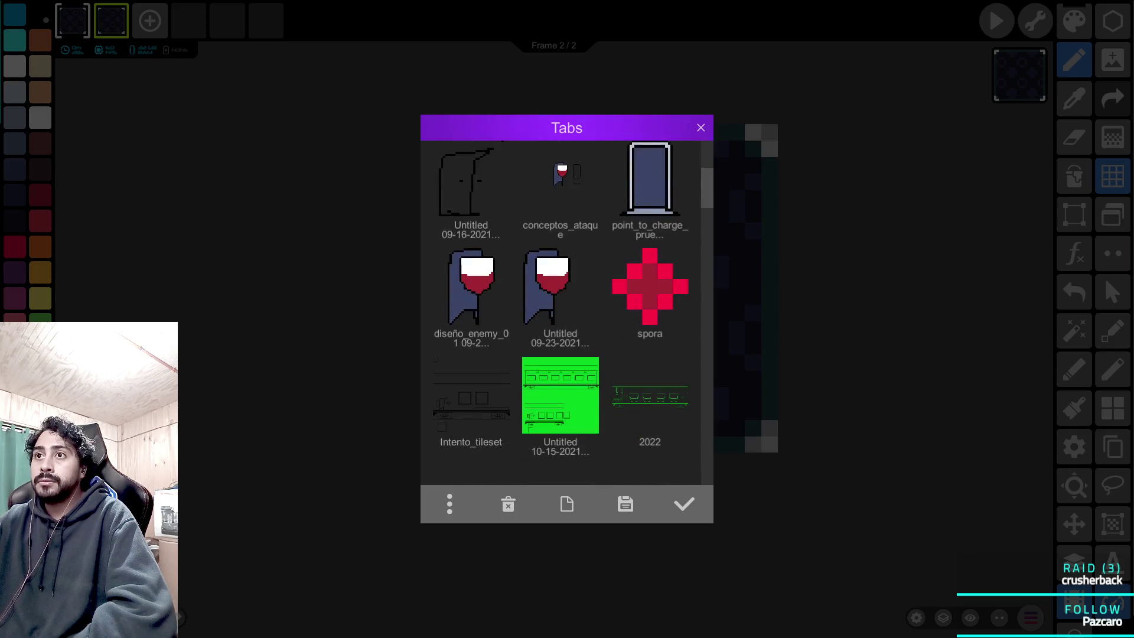
pyautogui.scroll(10, 567, 313)
pyautogui.scroll(-3, 567, 313)
pyautogui.scroll(-15, 565, 313)
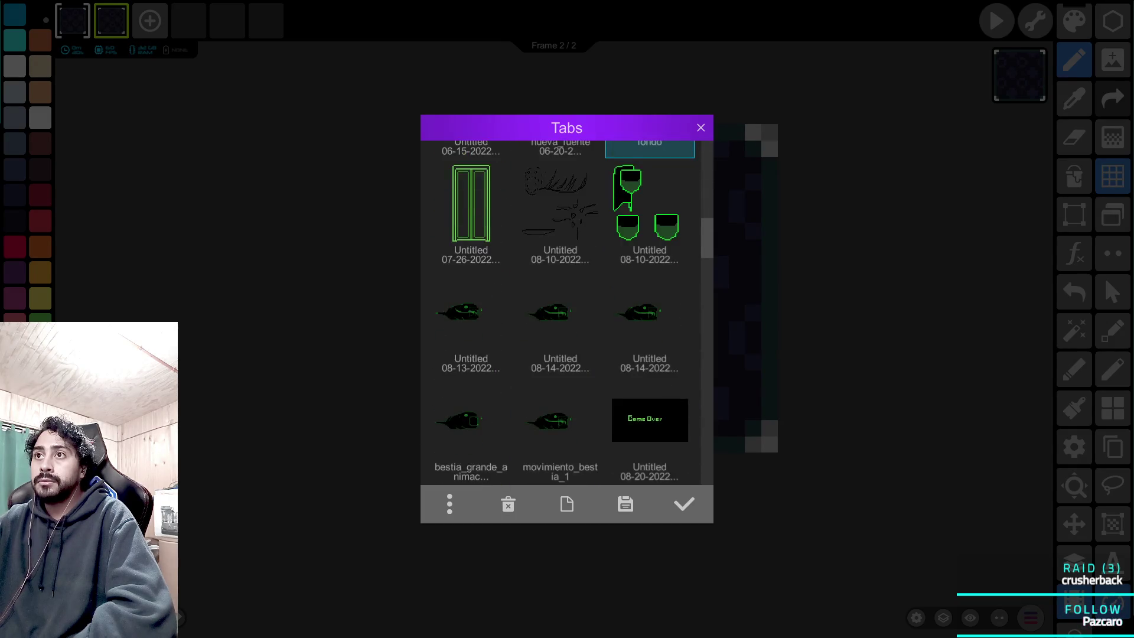
pyautogui.click(650, 233)
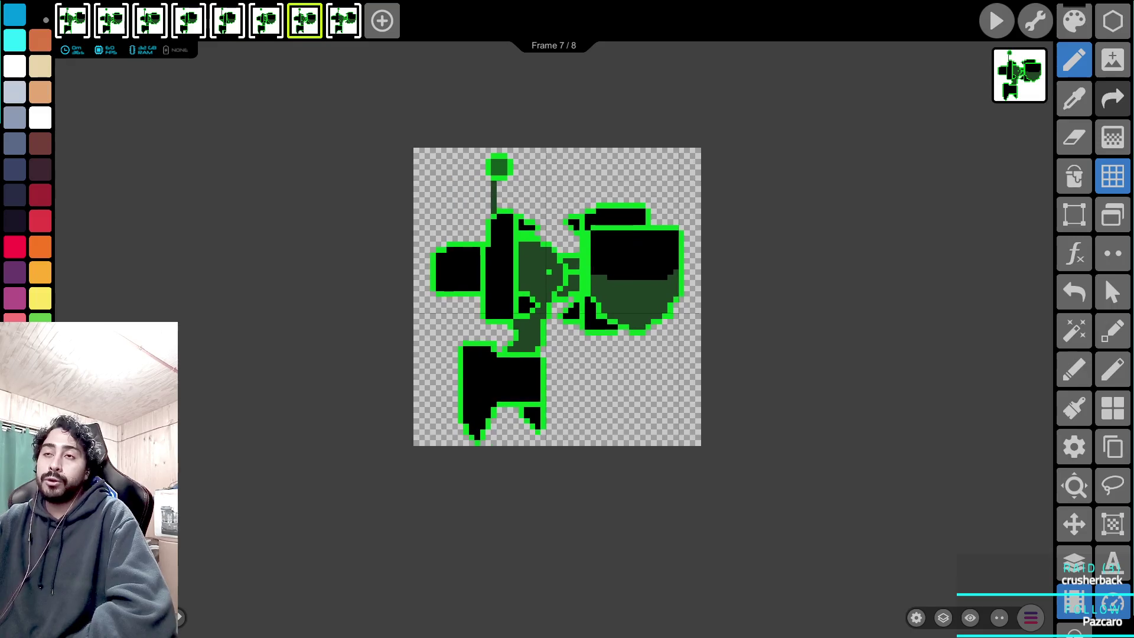
pyautogui.press('space')
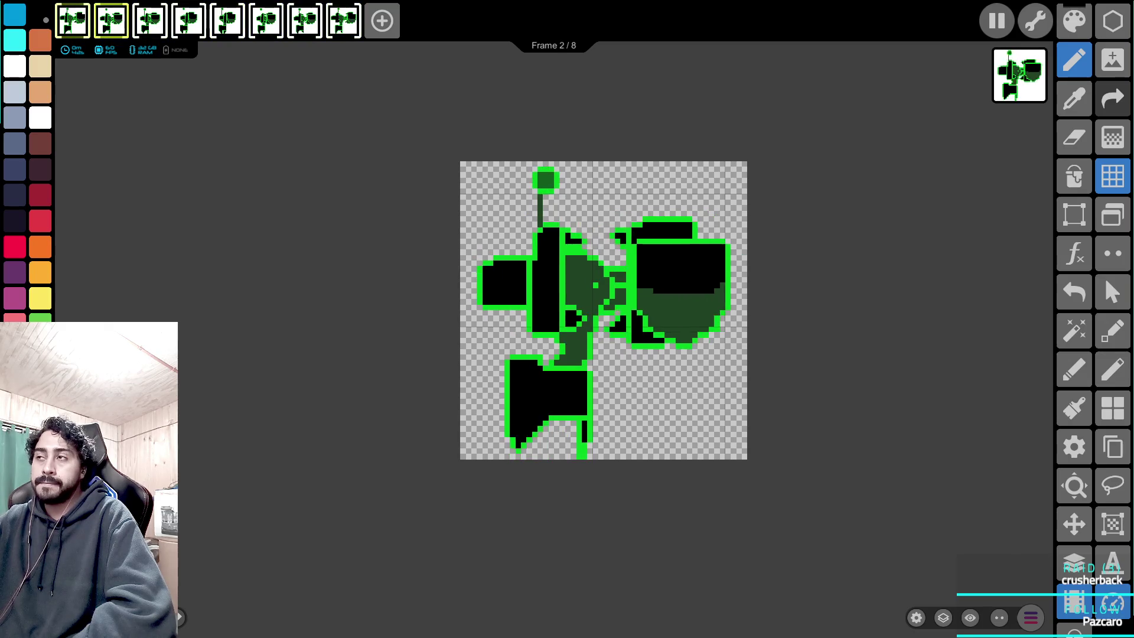
# Reopen the saved projects list and load the rough sketch project.
pyautogui.click(1114, 215)
pyautogui.scroll(-5, 567, 313)
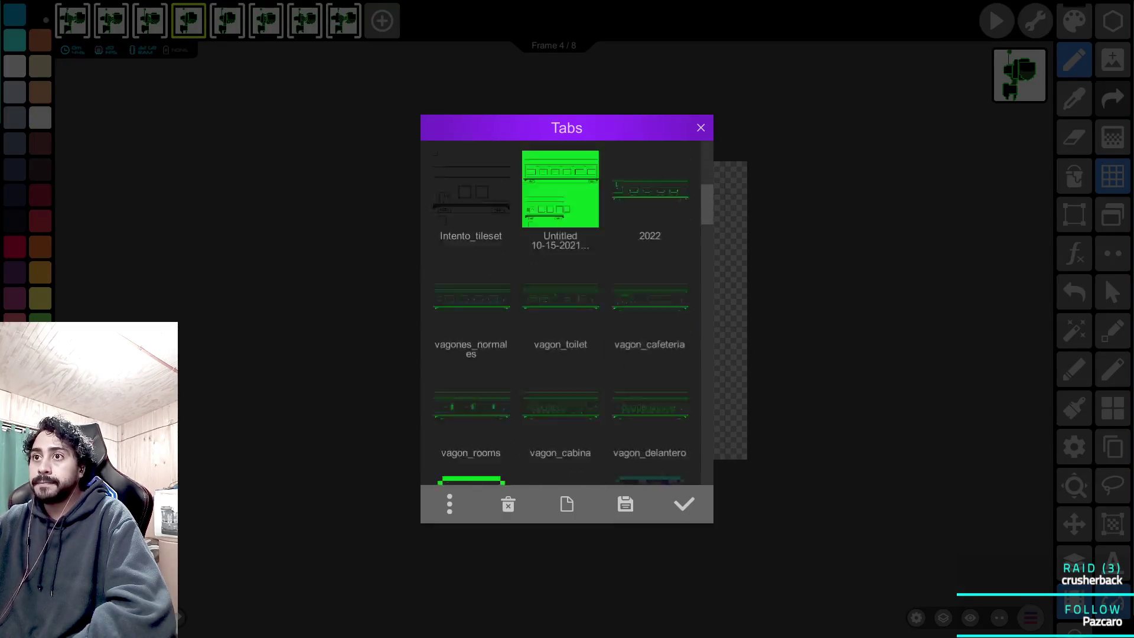
pyautogui.scroll(10, 567, 313)
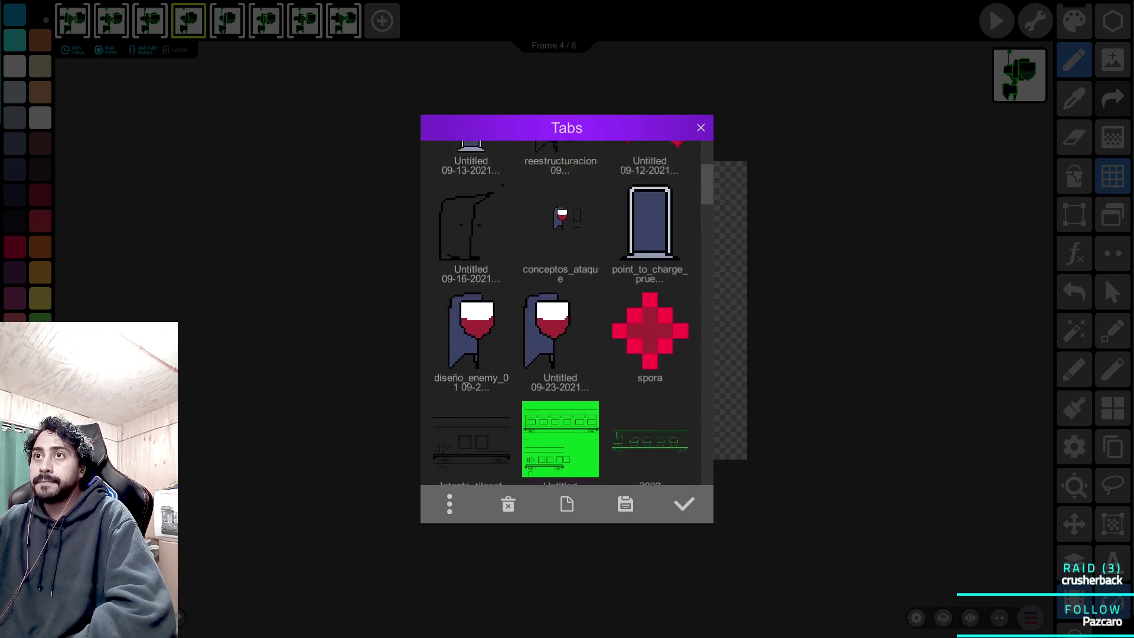
pyautogui.scroll(-15, 564, 313)
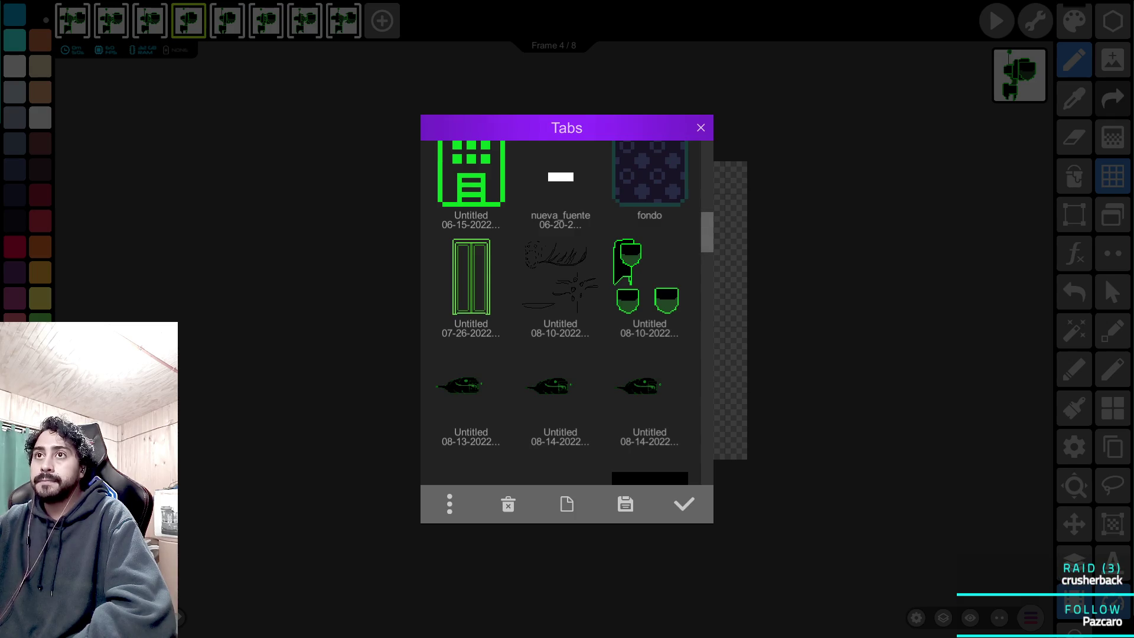
pyautogui.press('Escape')
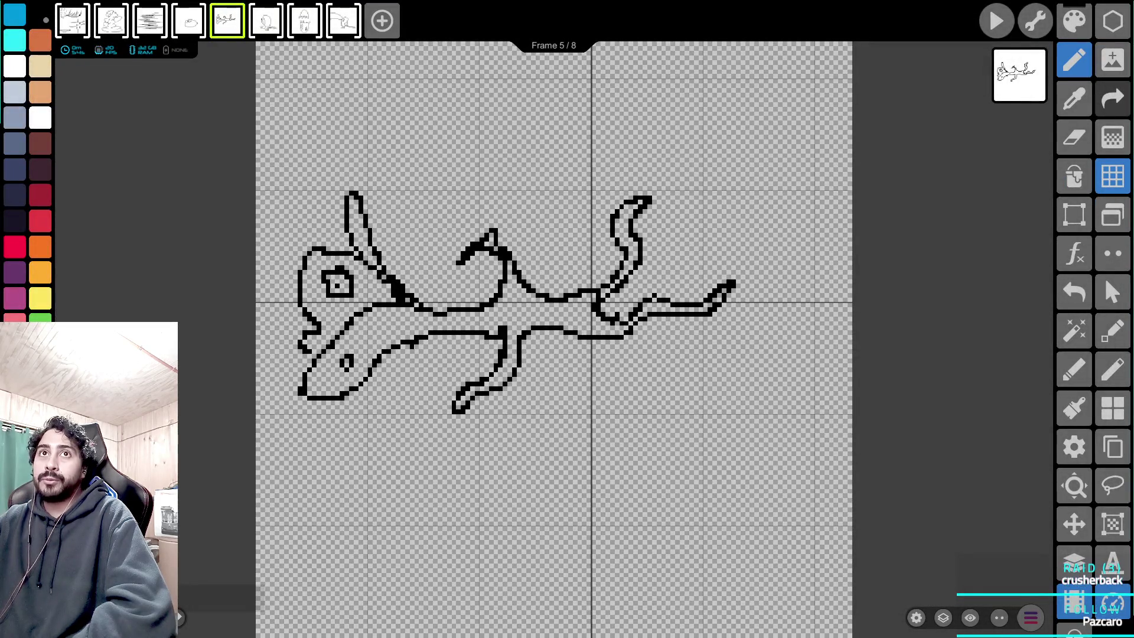
# Step through frames 1 to 8 of the sketch.
pyautogui.click(72, 20)
pyautogui.click(111, 20)
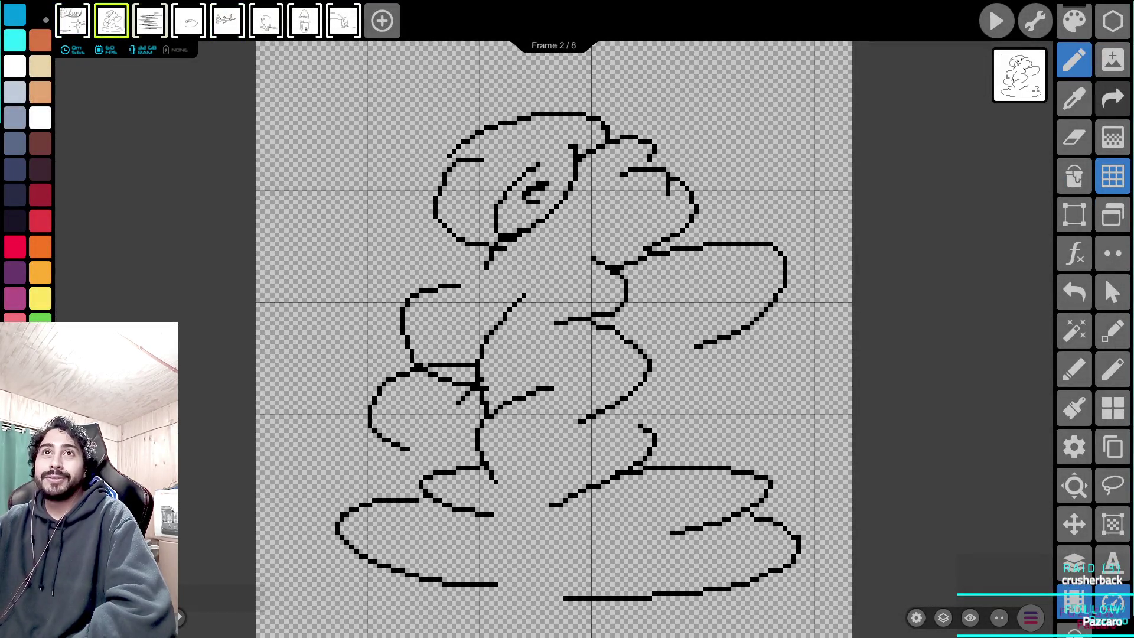
pyautogui.click(150, 21)
pyautogui.click(189, 20)
pyautogui.click(228, 20)
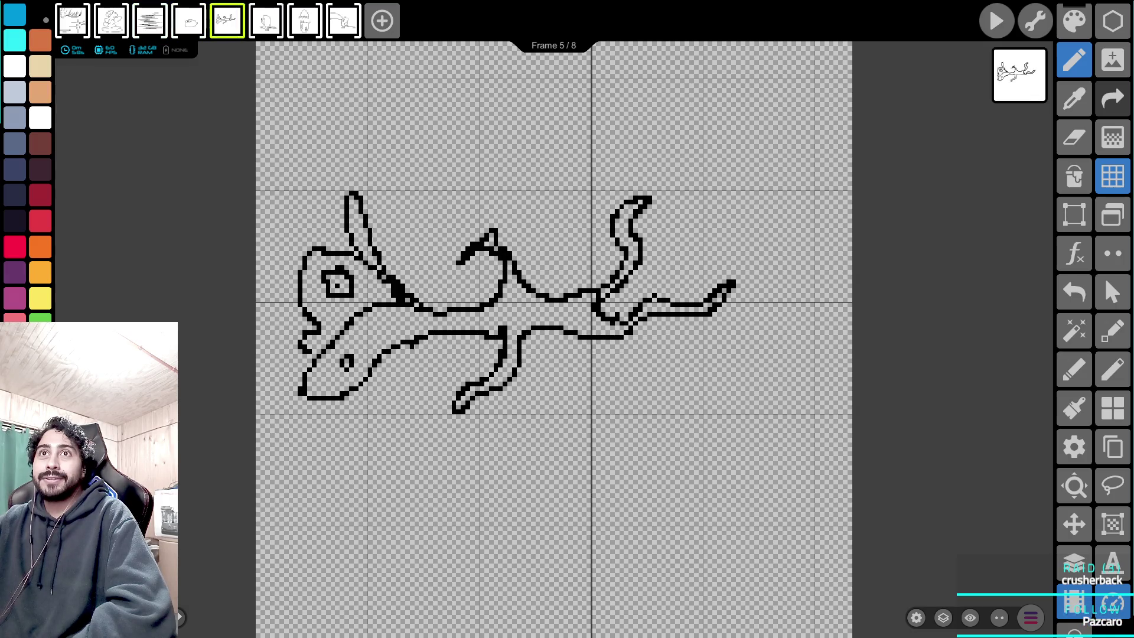
pyautogui.click(266, 20)
pyautogui.click(305, 21)
pyautogui.click(344, 21)
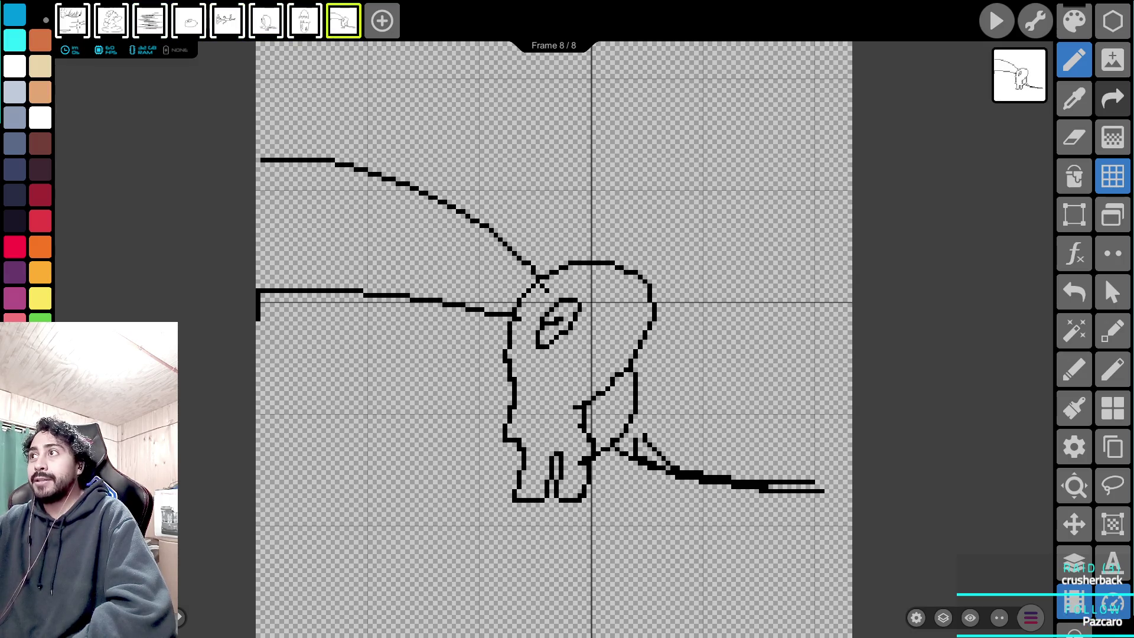
# Open the enemy_class_erratic sprite from the saved projects list.
pyautogui.click(1113, 214)
pyautogui.scroll(-5, 567, 313)
pyautogui.scroll(-10, 567, 313)
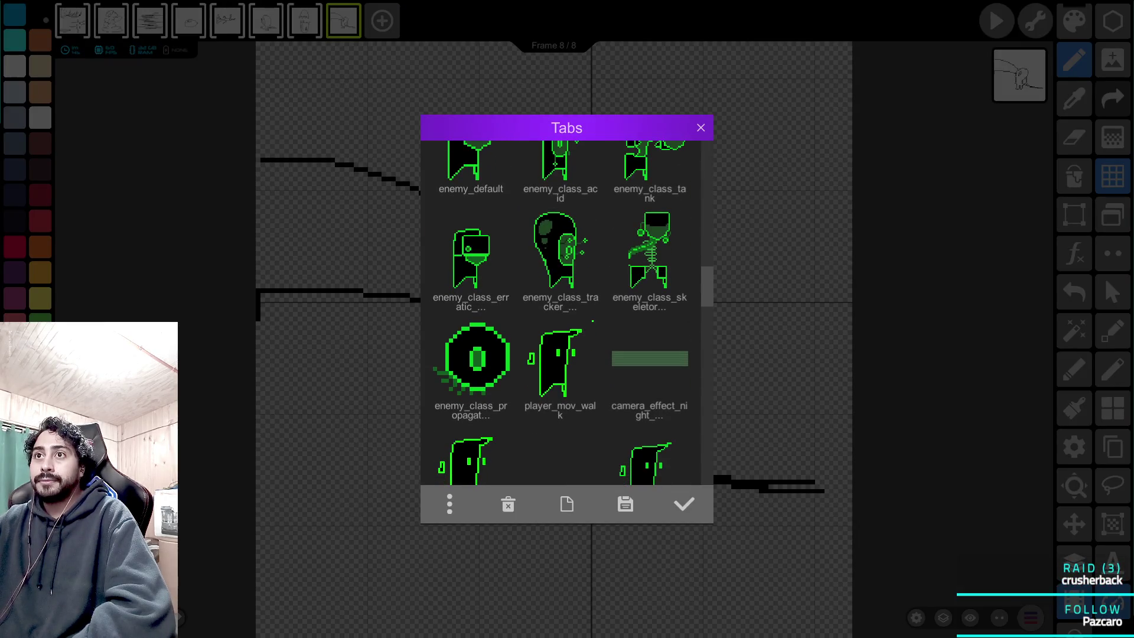
pyautogui.click(471, 260)
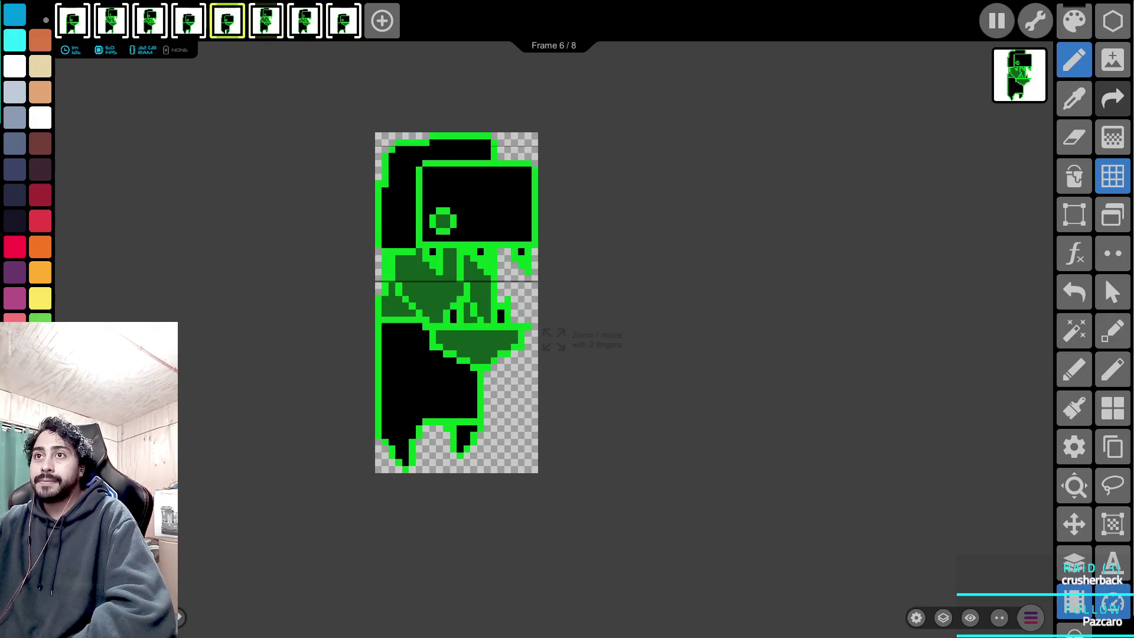
# Stop playback, open the player_mov_downed project, and play then stop its animation.
pyautogui.hotkey('ctrl', 'Tab')
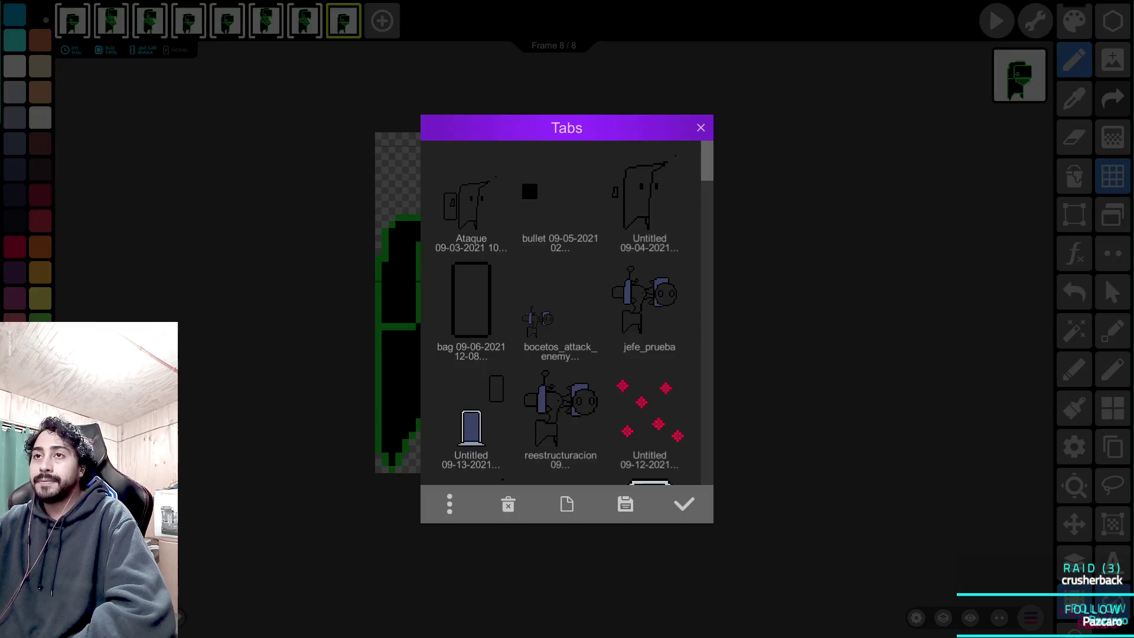
pyautogui.scroll(-10, 561, 314)
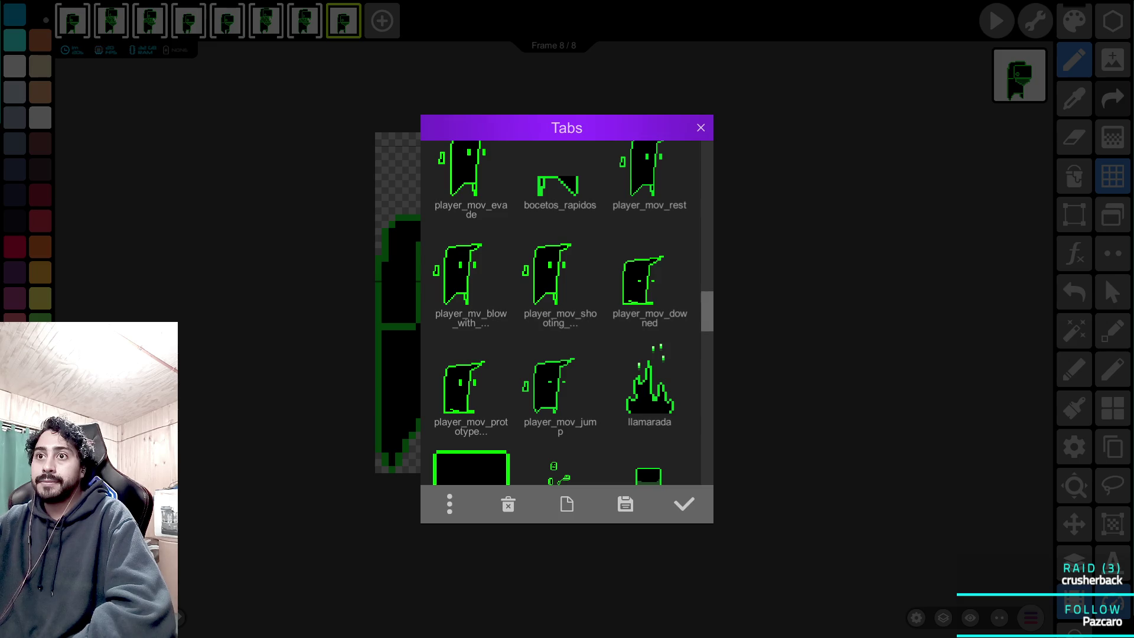
pyautogui.scroll(1, 567, 313)
pyautogui.click(650, 312)
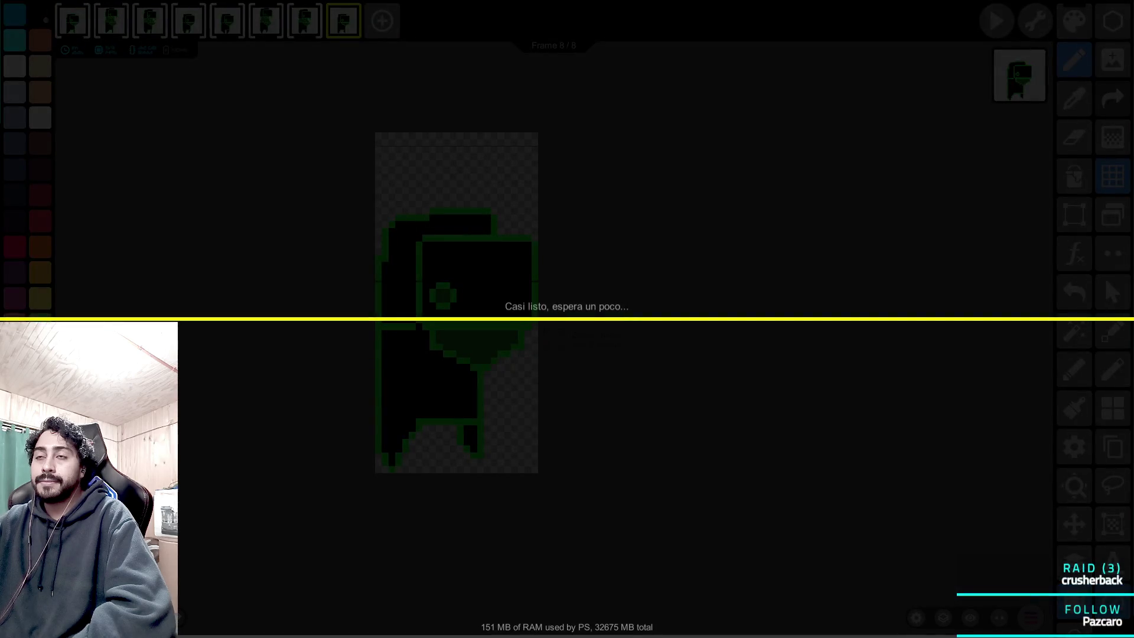
pyautogui.press('space')
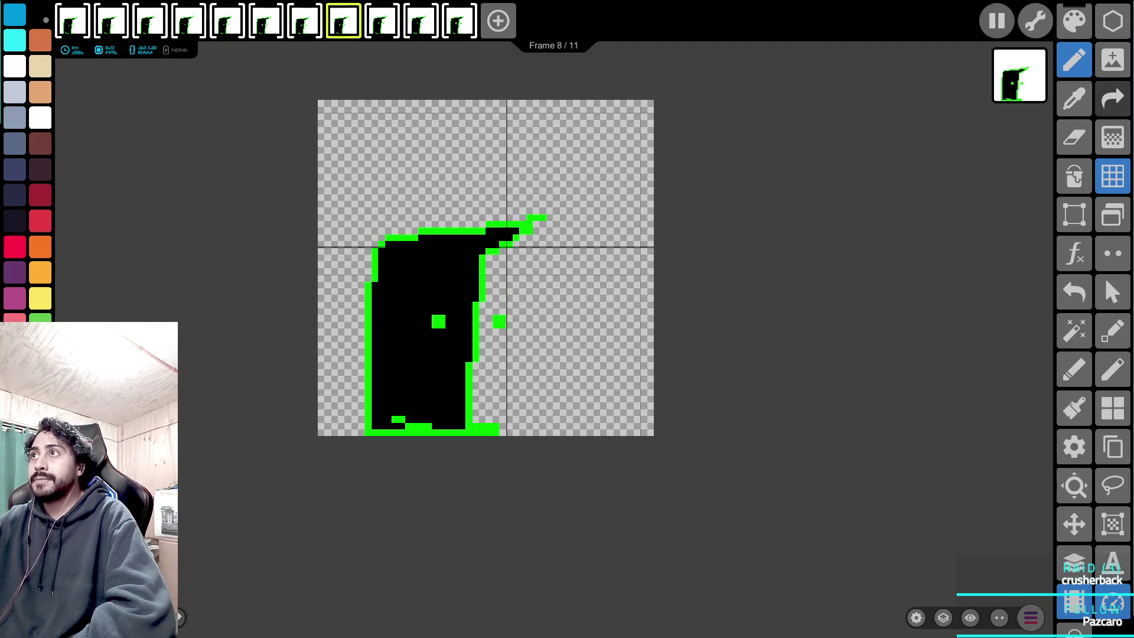
pyautogui.press('space')
# Open the enemy_class_tracker project and play then stop its animation.
pyautogui.hotkey('ctrl', 't')
pyautogui.scroll(-10, 560, 313)
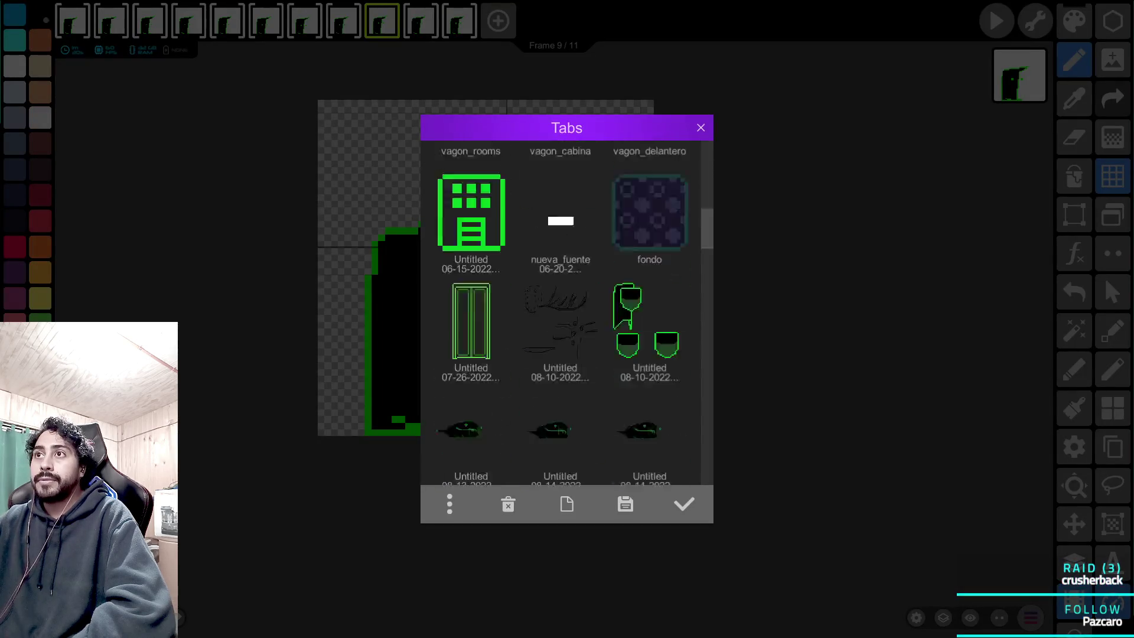
pyautogui.click(560, 369)
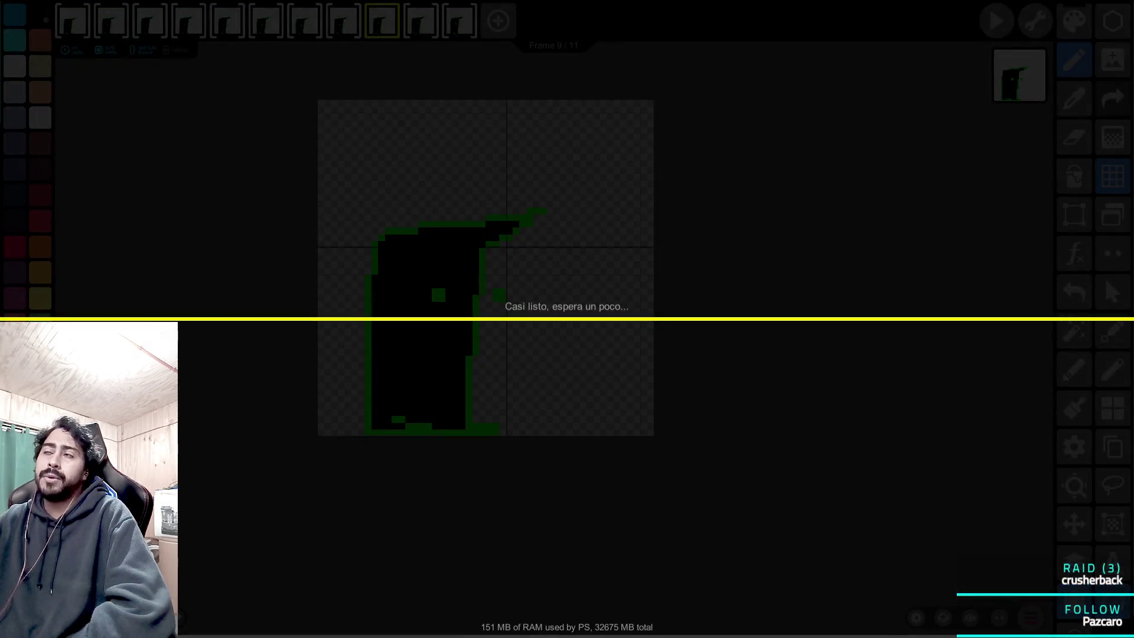
pyautogui.press('space')
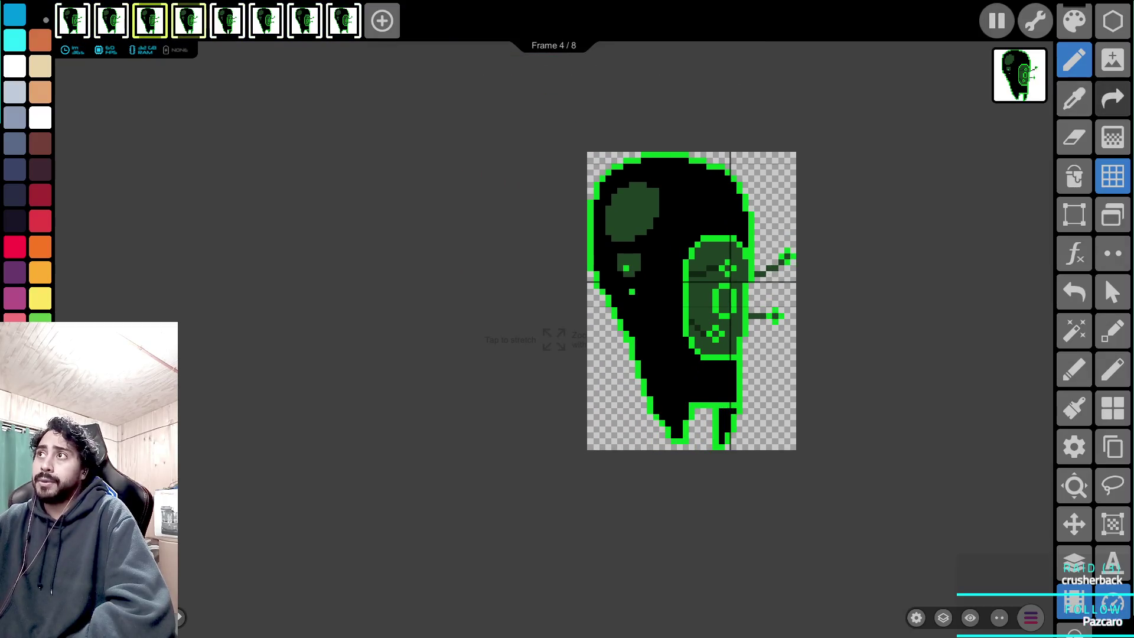
pyautogui.press('space')
# Open the 50-frame enemy skeleton project, play it, pause on frame 4, and replay.
pyautogui.click(1113, 214)
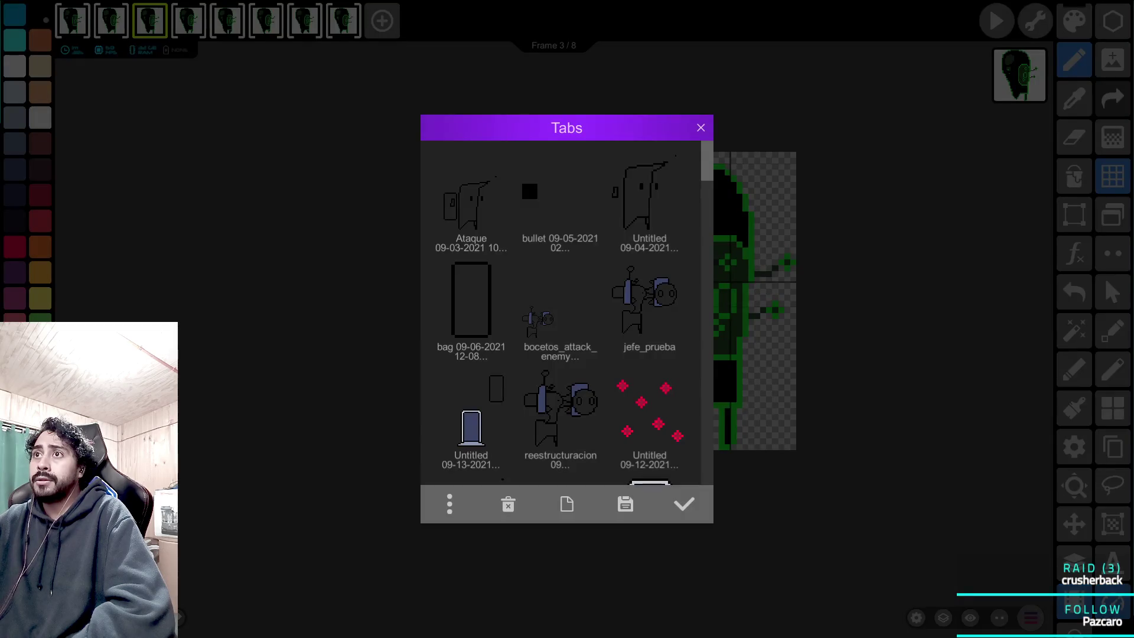
pyautogui.scroll(-10, 562, 313)
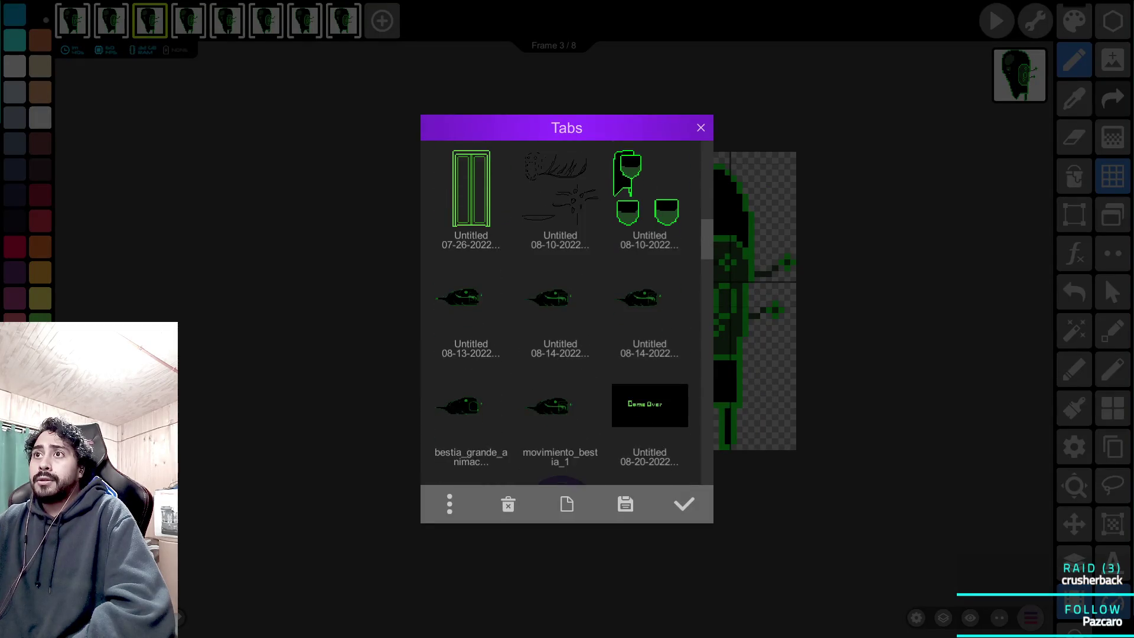
pyautogui.scroll(-5, 561, 313)
pyautogui.scroll(-8, 567, 313)
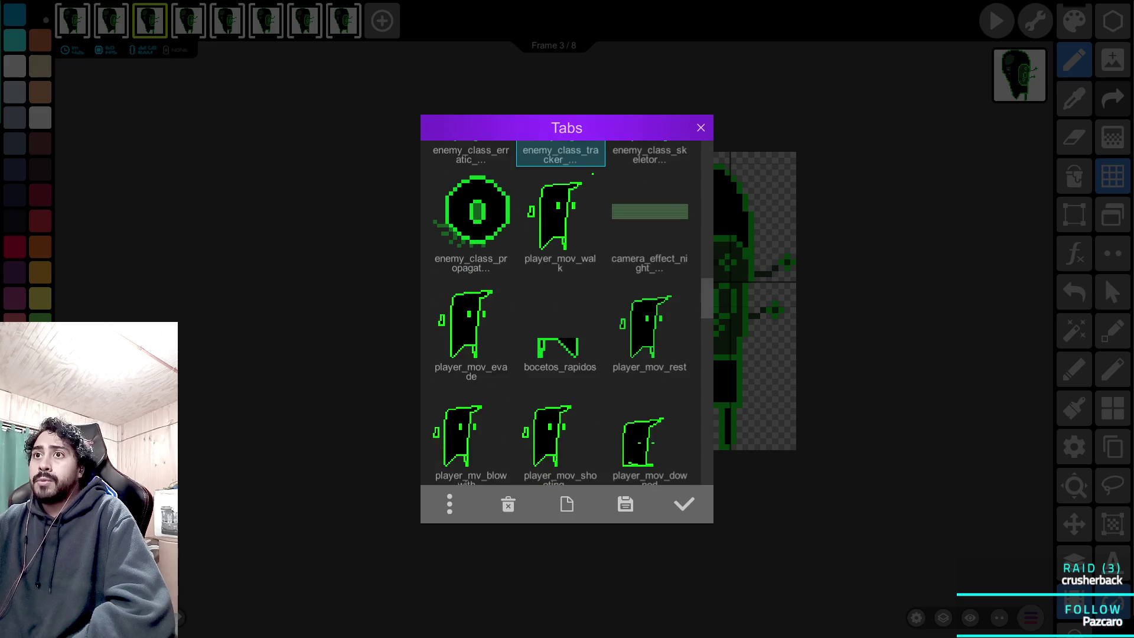
pyautogui.scroll(1, 567, 313)
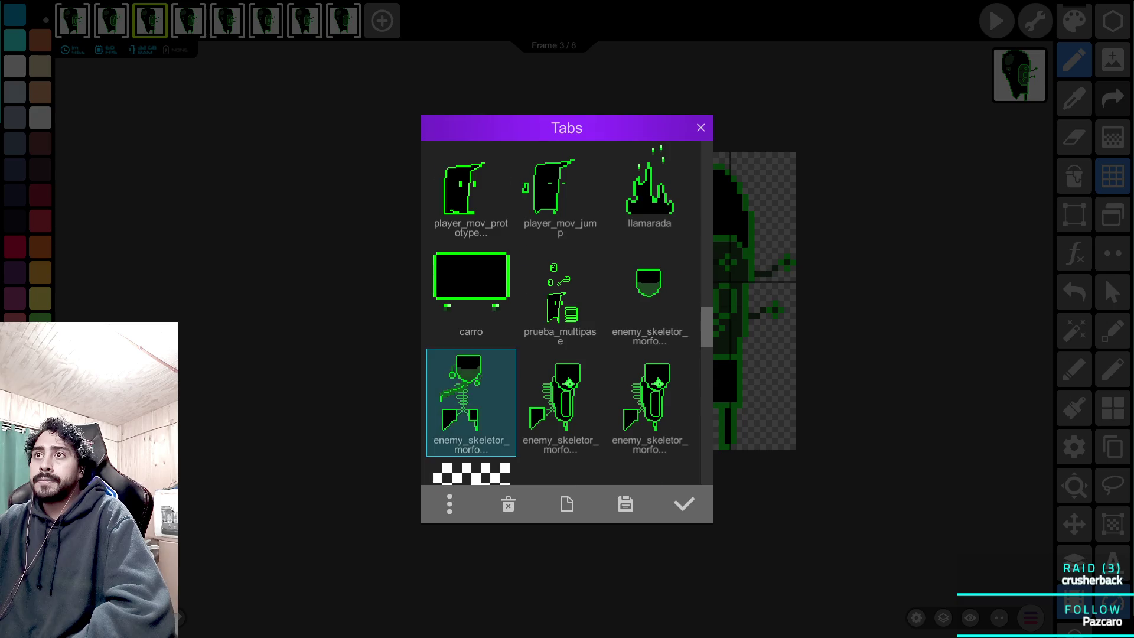
pyautogui.scroll(4, 471, 402)
pyautogui.scroll(-5, 471, 401)
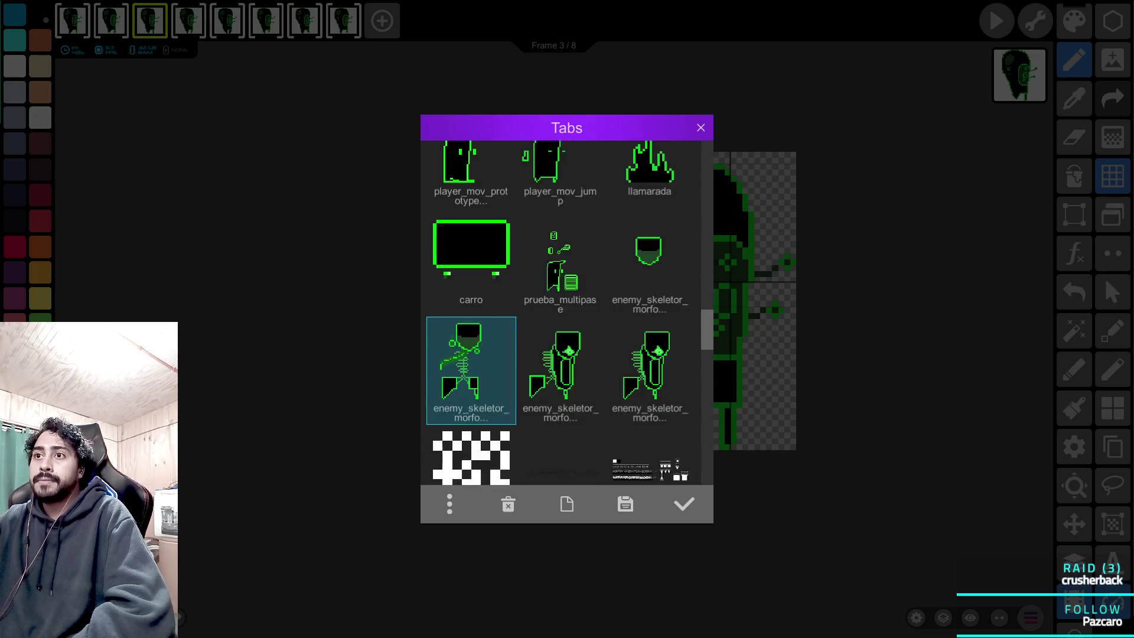
pyautogui.click(650, 333)
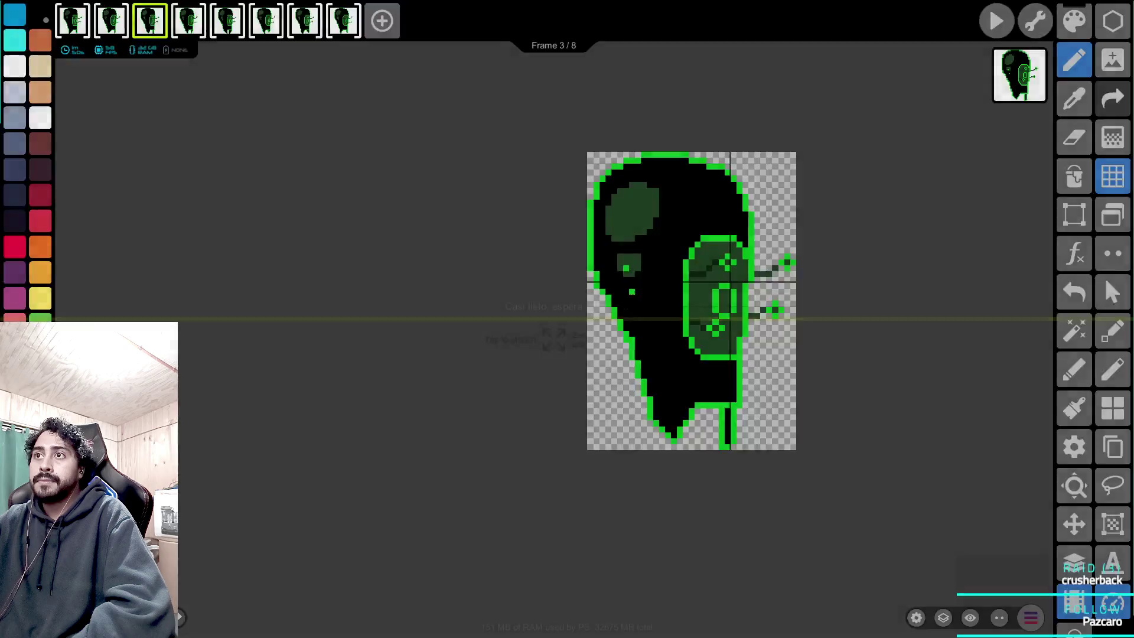
pyautogui.scroll(-3, 553, 319)
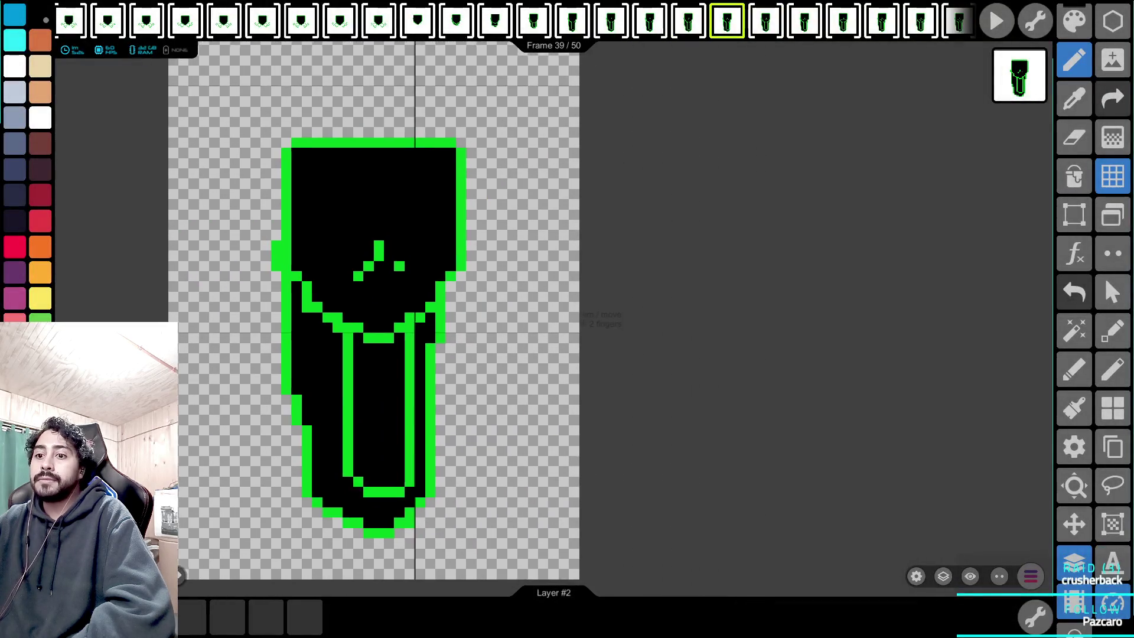
pyautogui.press('space')
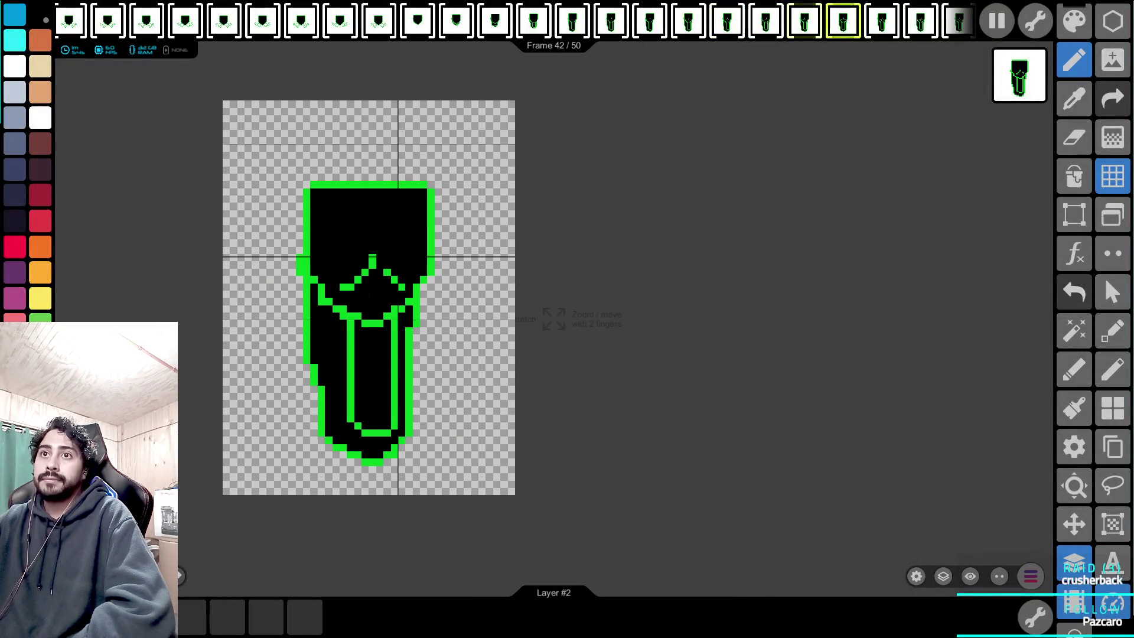
pyautogui.press('space')
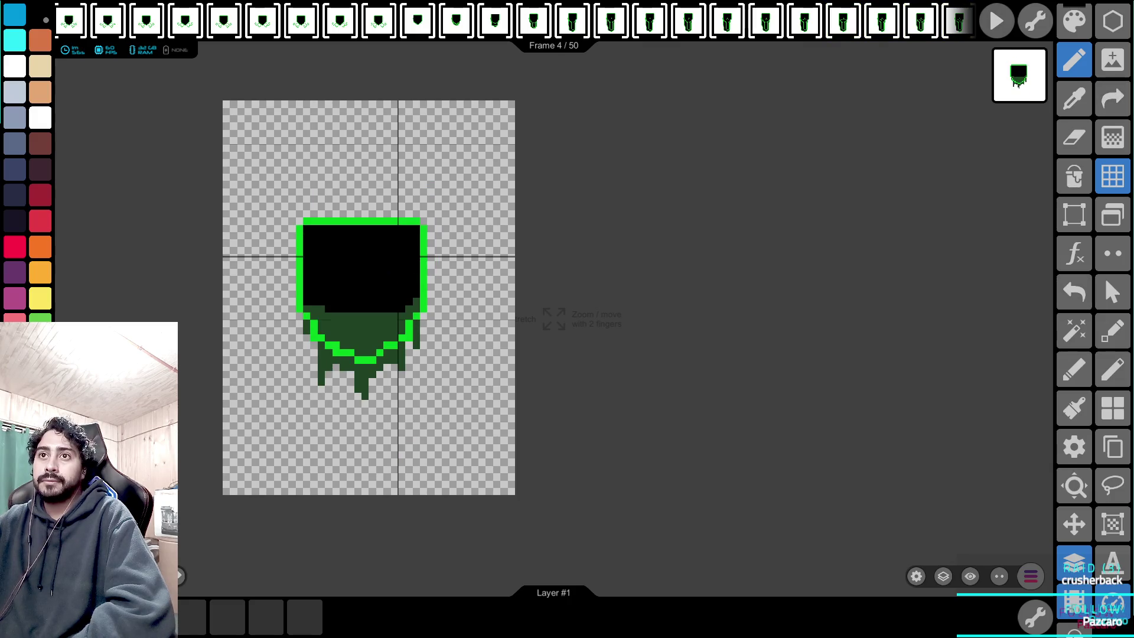
pyautogui.press('space')
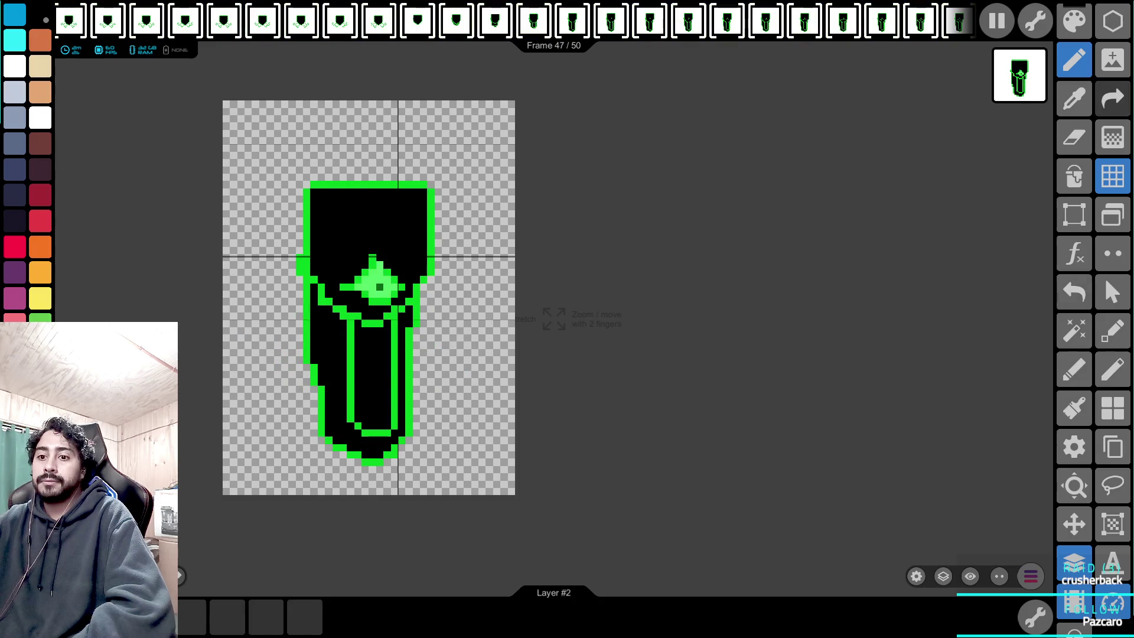
# Open the next enemy skeleton project and play its 73-frame animation.
pyautogui.click(1113, 215)
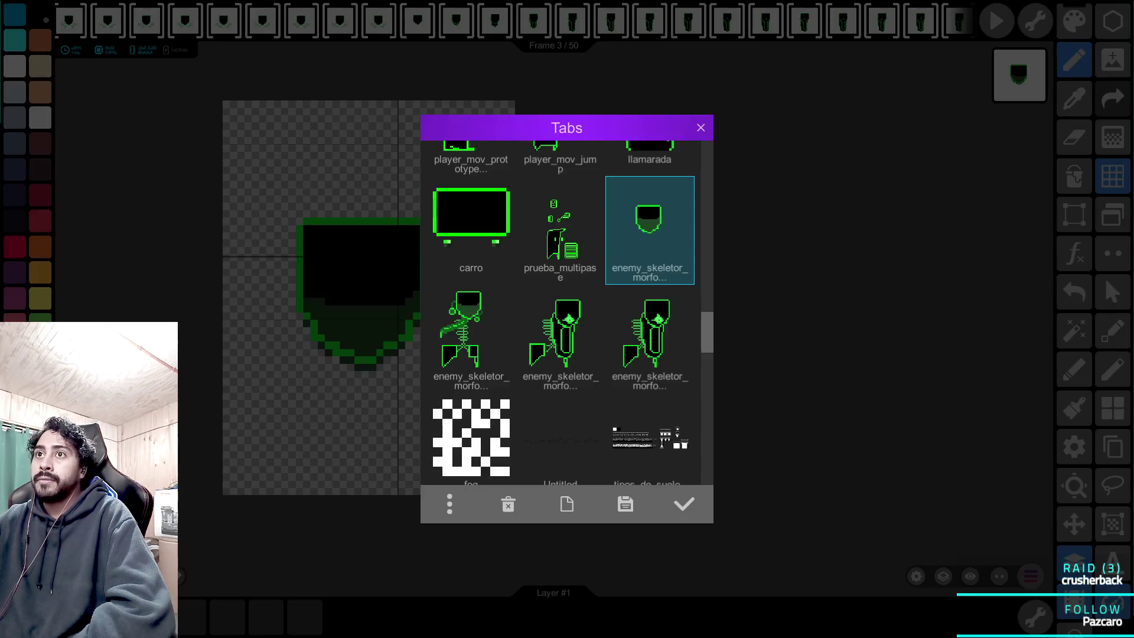
pyautogui.click(471, 338)
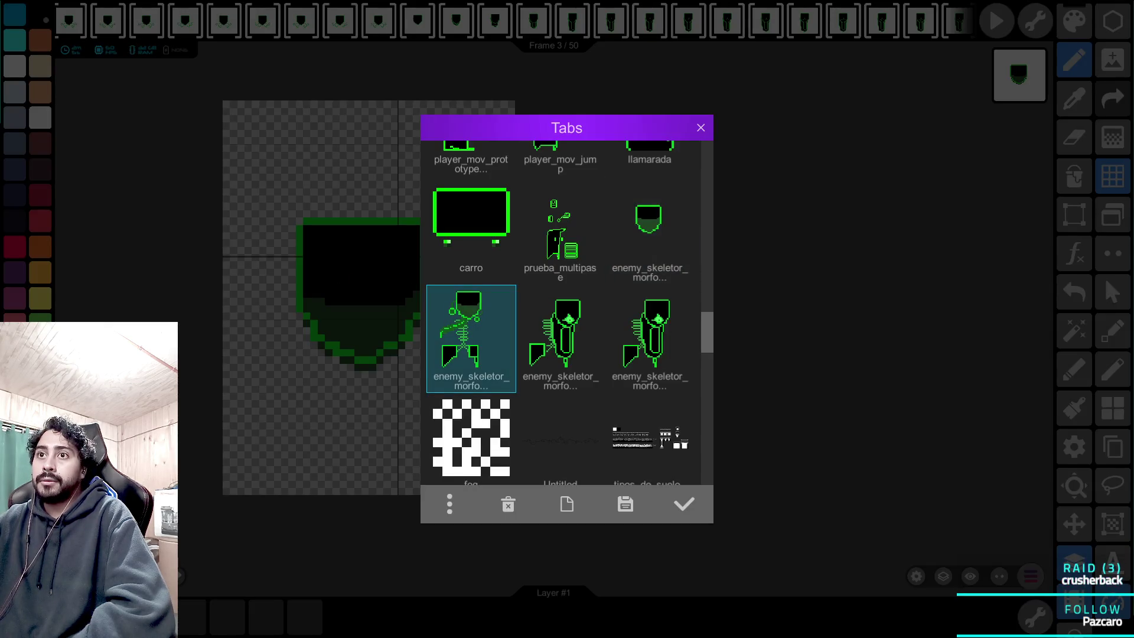
pyautogui.click(685, 504)
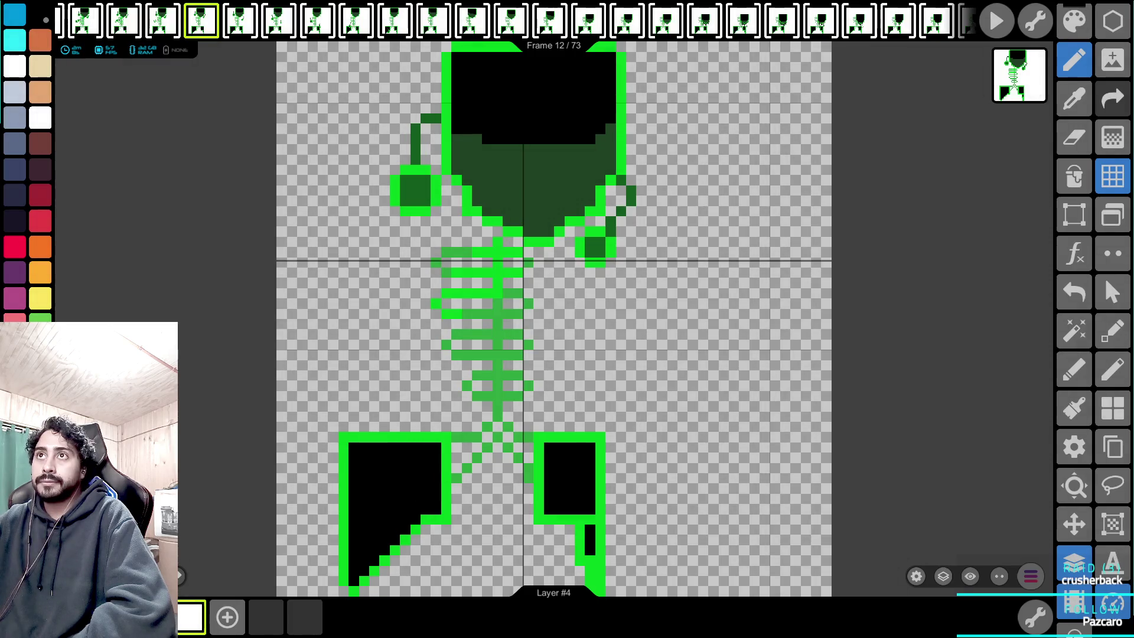
pyautogui.scroll(-5, 615, 342)
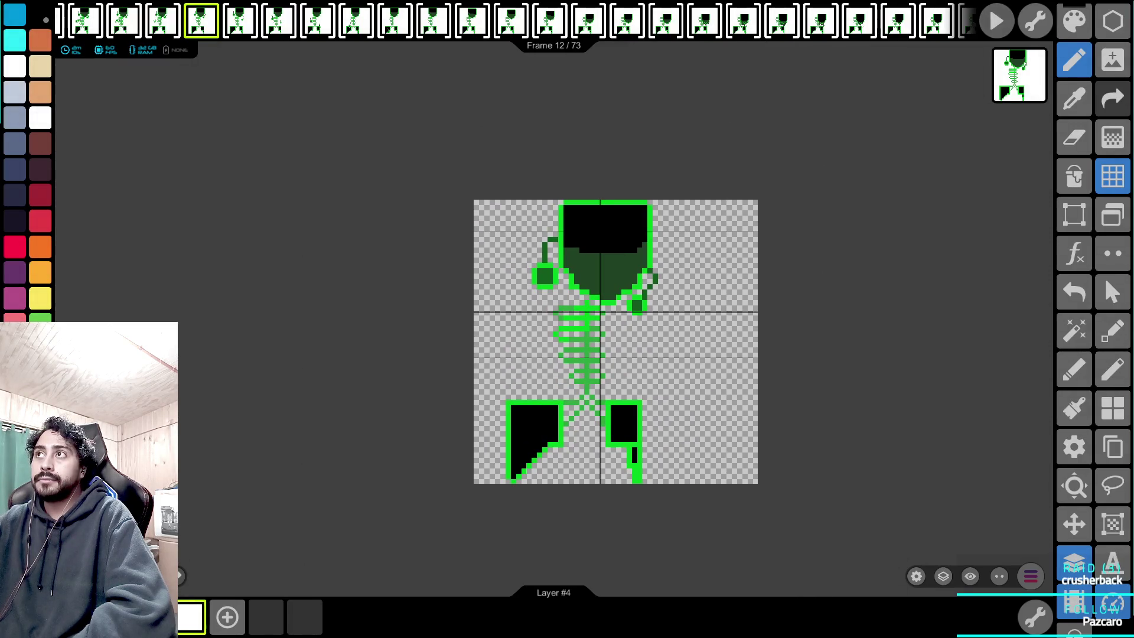
pyautogui.click(997, 21)
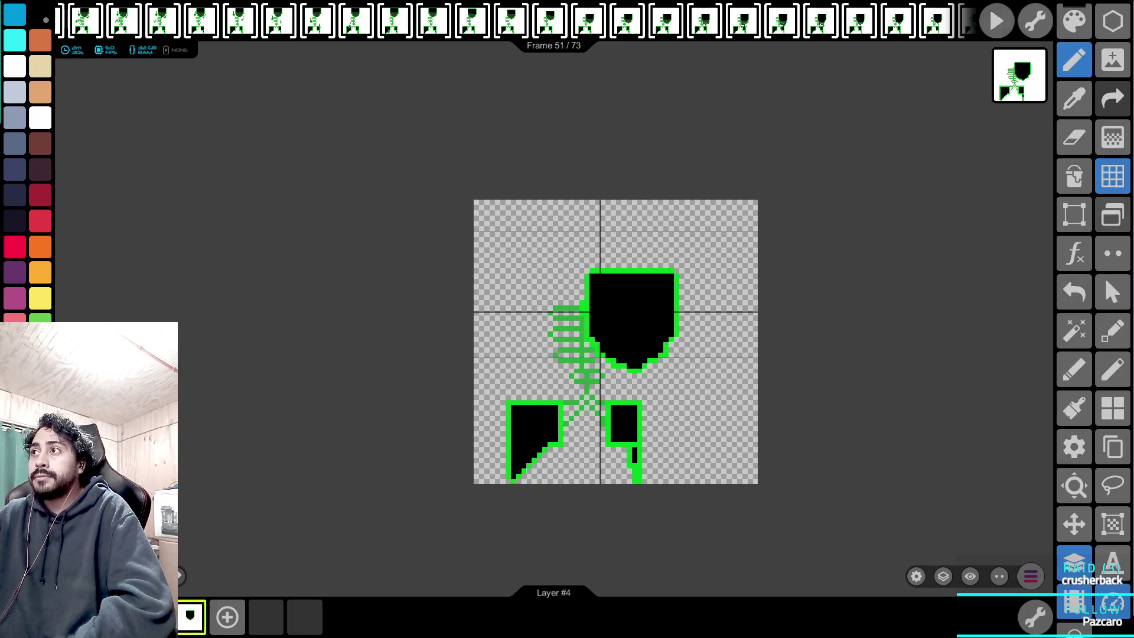
pyautogui.click(1113, 215)
# Open the 8-frame skeleton enemy class project and play then stop its animation.
pyautogui.scroll(10, 562, 313)
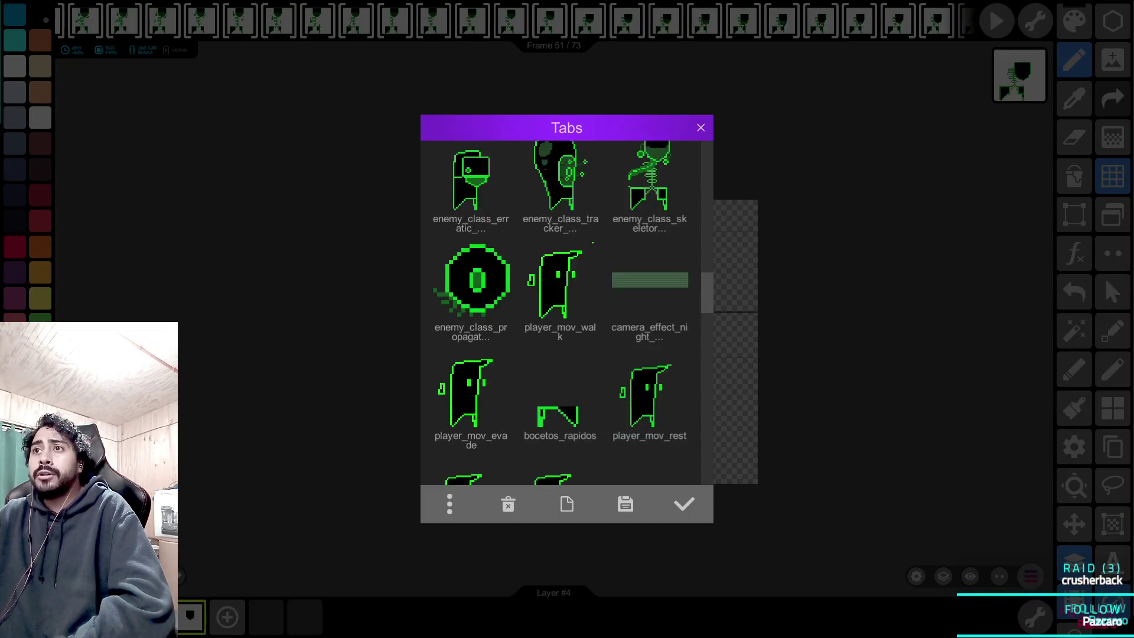
pyautogui.click(650, 248)
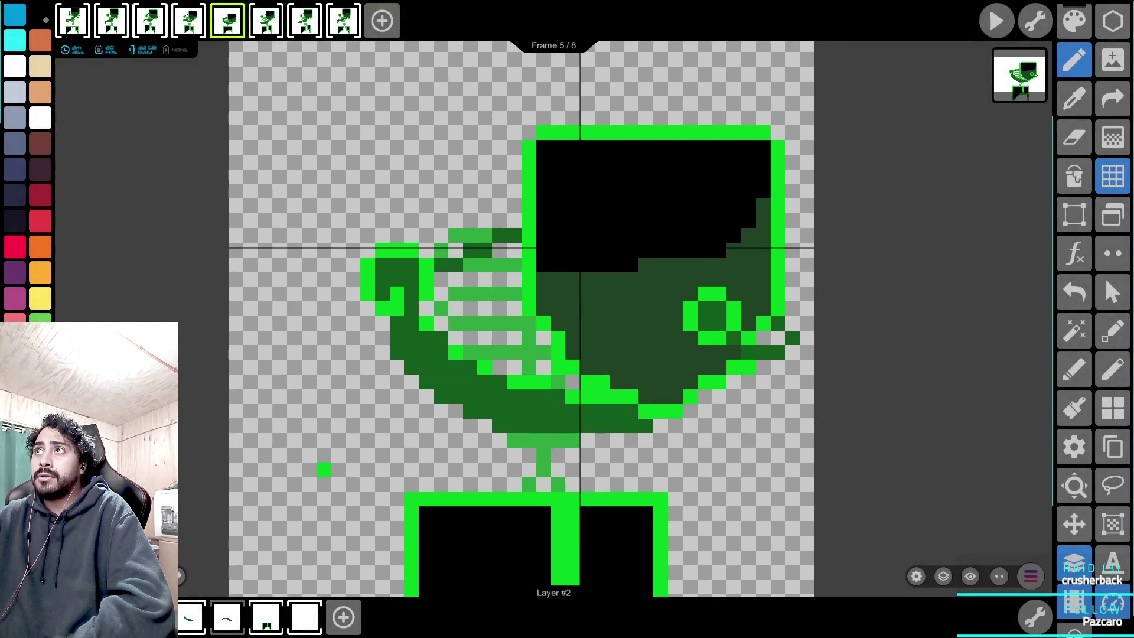
pyautogui.press('space')
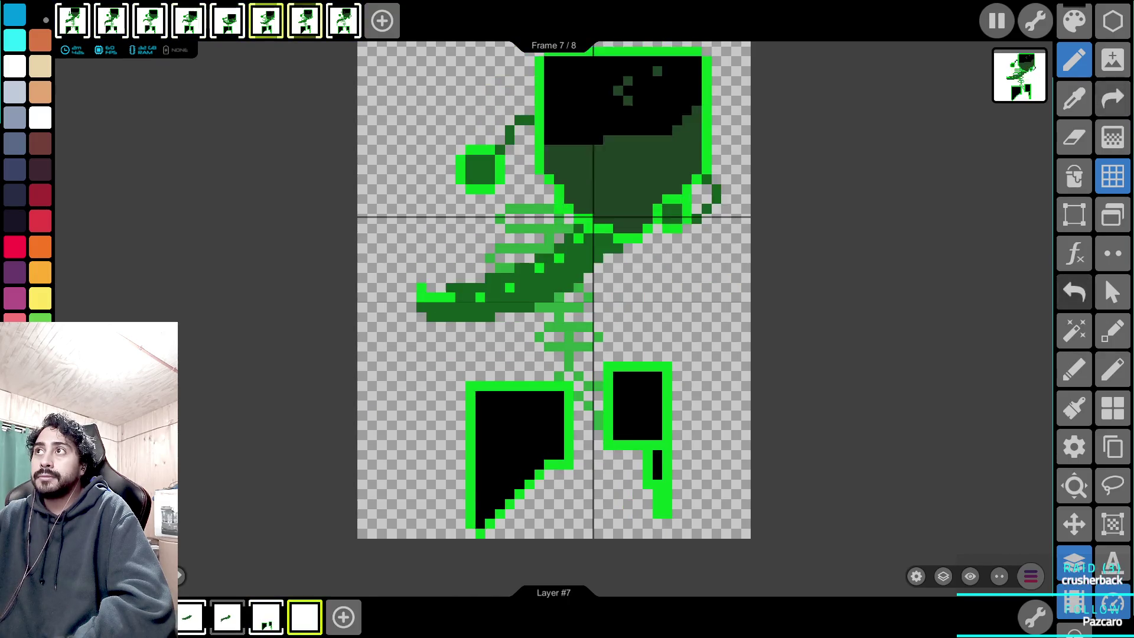
pyautogui.click(997, 21)
# Open the green-haired character portrait project and play its animation.
pyautogui.click(1113, 215)
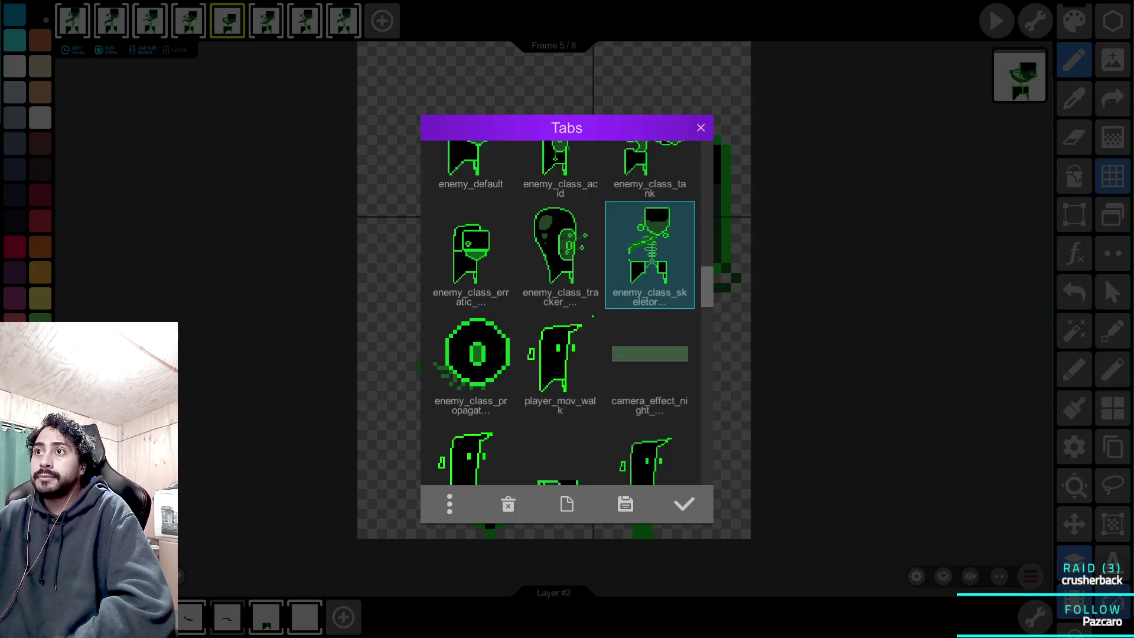
pyautogui.scroll(-10, 561, 313)
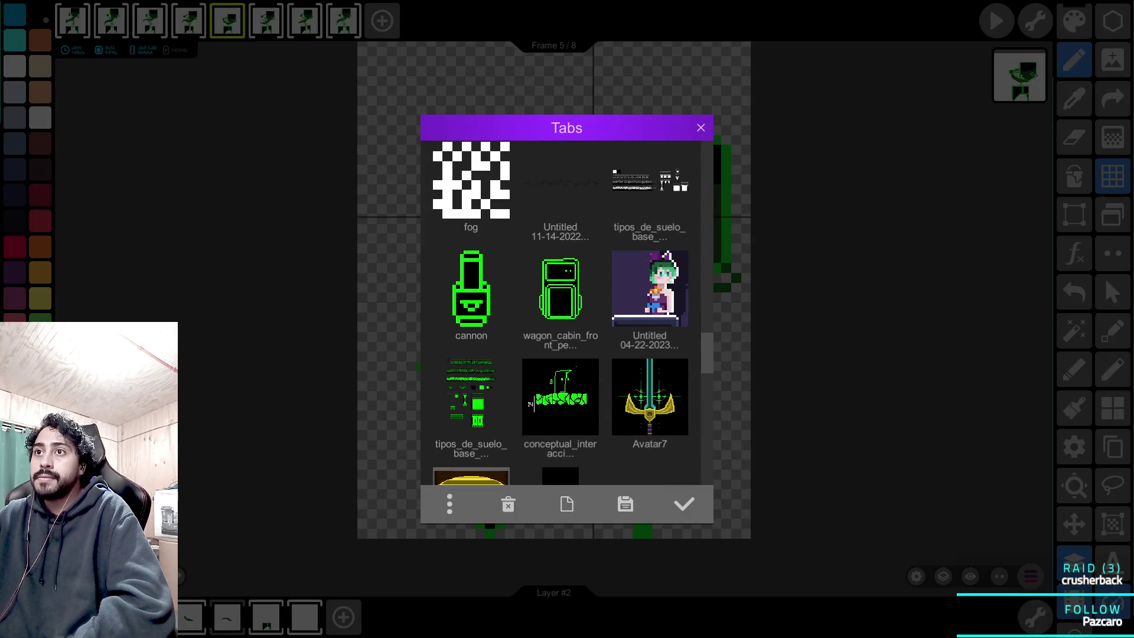
pyautogui.scroll(-2, 562, 313)
pyautogui.click(684, 504)
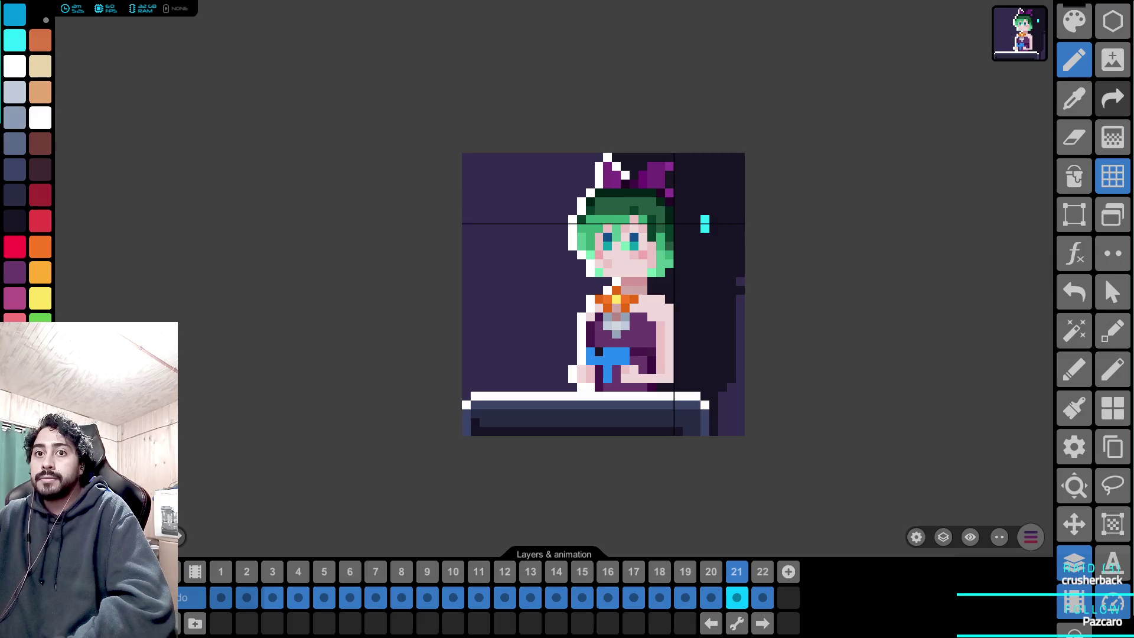
pyautogui.press('space')
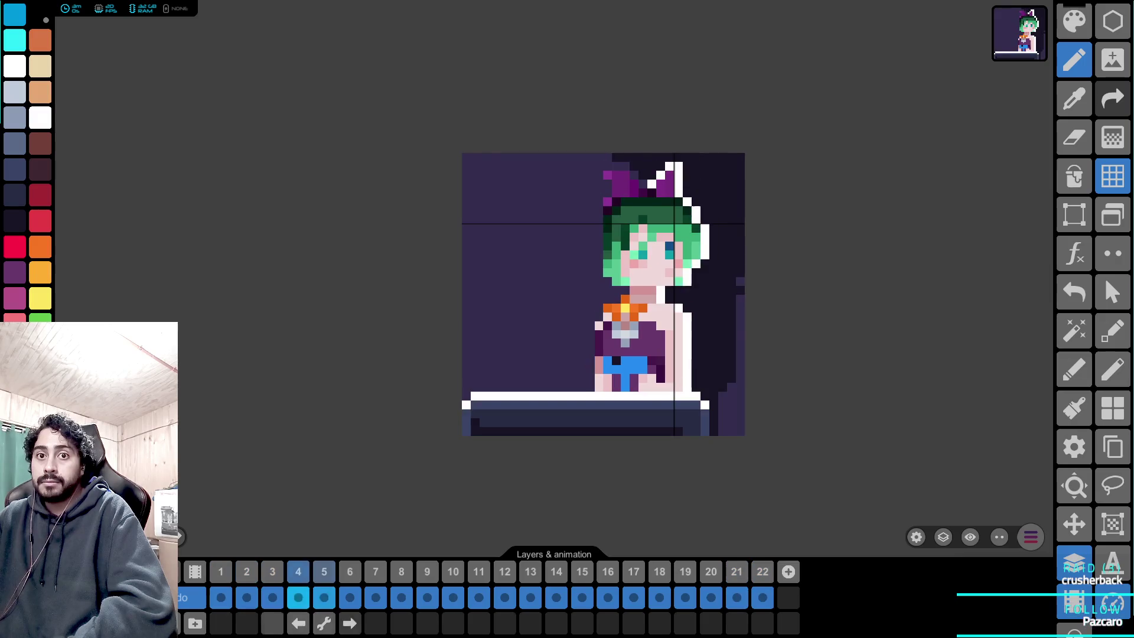
pyautogui.click(1113, 215)
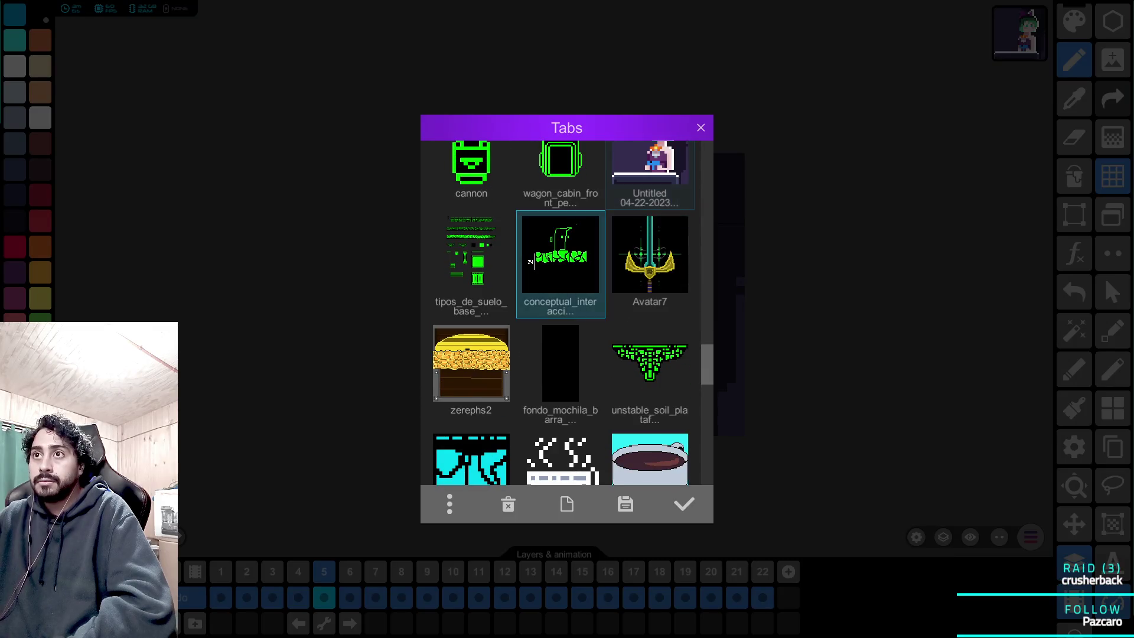
# Open the conceptual interaction mockup and step forward through its frames.
pyautogui.click(560, 263)
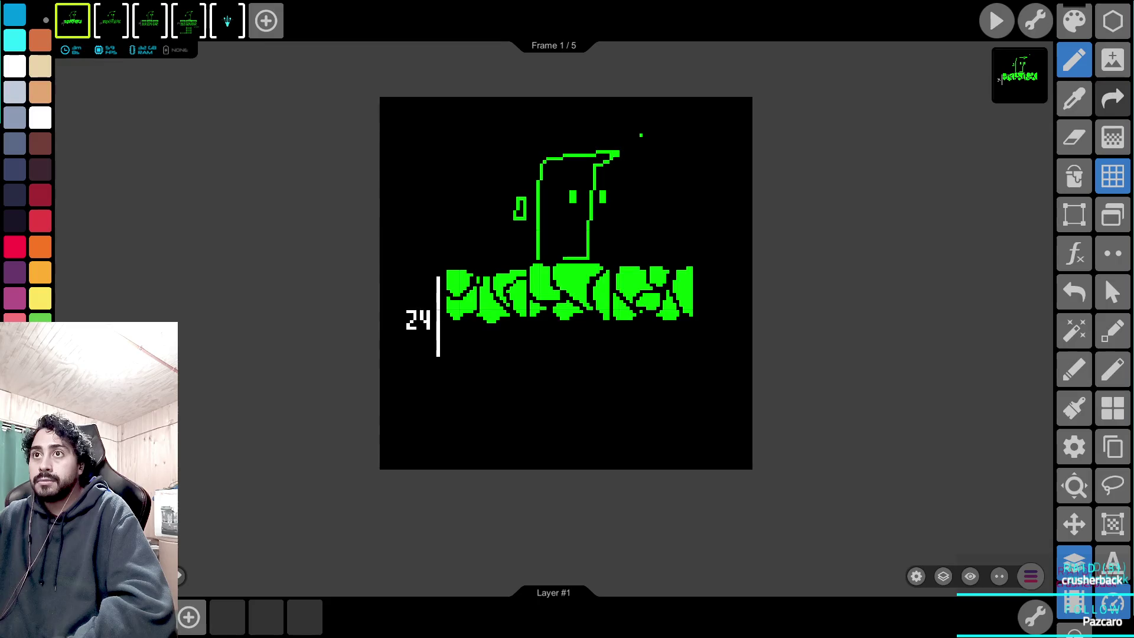
pyautogui.press('Right')
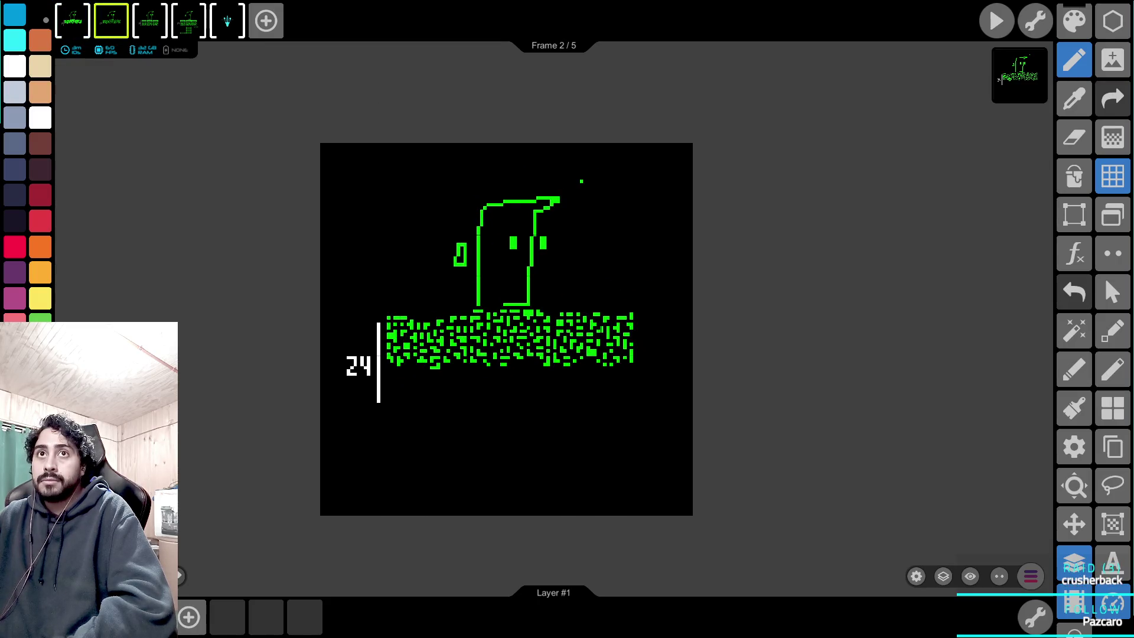
pyautogui.press('Right')
pyautogui.press('Right')
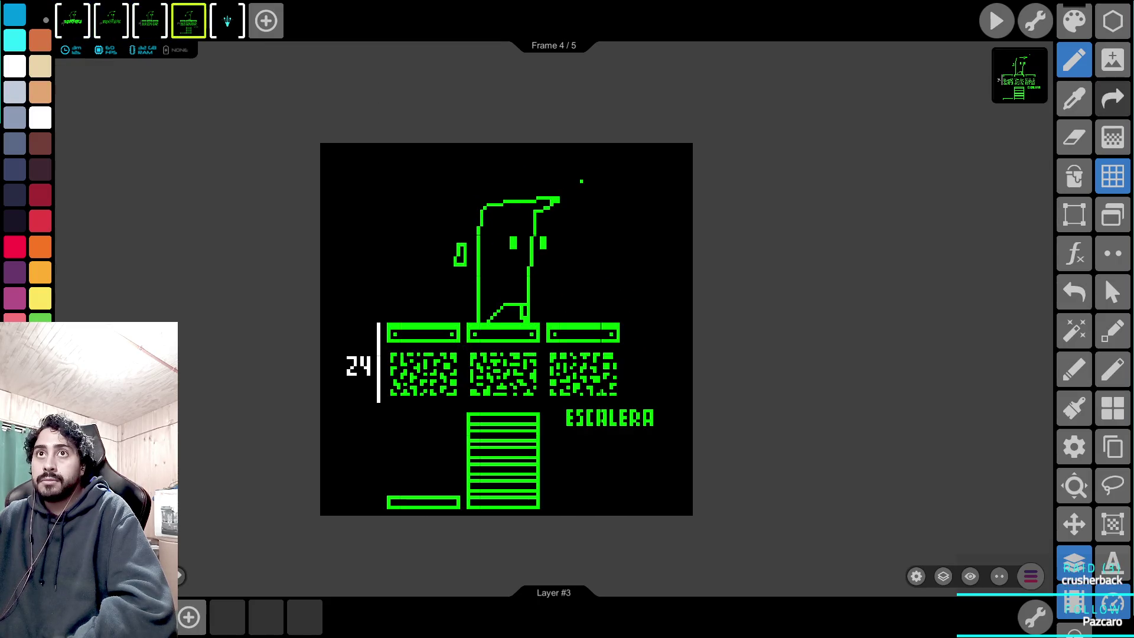
pyautogui.press('Right')
# Reopen the list of open projects and scroll down to the newest ones.
pyautogui.click(1113, 215)
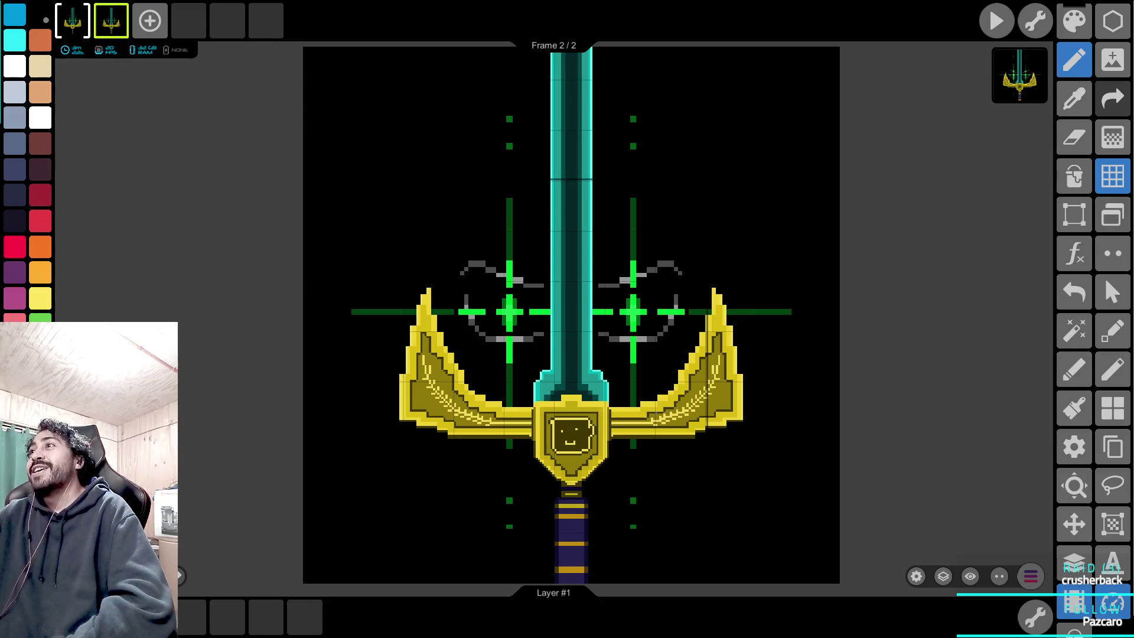
pyautogui.scroll(-15, 567, 313)
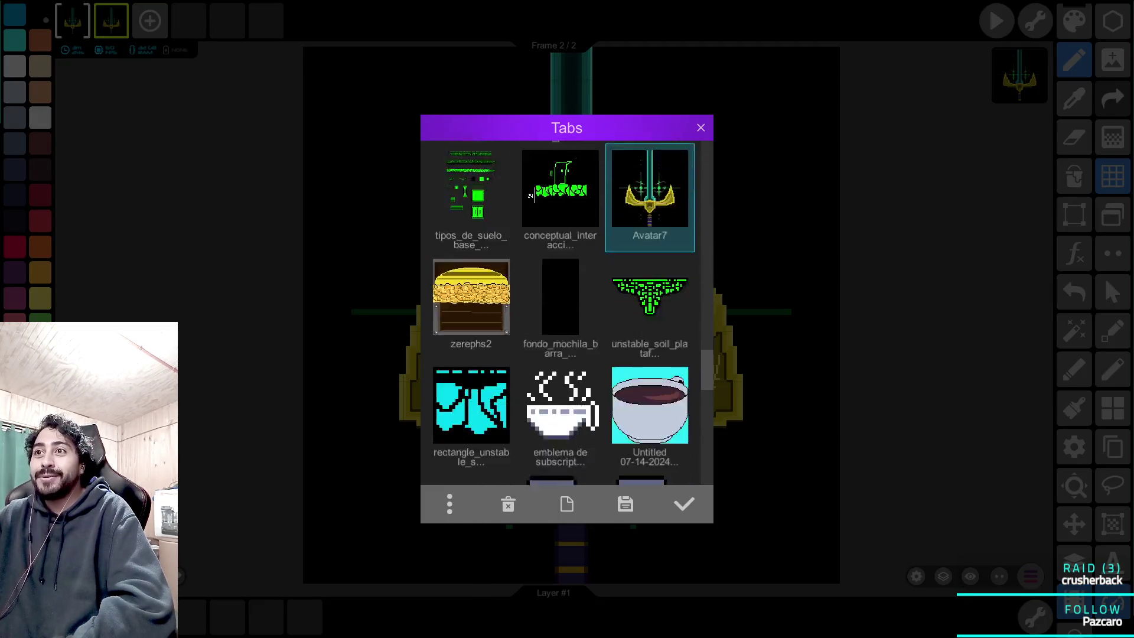
pyautogui.scroll(-10, 568, 313)
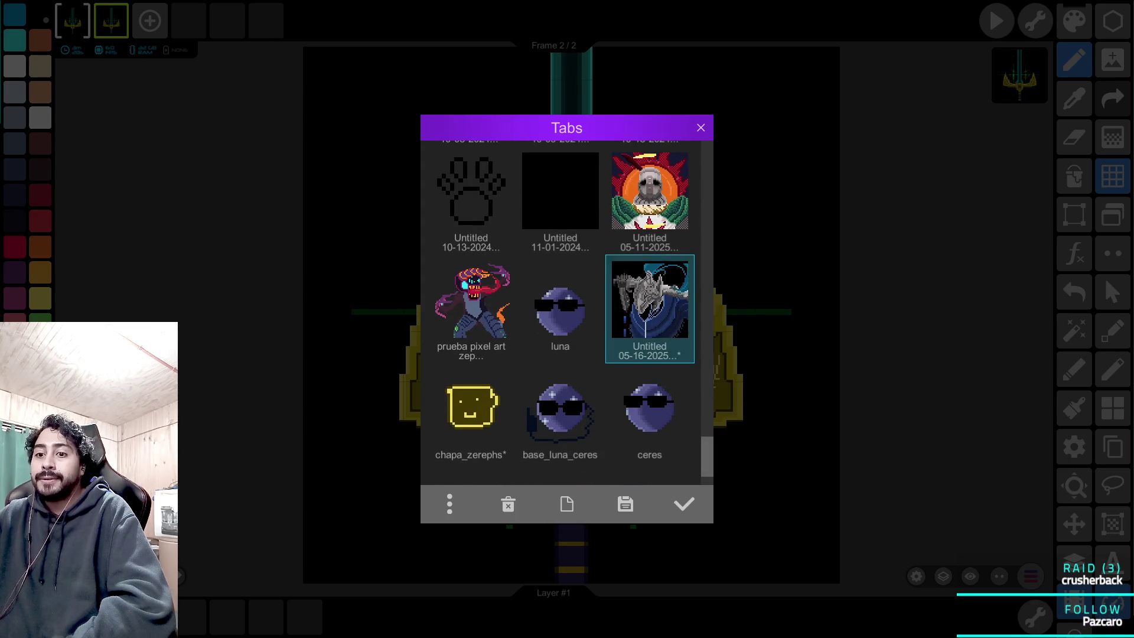
# Open the dated armored knight artwork and select its layer 18.
pyautogui.press('Return')
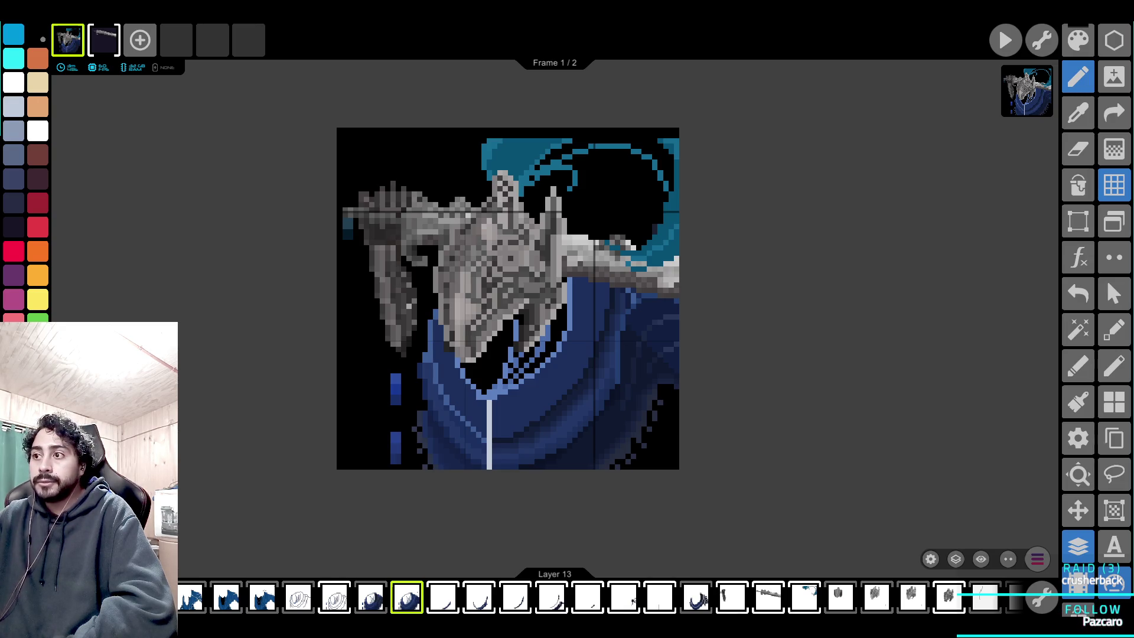
pyautogui.hscroll(5, 591, 598)
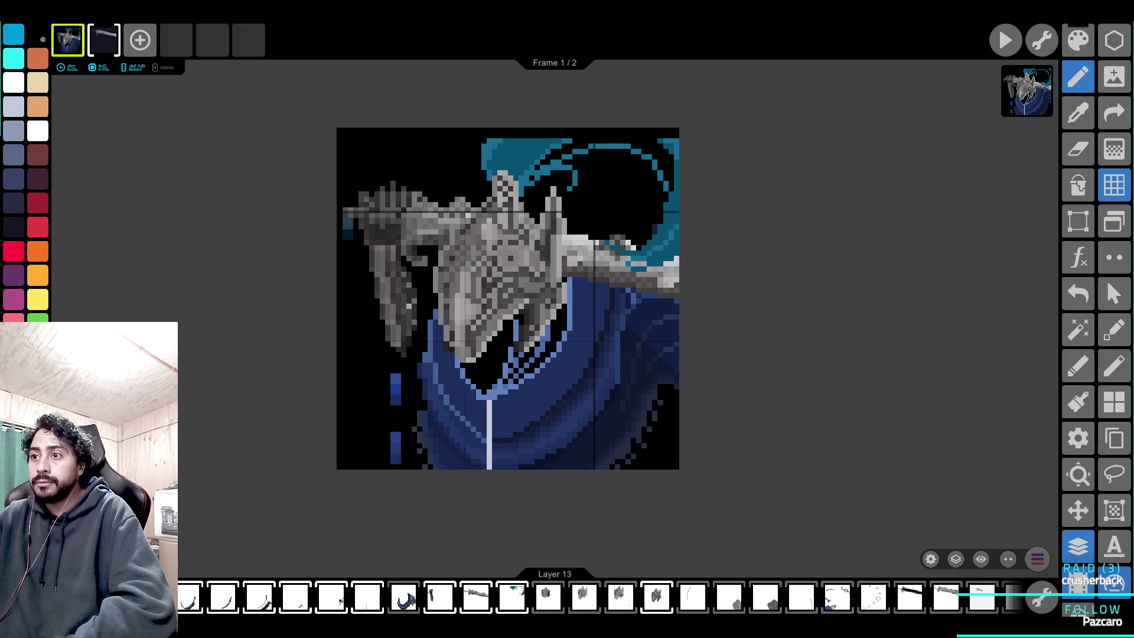
pyautogui.click(749, 597)
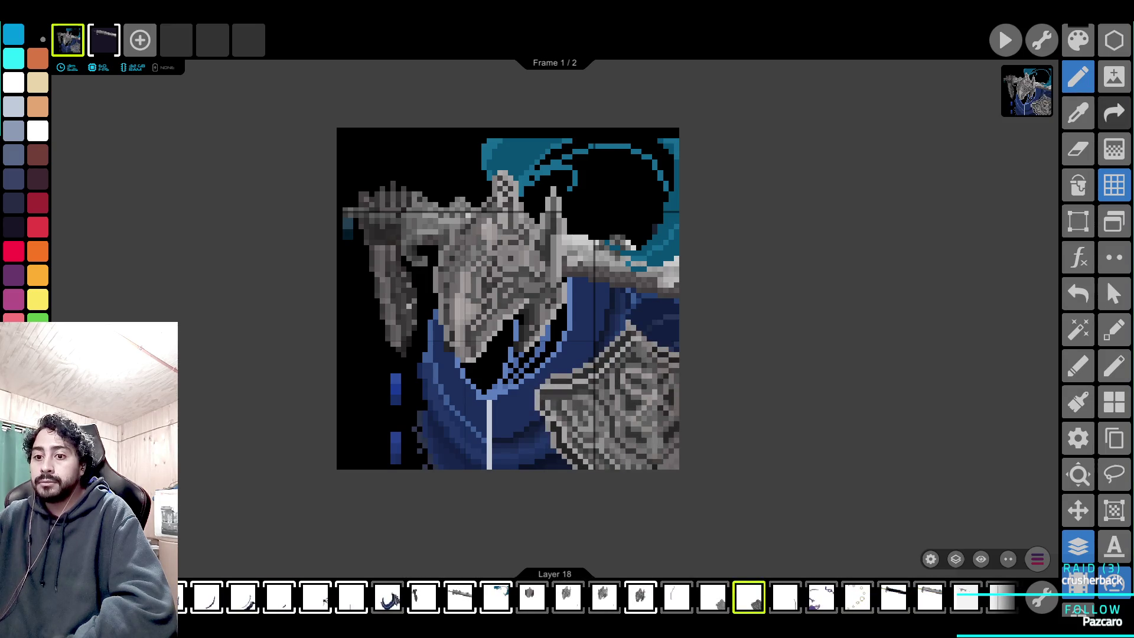
# Hide the grey shield to reveal the blue cloak, then switch to the sunglasses blob project.
pyautogui.scroll(2, 652, 426)
pyautogui.scroll(2, 416, 148)
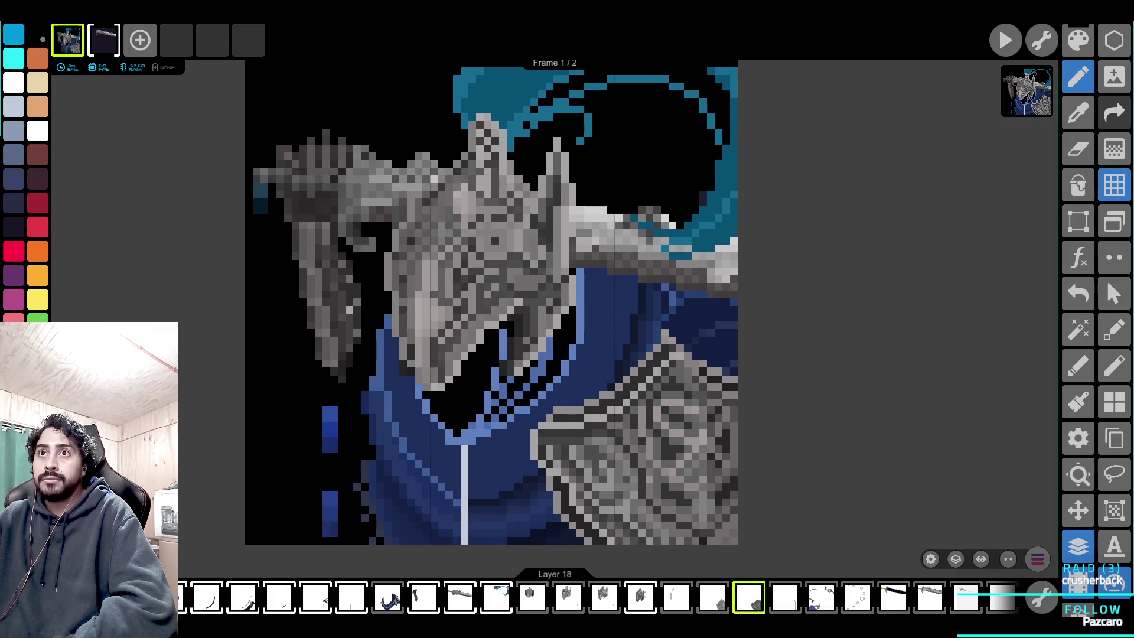
pyautogui.scroll(-2, 732, 339)
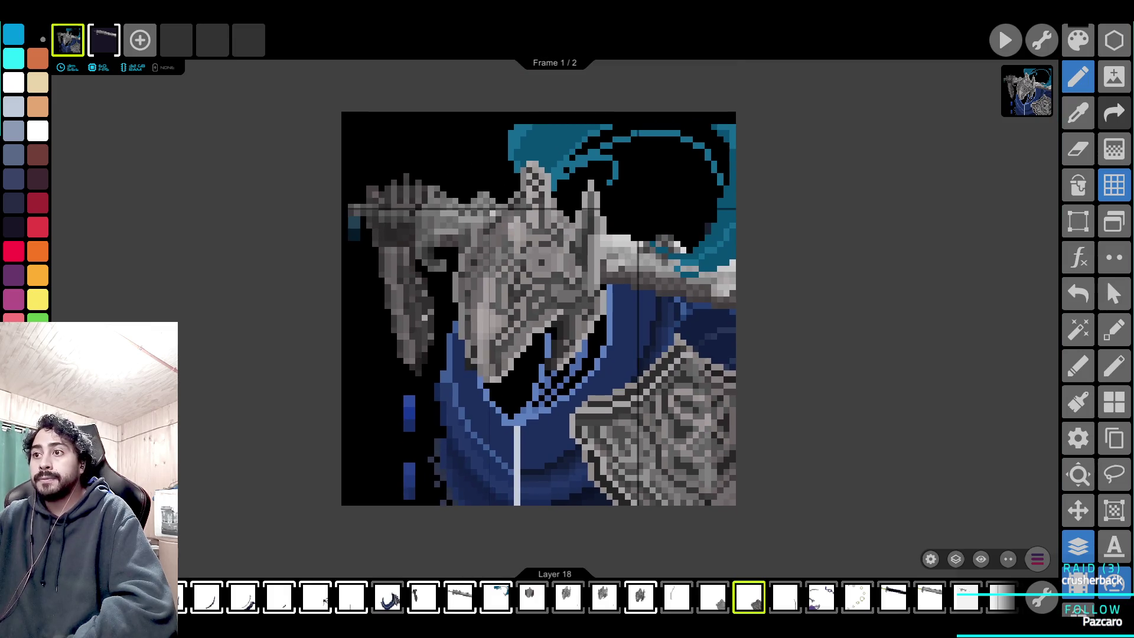
pyautogui.hotkey('ctrl', 'z')
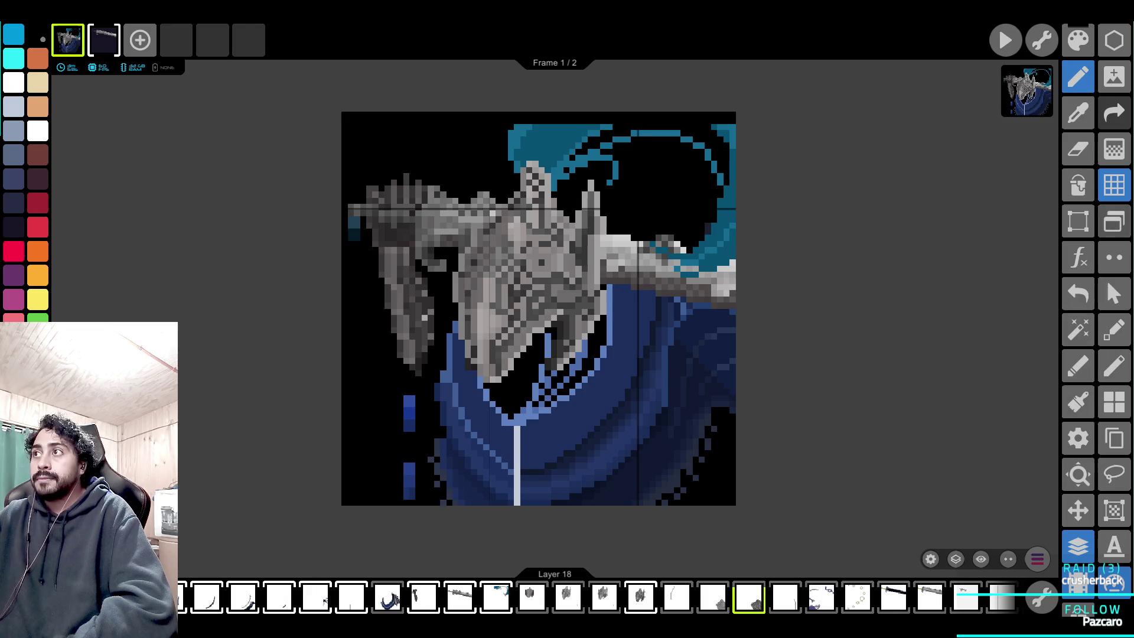
pyautogui.click(1114, 221)
pyautogui.click(644, 308)
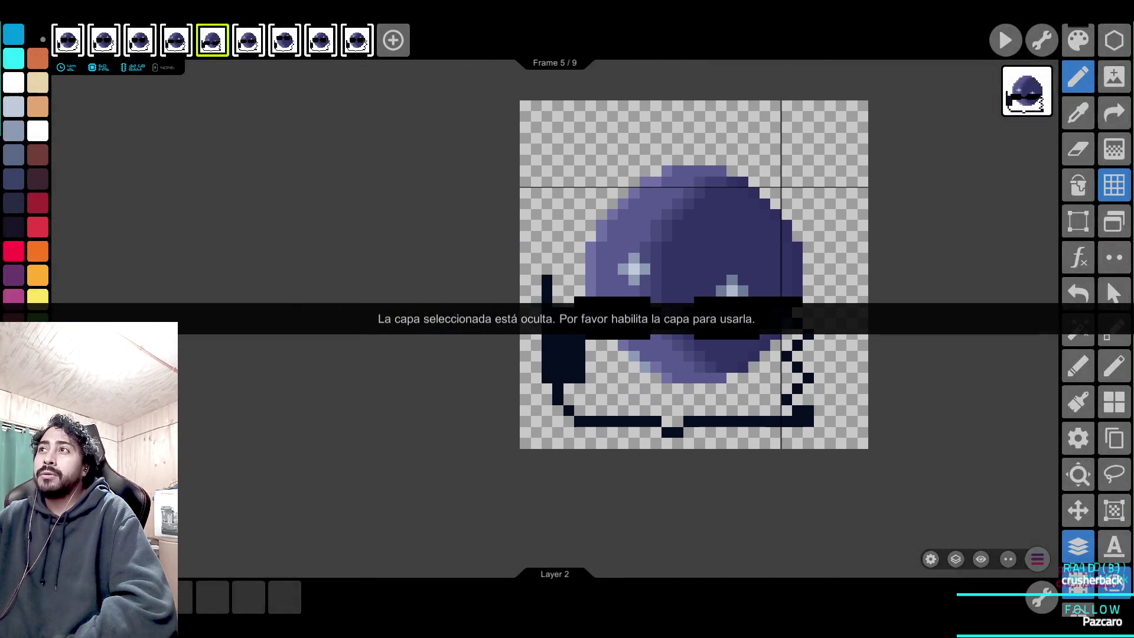
# Stop and replay the 9-frame blob animation, then open the masked figure artwork with orange halo.
pyautogui.press('space')
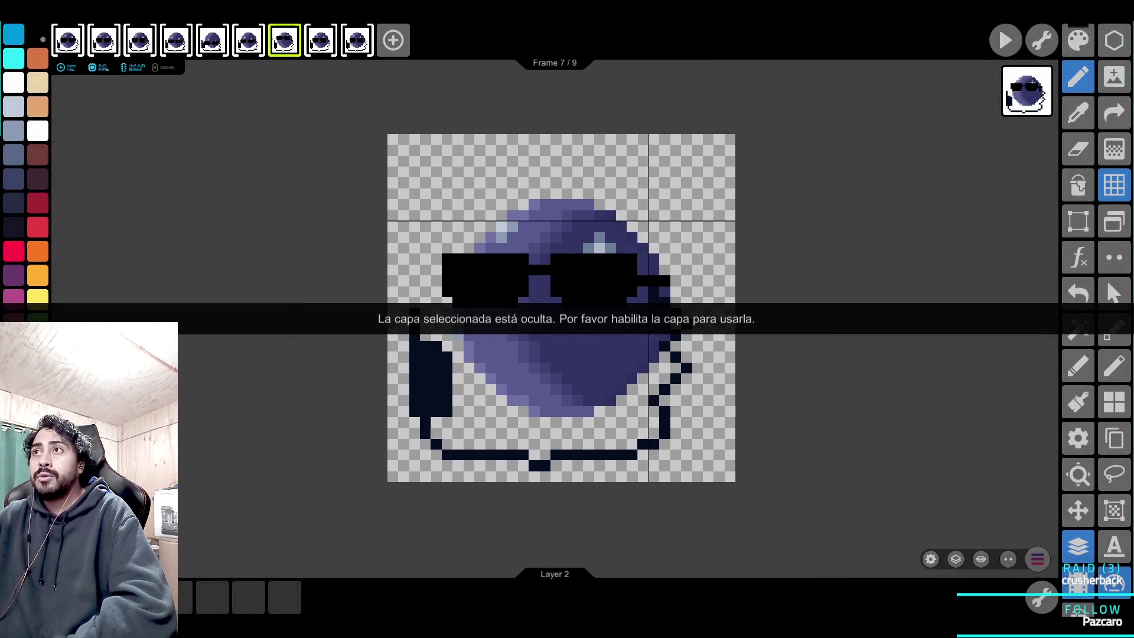
pyautogui.press('space')
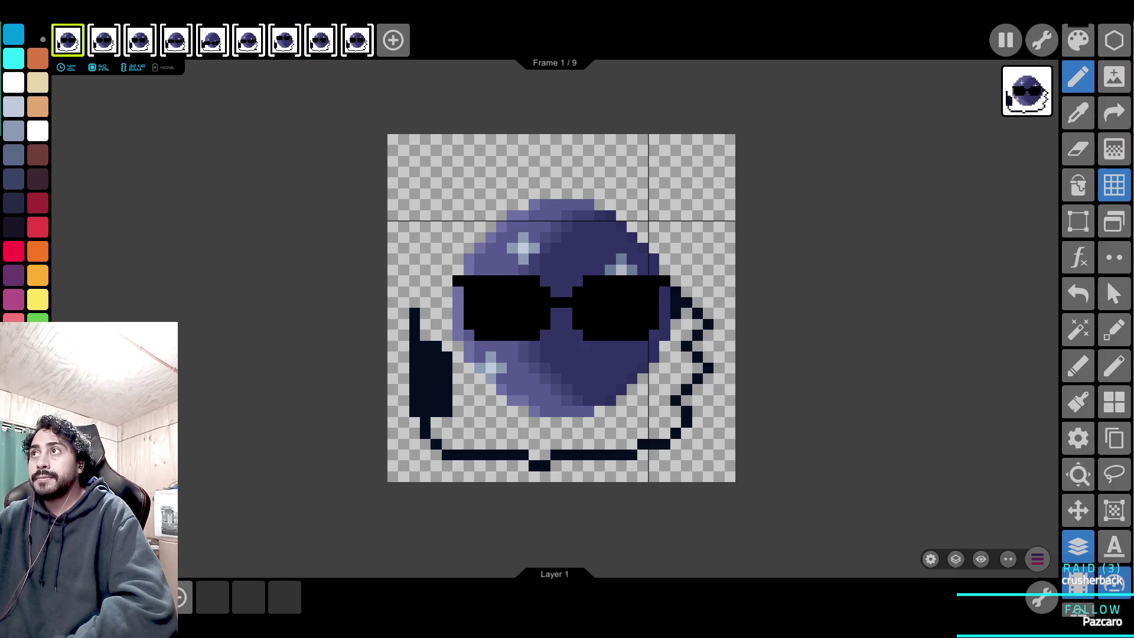
pyautogui.click(1115, 221)
pyautogui.scroll(-15, 561, 313)
pyautogui.scroll(-2, 561, 313)
pyautogui.click(677, 492)
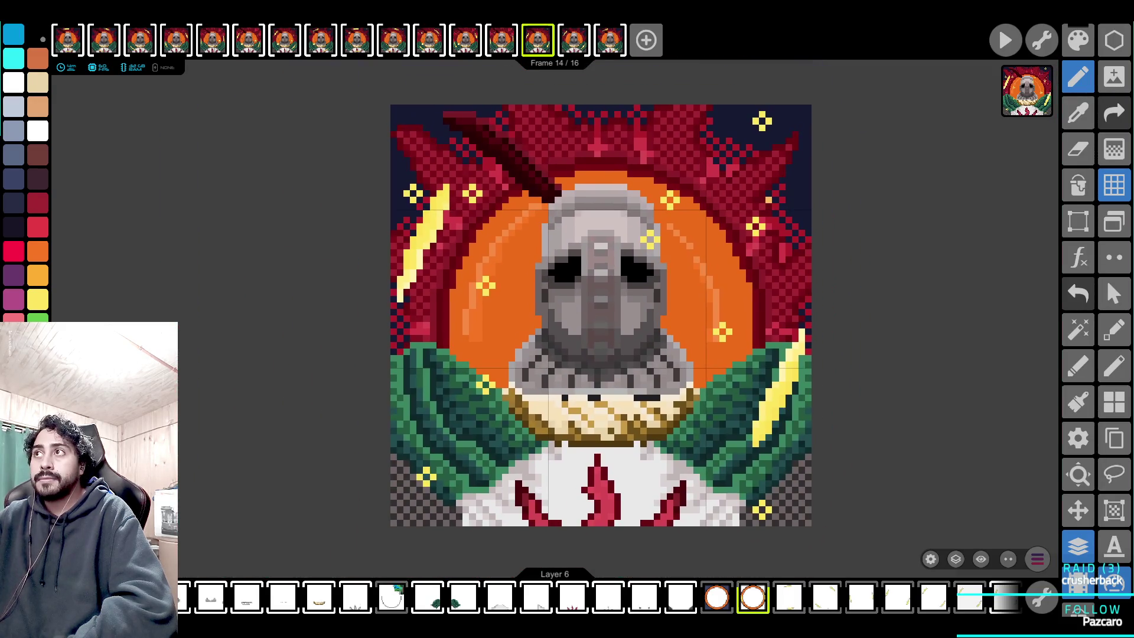
# Play the 16-frame masked figure animation, zooming in and pausing briefly to inspect it.
pyautogui.press('space')
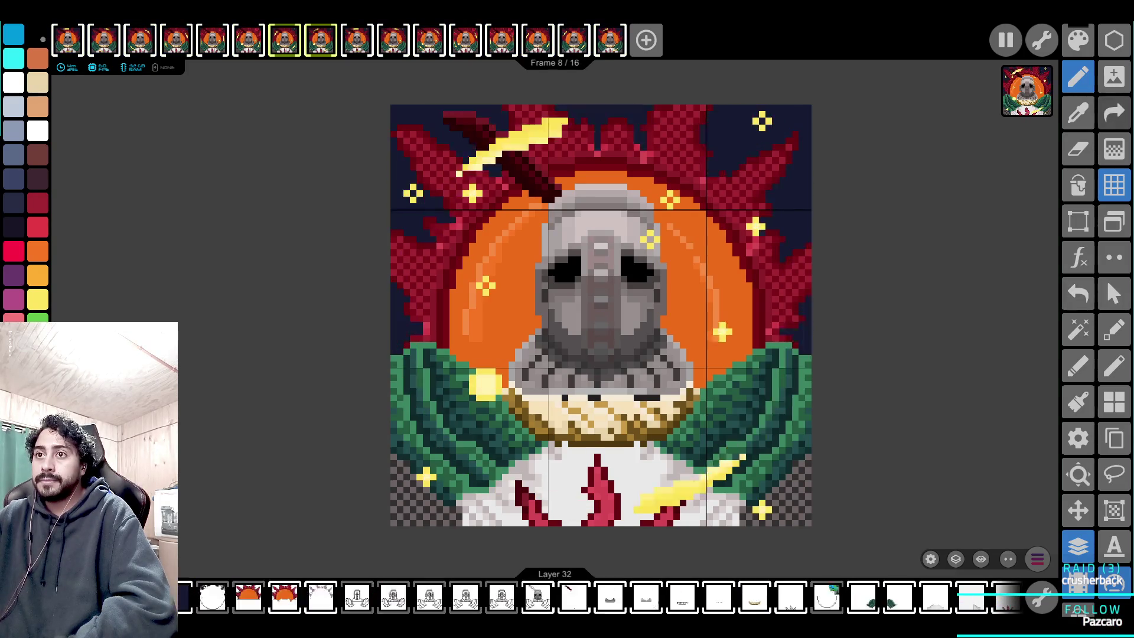
pyautogui.scroll(2, 600, 520)
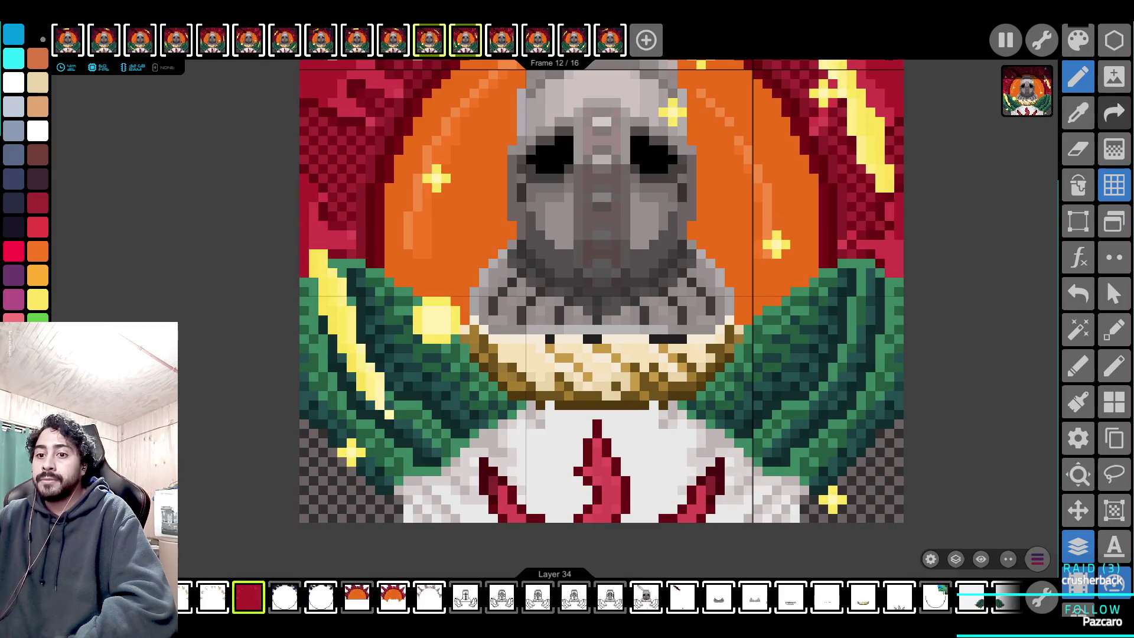
pyautogui.scroll(1, 566, 304)
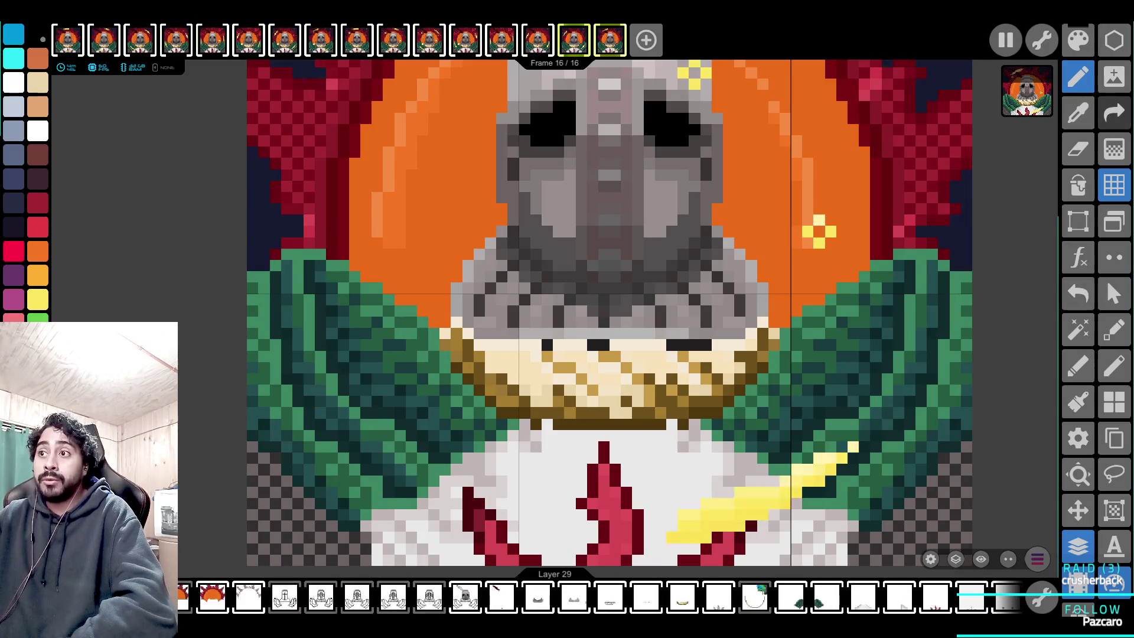
pyautogui.scroll(8, 447, 417)
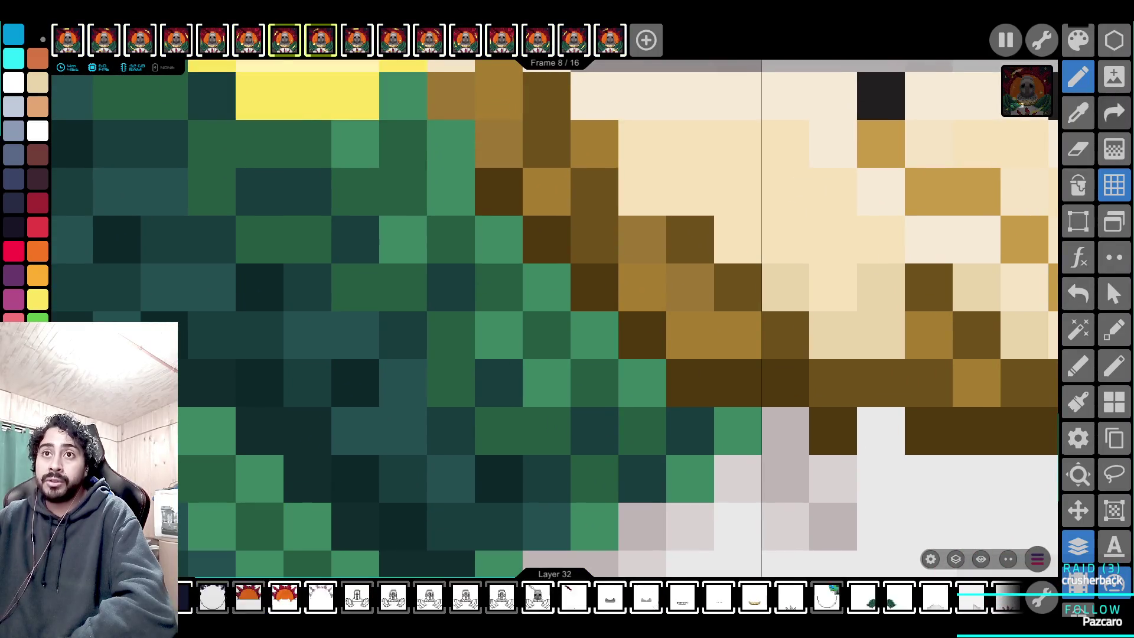
pyautogui.scroll(-8, 686, 364)
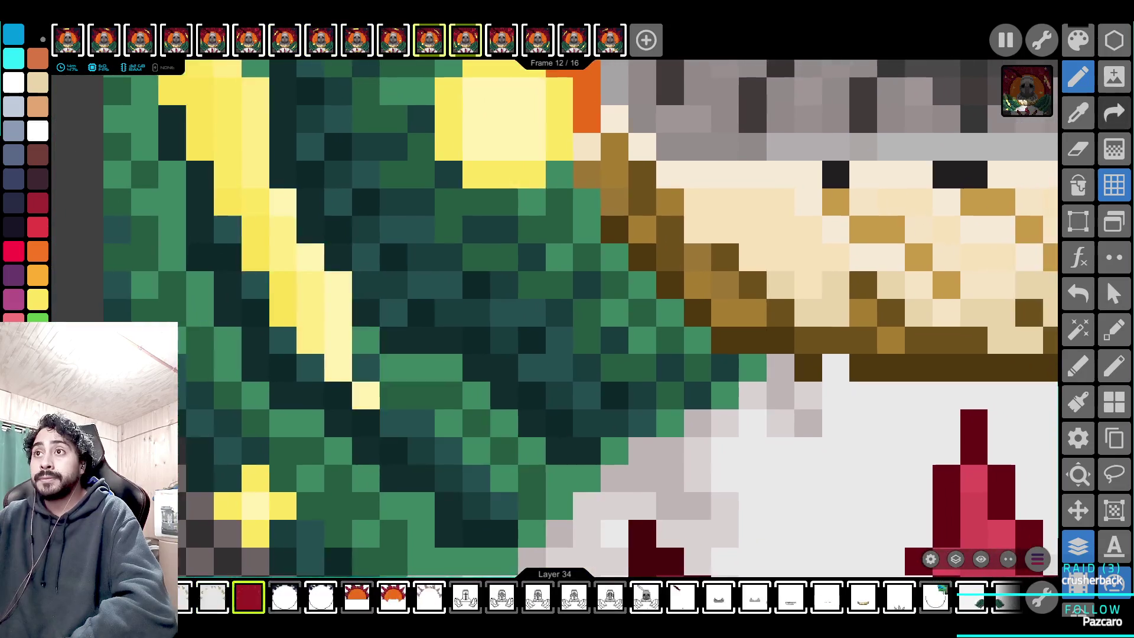
pyautogui.press('space')
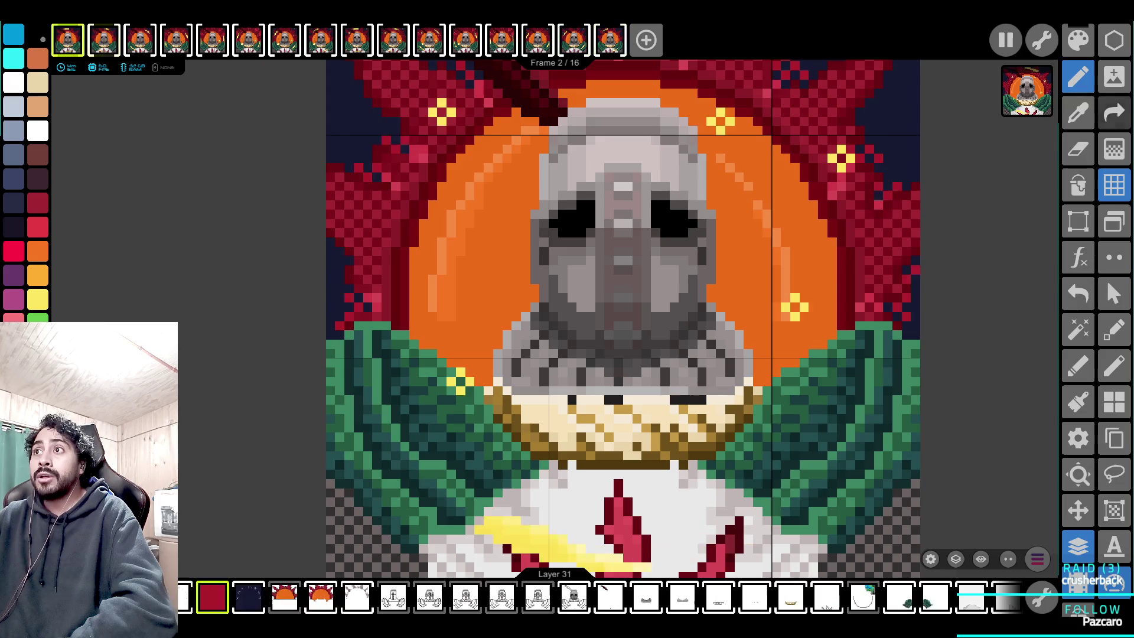
pyautogui.press('space')
pyautogui.press('space')
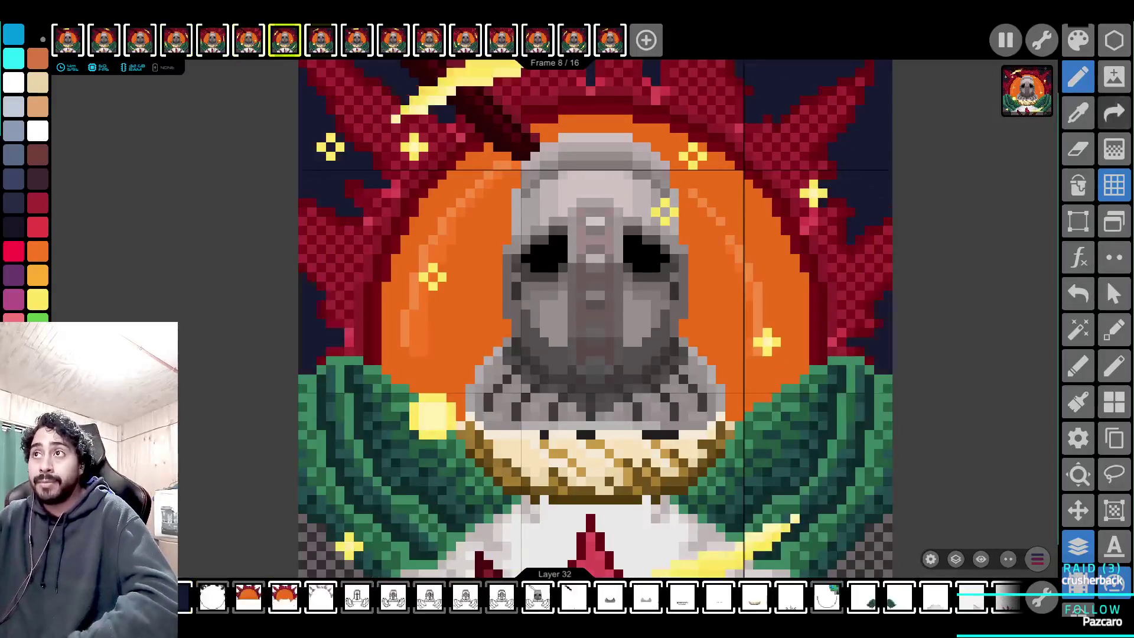
# Stop the preview and reopen the armored knight artwork from the project list.
pyautogui.scroll(3, 591, 295)
pyautogui.scroll(5, 532, 296)
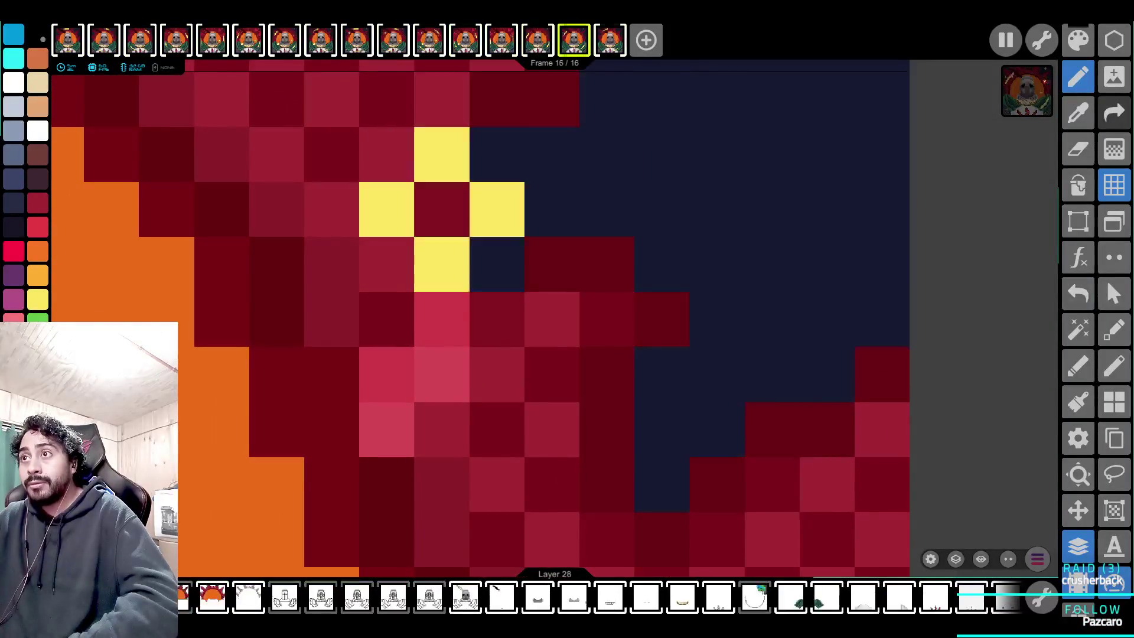
pyautogui.scroll(-8, 497, 319)
pyautogui.scroll(-5, 590, 325)
pyautogui.scroll(3, 591, 325)
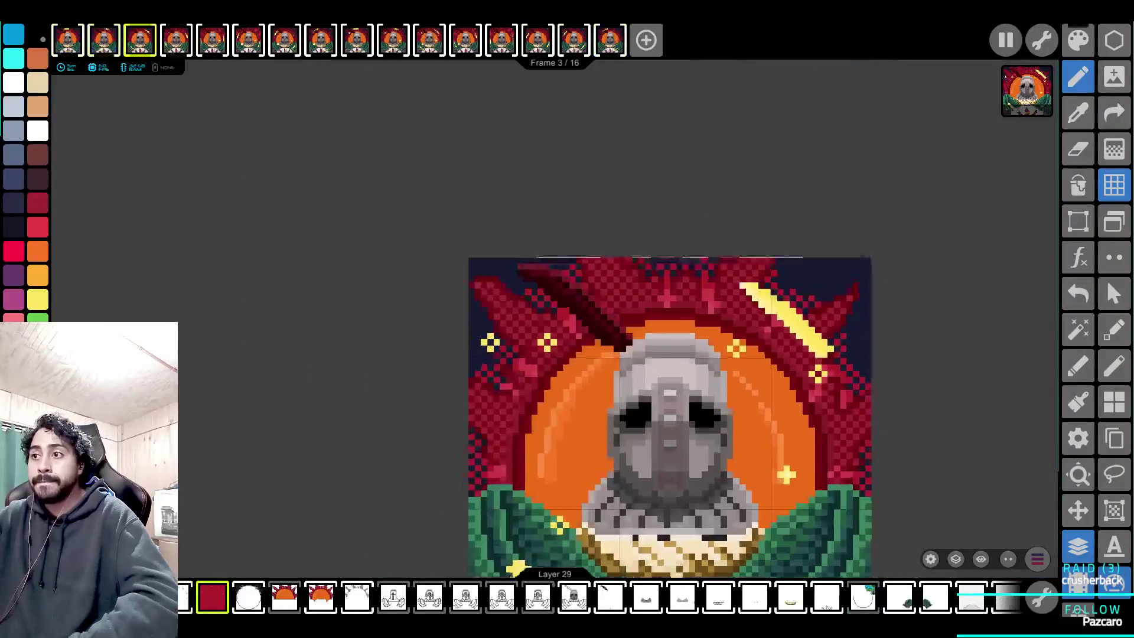
pyautogui.press('space')
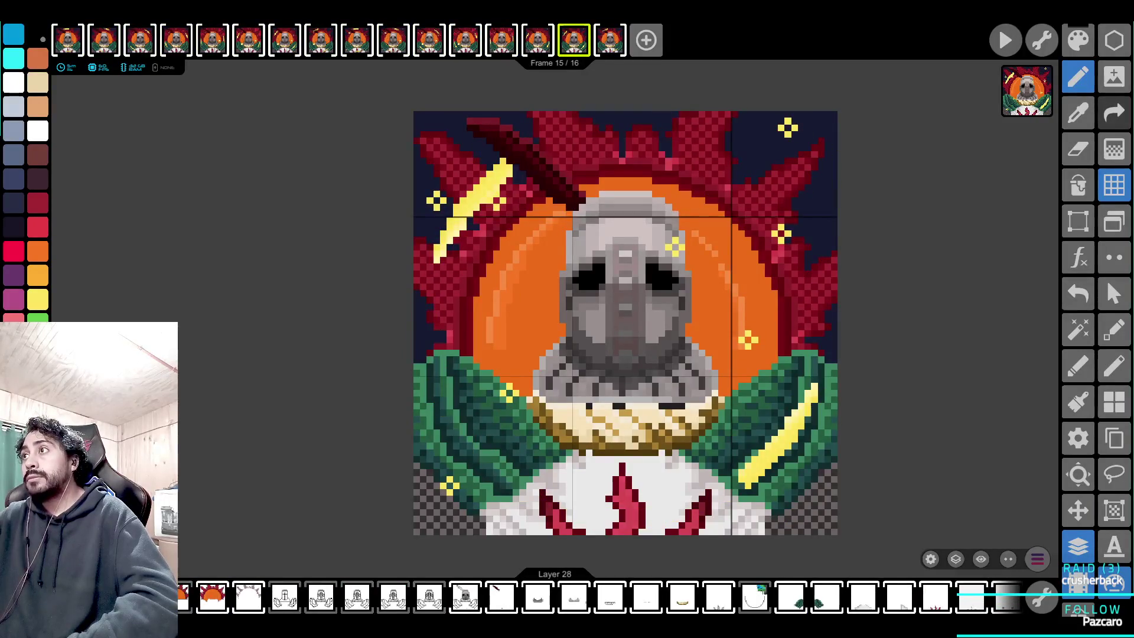
pyautogui.click(1114, 221)
pyautogui.scroll(-15, 550, 387)
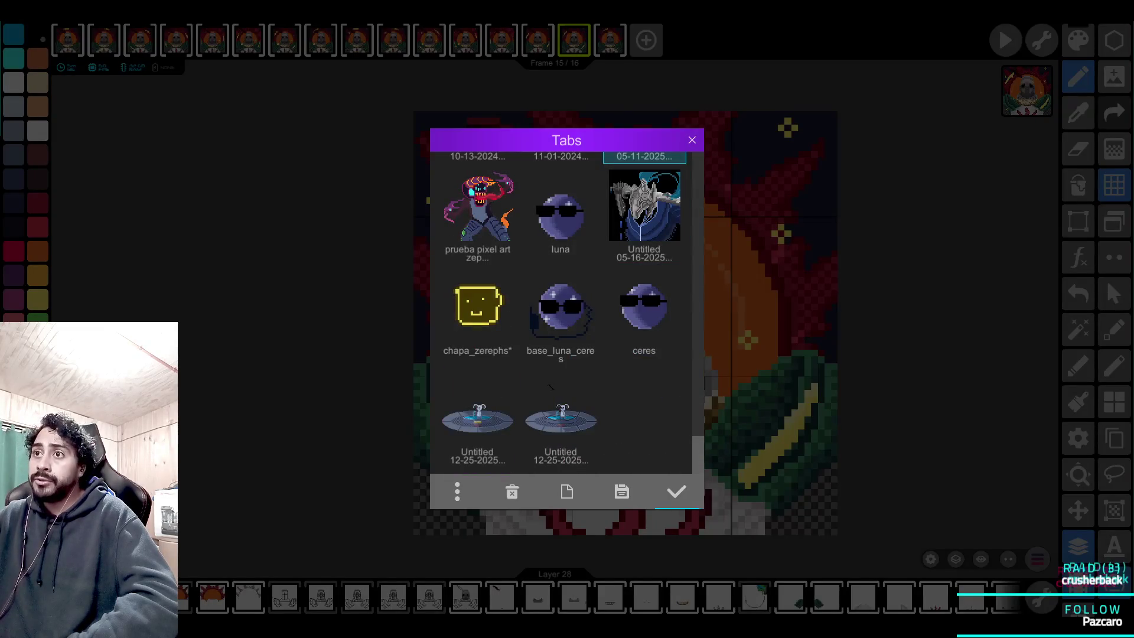
pyautogui.click(644, 213)
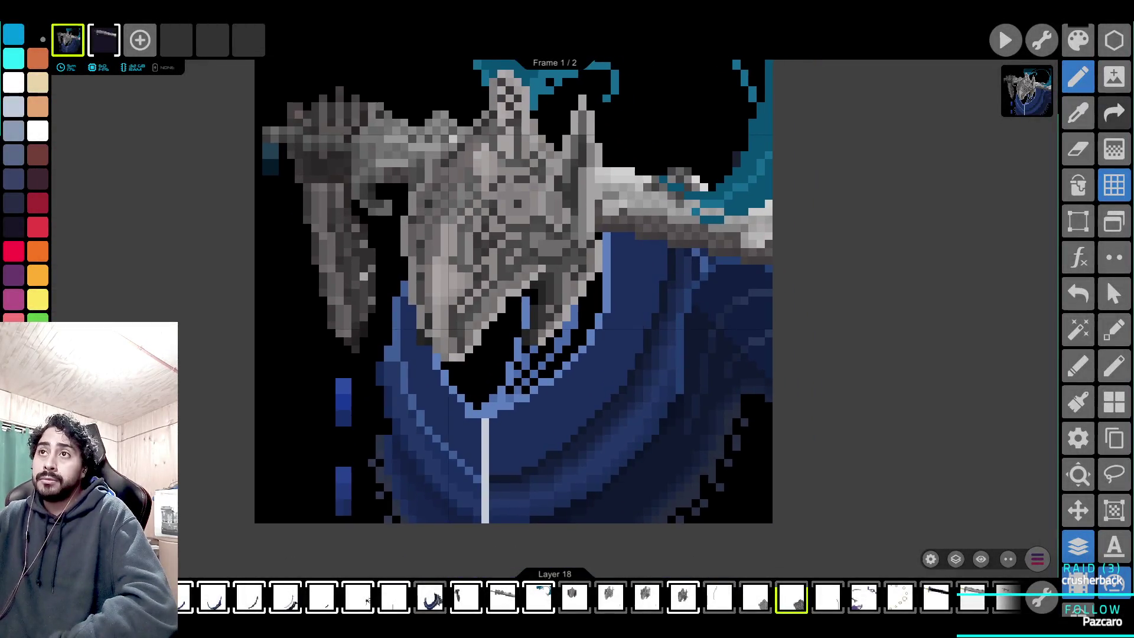
# Play the armored knight animation and zoom in on the armor, then back out.
pyautogui.press('space')
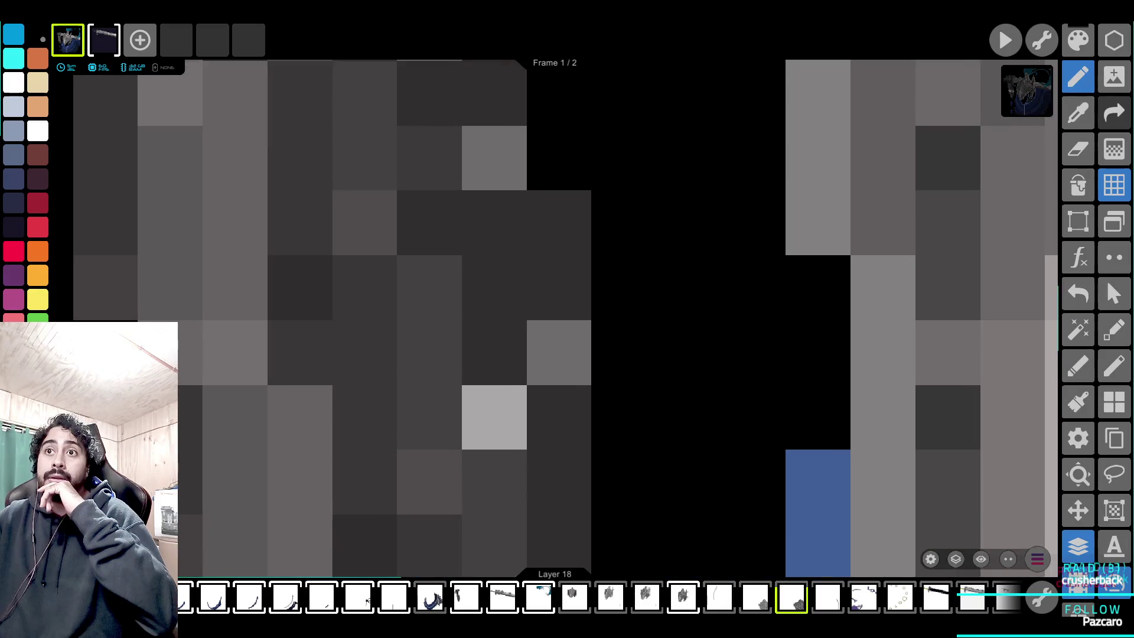
pyautogui.scroll(-5, 615, 319)
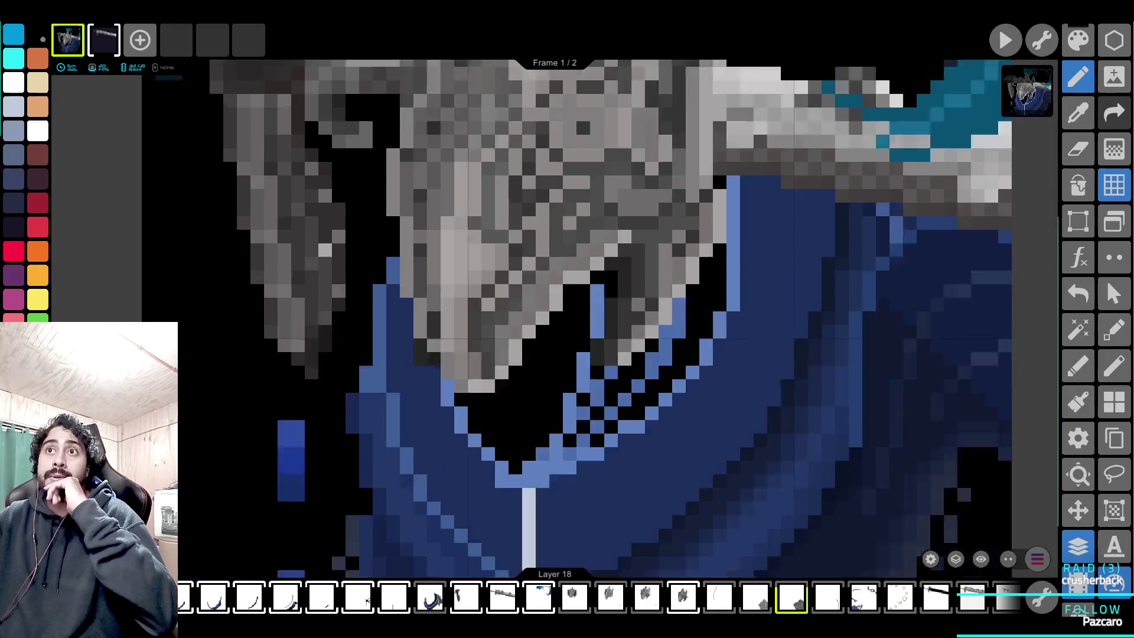
pyautogui.scroll(5, 615, 319)
pyautogui.scroll(1, 326, 142)
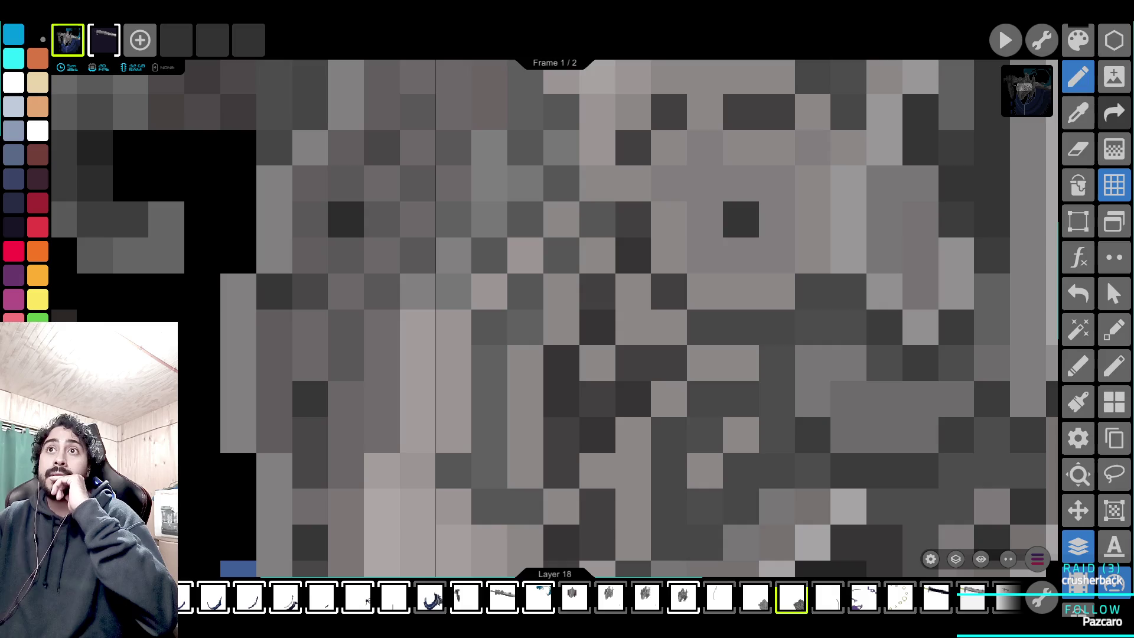
pyautogui.scroll(-4, 555, 319)
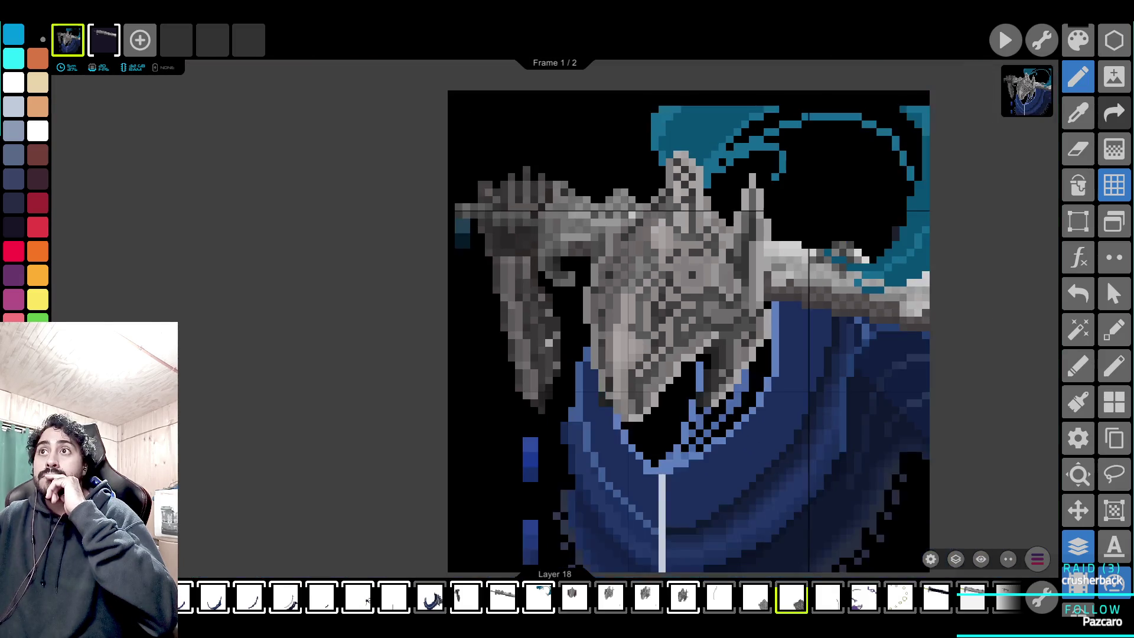
pyautogui.hscroll(3, 688, 331)
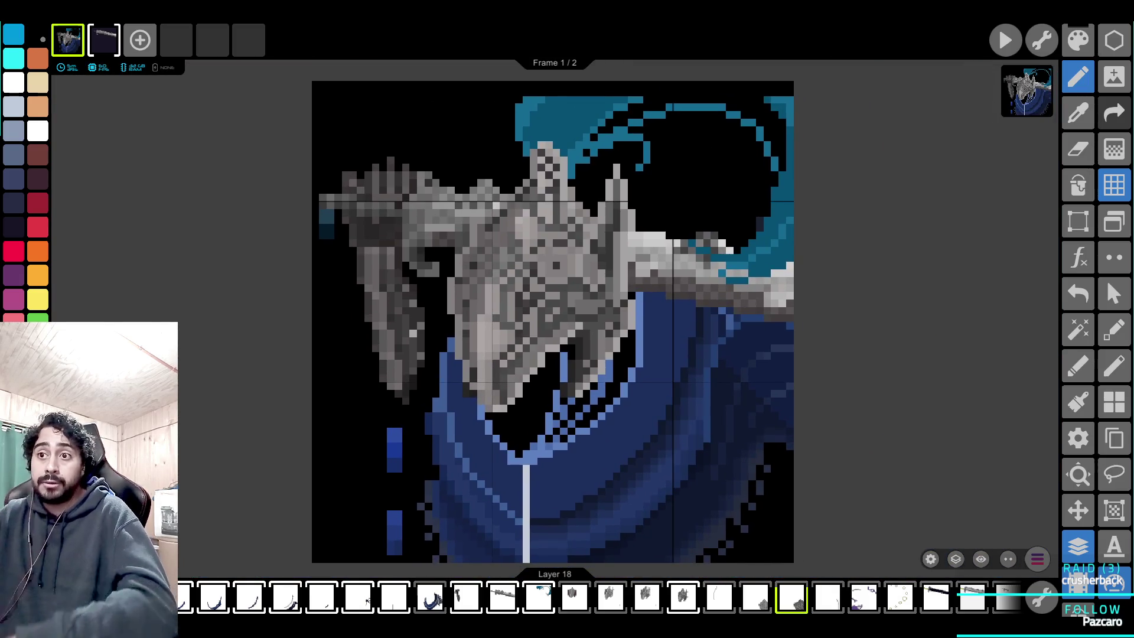
pyautogui.scroll(3, 650, 414)
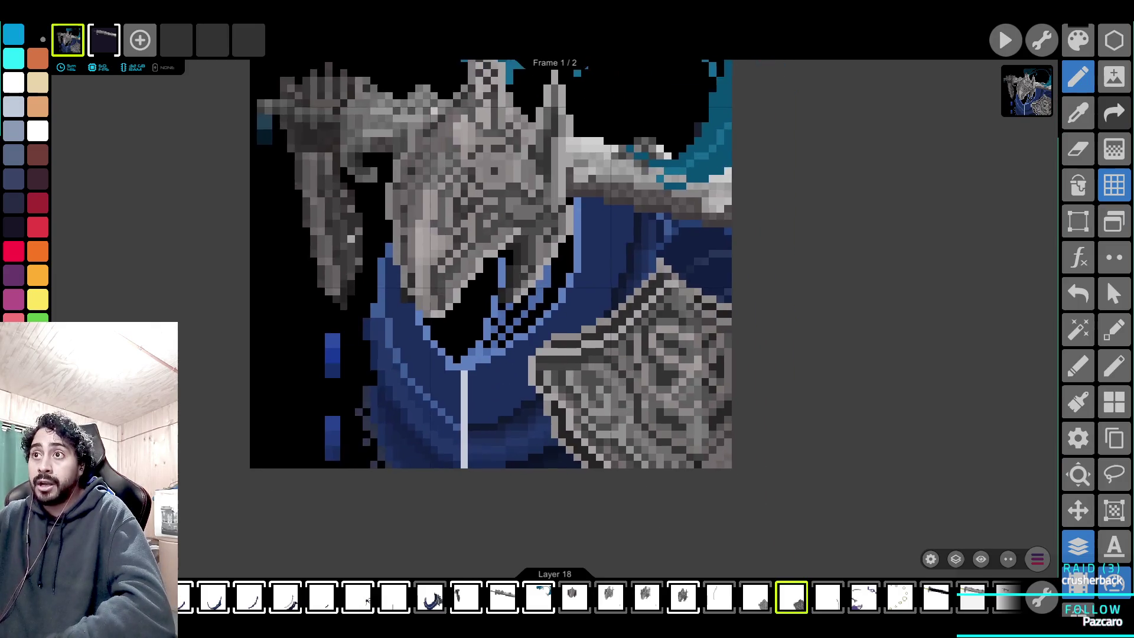
pyautogui.scroll(3, 532, 296)
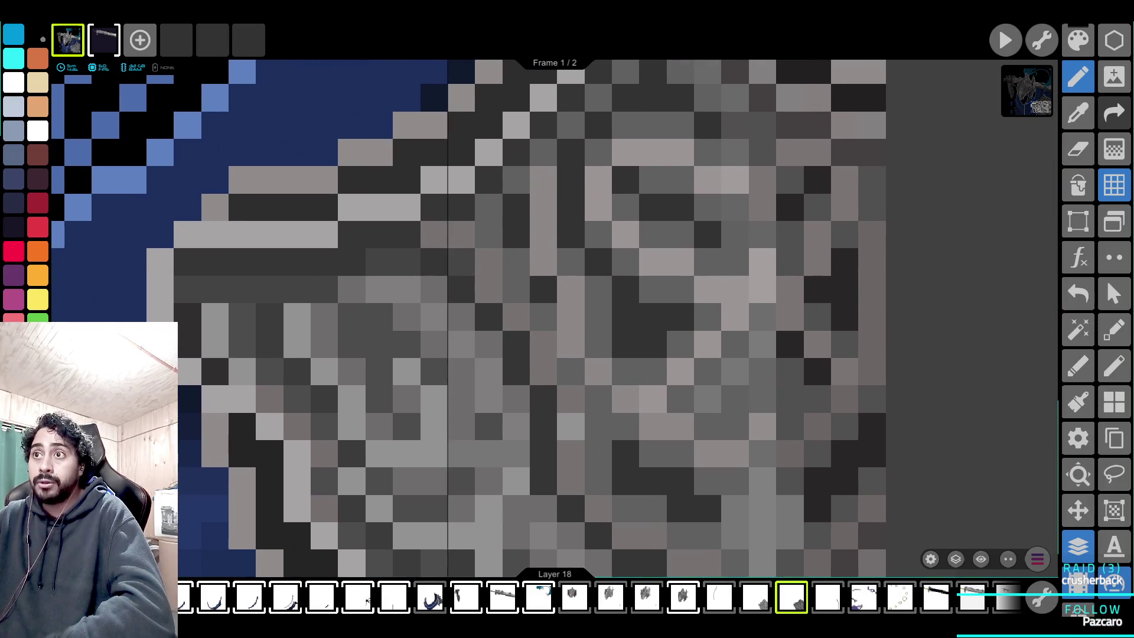
pyautogui.scroll(-1, 552, 318)
pyautogui.scroll(-4, 532, 319)
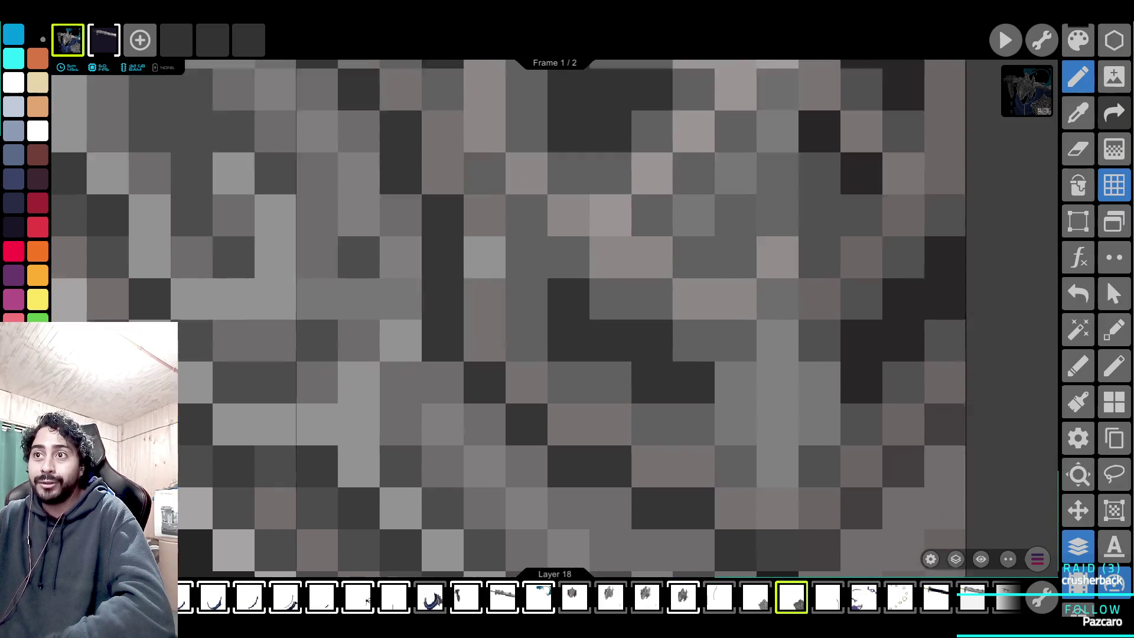
pyautogui.scroll(-5, 532, 319)
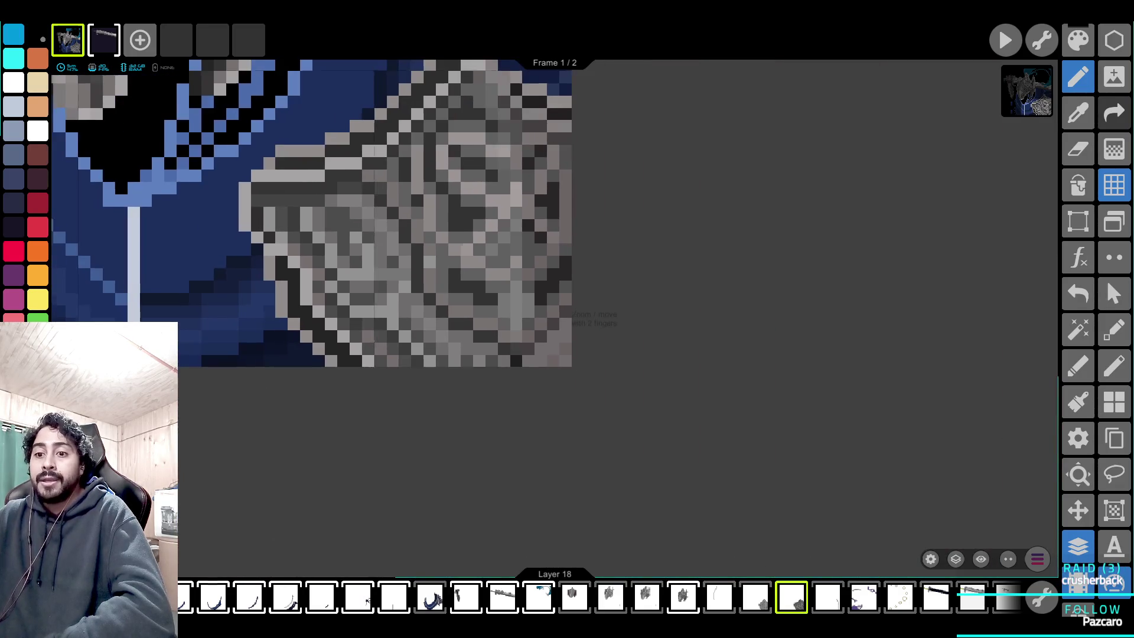
pyautogui.scroll(-1, 532, 319)
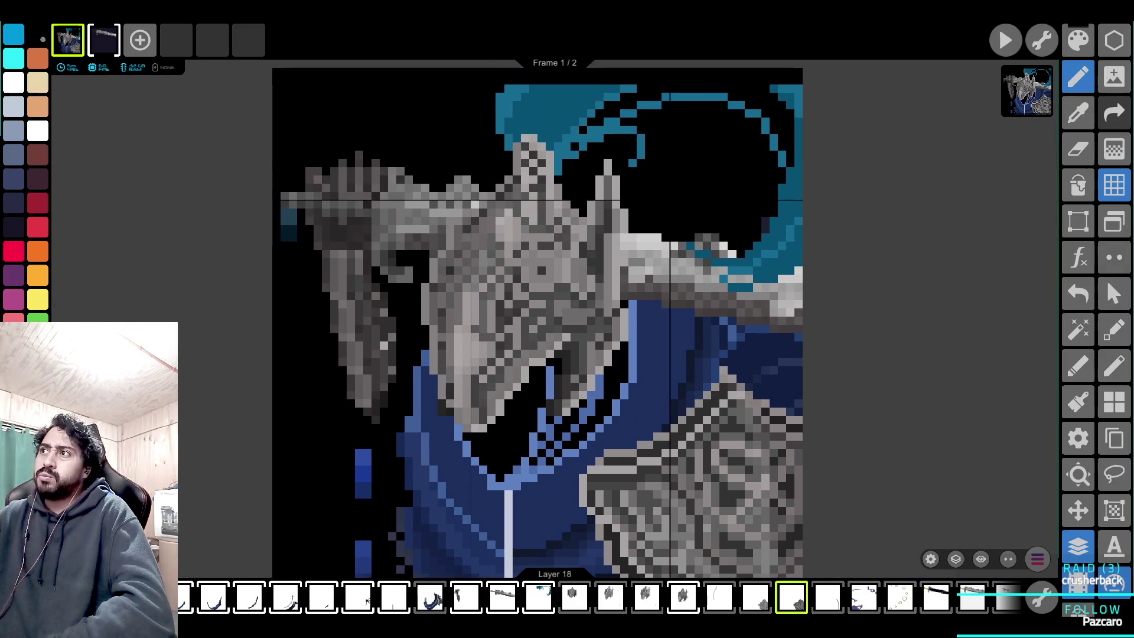
# Bring up the list of open projects over the knight artwork.
pyautogui.click(68, 40)
pyautogui.scroll(3, 561, 313)
pyautogui.scroll(-3, 561, 313)
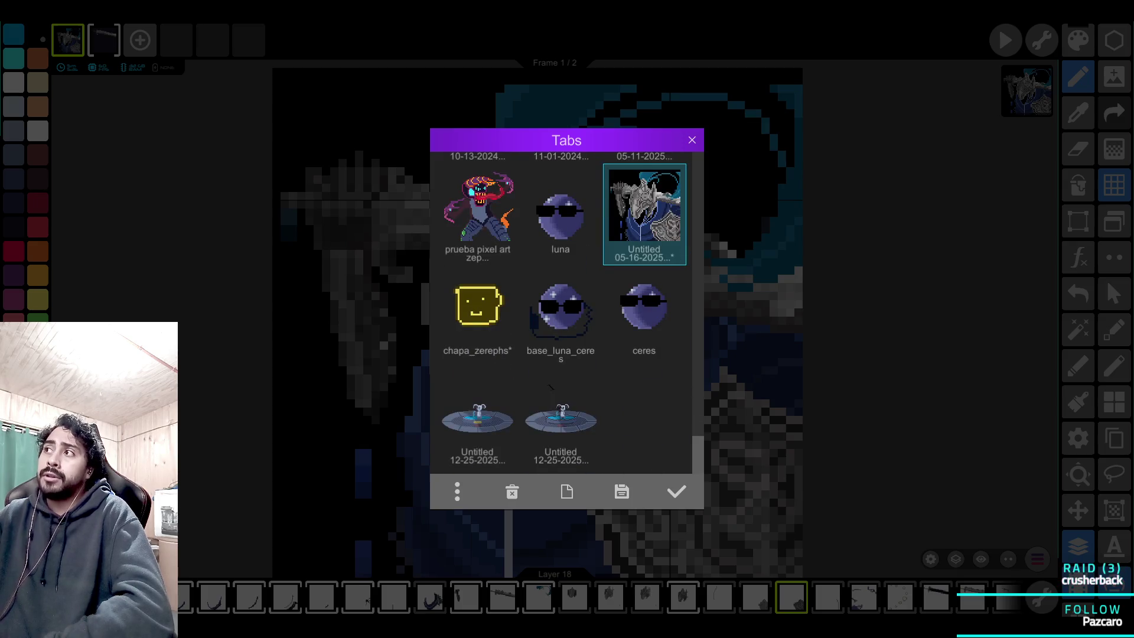
pyautogui.scroll(2, 551, 387)
pyautogui.scroll(-2, 551, 387)
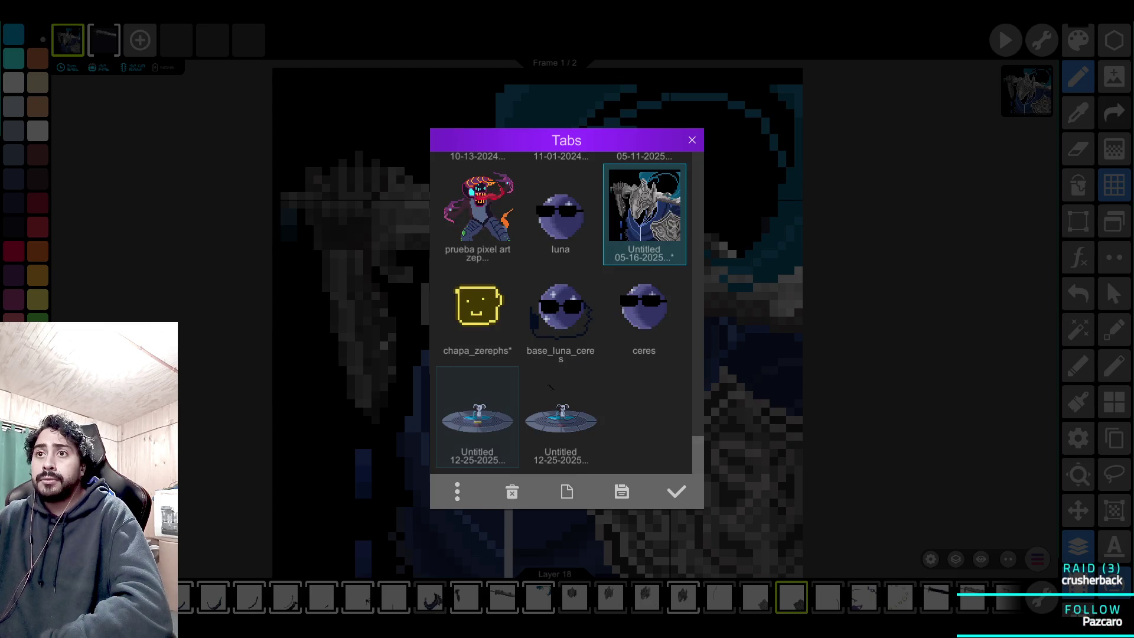
# Open the first fountain project, zoom around the statue, then show the Tabs project list.
pyautogui.doubleClick(477, 419)
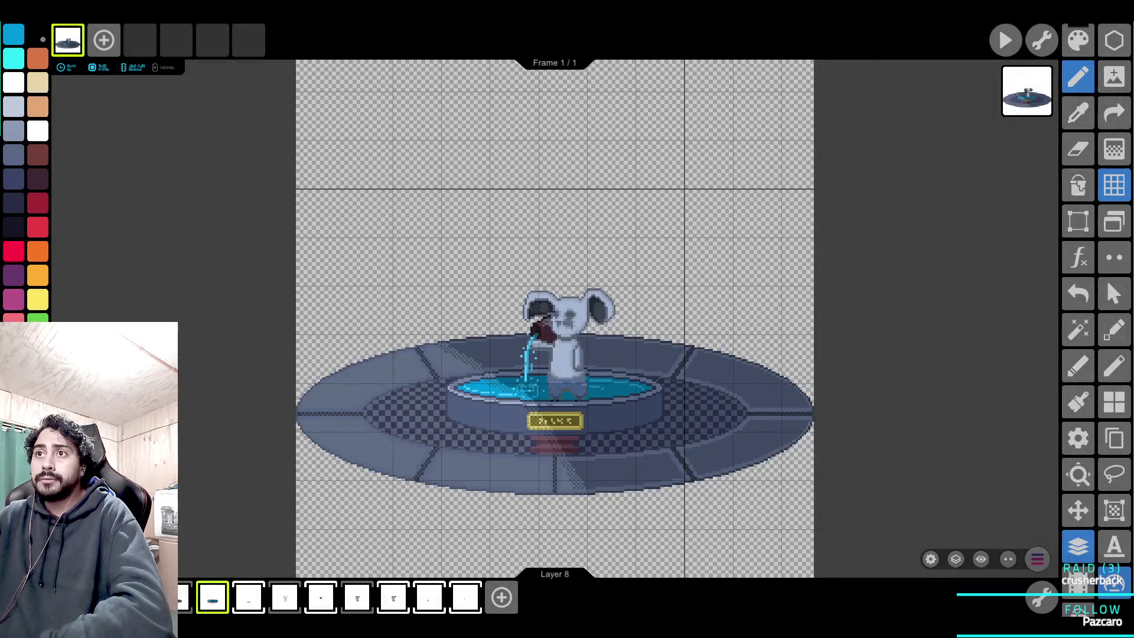
pyautogui.scroll(4, 543, 410)
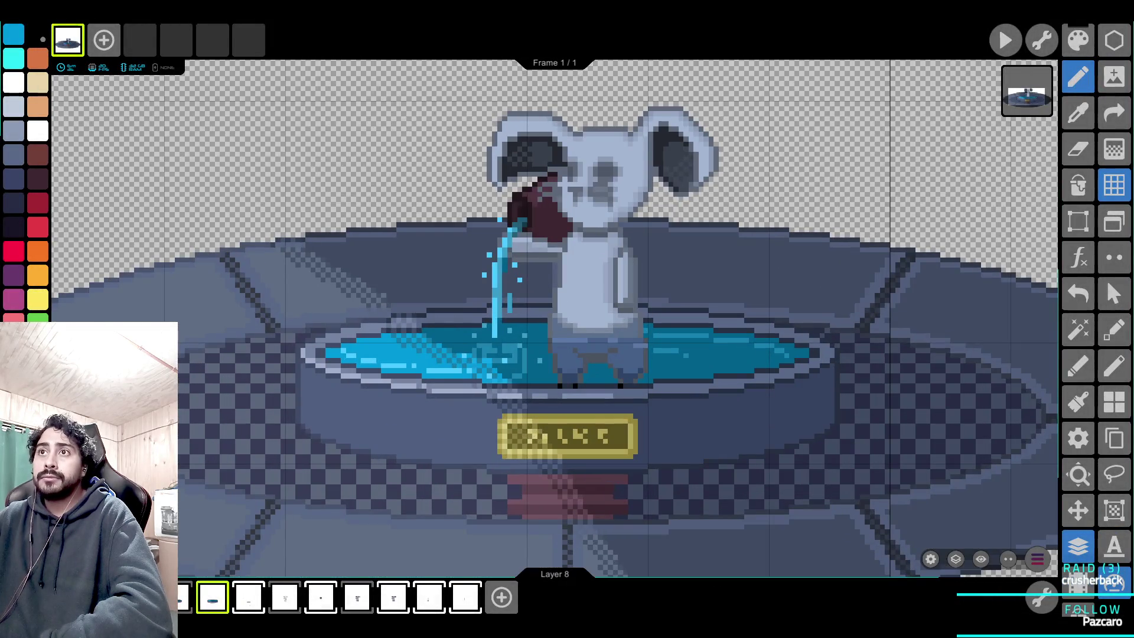
pyautogui.scroll(-2, 896, 208)
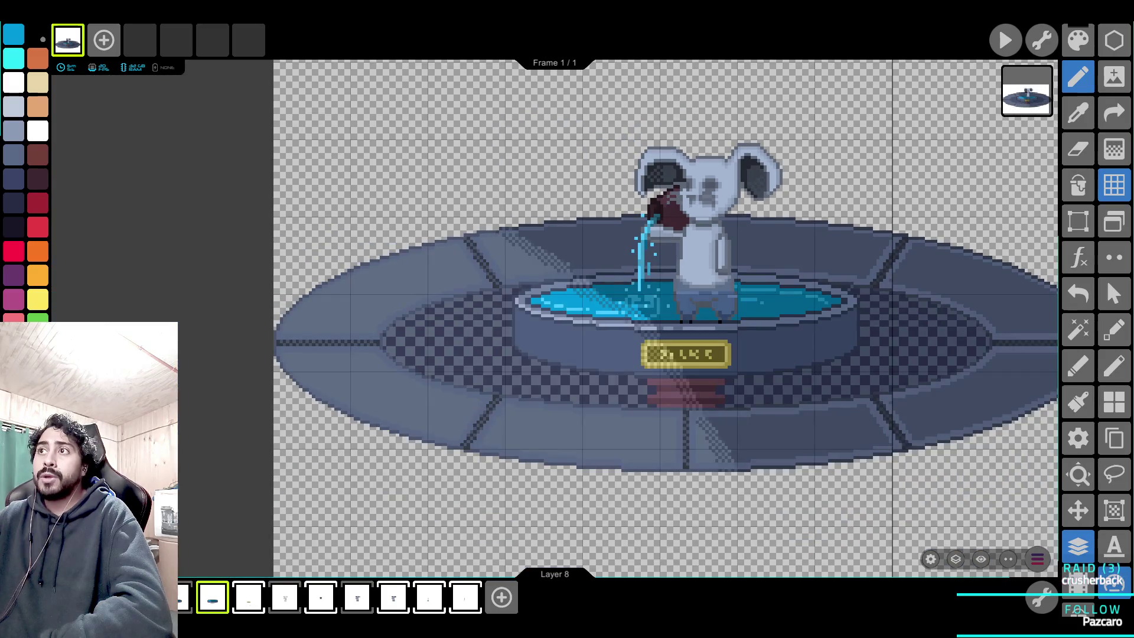
pyautogui.scroll(3, 864, 112)
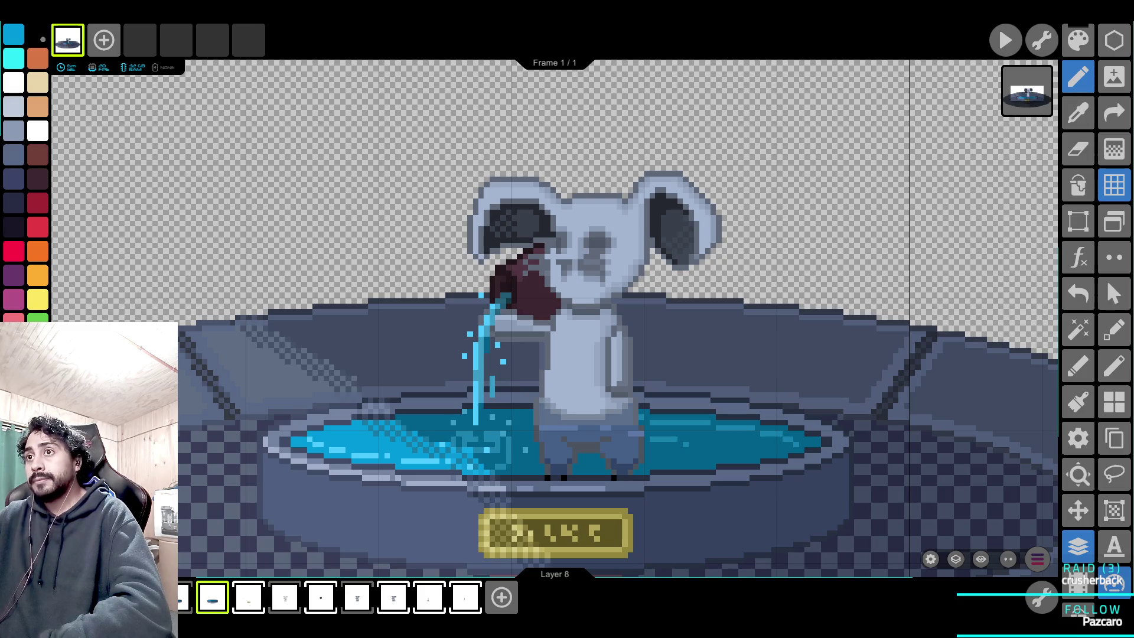
pyautogui.scroll(-2, 645, 528)
pyautogui.scroll(3, 590, 355)
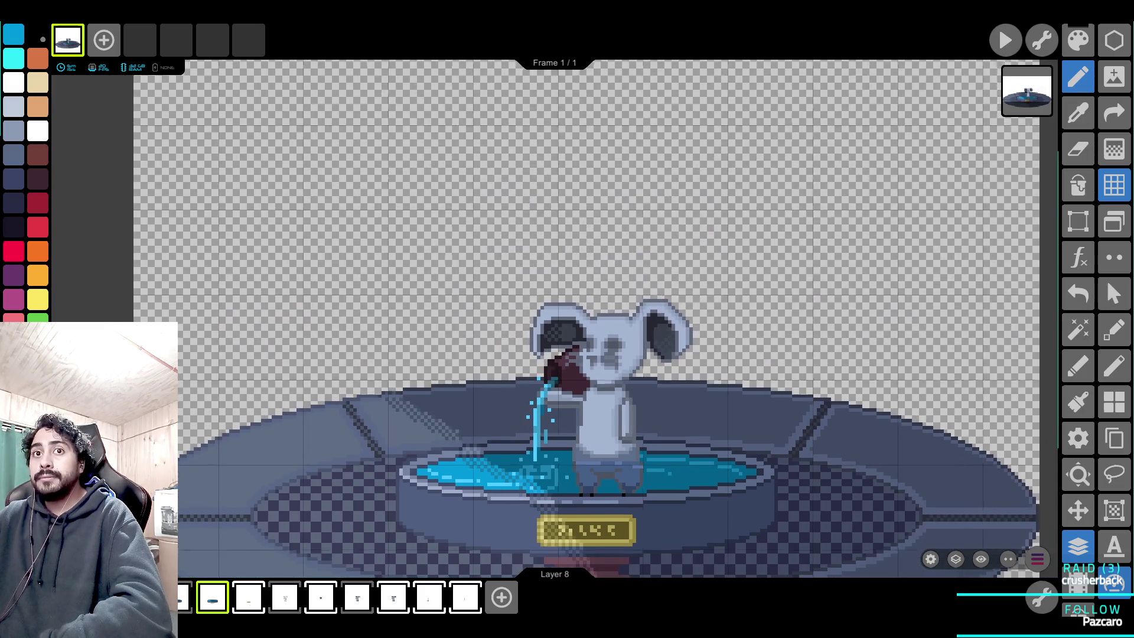
pyautogui.scroll(1, 642, 458)
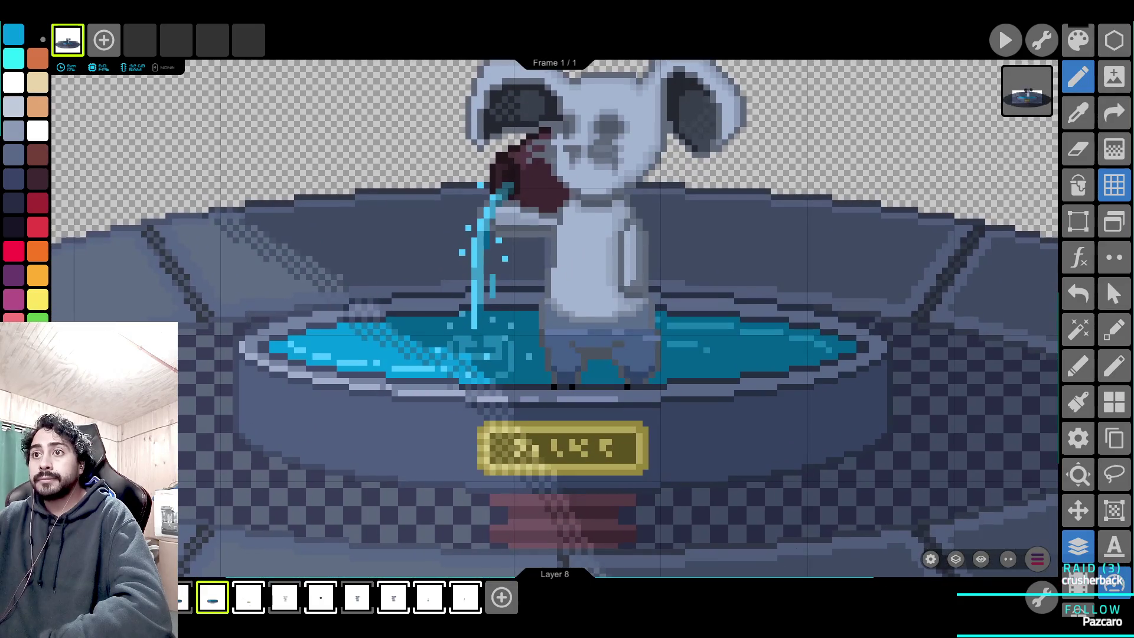
pyautogui.scroll(-1, 751, 195)
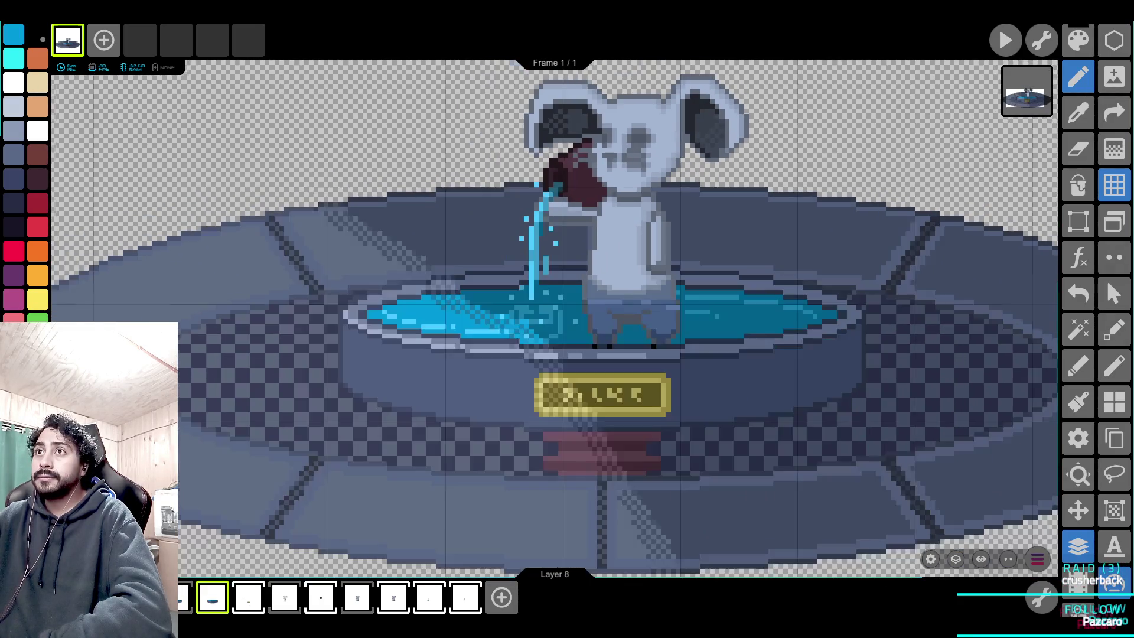
pyautogui.scroll(4, 613, 118)
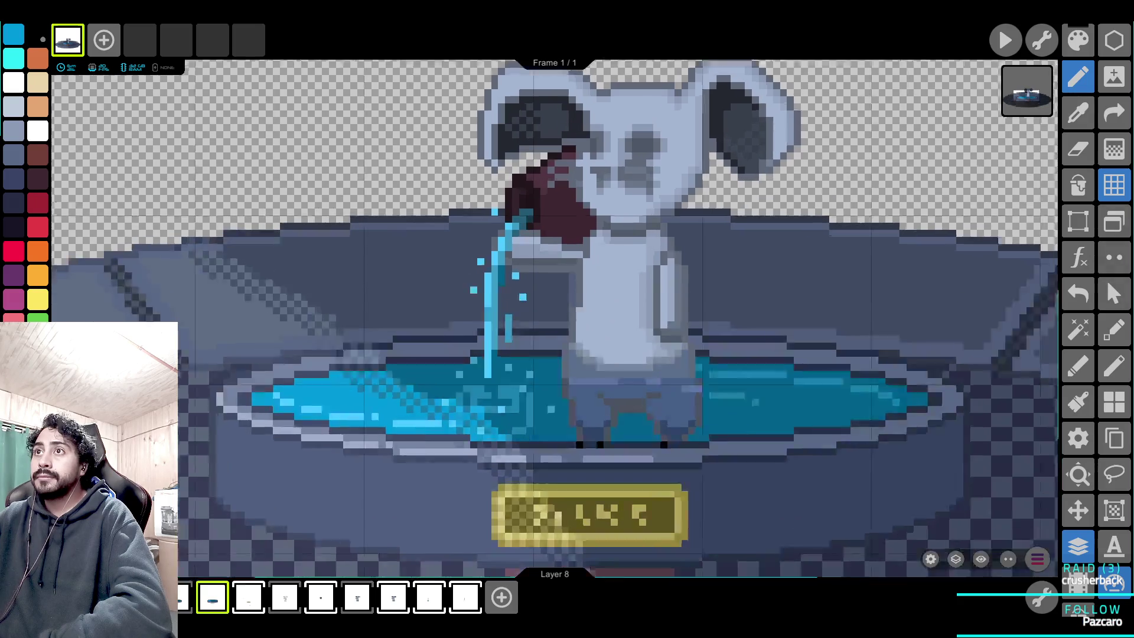
pyautogui.click(1114, 222)
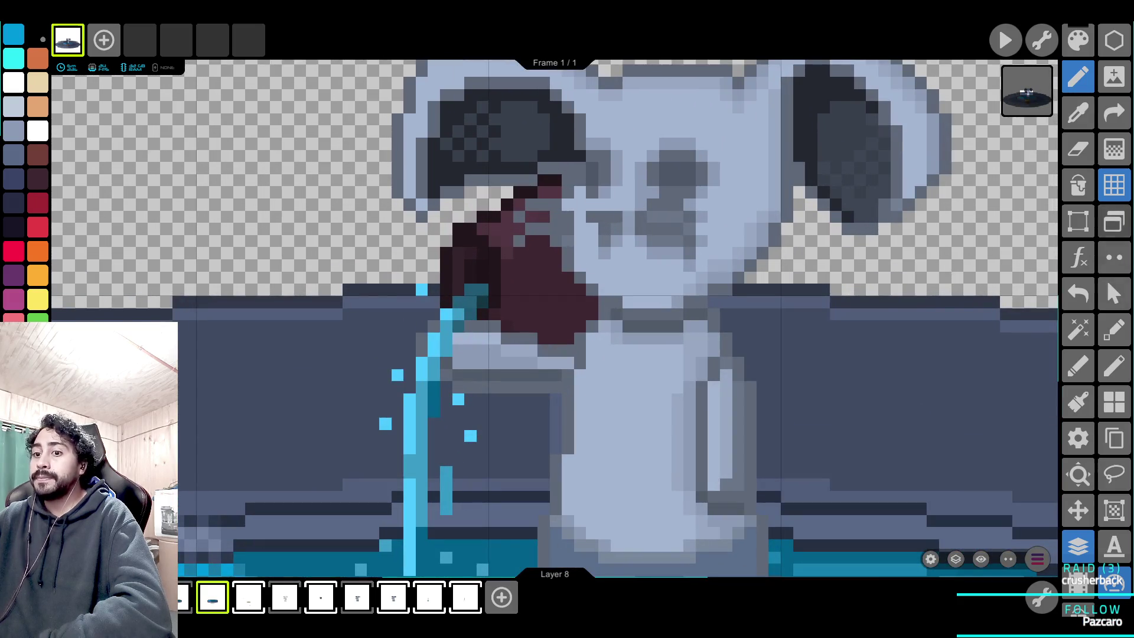
pyautogui.scroll(-15, 567, 313)
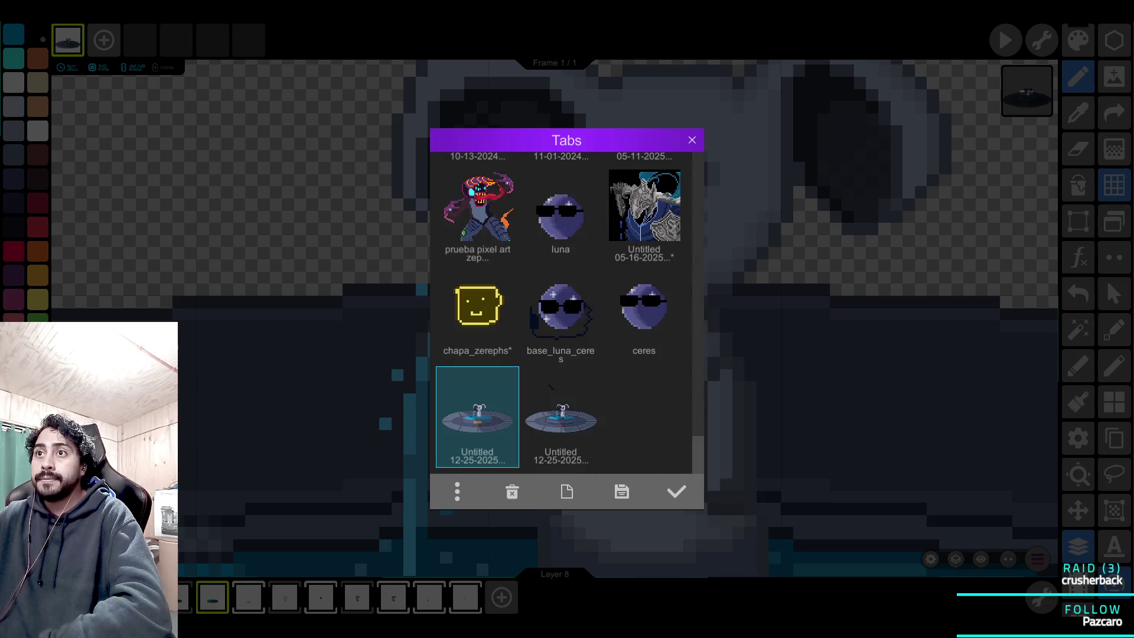
# Browse the Tabs list and open the creature pixel art project.
pyautogui.scroll(3, 567, 313)
pyautogui.scroll(10, 567, 314)
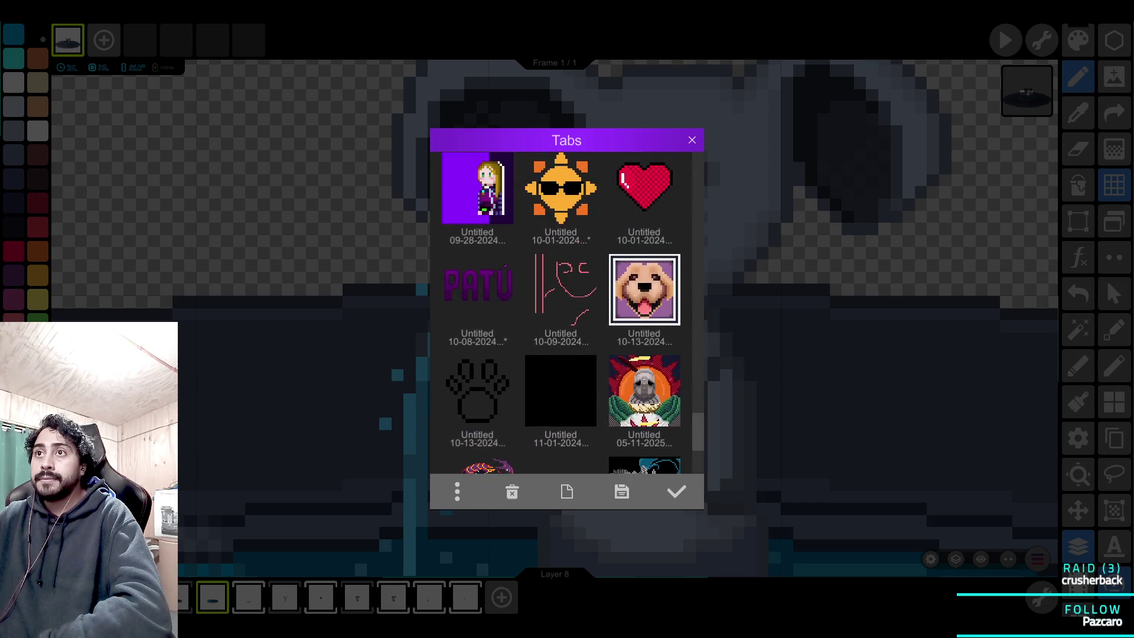
pyautogui.scroll(5, 567, 313)
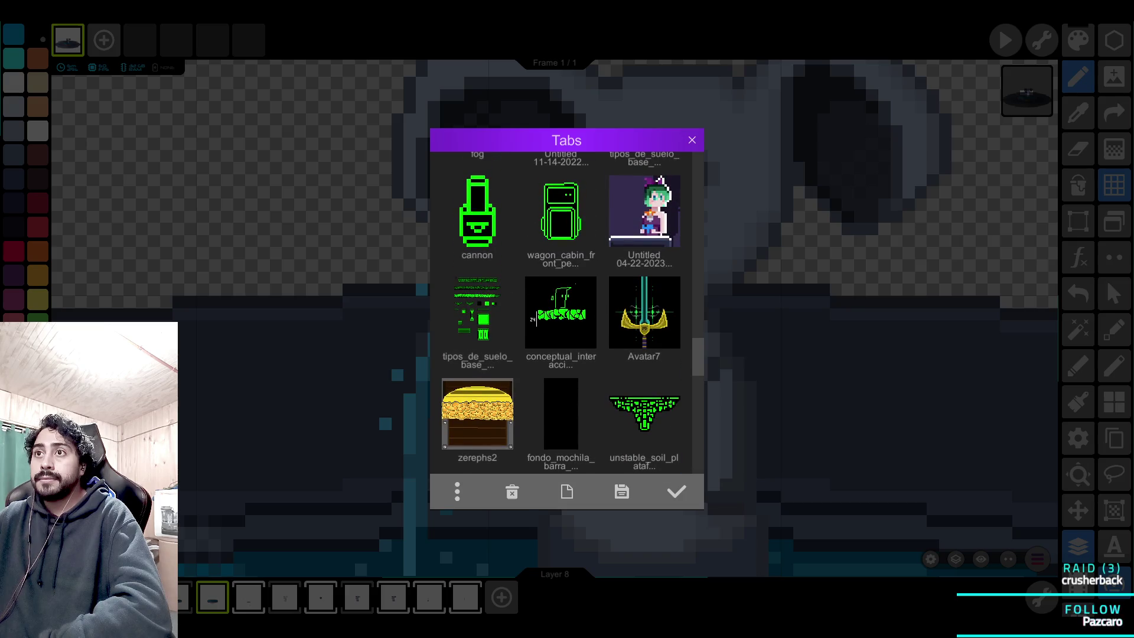
pyautogui.scroll(10, 567, 313)
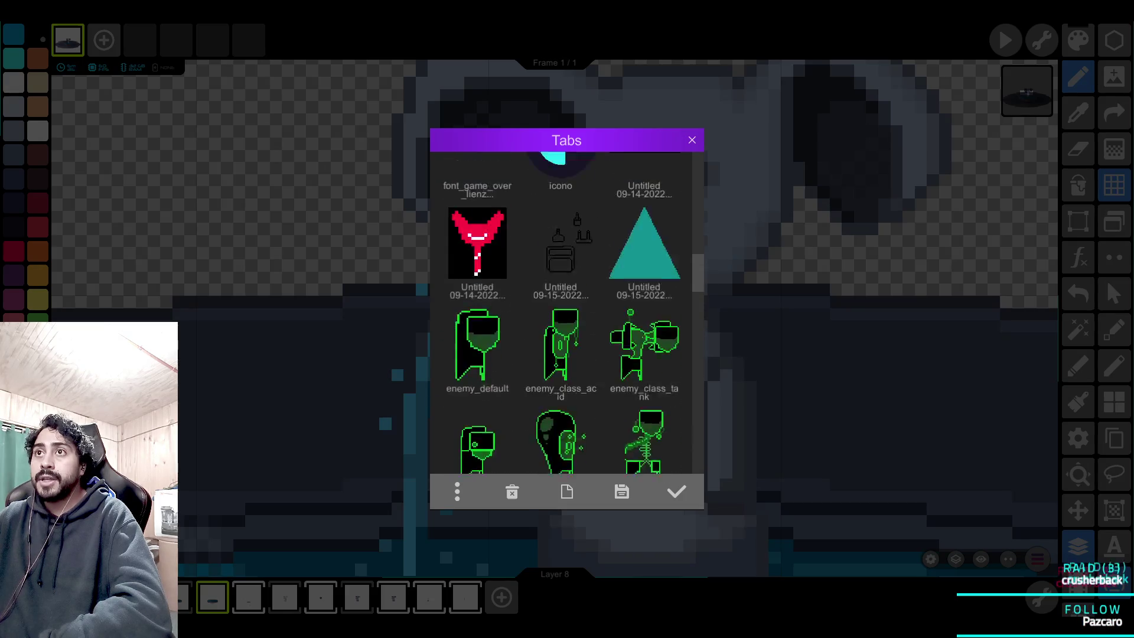
pyautogui.scroll(3, 567, 313)
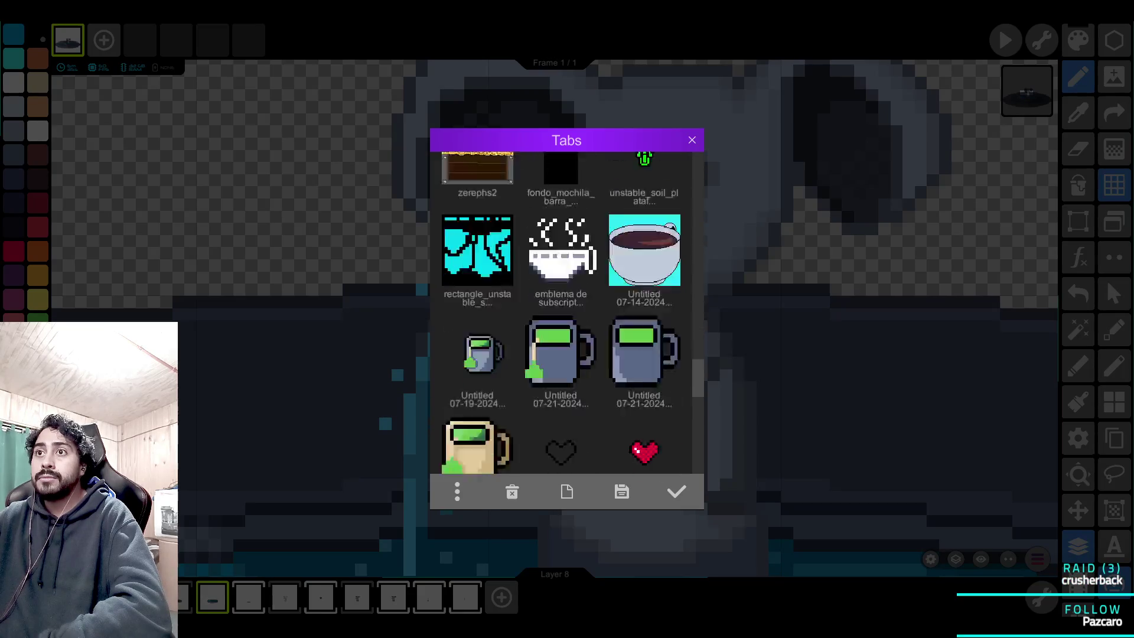
pyautogui.scroll(-3, 567, 313)
pyautogui.scroll(2, 550, 386)
pyautogui.click(477, 296)
pyautogui.click(676, 492)
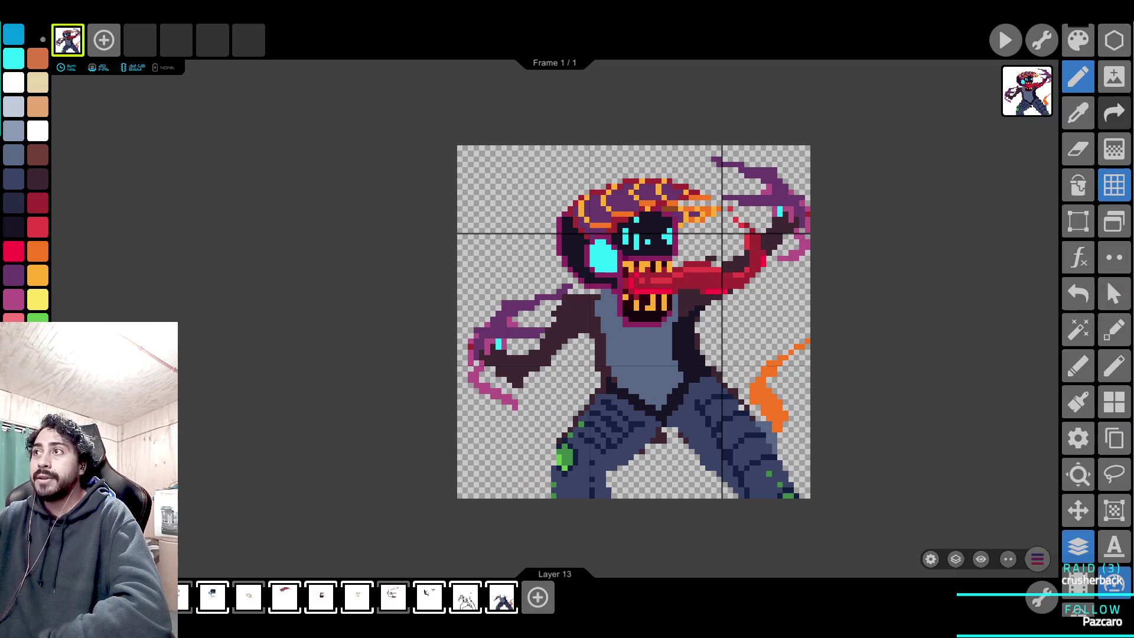
# Reopen the Tabs list and open the wagon_cabin_front sprite project.
pyautogui.click(1115, 221)
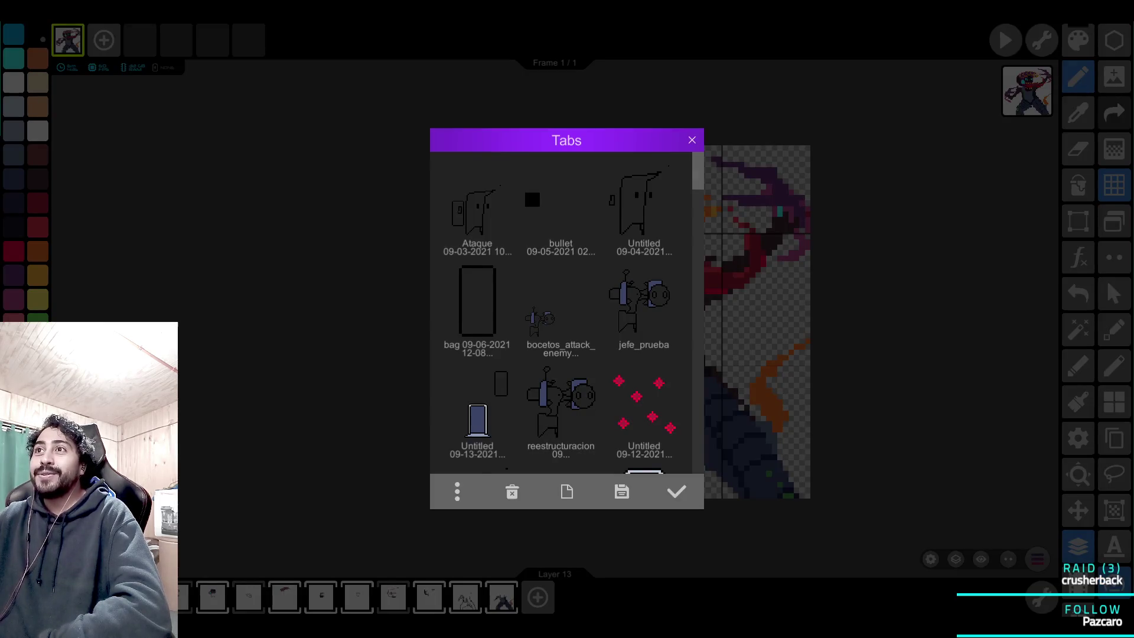
pyautogui.scroll(4, 567, 313)
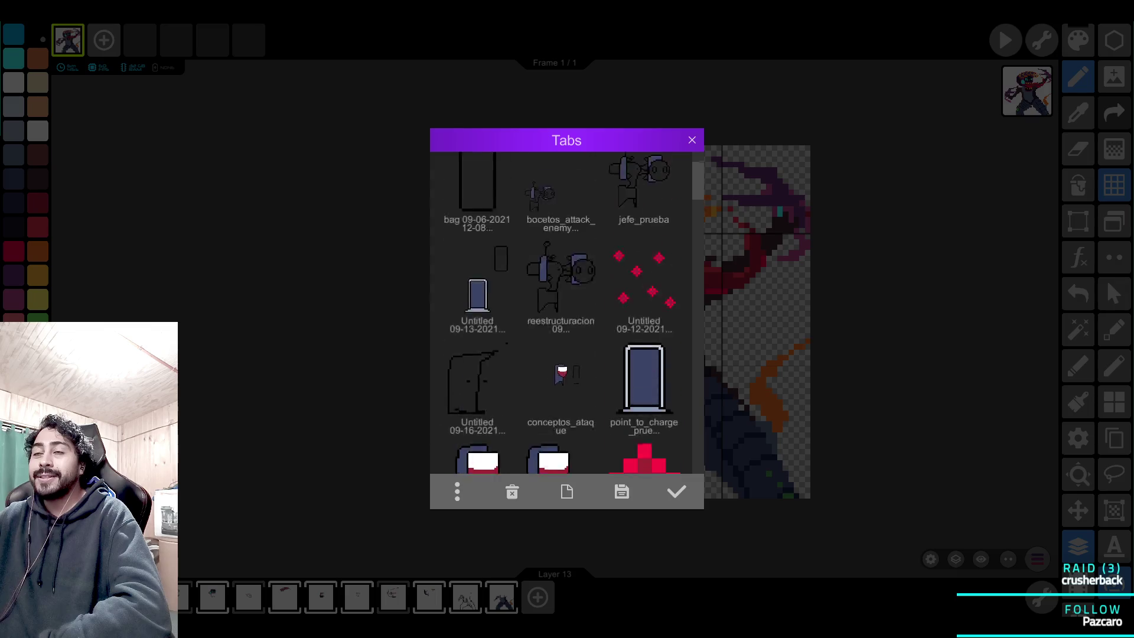
pyautogui.scroll(-10, 567, 313)
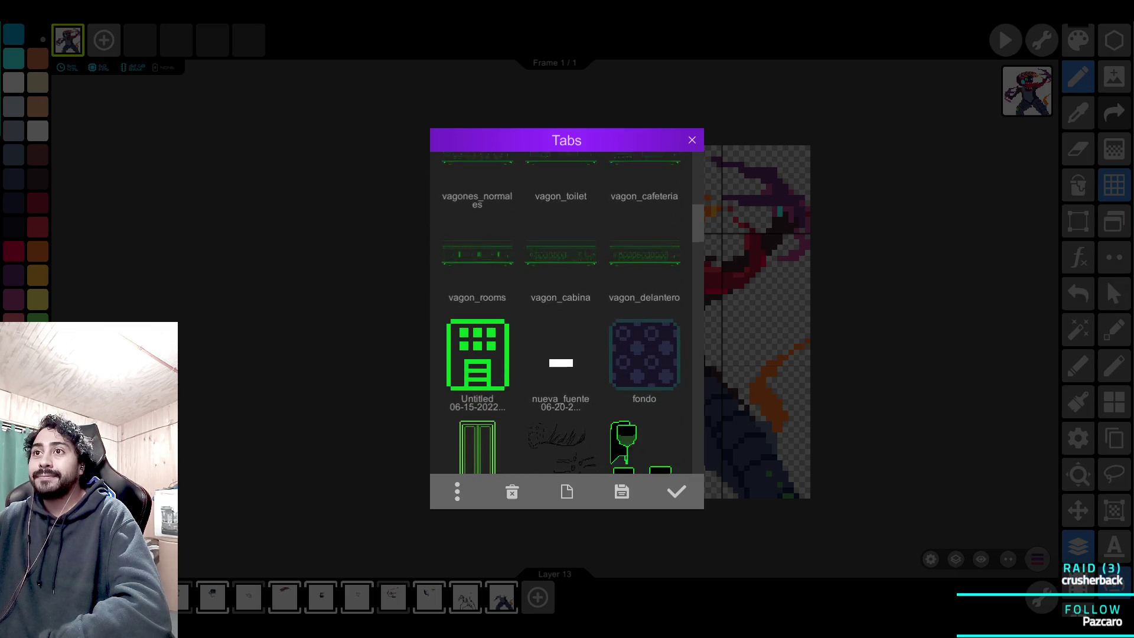
pyautogui.scroll(-8, 566, 313)
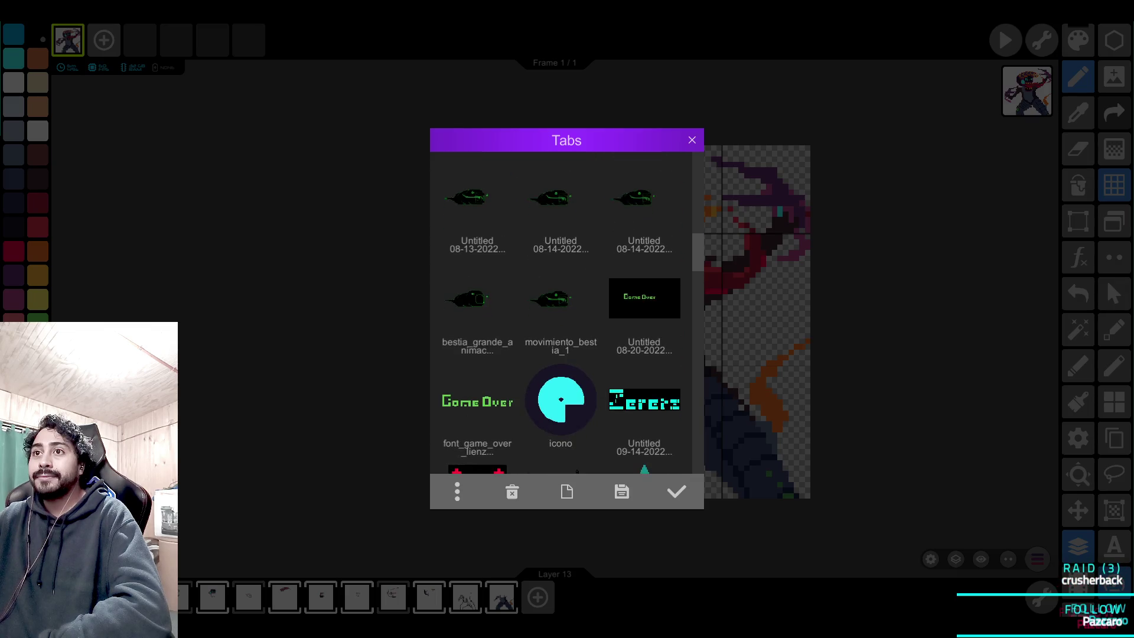
pyautogui.click(561, 313)
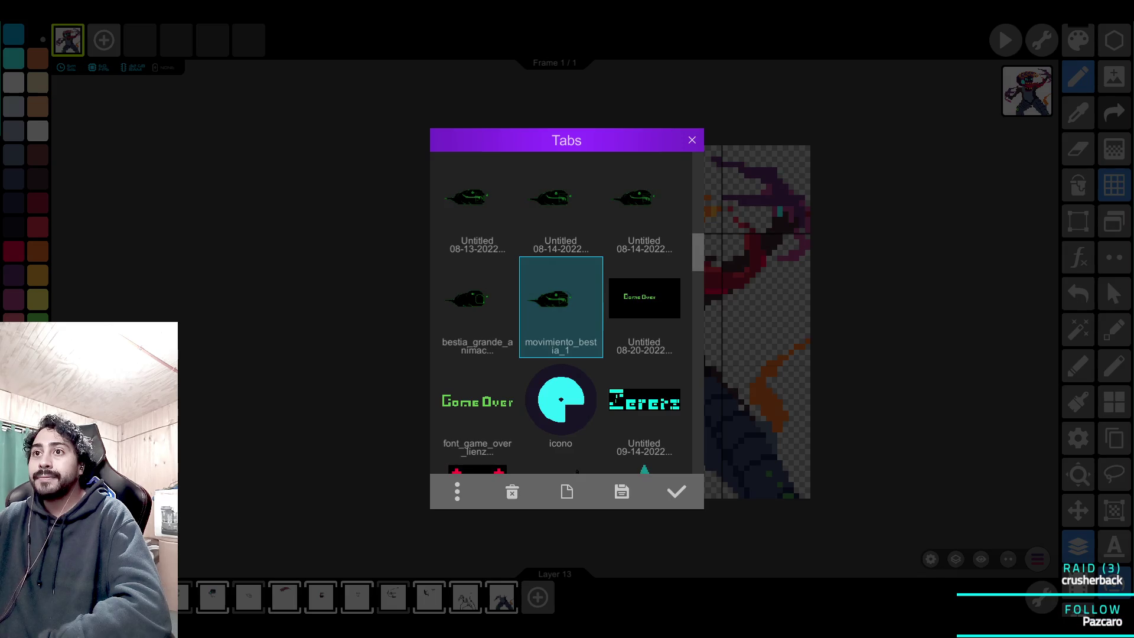
pyautogui.scroll(-3, 567, 313)
pyautogui.scroll(-12, 567, 313)
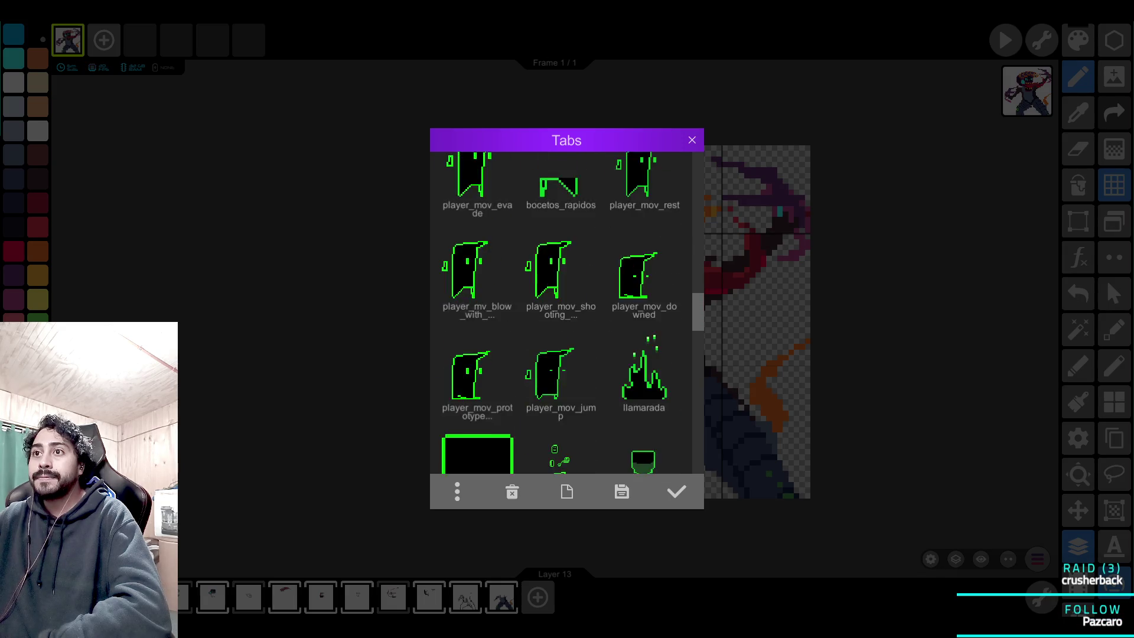
pyautogui.scroll(-3, 566, 313)
pyautogui.doubleClick(561, 322)
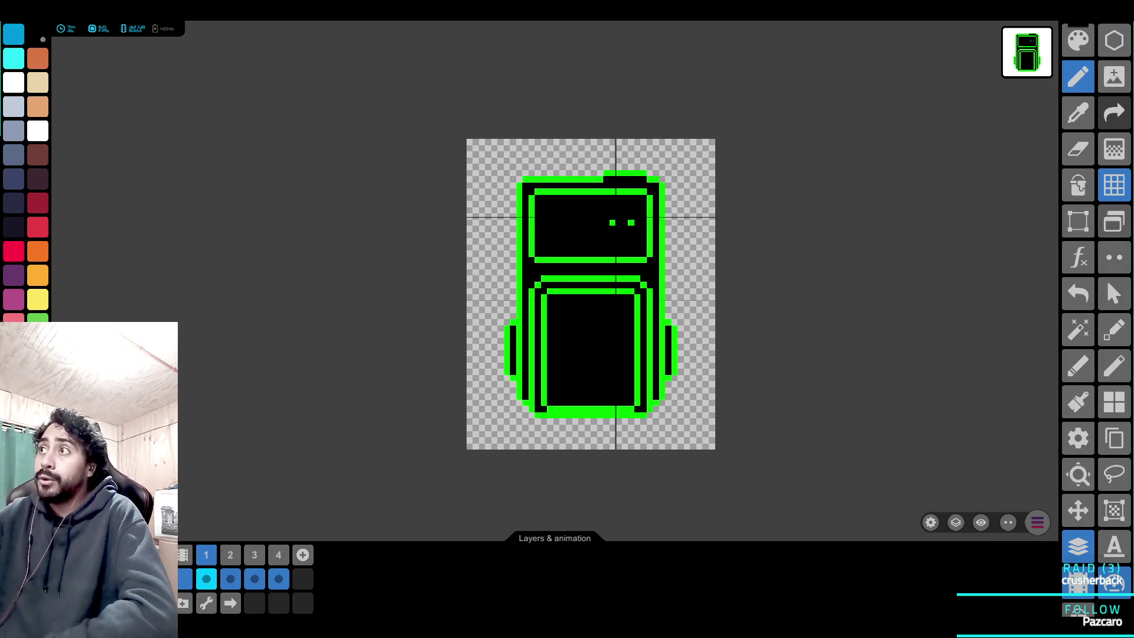
# Close the Tabs project list with Escape.
pyautogui.press('Escape')
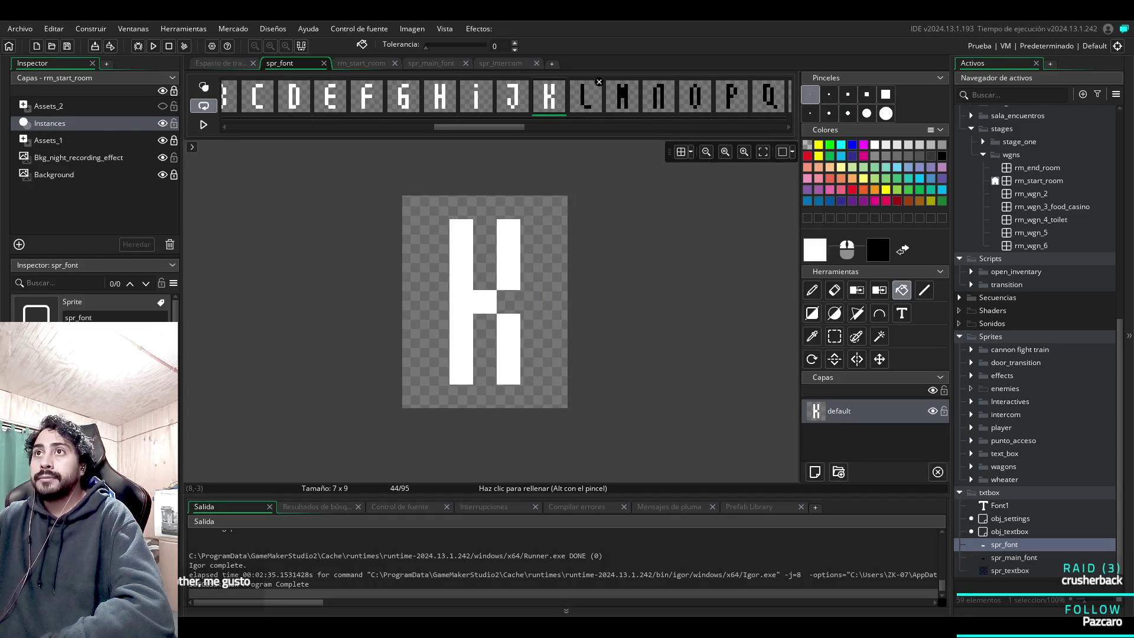
# Flood-fill the L, M and N glyph frames from black to white.
pyautogui.click(587, 97)
pyautogui.click(461, 341)
pyautogui.click(497, 387)
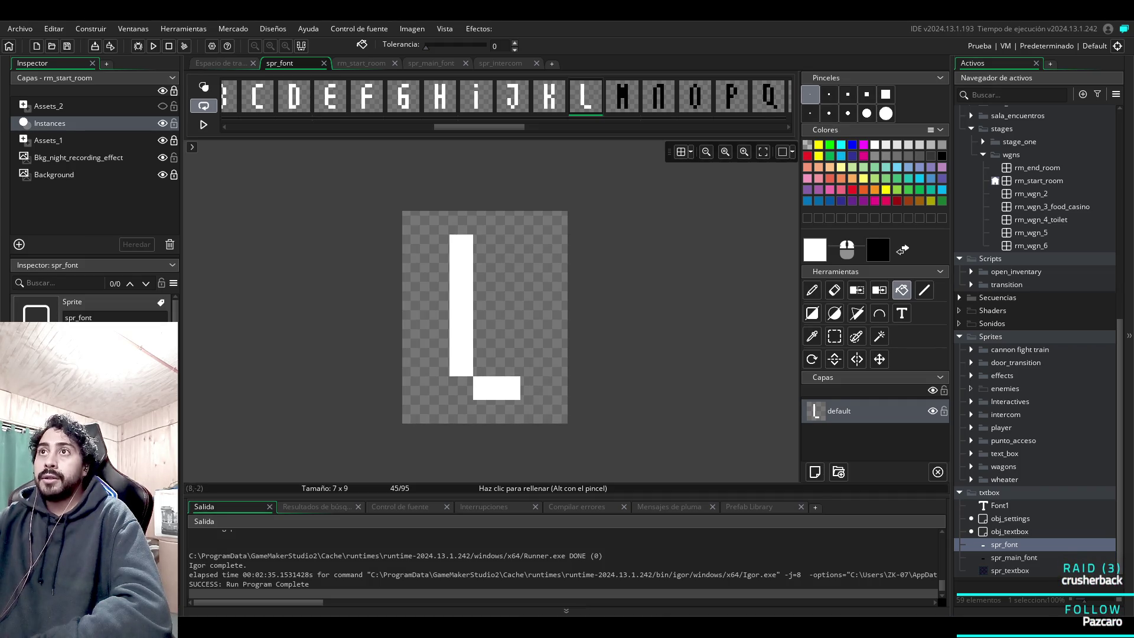
pyautogui.click(622, 97)
pyautogui.click(482, 294)
pyautogui.click(659, 97)
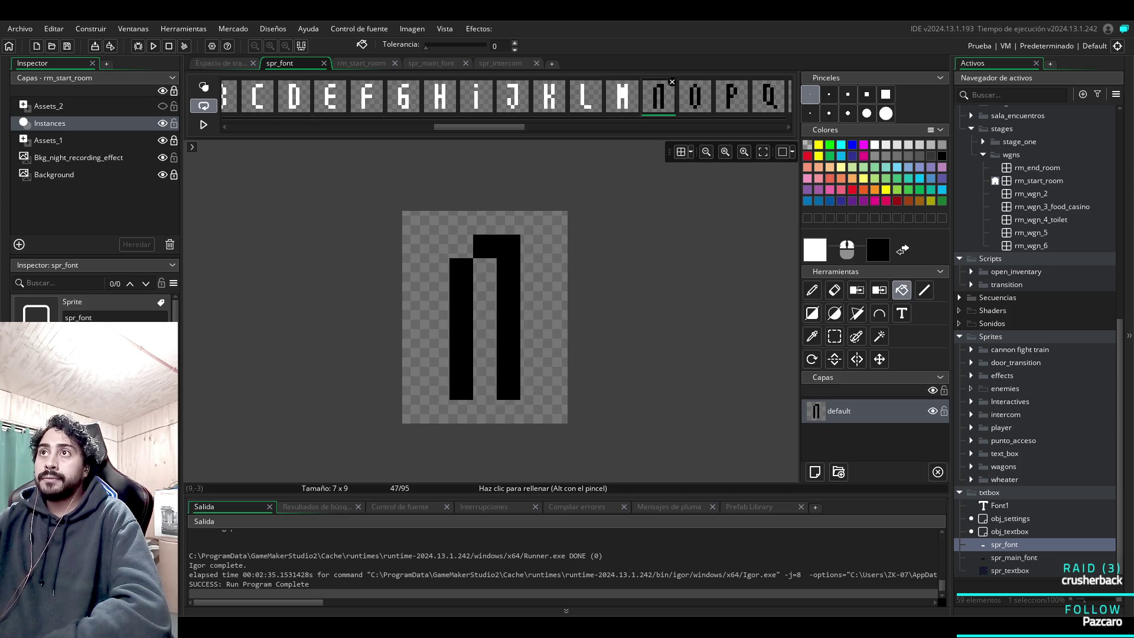
pyautogui.click(508, 246)
pyautogui.click(461, 293)
# Fill every black stroke of the O and P glyphs with white.
pyautogui.click(696, 96)
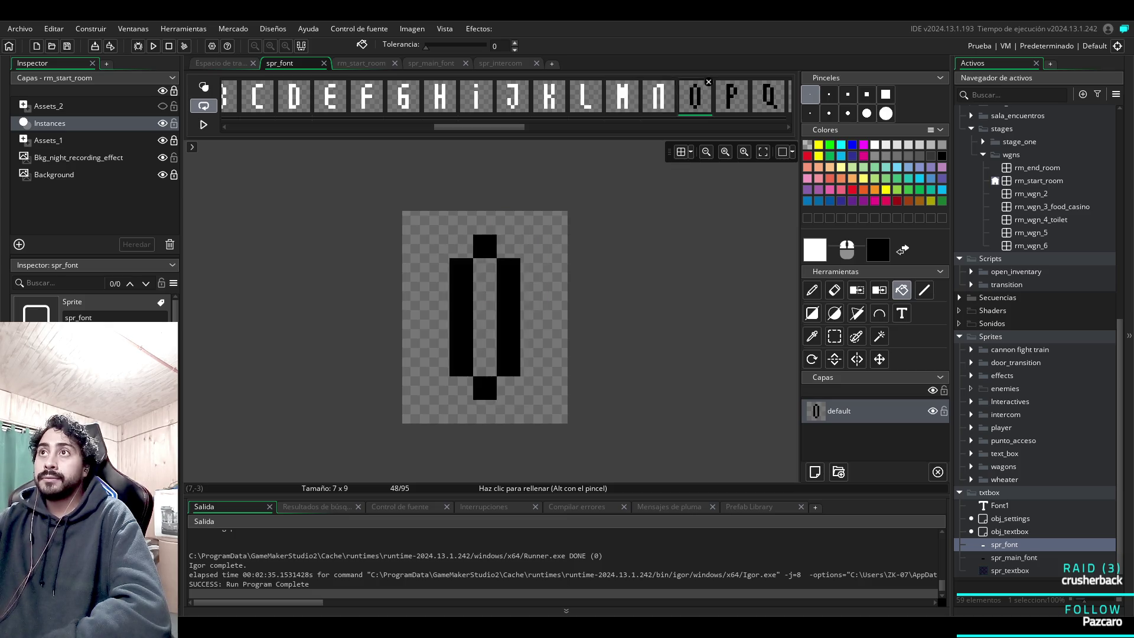
pyautogui.click(508, 294)
pyautogui.click(485, 246)
pyautogui.click(461, 294)
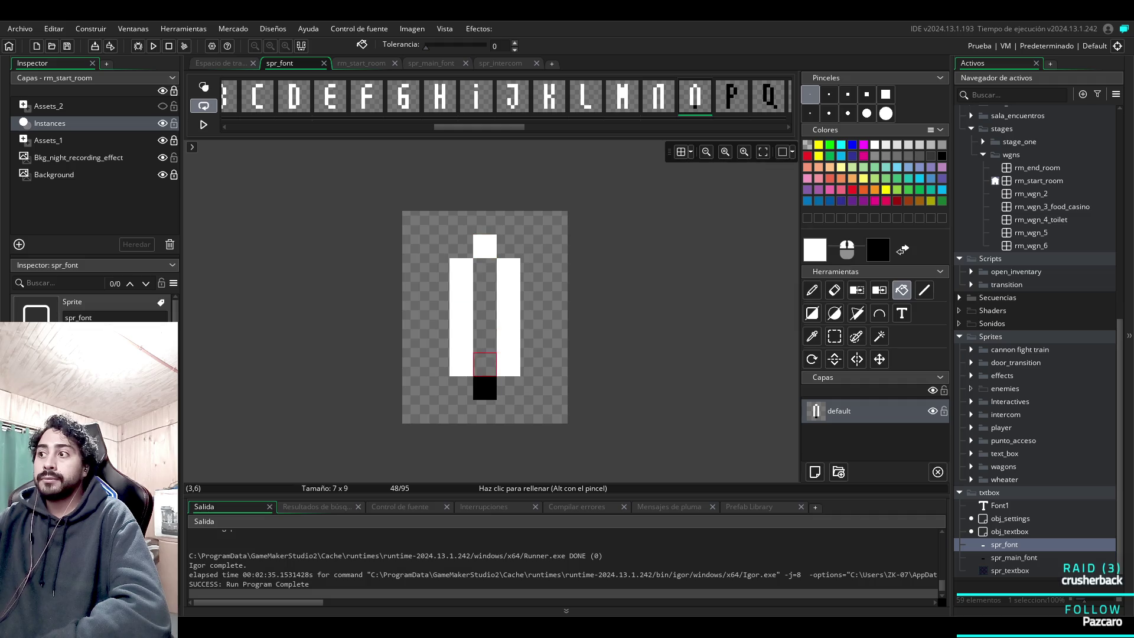
pyautogui.click(485, 389)
pyautogui.click(732, 96)
pyautogui.click(485, 317)
pyautogui.click(508, 294)
# Recolour the Q glyph, including its tail, and the R glyph to white.
pyautogui.click(769, 96)
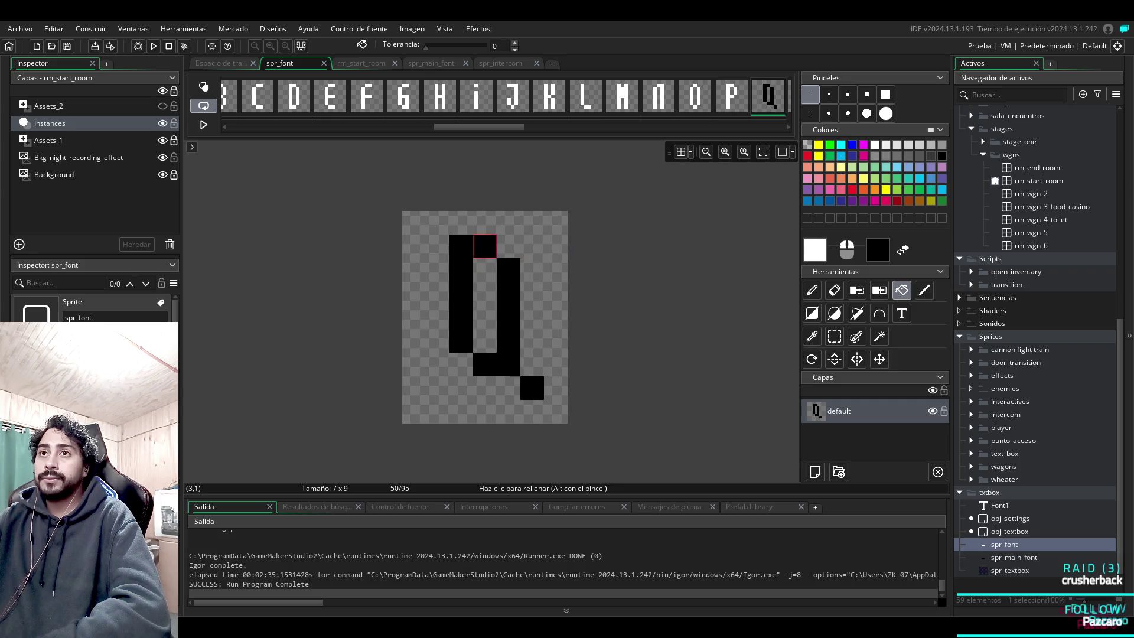
pyautogui.click(485, 246)
pyautogui.click(508, 294)
pyautogui.click(532, 388)
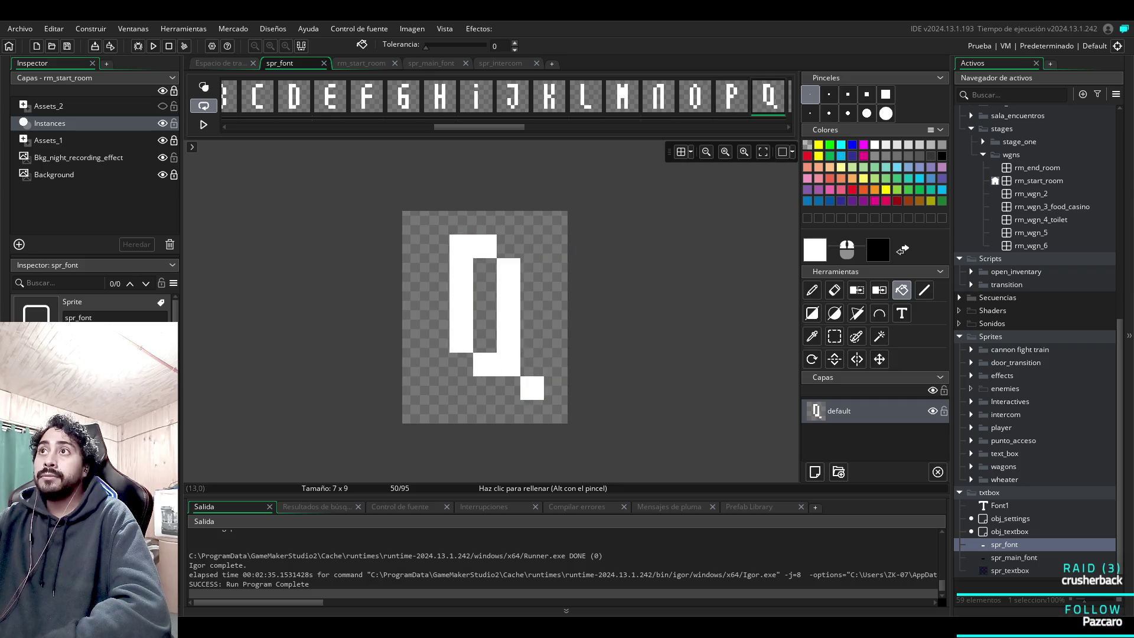
pyautogui.moveTo(756, 85); pyautogui.dragTo(702, 100)
pyautogui.scroll(-3, 505, 96)
pyautogui.scroll(-2, 505, 96)
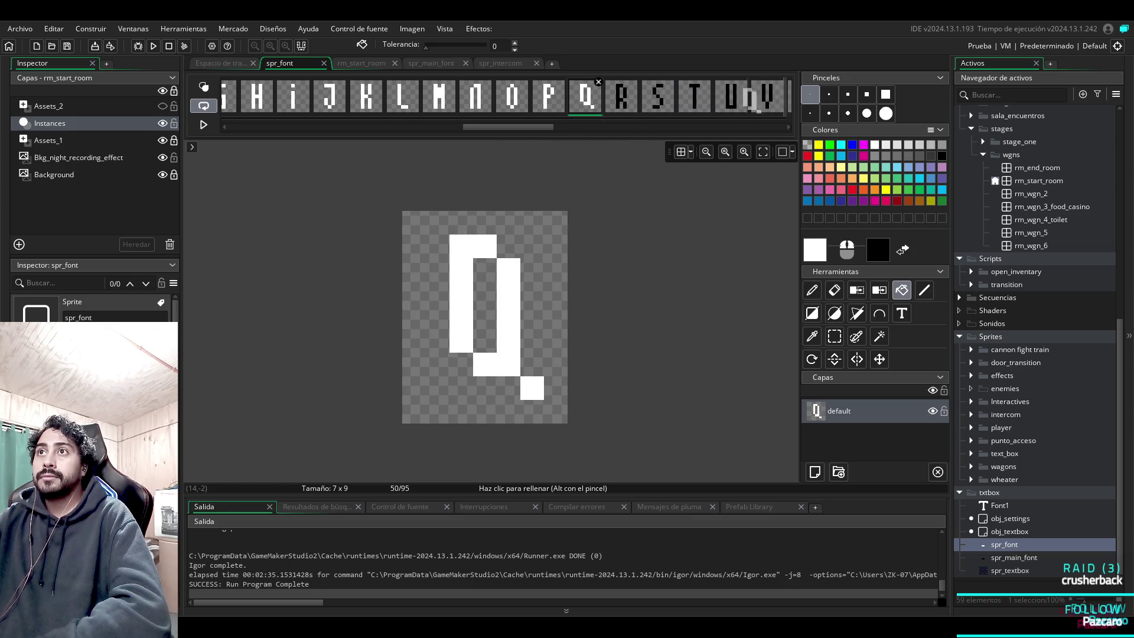
pyautogui.click(621, 96)
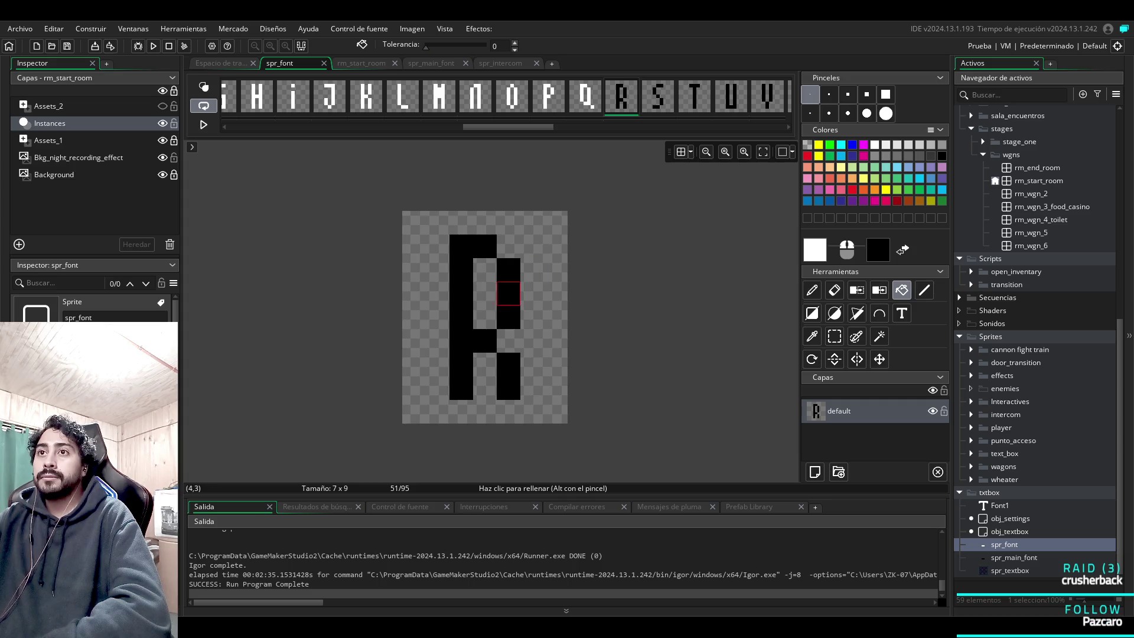
pyautogui.click(509, 294)
pyautogui.click(486, 247)
pyautogui.click(509, 388)
# Fill the five black blocks of the S and the T glyph with white.
pyautogui.click(658, 96)
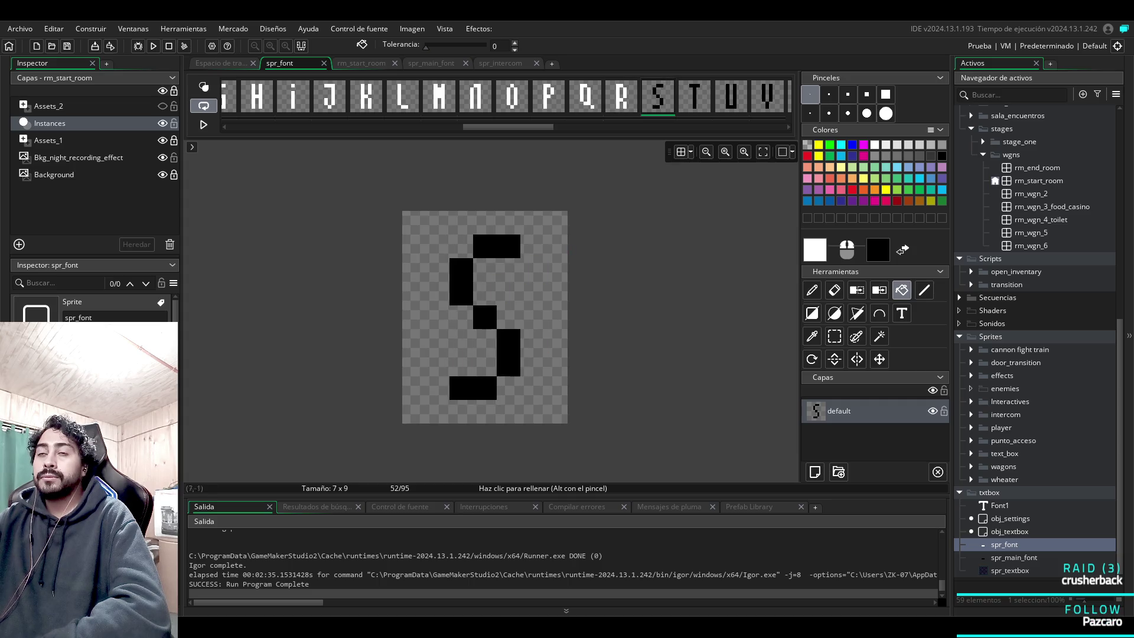
pyautogui.click(485, 246)
pyautogui.click(460, 282)
pyautogui.click(485, 317)
pyautogui.click(508, 353)
pyautogui.click(473, 388)
pyautogui.click(695, 96)
pyautogui.click(484, 246)
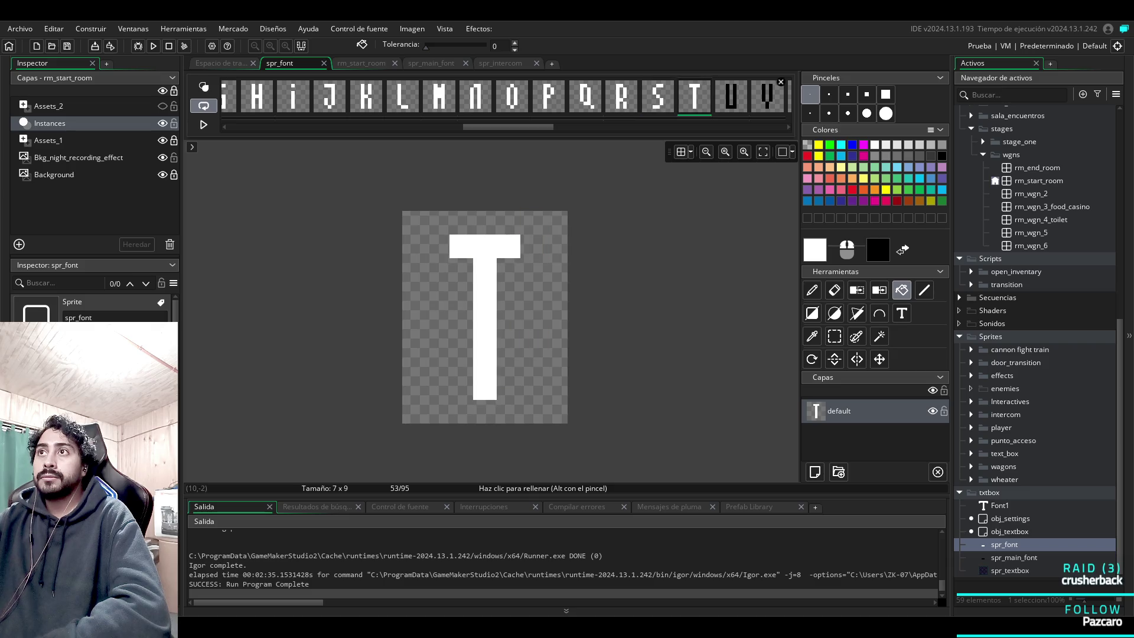
# Recolour the U, V and W glyph frames to white.
pyautogui.click(732, 95)
pyautogui.moveTo(508, 127); pyautogui.dragTo(567, 127)
pyautogui.click(461, 270)
pyautogui.click(400, 96)
pyautogui.click(461, 293)
pyautogui.click(508, 293)
pyautogui.click(484, 376)
pyautogui.click(436, 96)
pyautogui.click(484, 341)
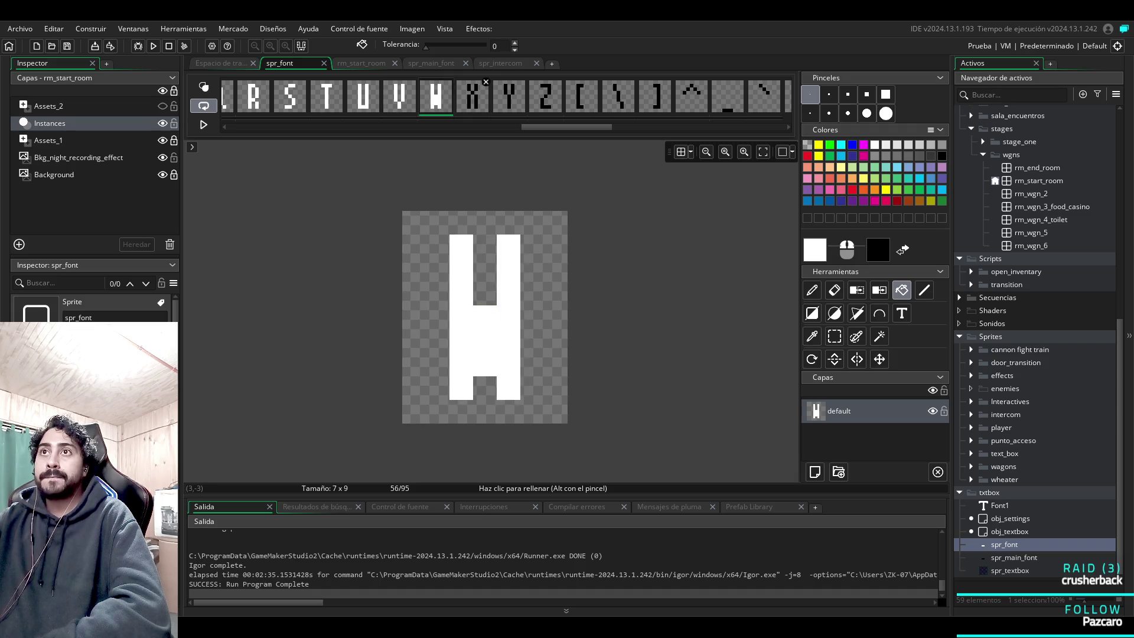
# Fill the four X strokes and the Y's arms and stem with white.
pyautogui.click(473, 95)
pyautogui.click(461, 254)
pyautogui.click(508, 254)
pyautogui.click(461, 353)
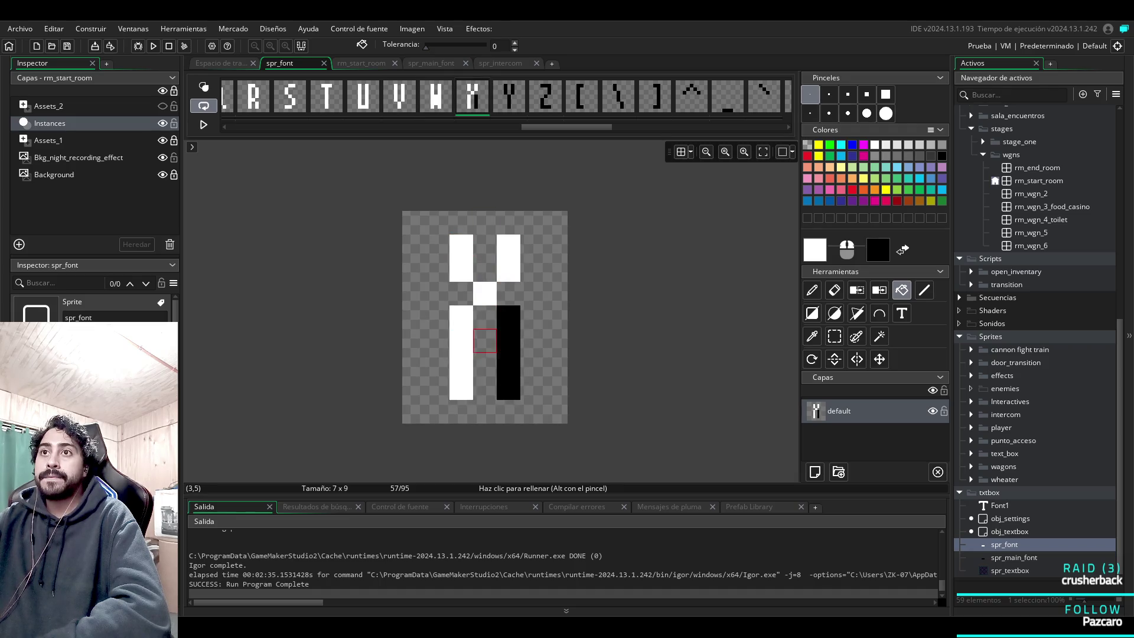
pyautogui.click(508, 331)
pyautogui.click(509, 95)
pyautogui.click(508, 270)
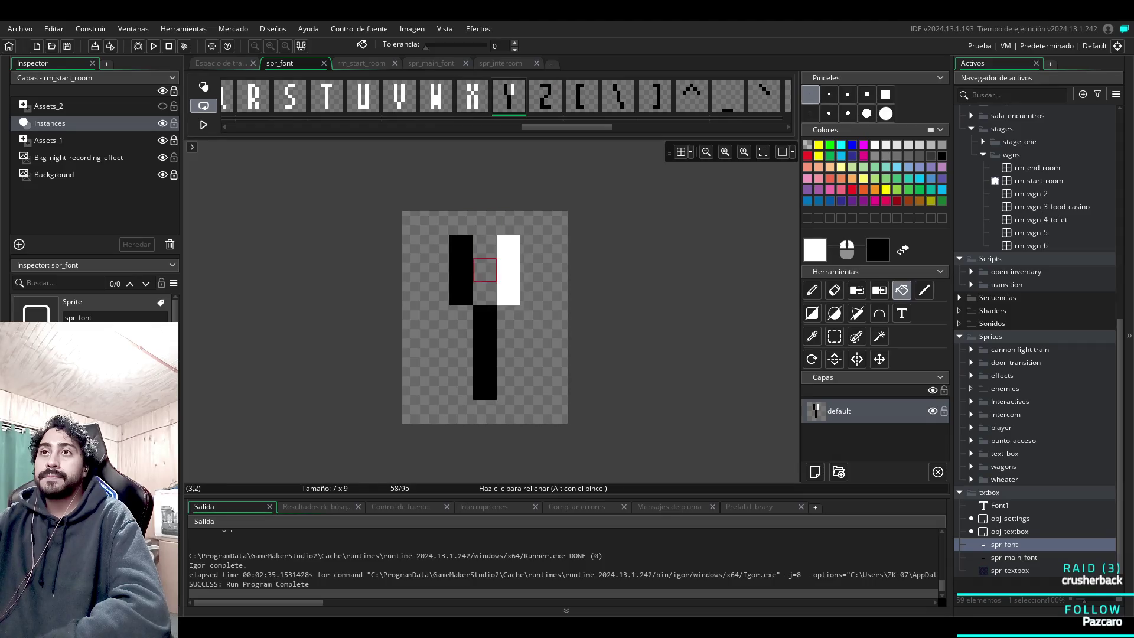
pyautogui.click(460, 270)
pyautogui.click(485, 352)
# Recolour the Z glyph and the [ bracket to white.
pyautogui.click(545, 96)
pyautogui.click(508, 270)
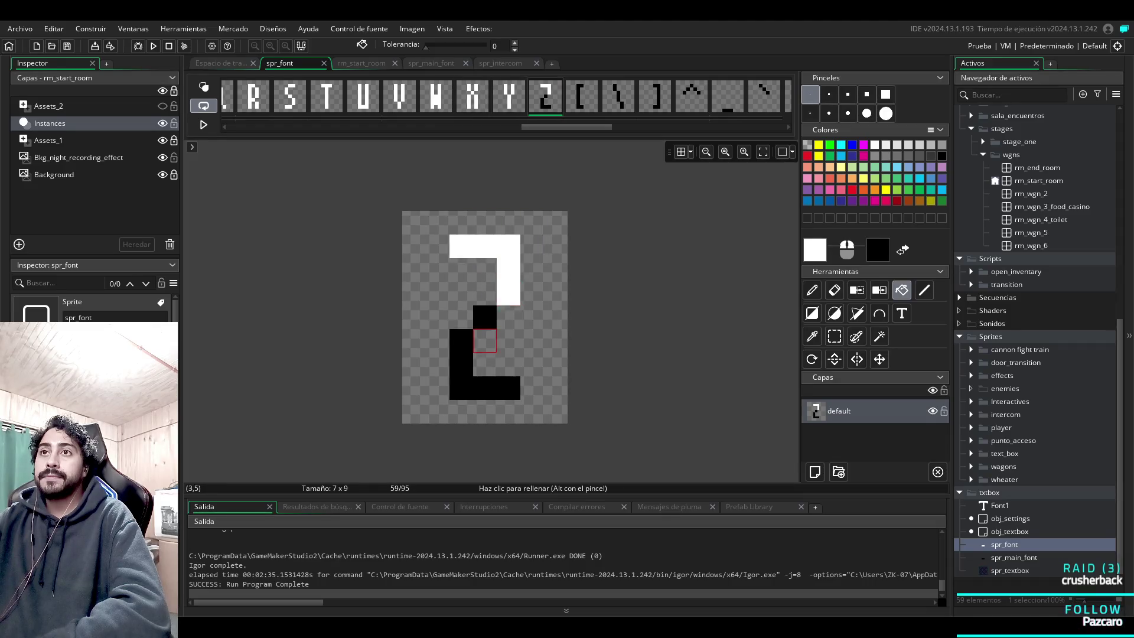
pyautogui.click(484, 317)
pyautogui.click(485, 389)
pyautogui.click(581, 96)
pyautogui.click(484, 249)
# Fill the backslash's three strokes and the ] bracket with white.
pyautogui.click(618, 95)
pyautogui.click(485, 294)
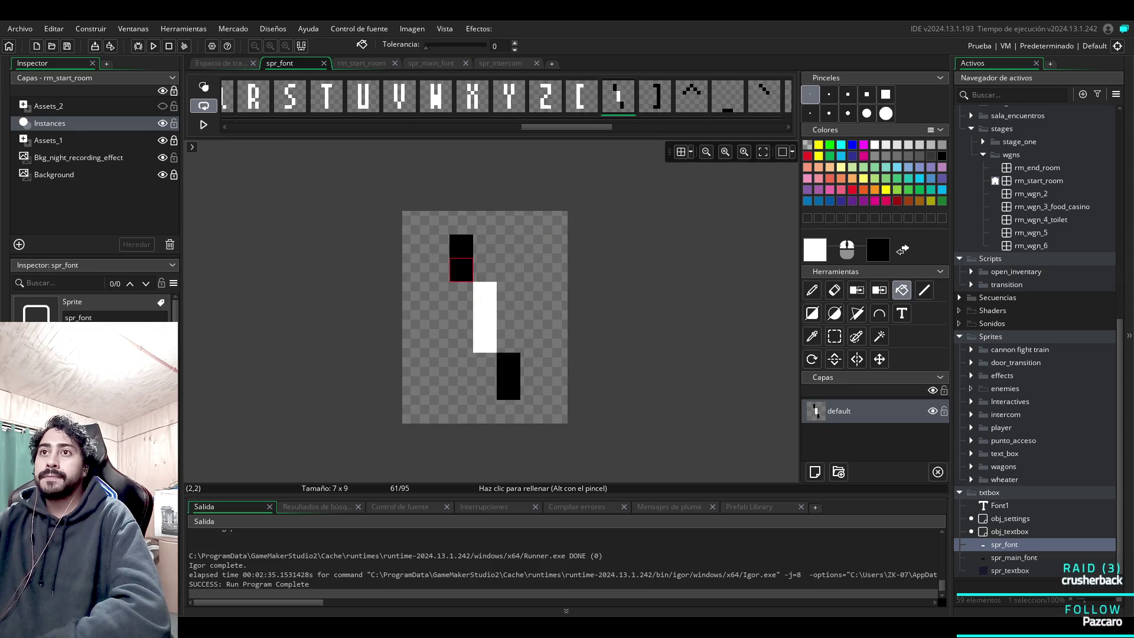
pyautogui.click(461, 259)
pyautogui.click(508, 376)
pyautogui.click(654, 96)
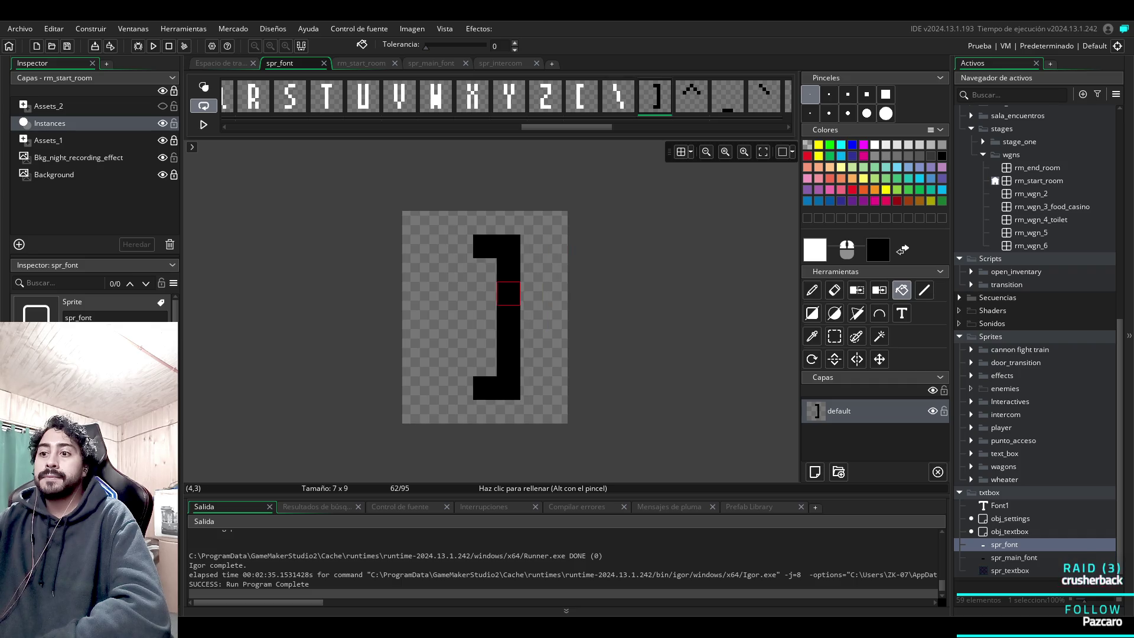
pyautogui.click(508, 270)
# Fill all five ^ caret pixels white, dismissing an accidental delete-frame prompt.
pyautogui.click(691, 96)
pyautogui.click(532, 293)
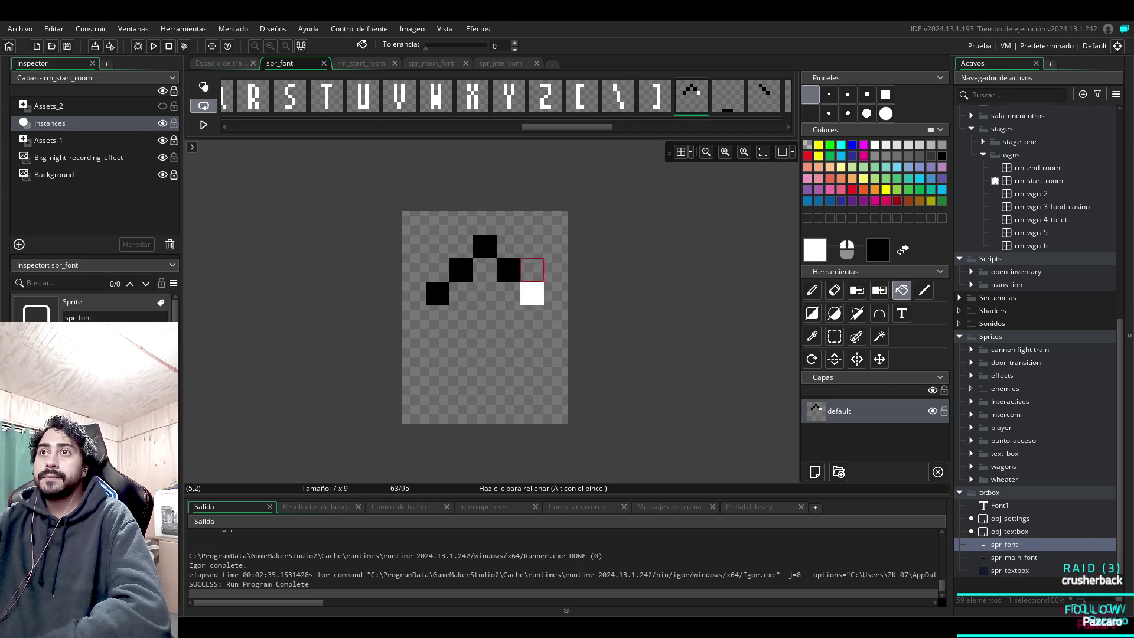
pyautogui.click(508, 270)
pyautogui.click(484, 247)
pyautogui.click(461, 270)
pyautogui.click(437, 294)
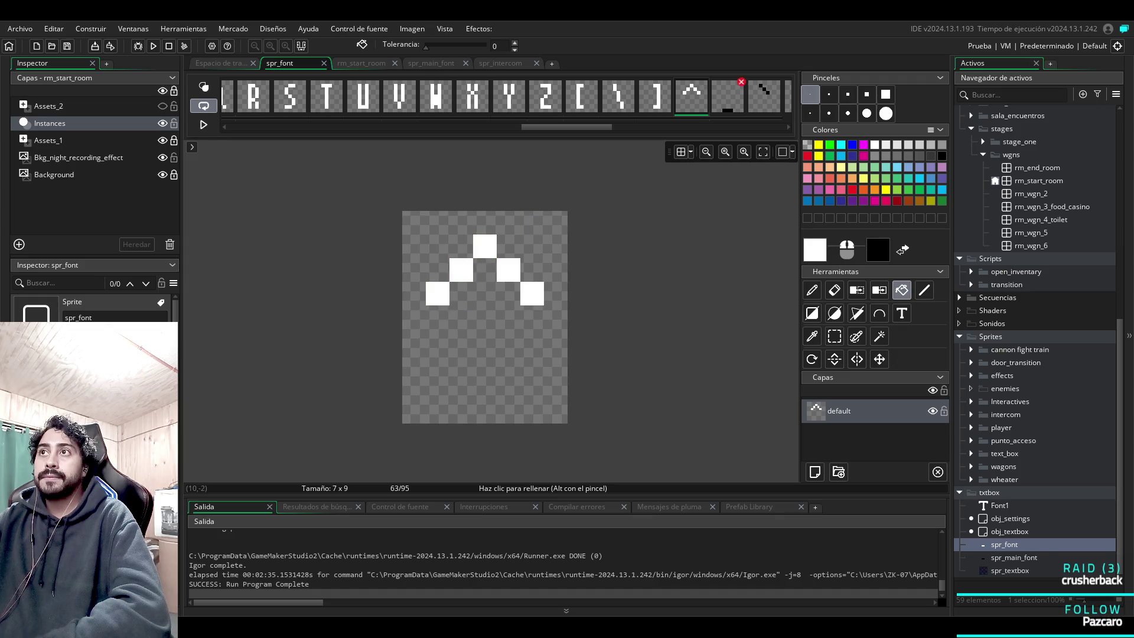
pyautogui.click(741, 82)
pyautogui.press('Escape')
# Fill the underscore bar white and move on to the backtick frame.
pyautogui.click(728, 98)
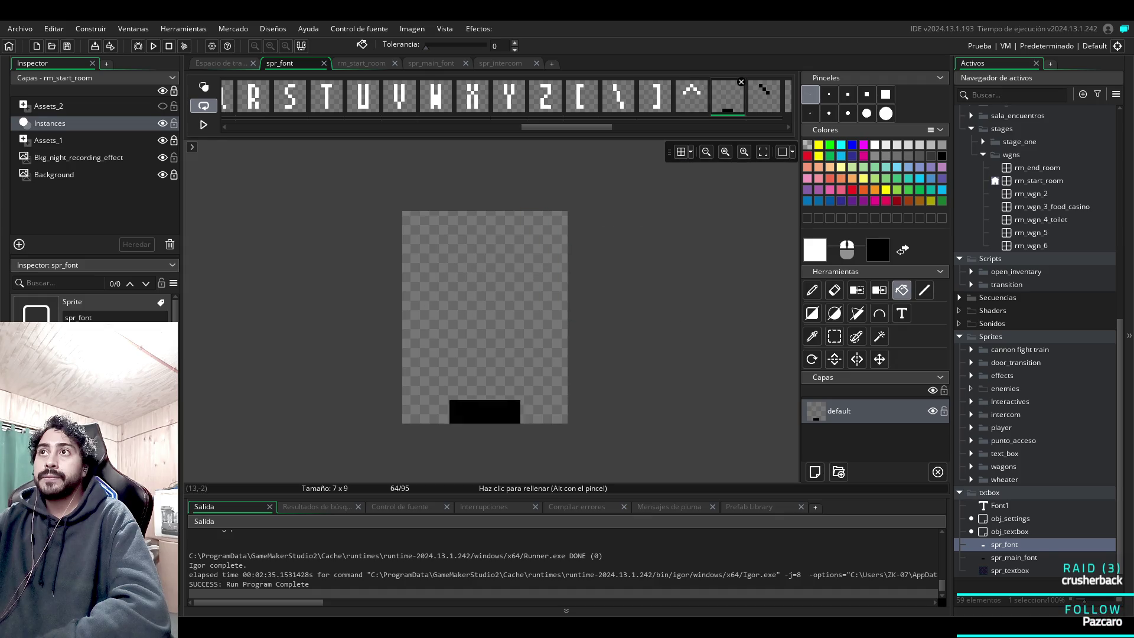
pyautogui.click(509, 412)
pyautogui.scroll(-5, 567, 97)
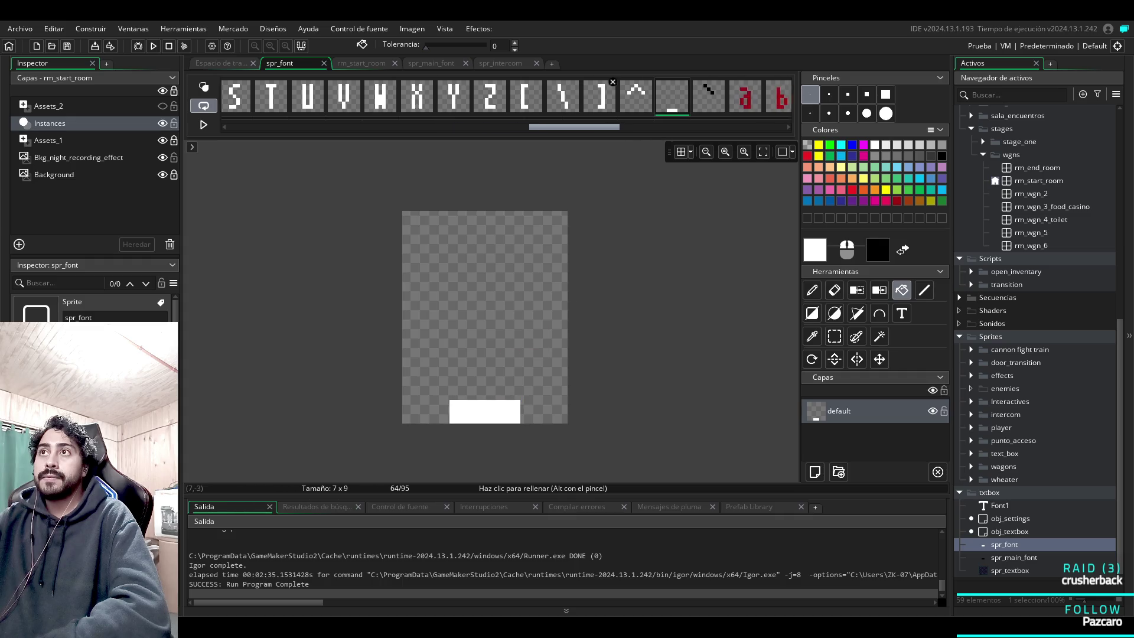
pyautogui.click(494, 96)
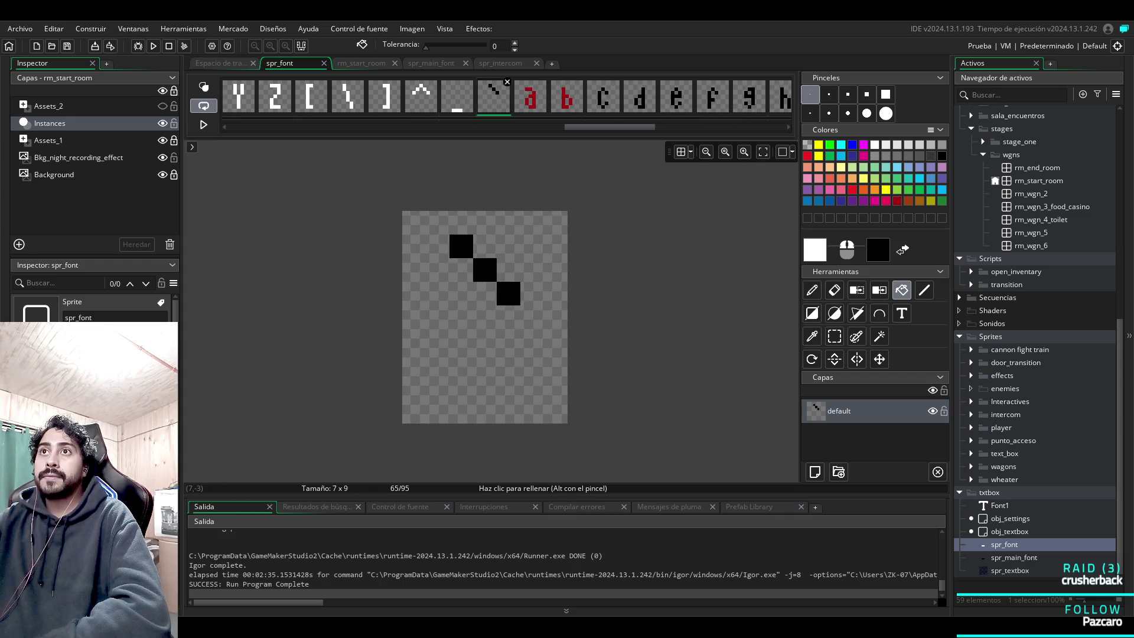
# Flood-fill the backtick's diagonal pixels and the a glyph's black and red parts white.
pyautogui.click(484, 270)
pyautogui.click(460, 246)
pyautogui.click(508, 294)
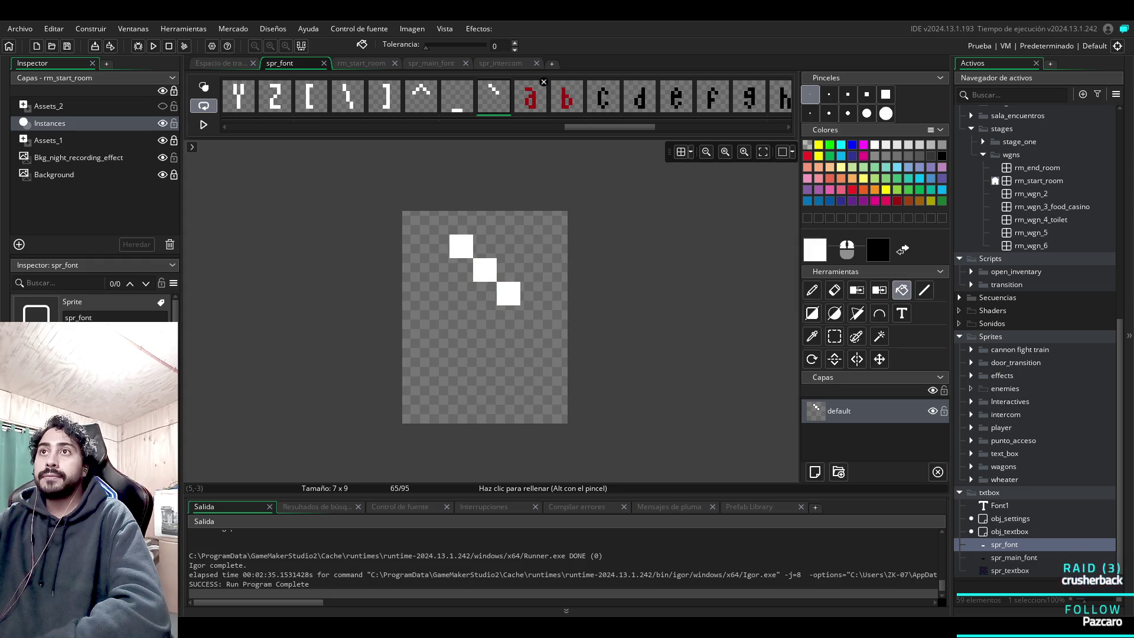
pyautogui.click(531, 96)
pyautogui.click(508, 293)
pyautogui.click(466, 270)
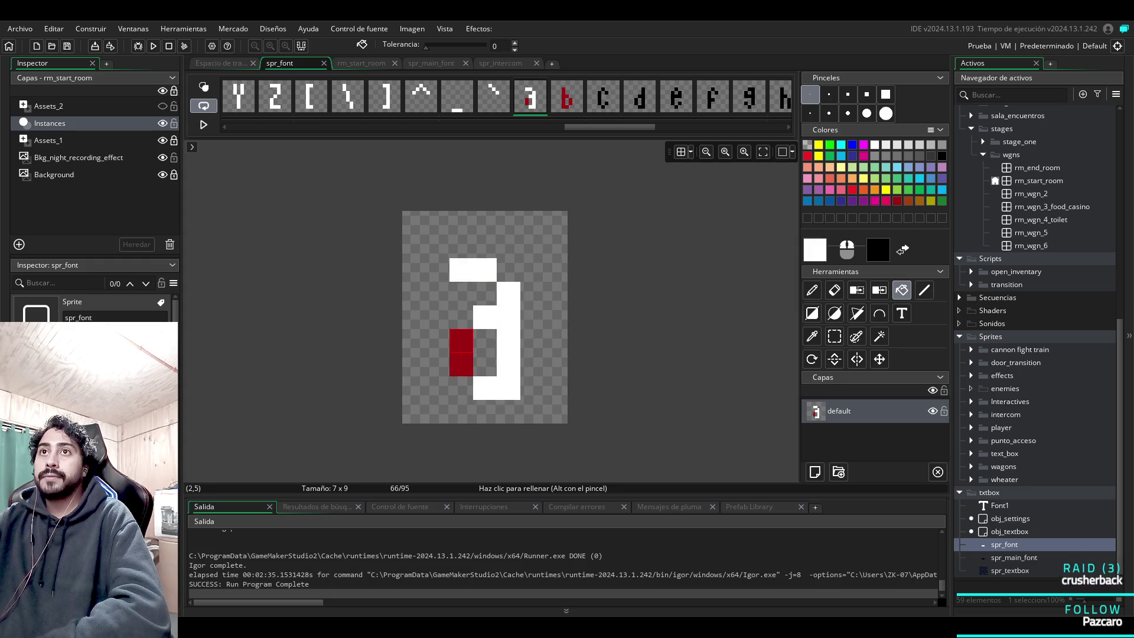
pyautogui.click(461, 343)
# Recolour the b glyph's stem and red bowl and the c glyph white.
pyautogui.click(566, 97)
pyautogui.click(461, 343)
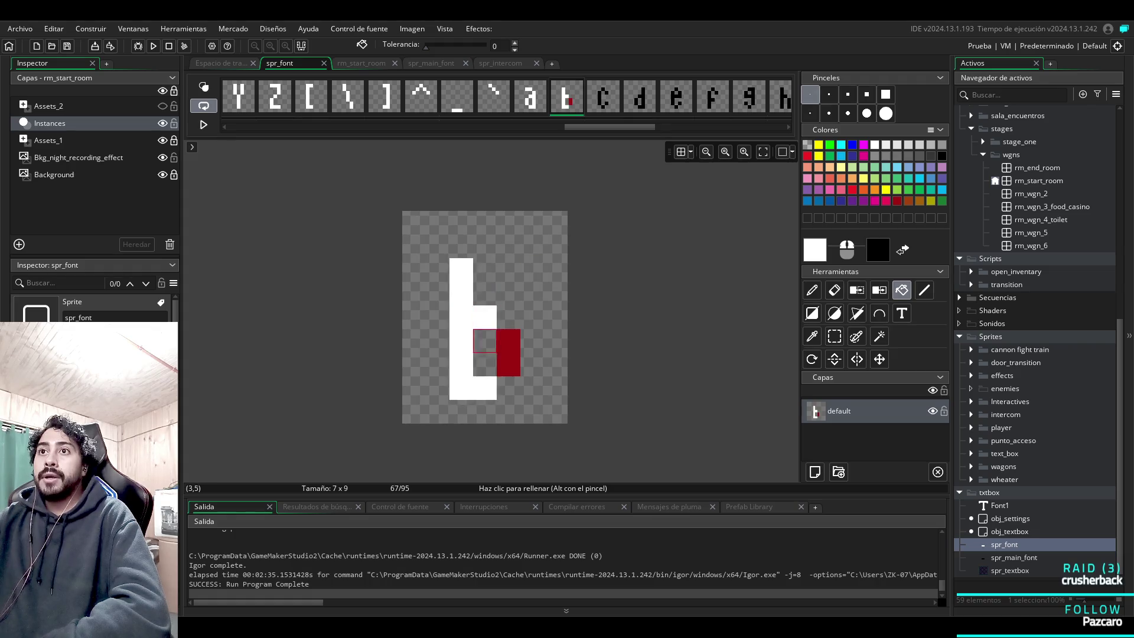
pyautogui.click(508, 353)
pyautogui.click(603, 98)
pyautogui.click(508, 293)
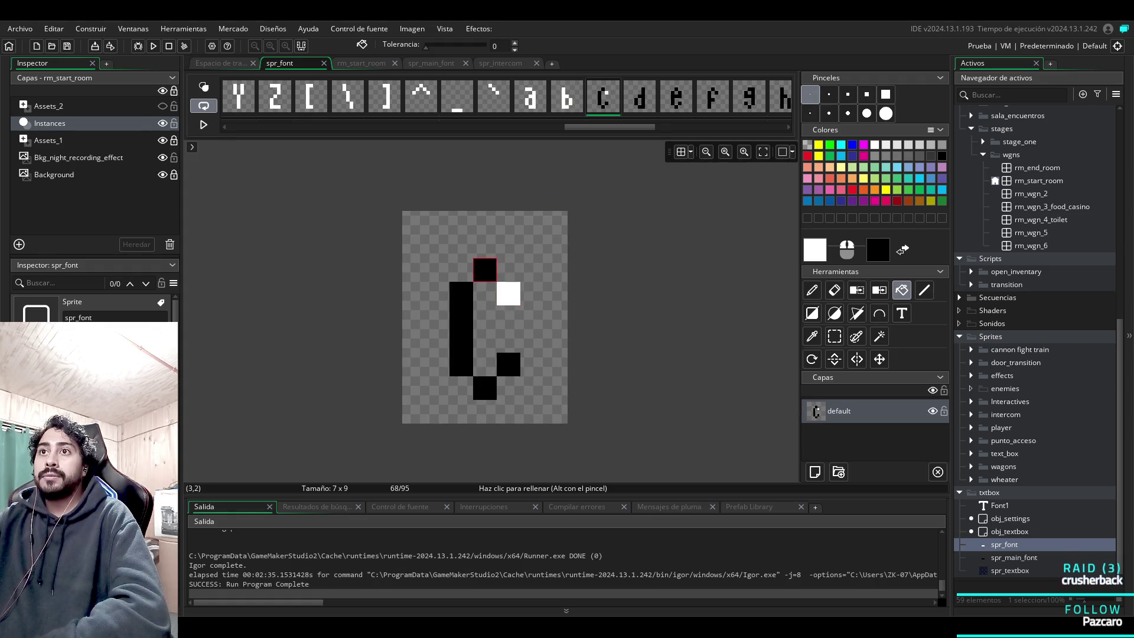
pyautogui.click(485, 270)
pyautogui.click(461, 329)
# Fill the d and e glyphs white.
pyautogui.click(639, 97)
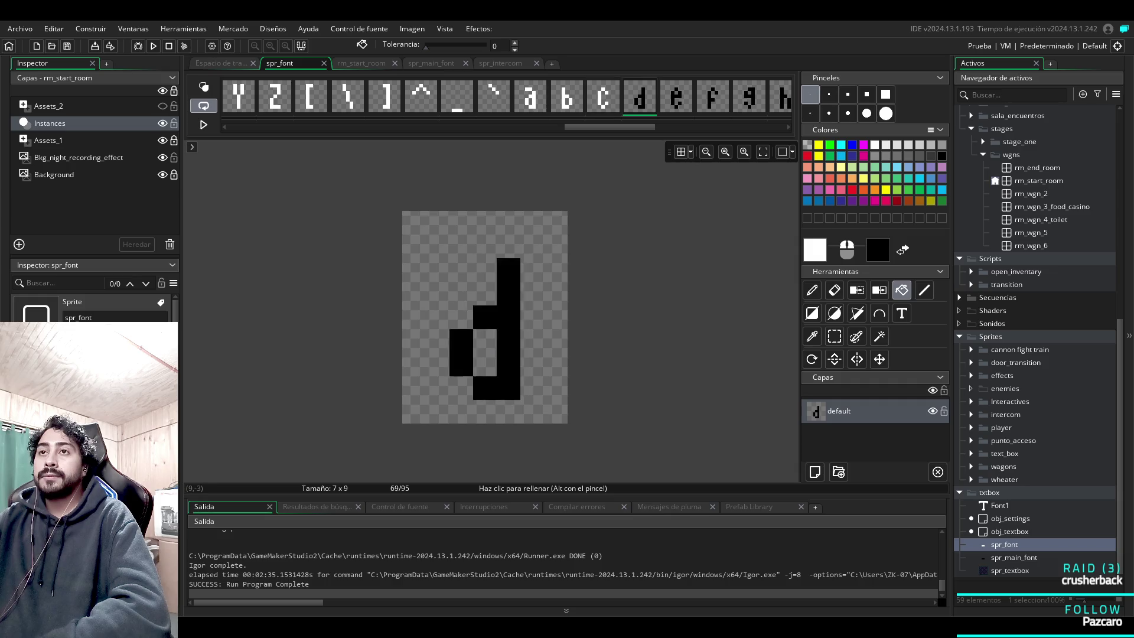
pyautogui.click(508, 294)
pyautogui.click(461, 341)
pyautogui.moveTo(608, 127); pyautogui.dragTo(640, 127)
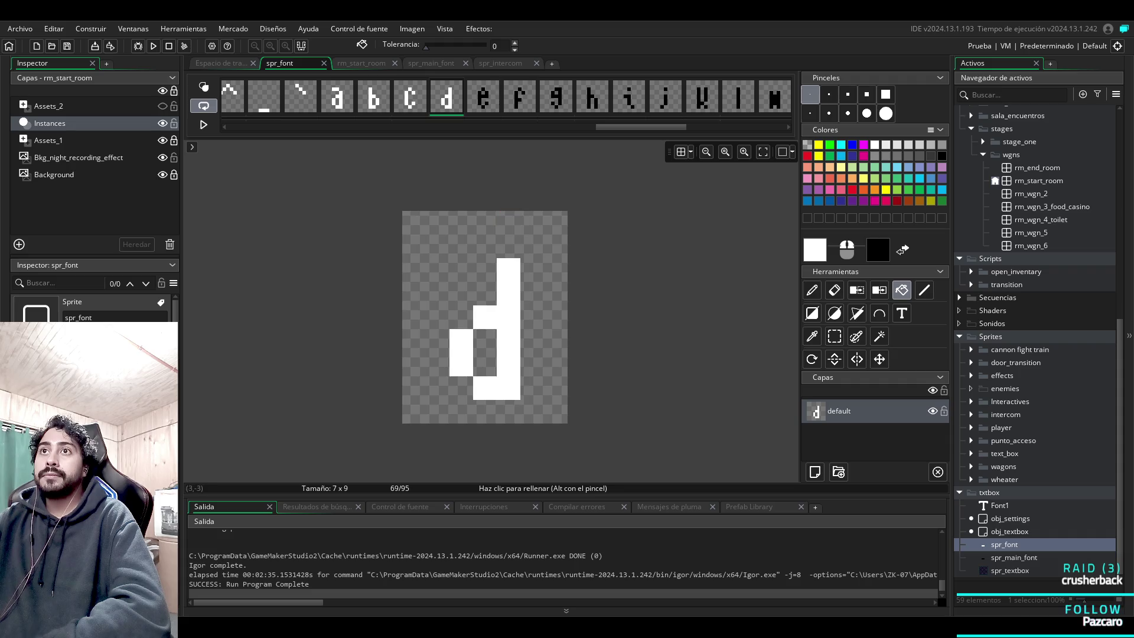
pyautogui.click(493, 88)
pyautogui.click(505, 296)
pyautogui.click(508, 364)
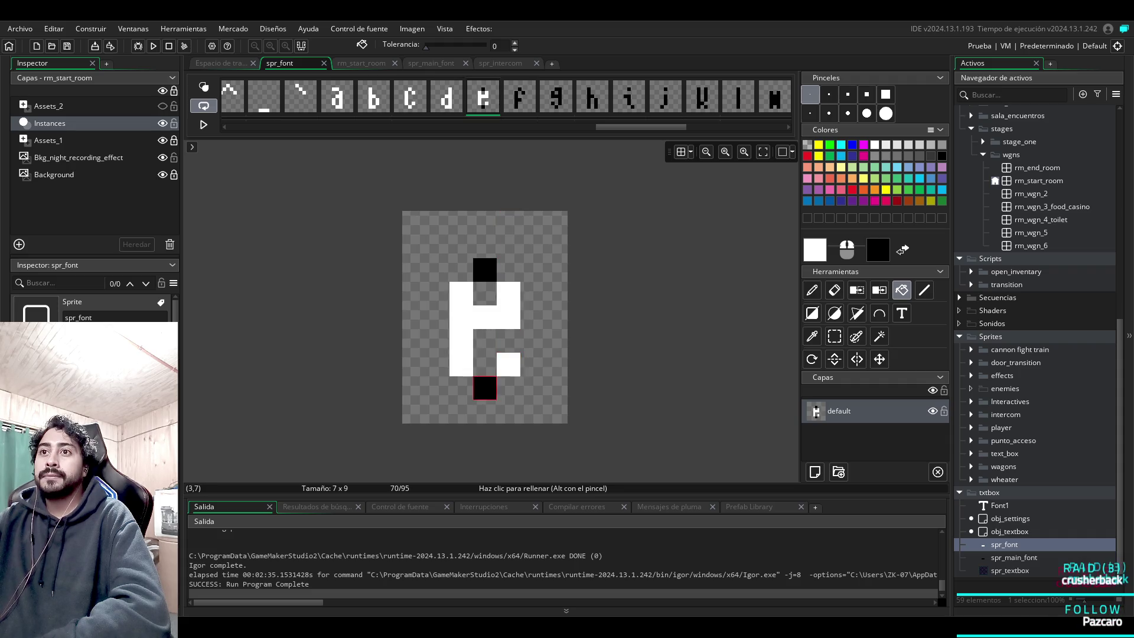
pyautogui.click(484, 388)
pyautogui.click(485, 270)
# Fill the f, g and h glyphs white.
pyautogui.click(520, 97)
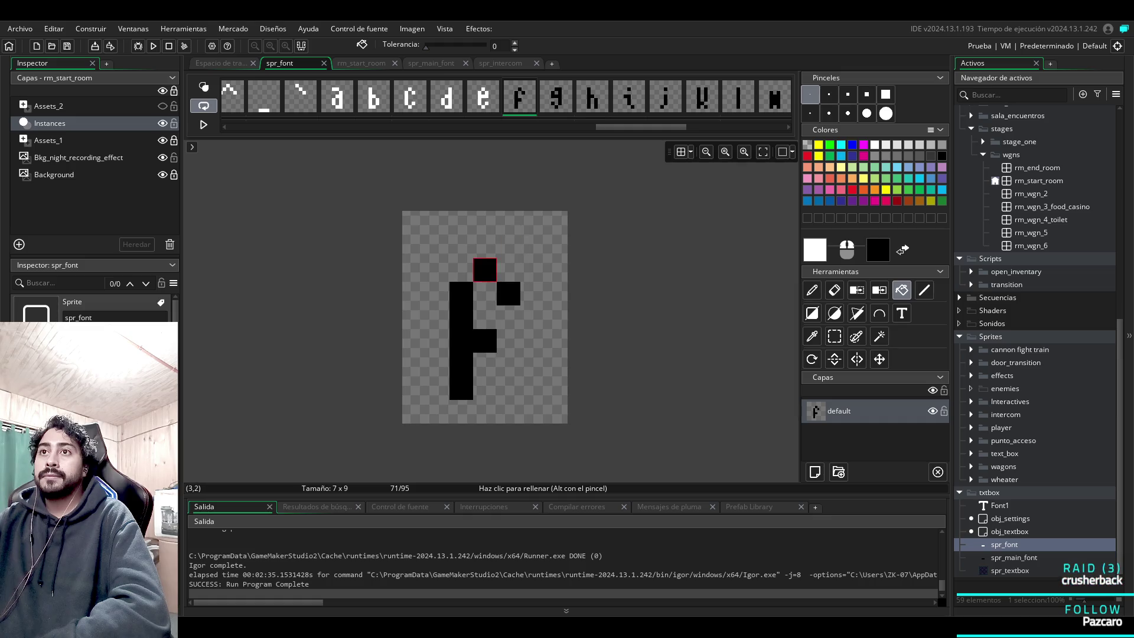
pyautogui.click(461, 341)
pyautogui.click(555, 97)
pyautogui.click(508, 294)
pyautogui.click(485, 388)
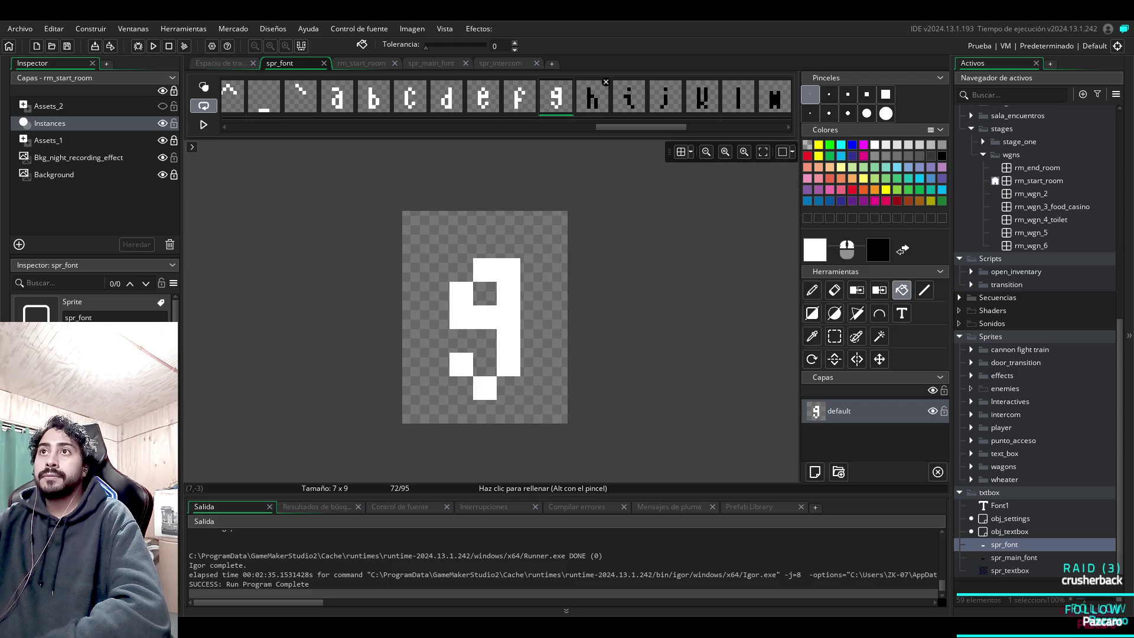
pyautogui.click(593, 97)
pyautogui.click(509, 365)
pyautogui.click(460, 318)
# Fill the i and j glyphs, including their dots, white.
pyautogui.scroll(-3, 656, 98)
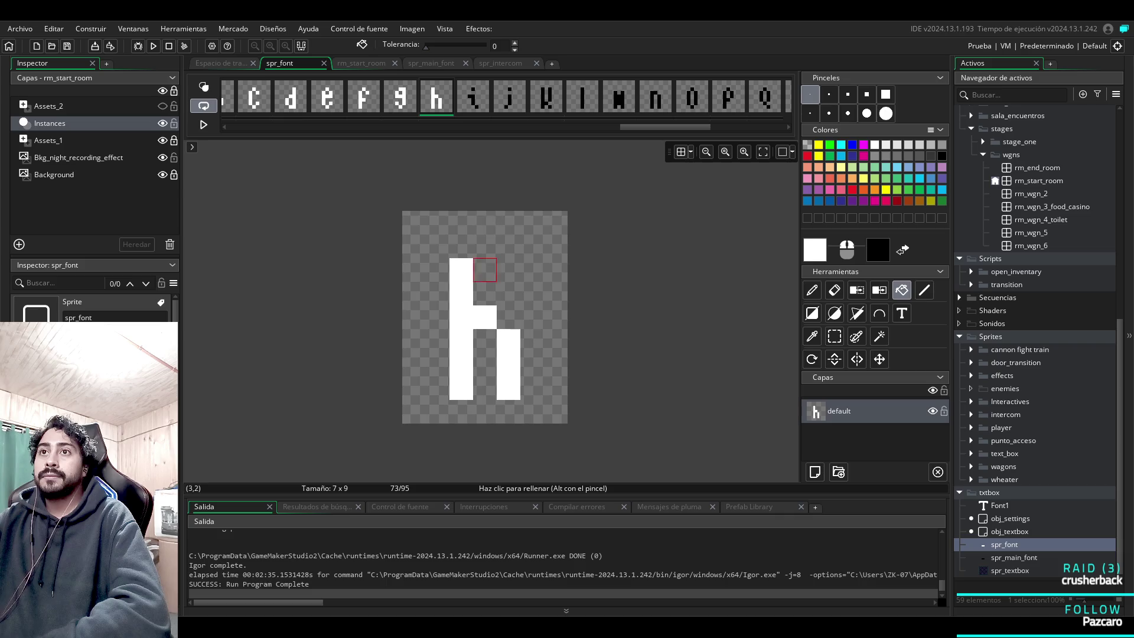
pyautogui.click(473, 96)
pyautogui.click(485, 340)
pyautogui.click(485, 270)
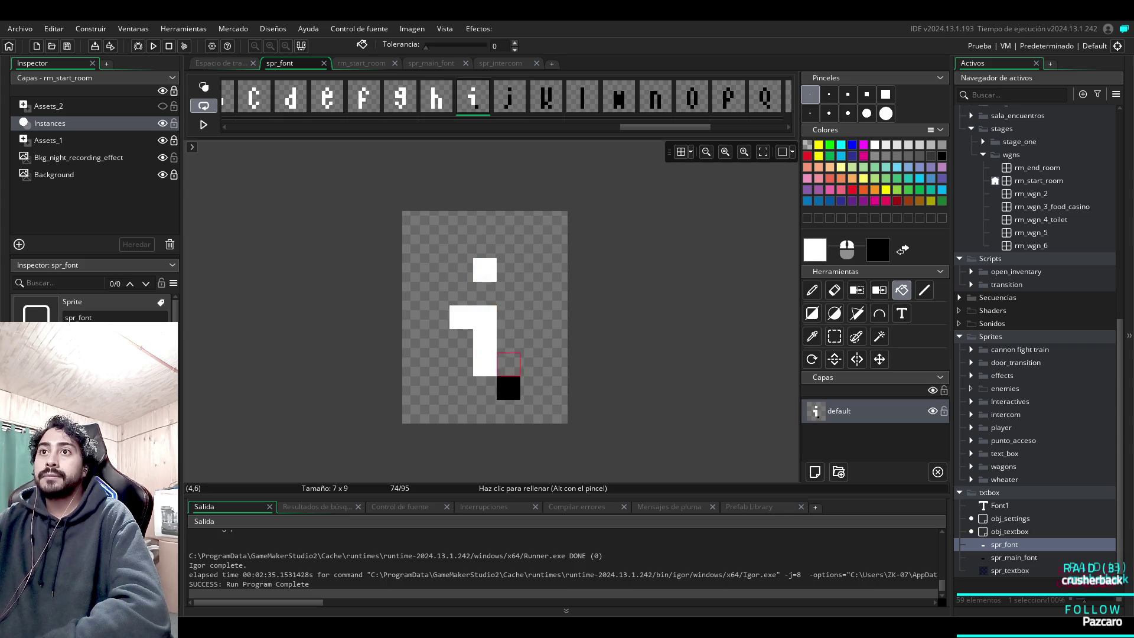
pyautogui.click(509, 388)
pyautogui.click(510, 96)
pyautogui.click(485, 341)
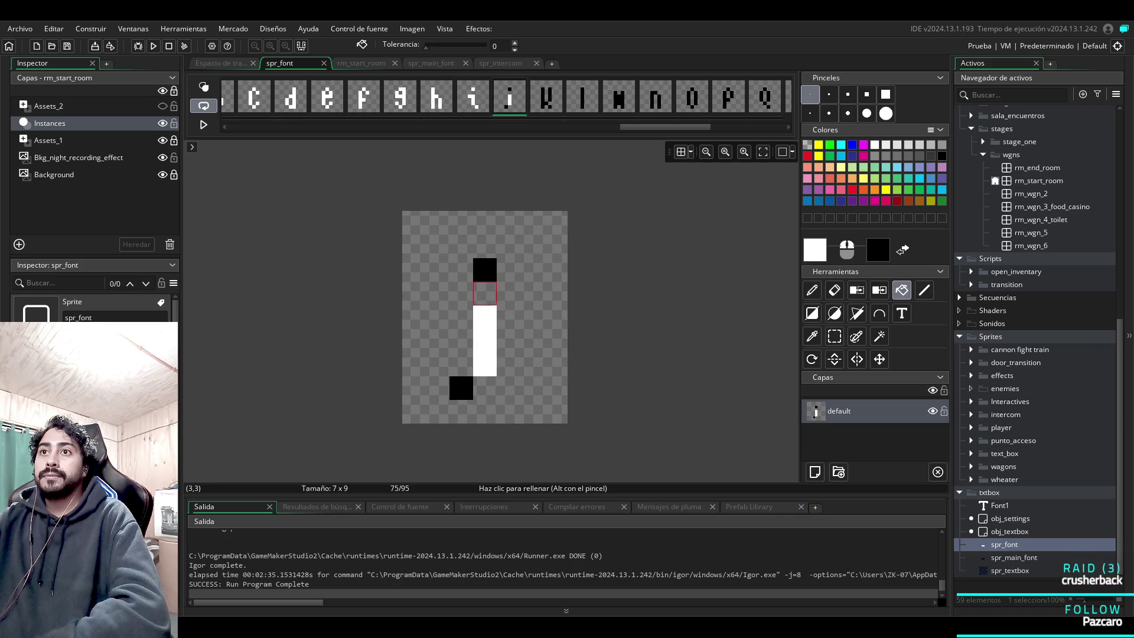
pyautogui.click(485, 270)
pyautogui.click(461, 388)
# Fill the k, l, m and n glyph strokes white.
pyautogui.click(546, 96)
pyautogui.click(509, 305)
pyautogui.click(461, 340)
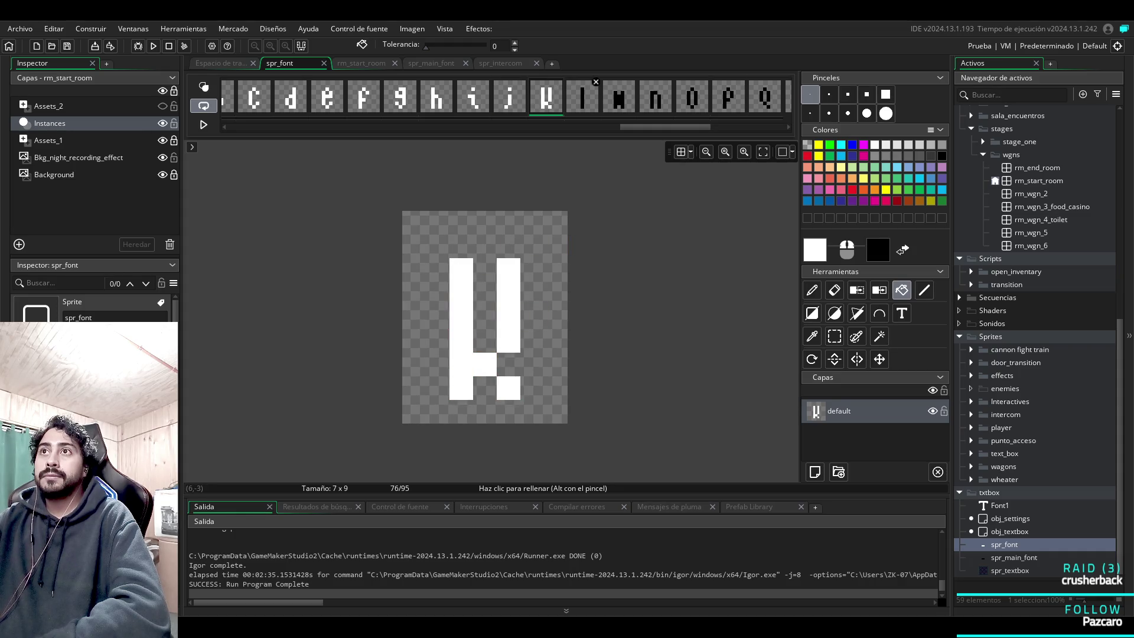
pyautogui.click(582, 96)
pyautogui.click(486, 317)
pyautogui.click(620, 97)
pyautogui.click(509, 317)
pyautogui.click(656, 96)
pyautogui.click(509, 341)
pyautogui.click(461, 295)
# Fill the o and p glyphs white.
pyautogui.click(693, 96)
pyautogui.click(509, 318)
pyautogui.click(485, 270)
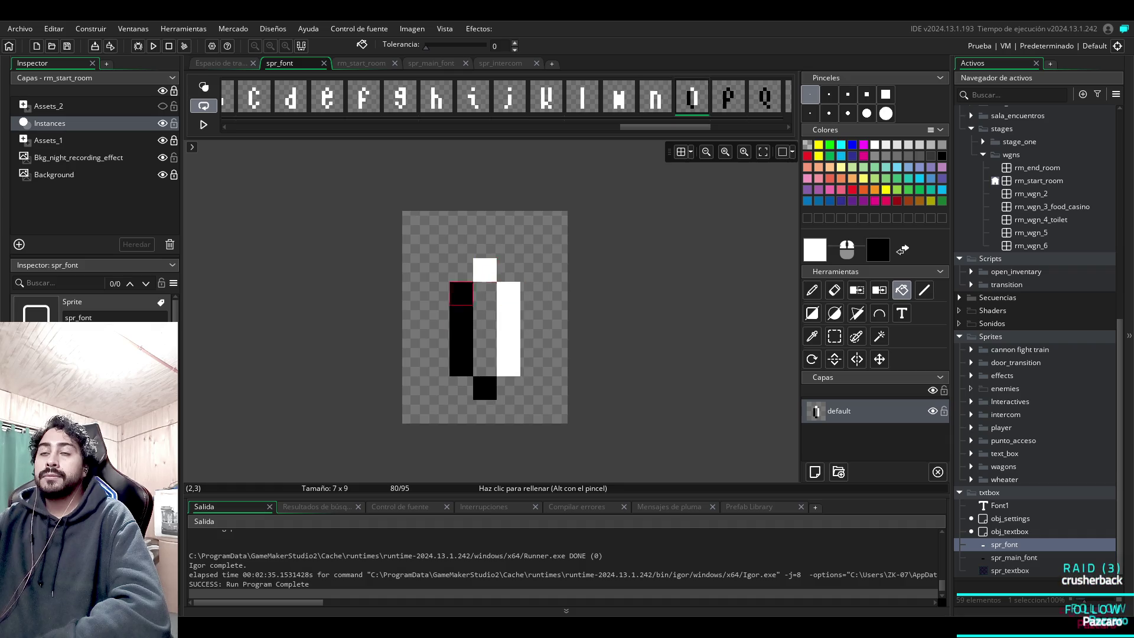
pyautogui.click(461, 341)
pyautogui.click(728, 97)
pyautogui.click(508, 318)
pyautogui.click(485, 270)
pyautogui.click(462, 317)
# Fill the q glyph and the r glyph's stem white.
pyautogui.click(765, 97)
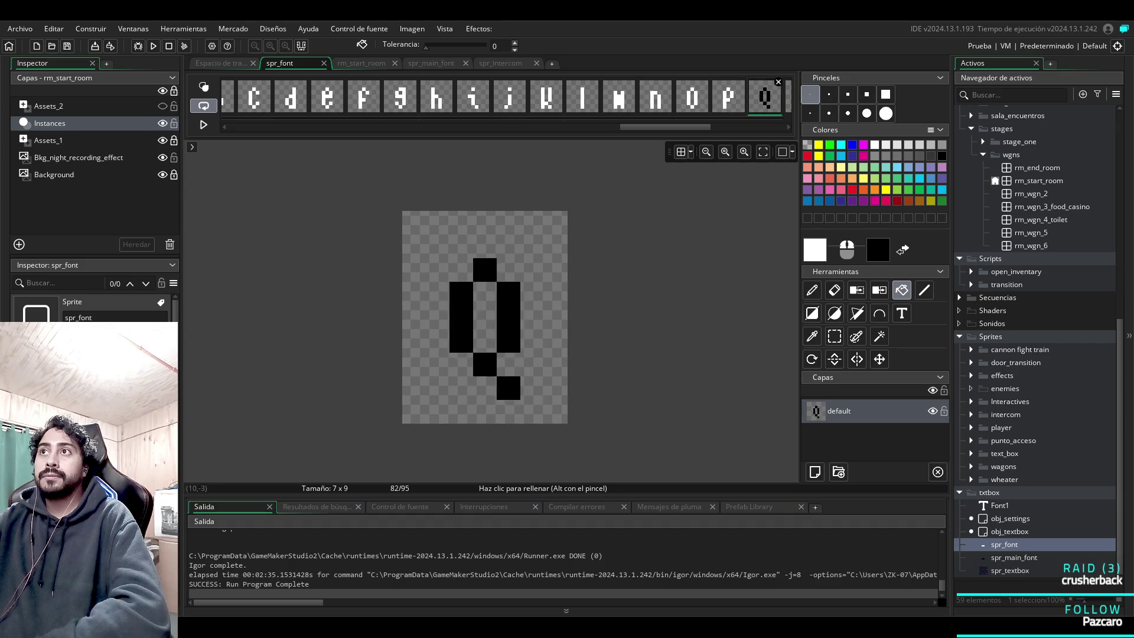
pyautogui.click(508, 318)
pyautogui.click(461, 317)
pyautogui.click(485, 364)
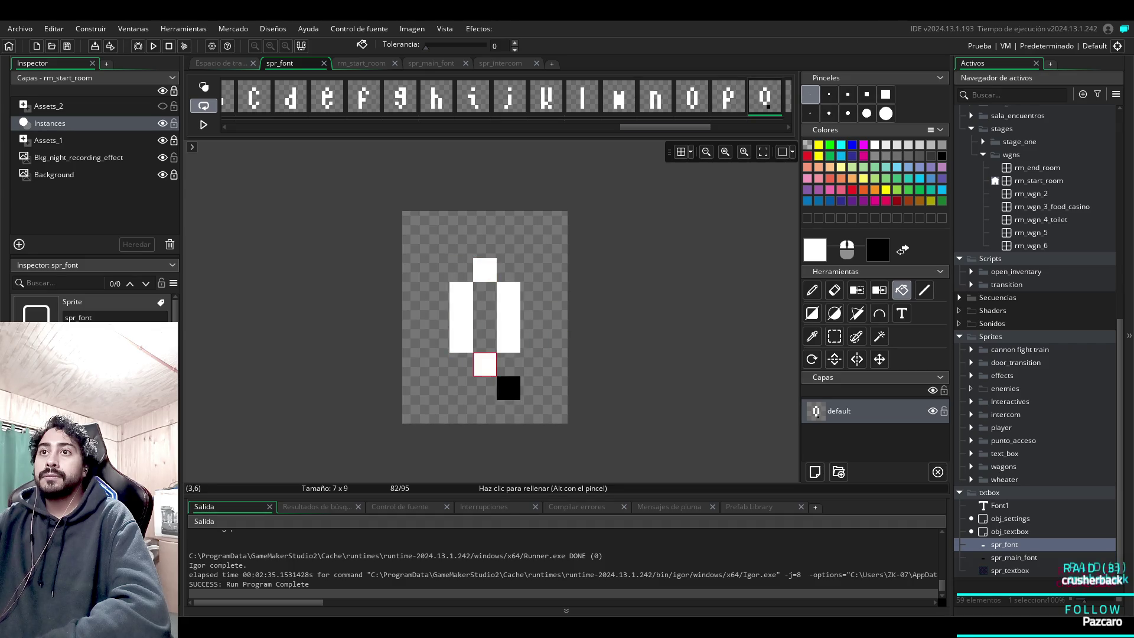
pyautogui.click(509, 389)
pyautogui.scroll(-5, 502, 97)
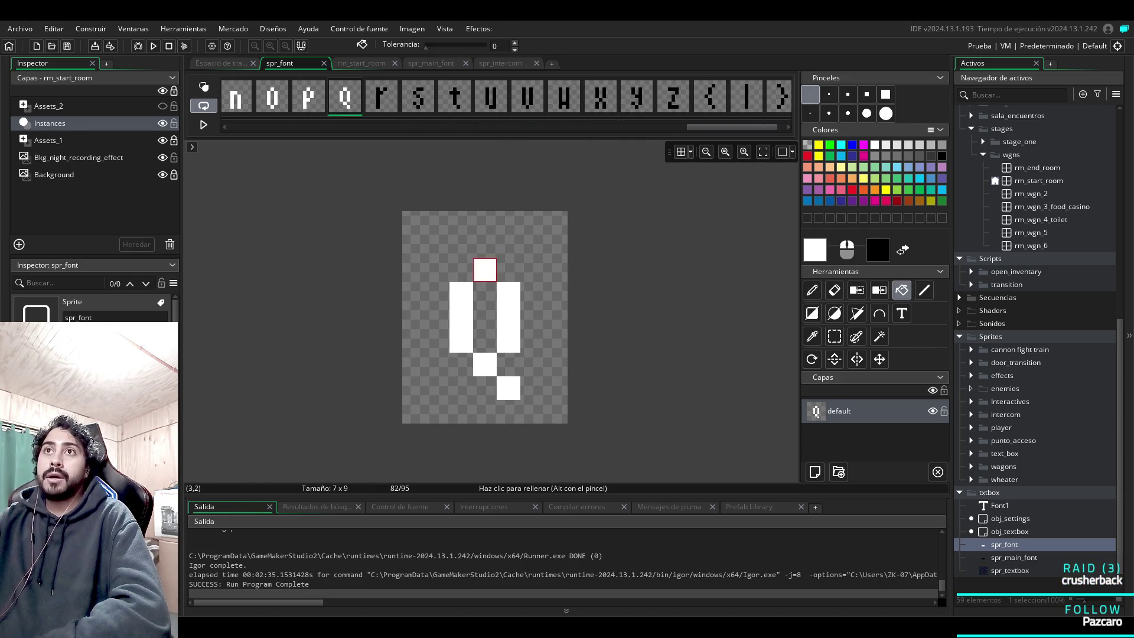
pyautogui.click(381, 97)
pyautogui.click(462, 270)
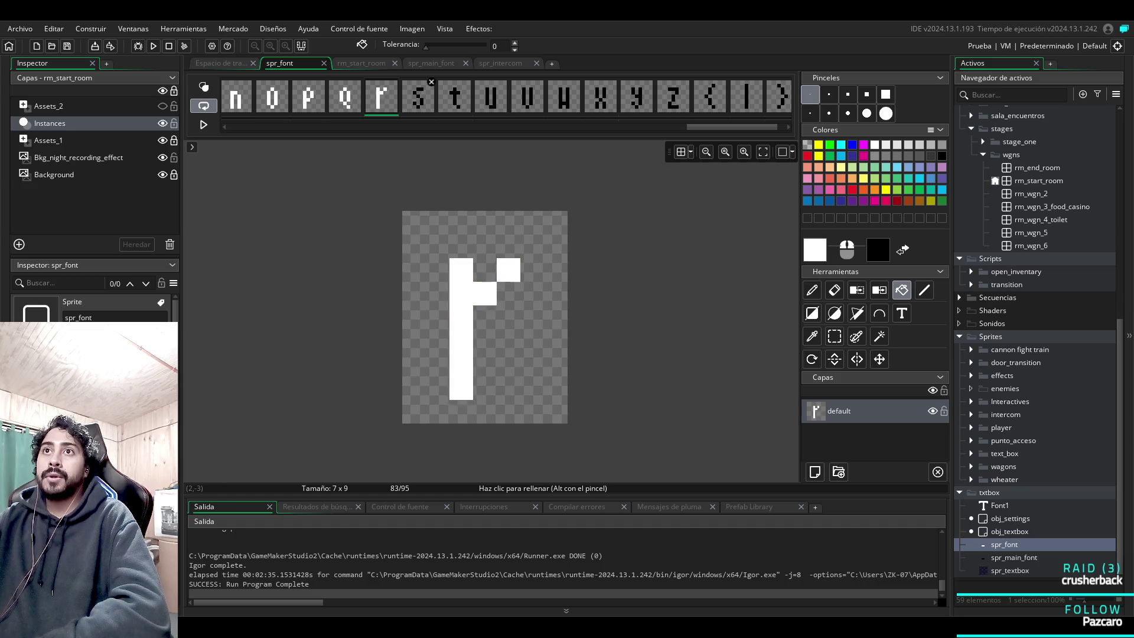
# Fill the s glyph's black pixels and the t glyph's stem white.
pyautogui.click(418, 97)
pyautogui.click(485, 270)
pyautogui.click(462, 294)
pyautogui.click(485, 317)
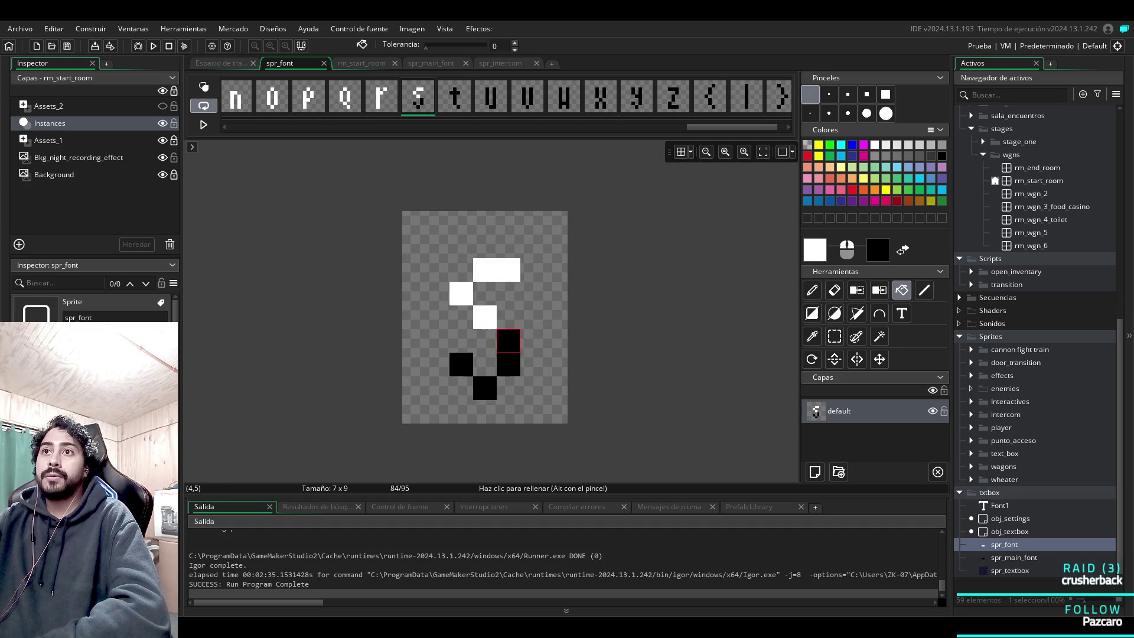
pyautogui.click(509, 353)
pyautogui.click(485, 388)
pyautogui.click(455, 97)
pyautogui.click(485, 270)
pyautogui.click(491, 97)
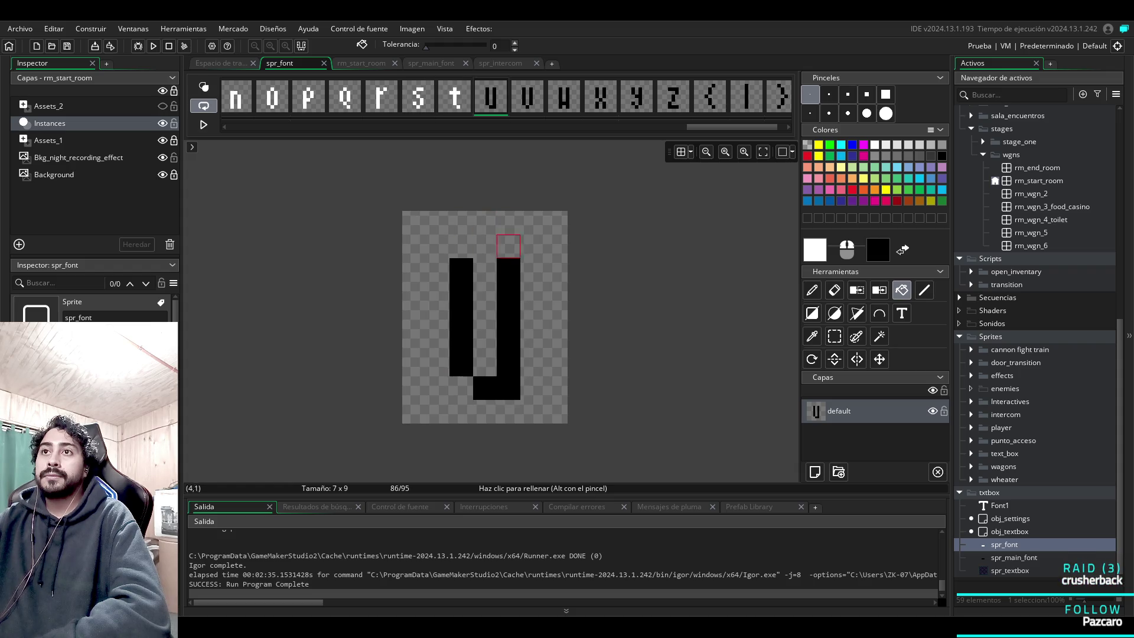